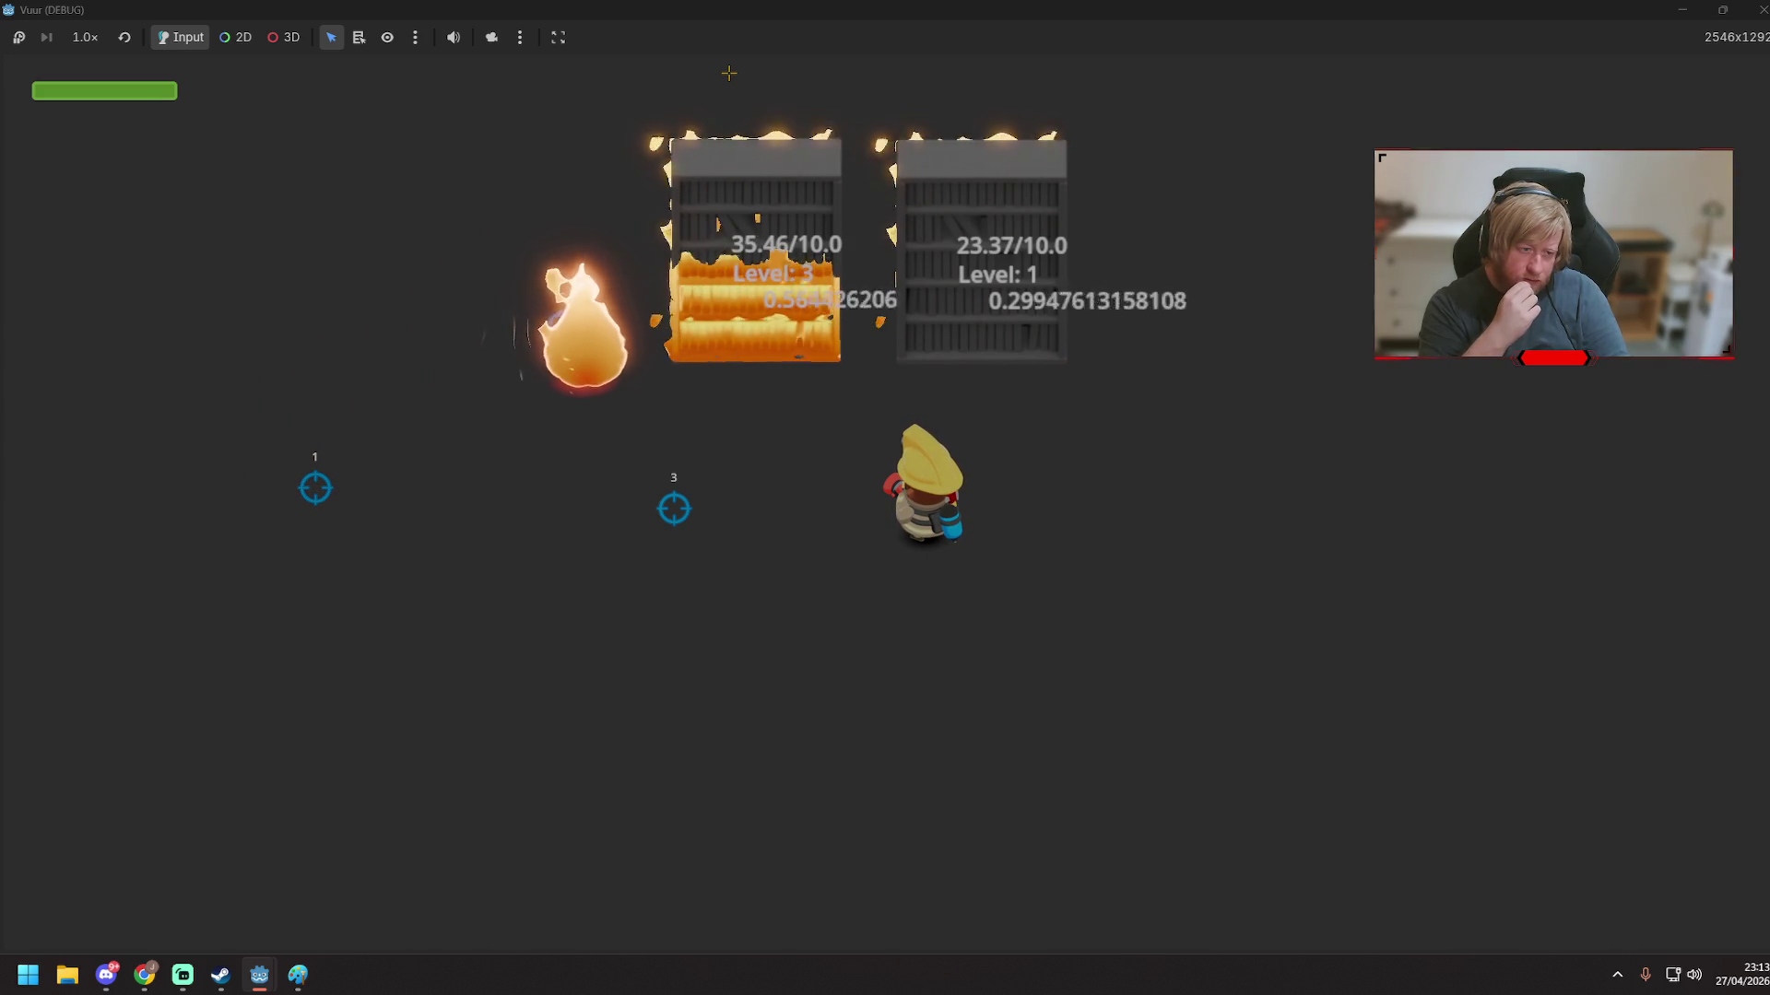
Step: Walk the firefighter beside the burning shelves and sweep water spray across them
key(a)
key(d)
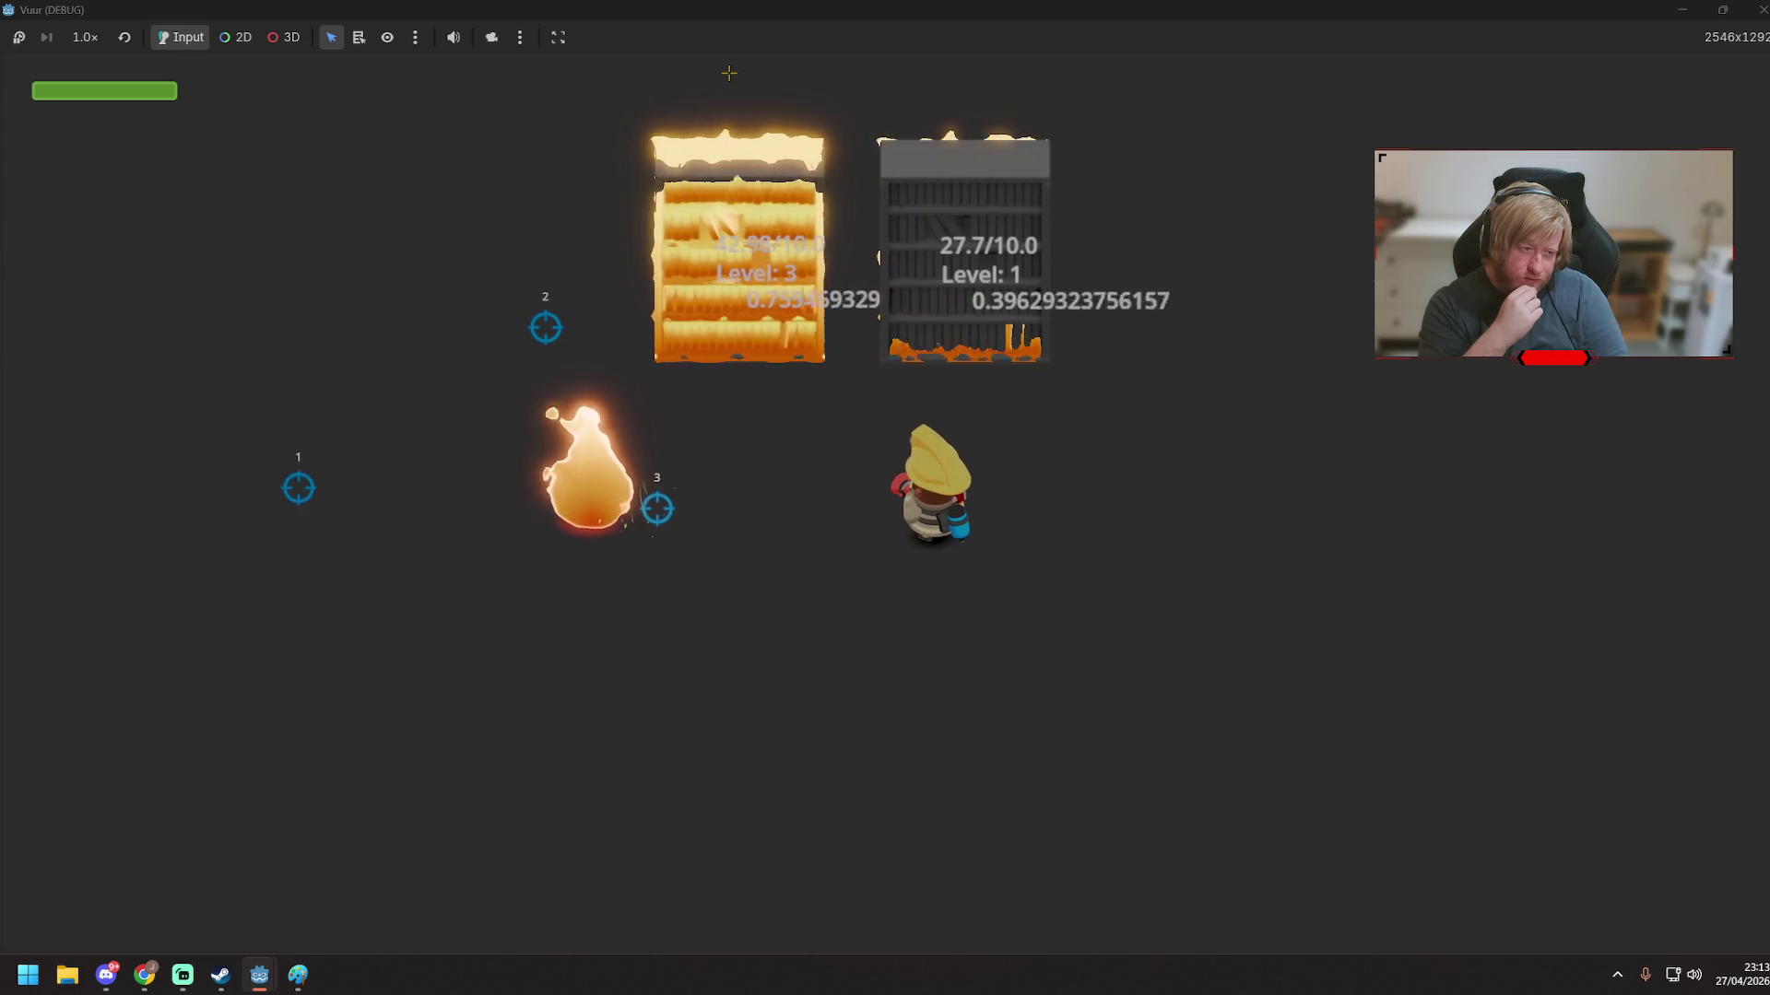
key(a)
key(d)
click(792, 276)
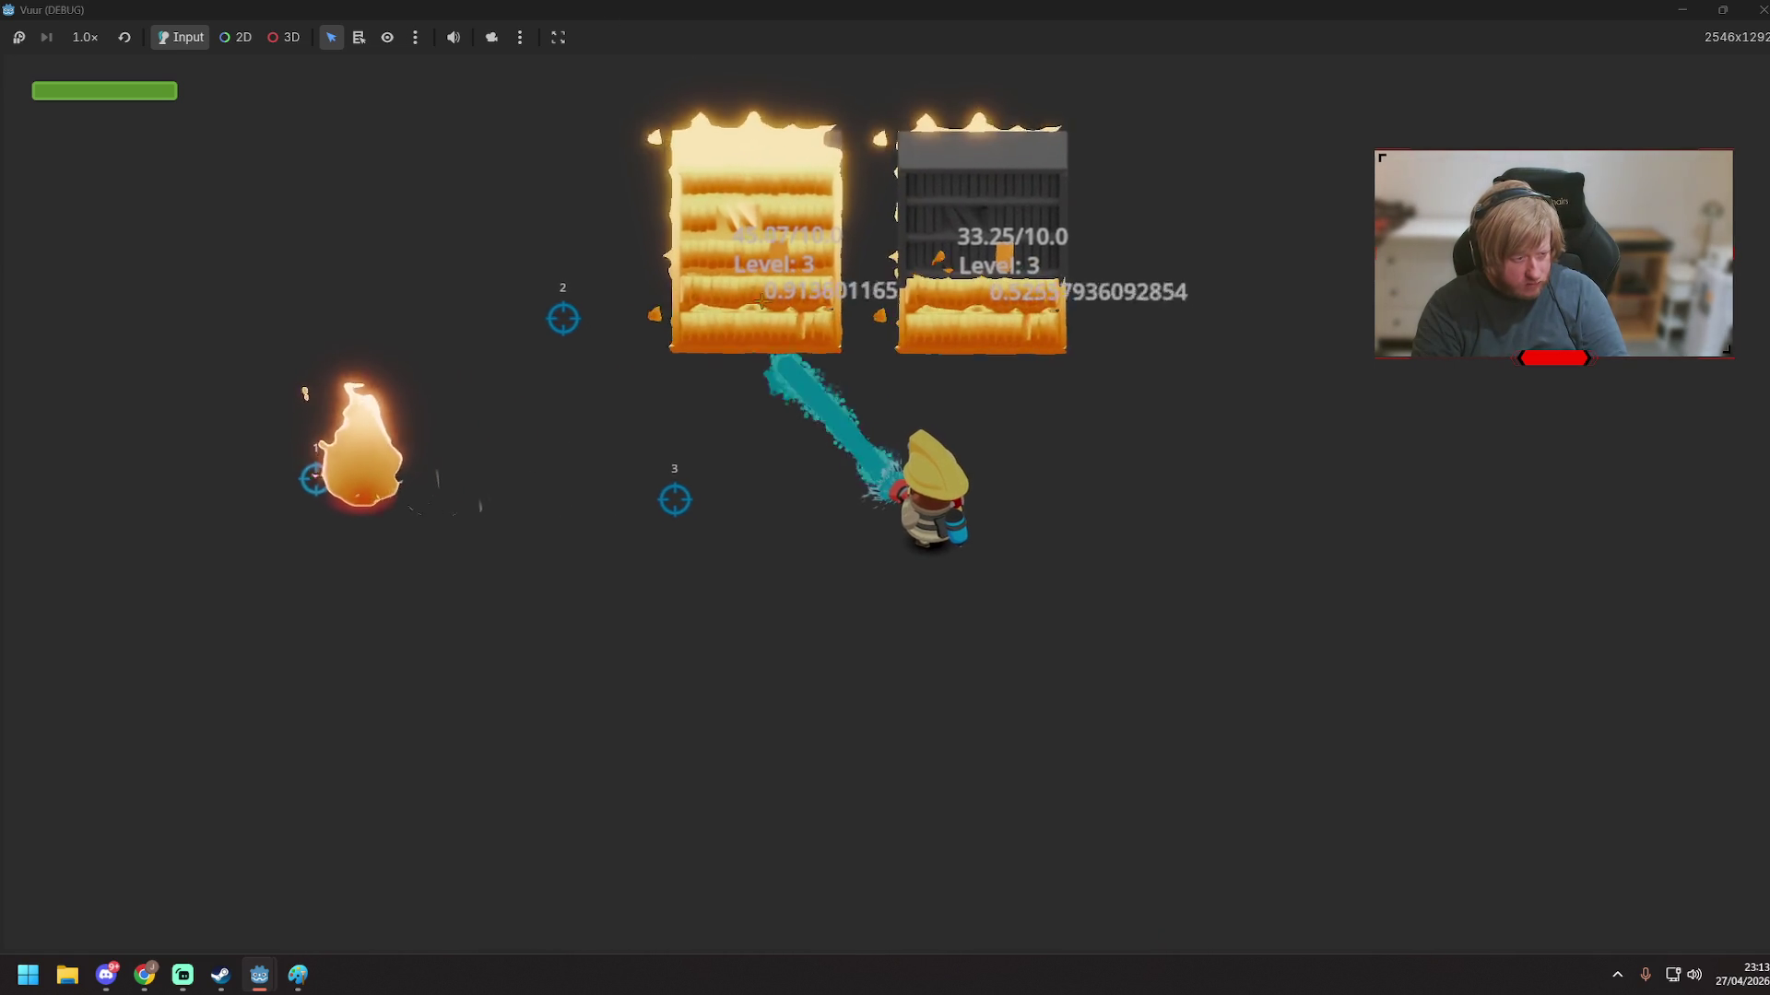
drag(783, 270, 783, 223)
key(w)
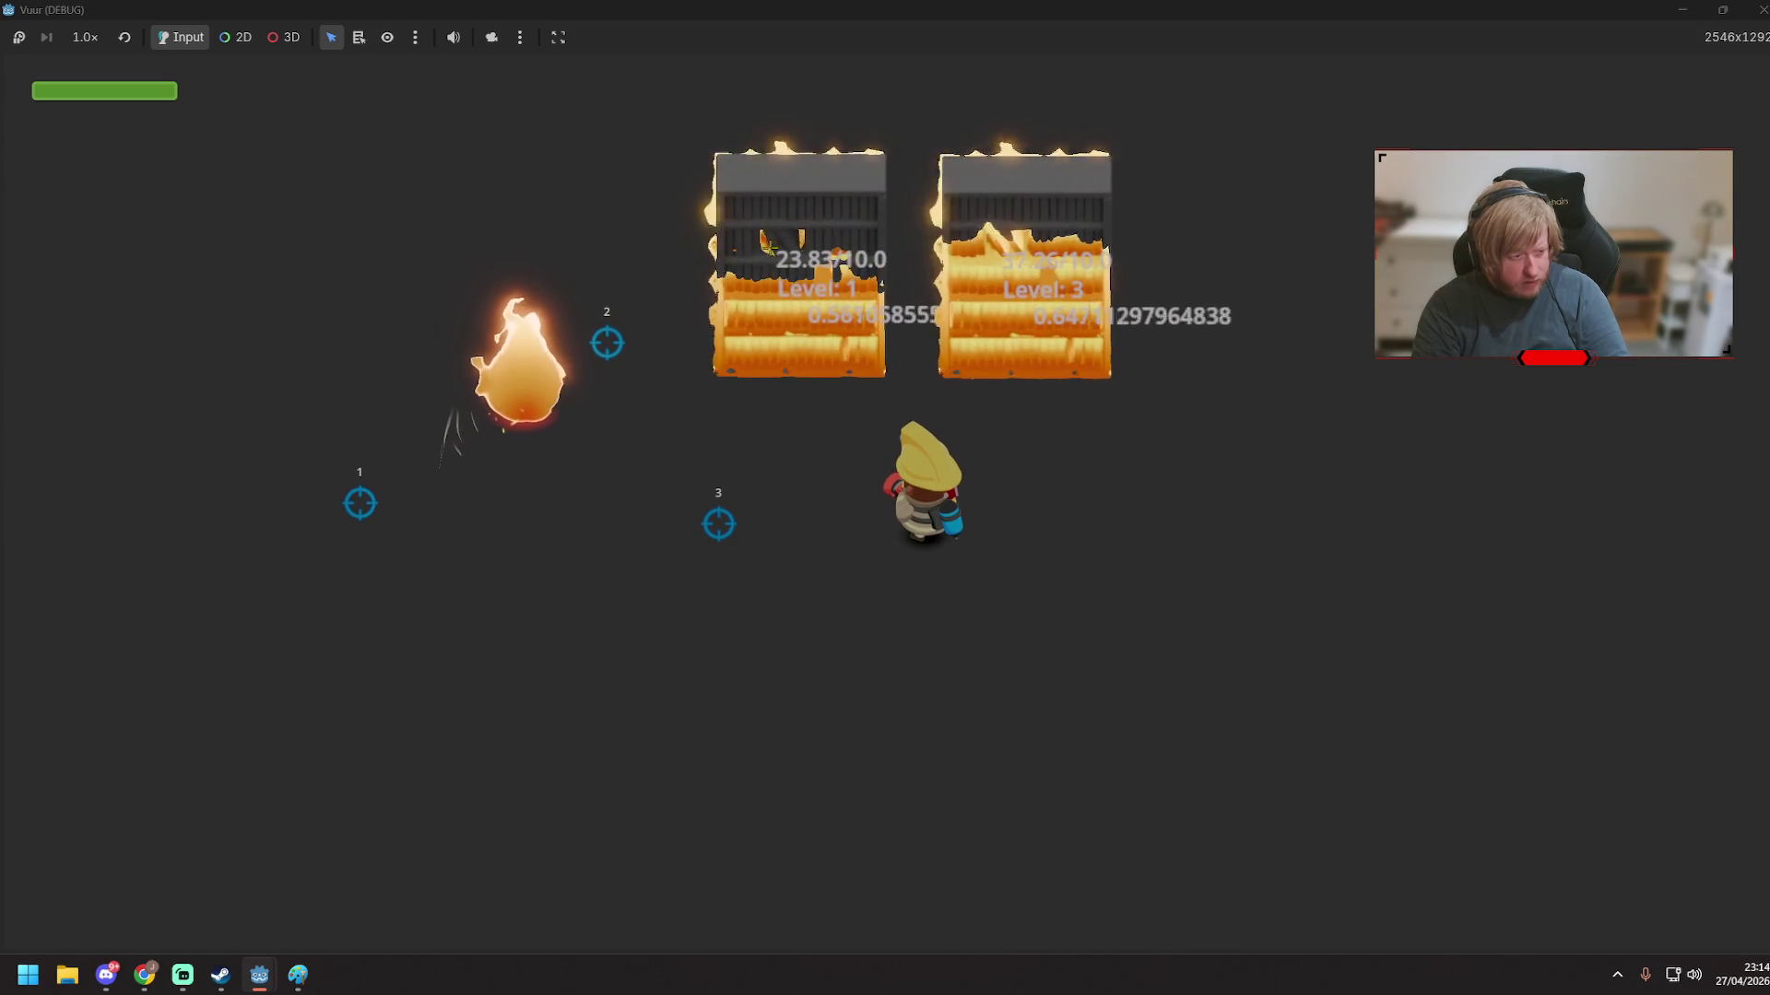
Step: Keep dousing the left shelf until its heat drops to 7.85, then stop the game
click(723, 280)
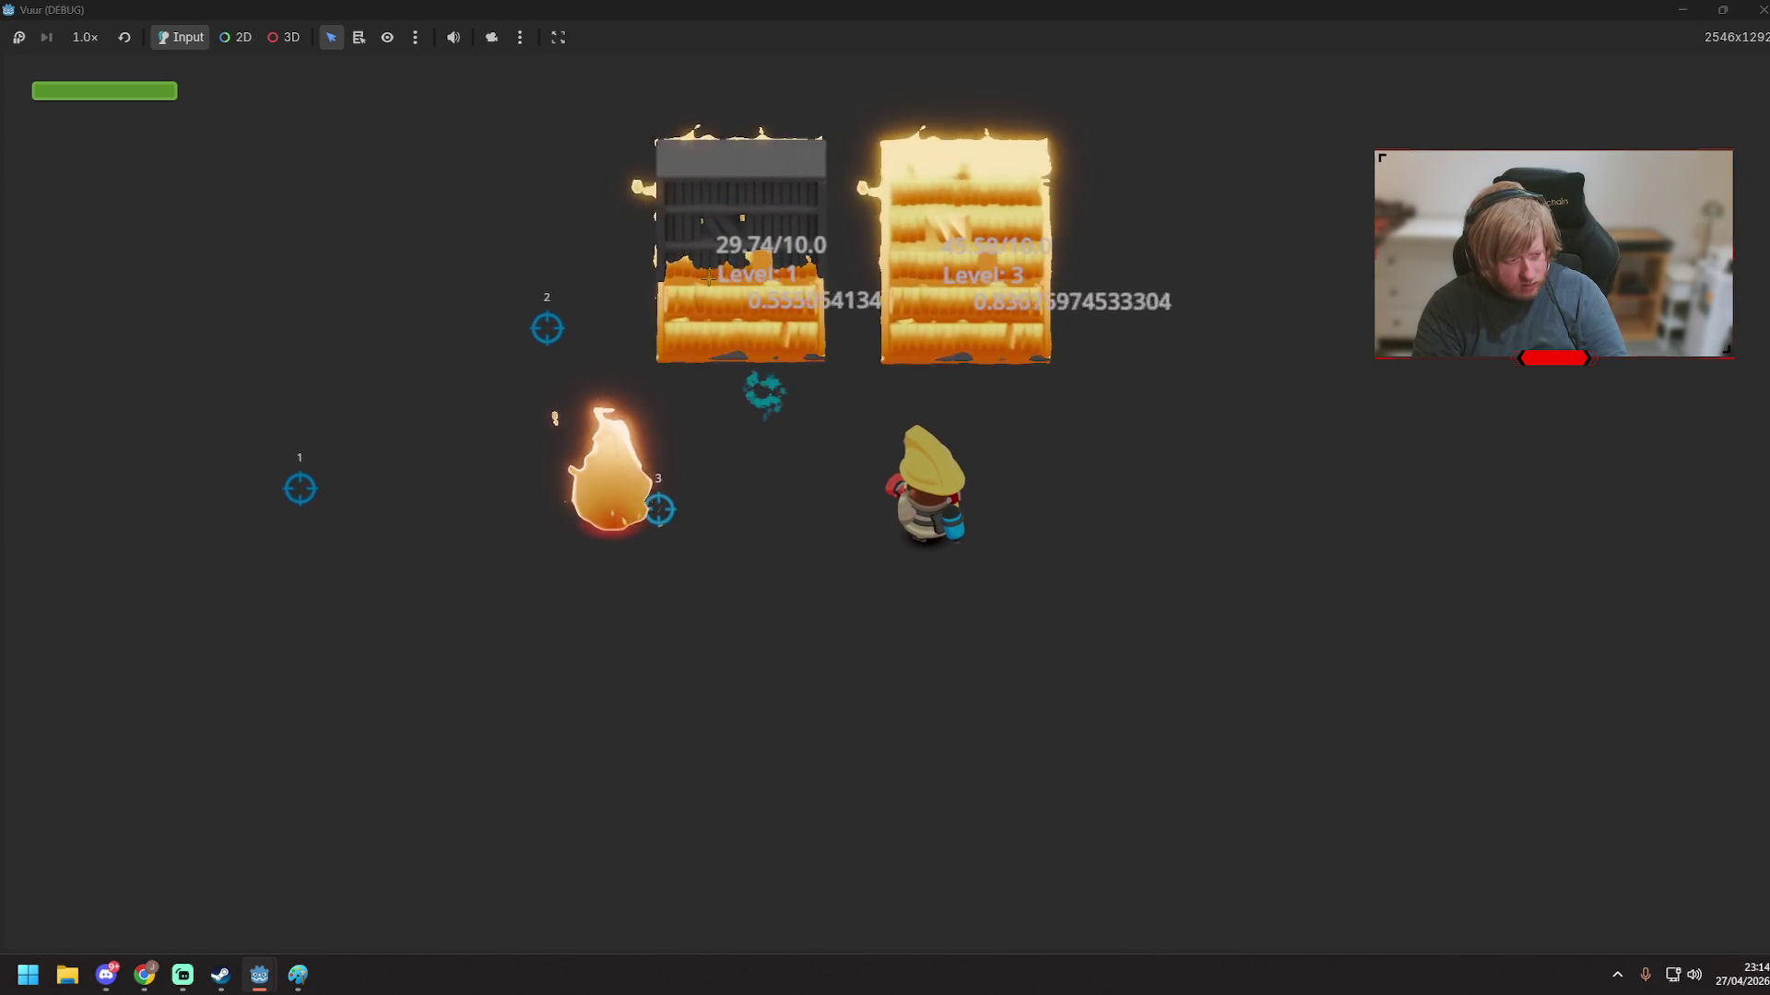
key(a)
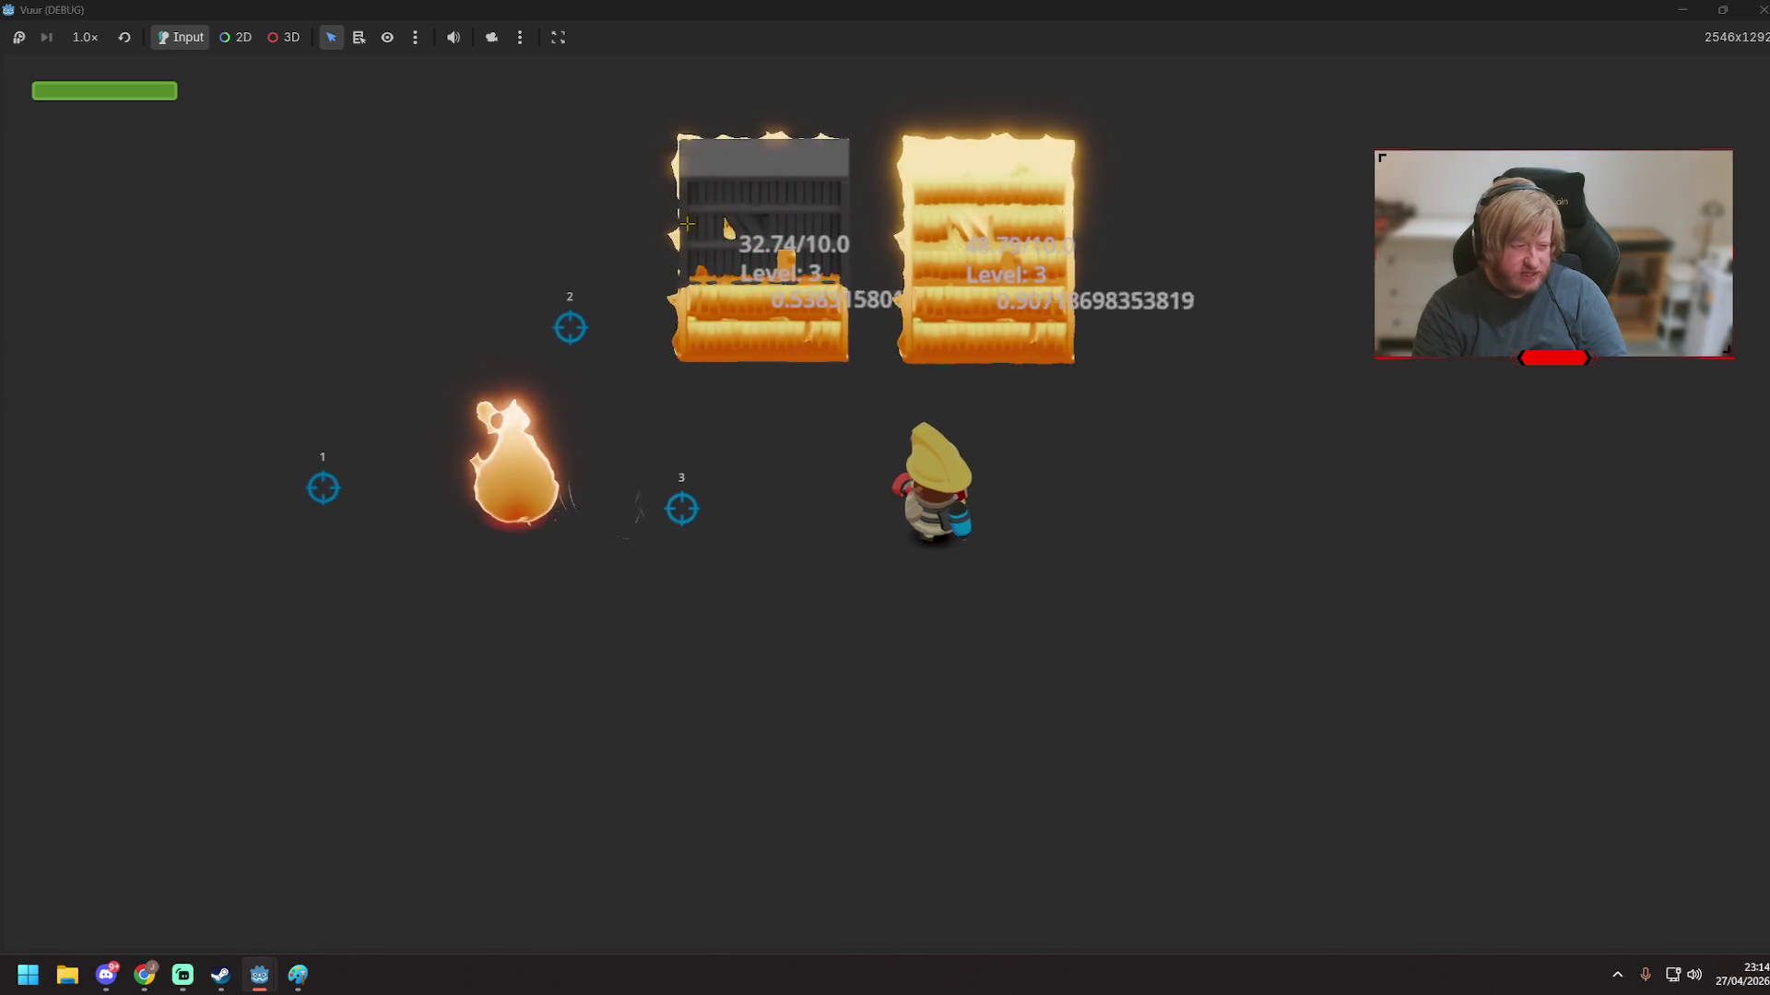
click(780, 221)
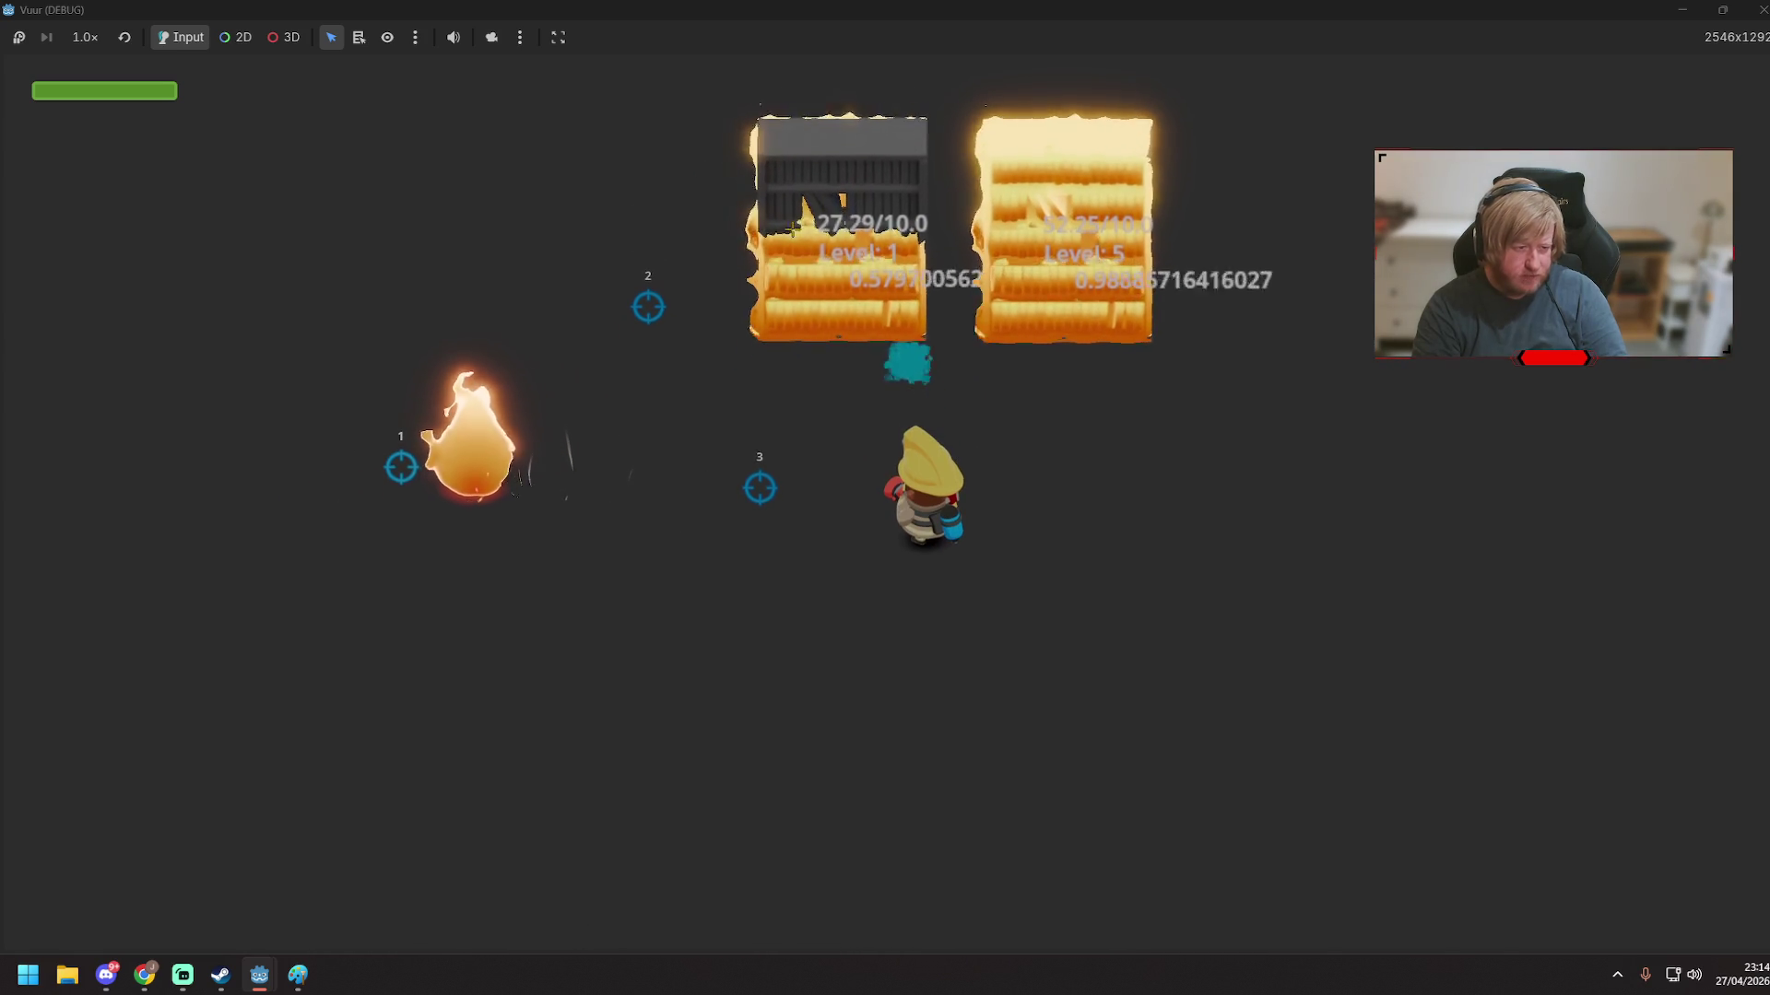
click(715, 244)
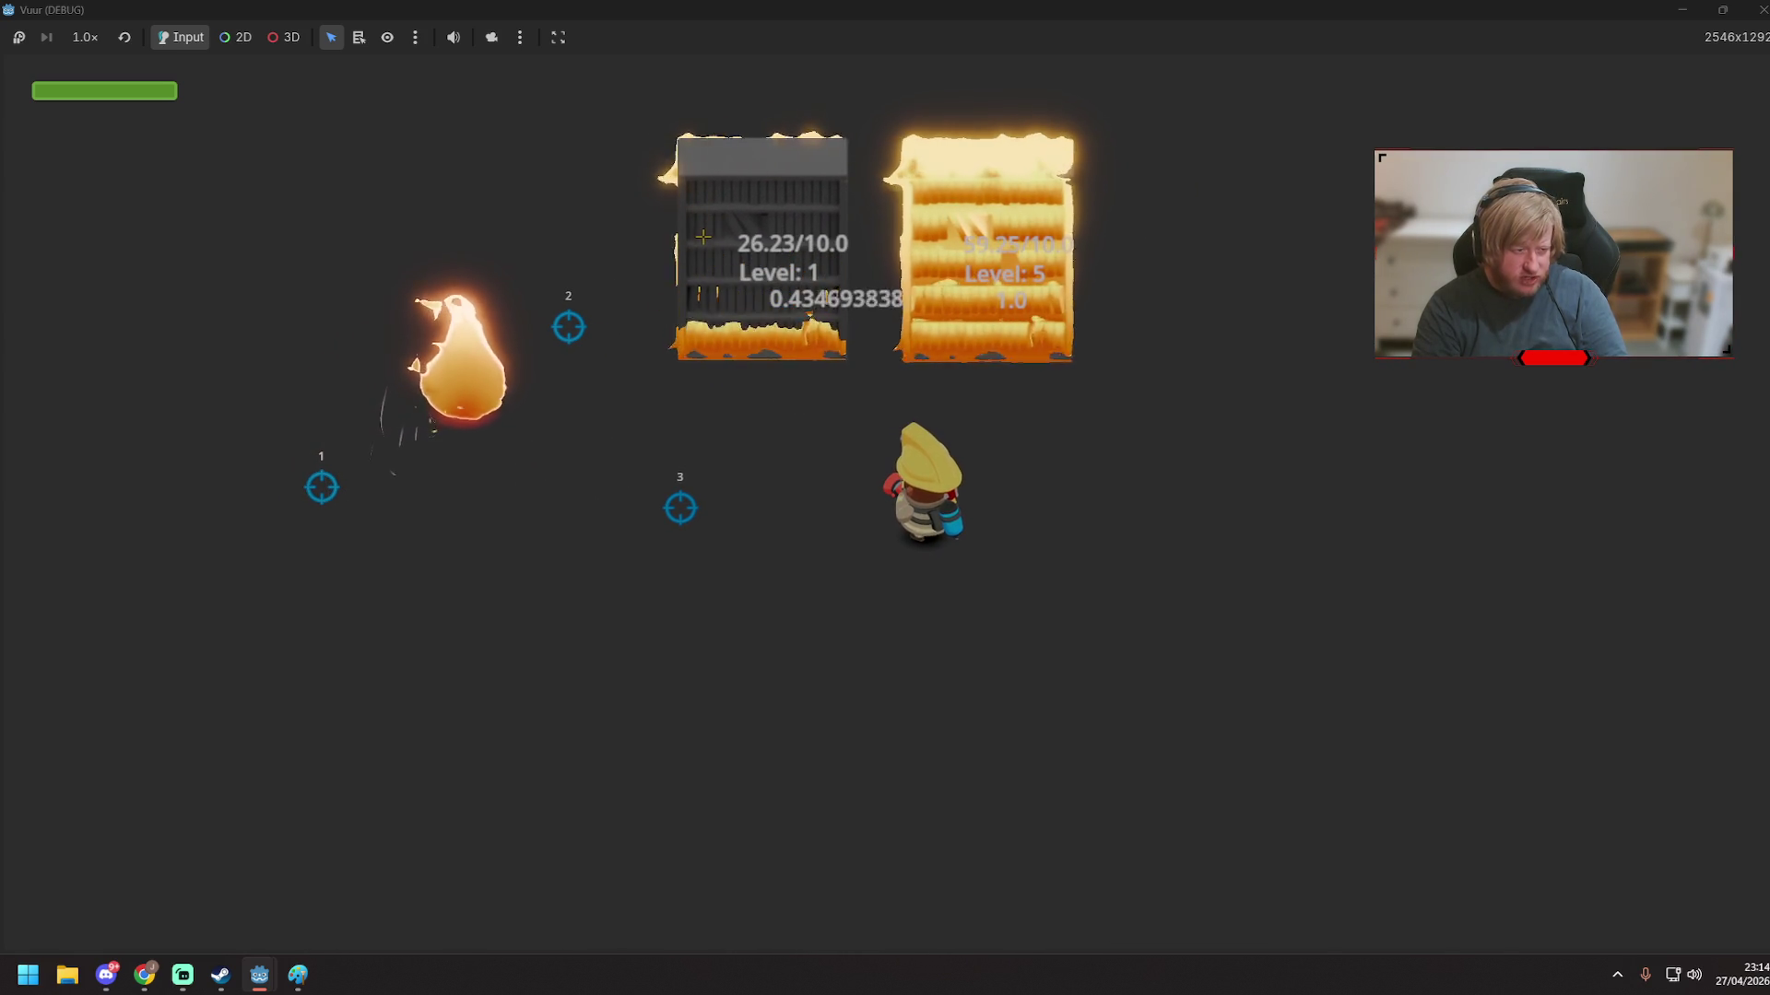
click(716, 230)
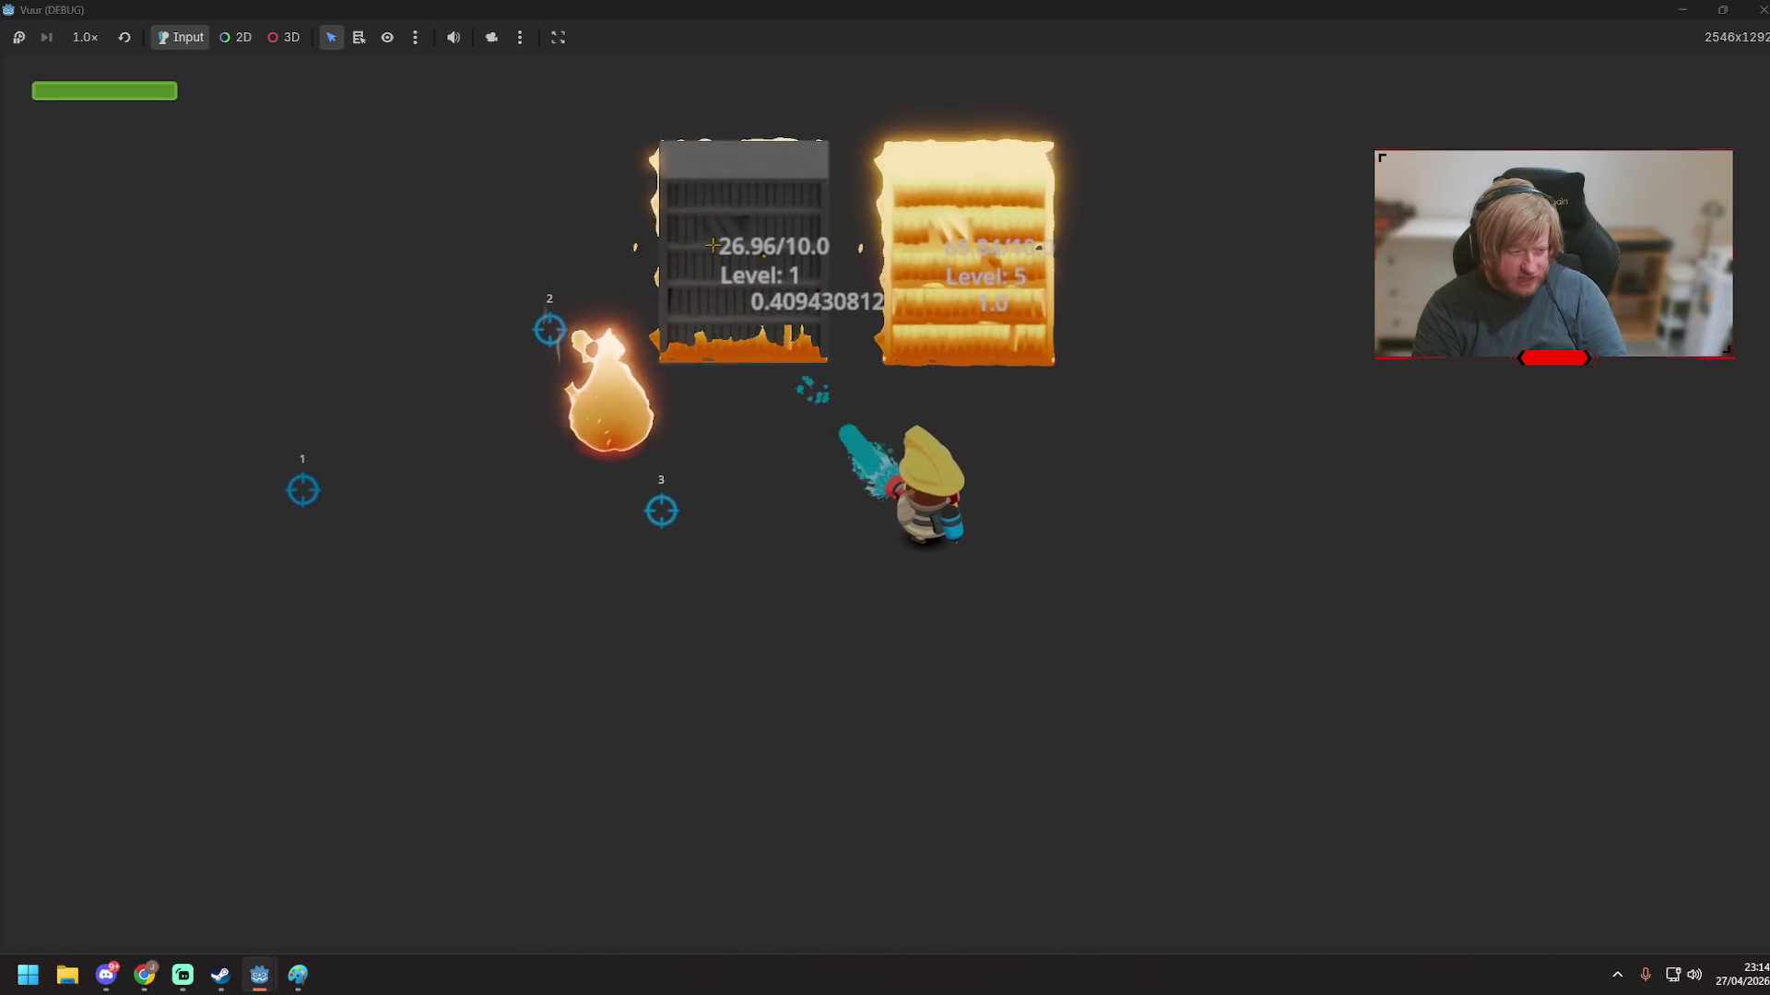
click(716, 228)
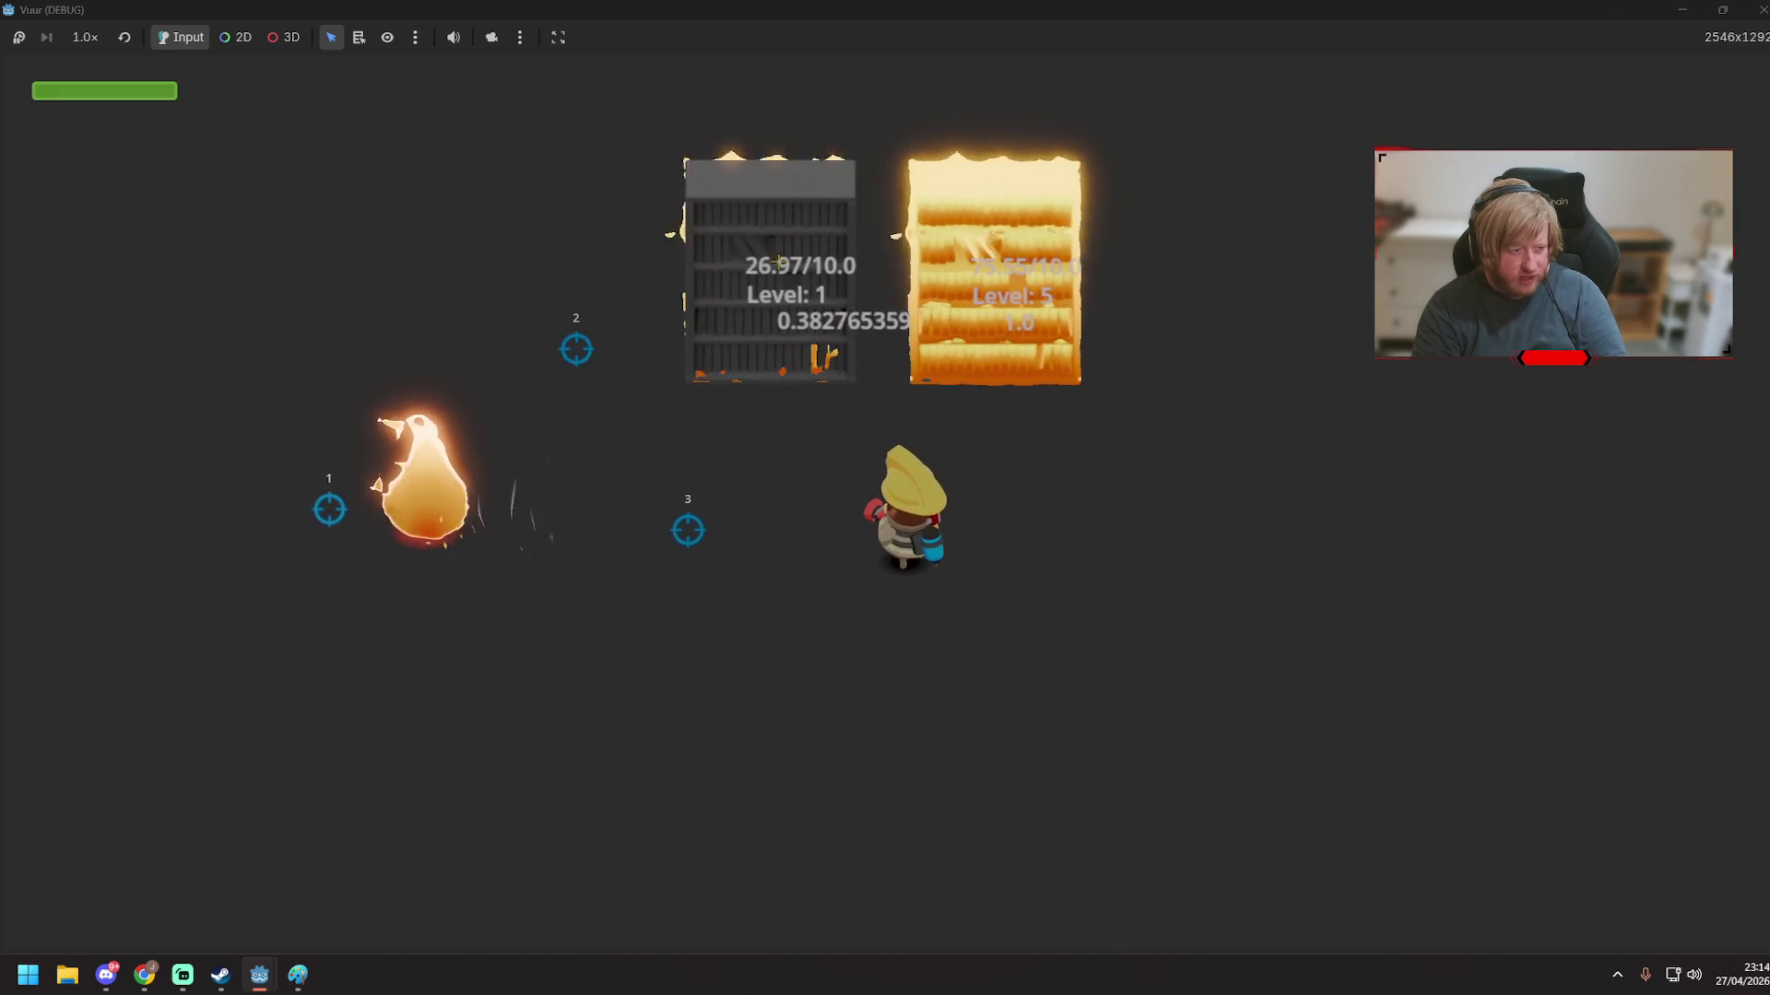
click(742, 249)
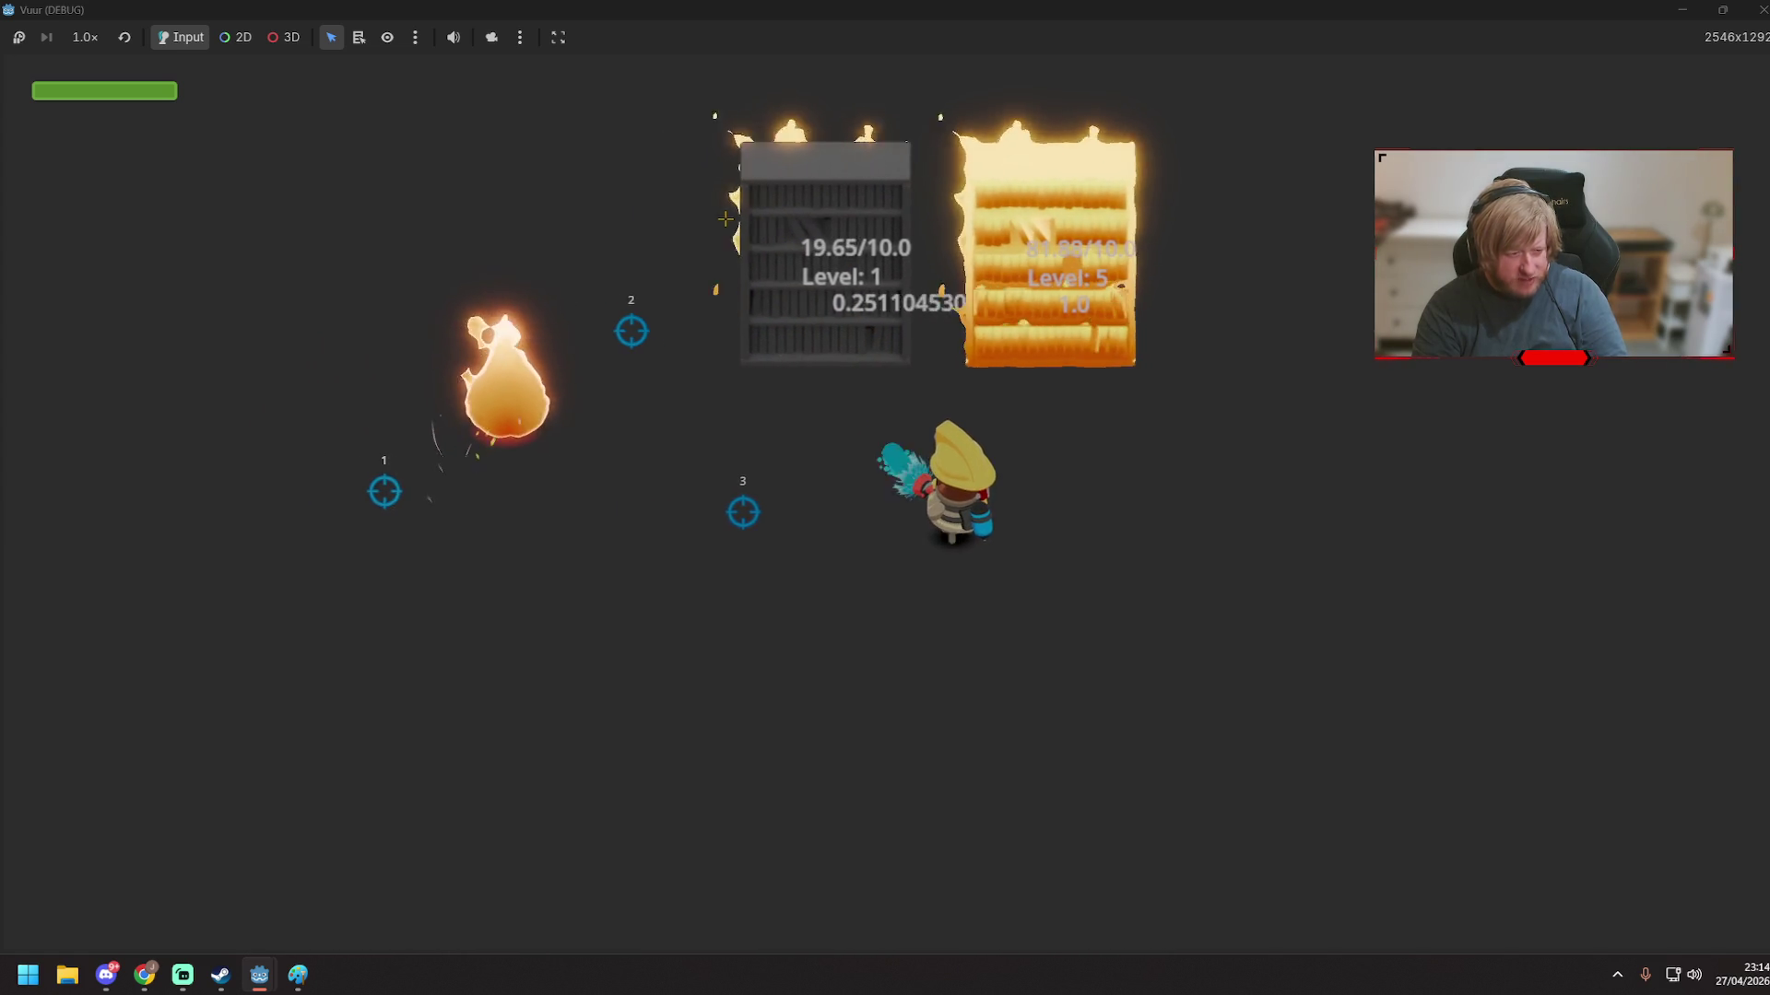
click(725, 219)
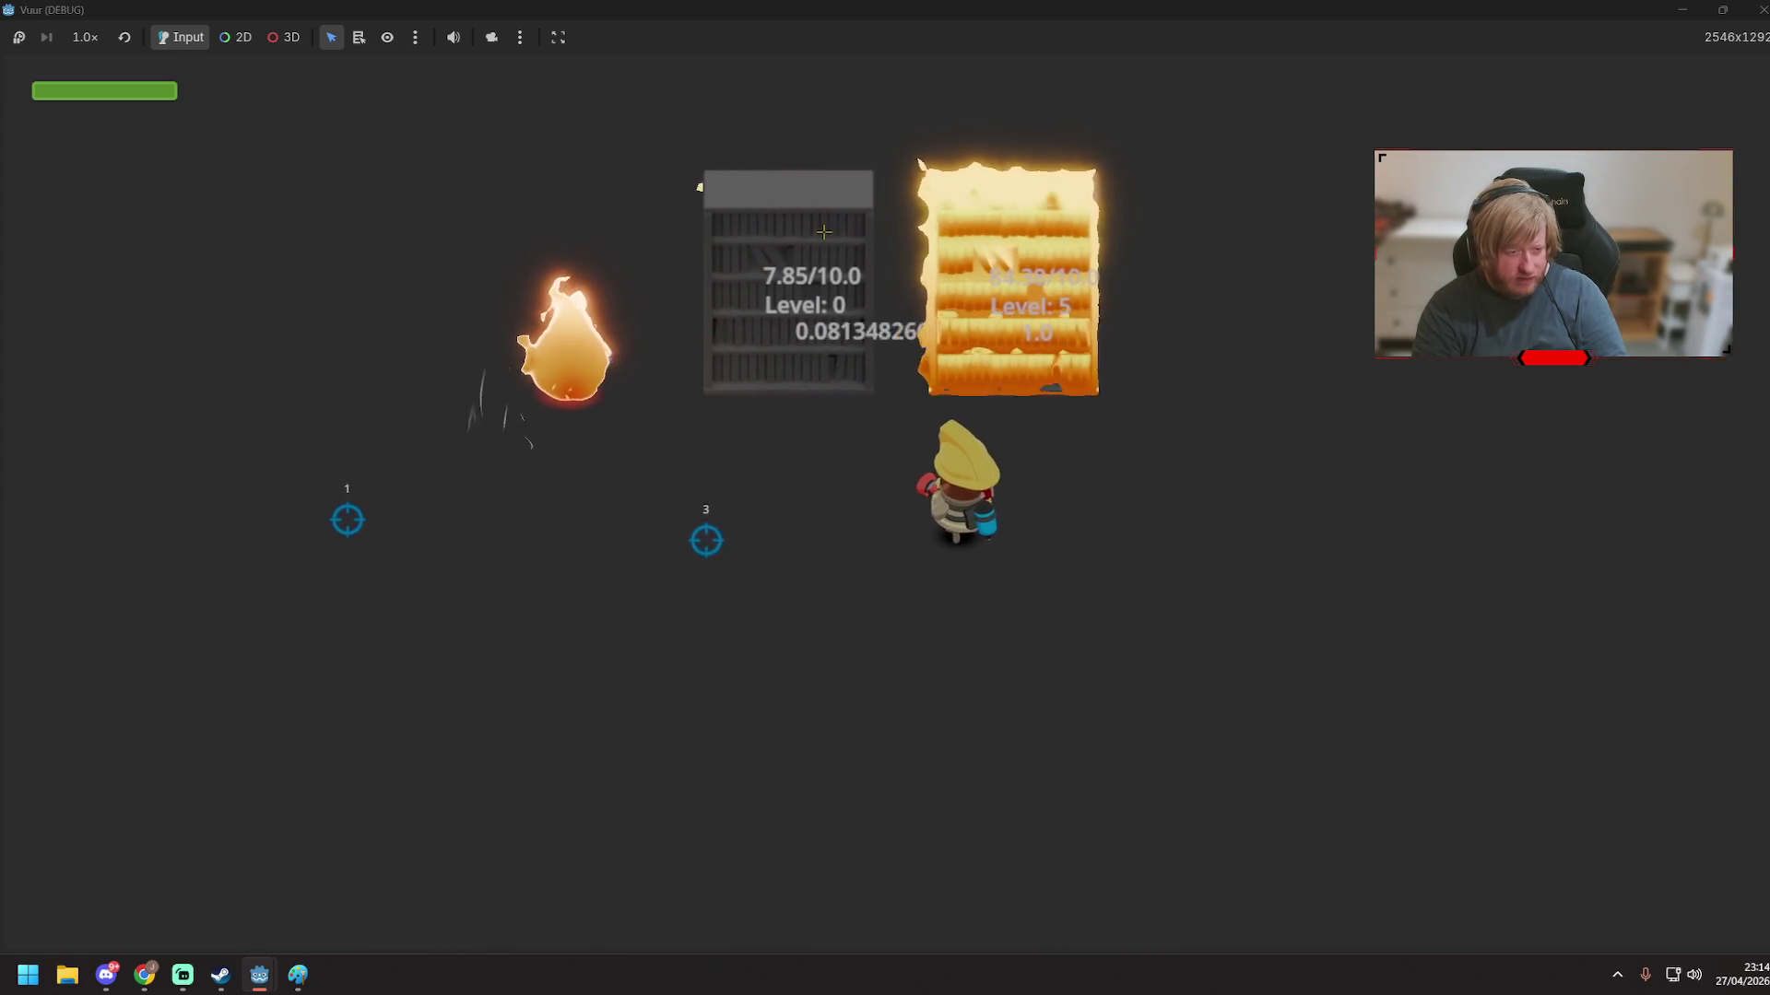
key(F8)
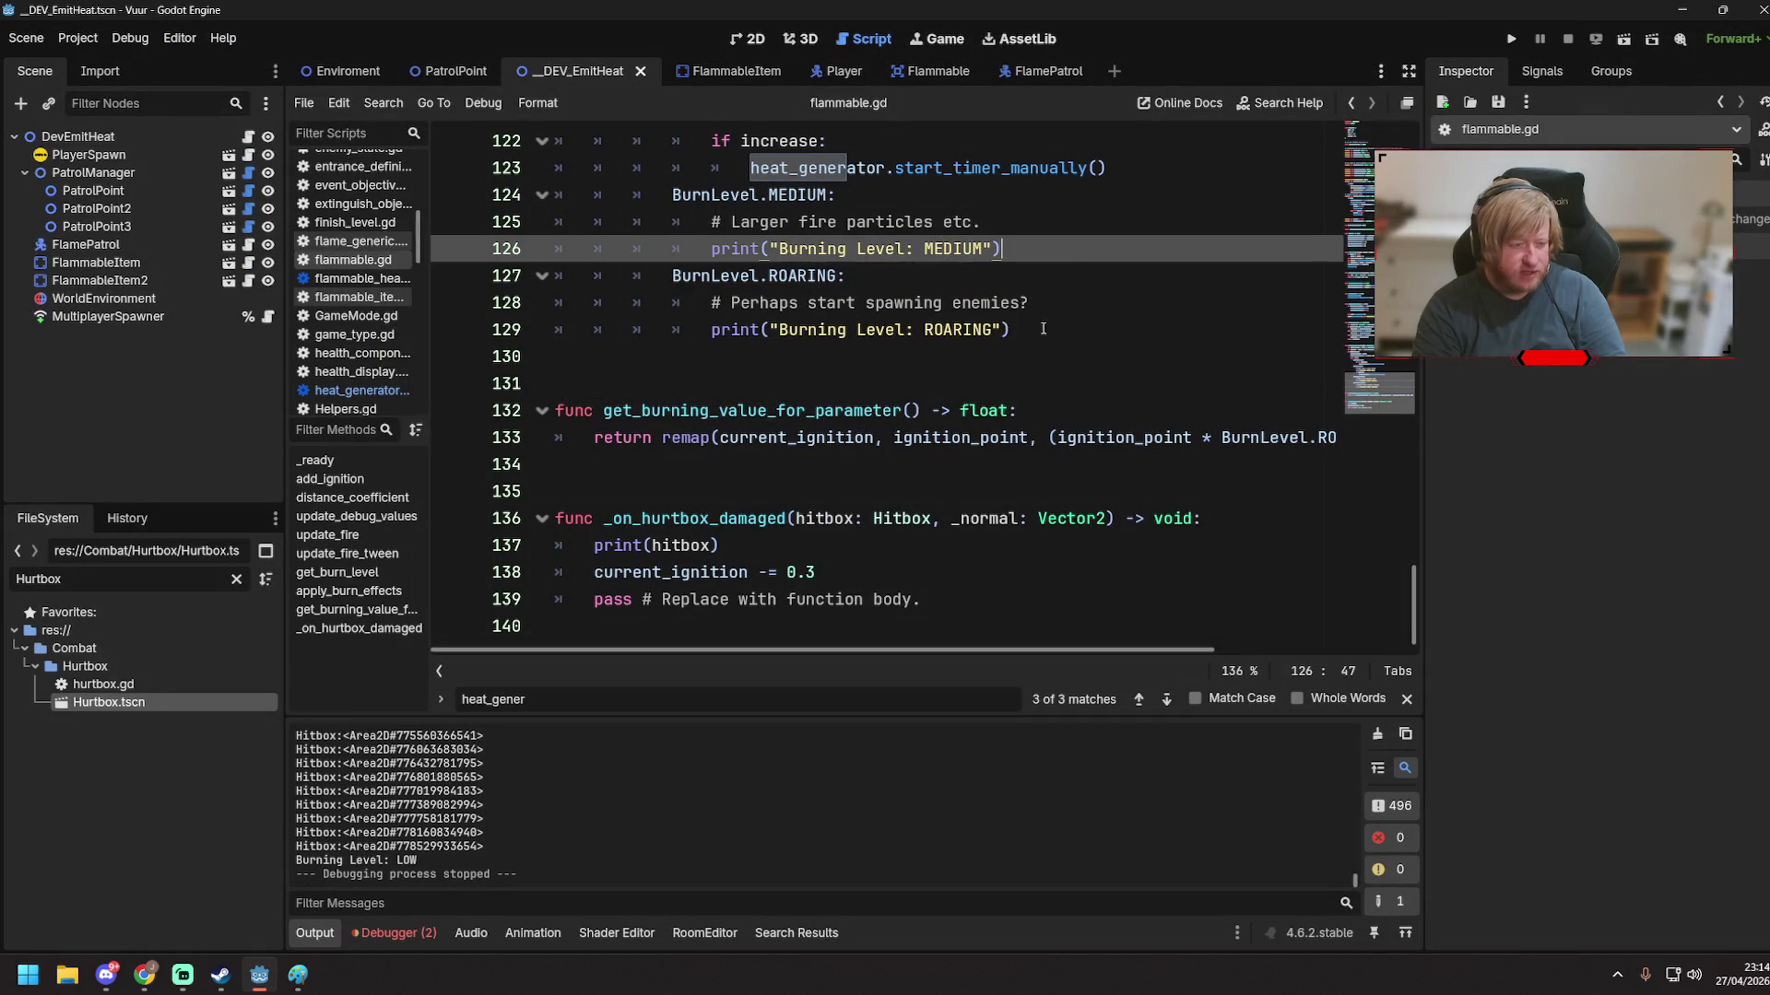
Step: Save, then review flammable.gd's ignition setter and add_ignition code
click(1042, 329)
key(ctrl+s)
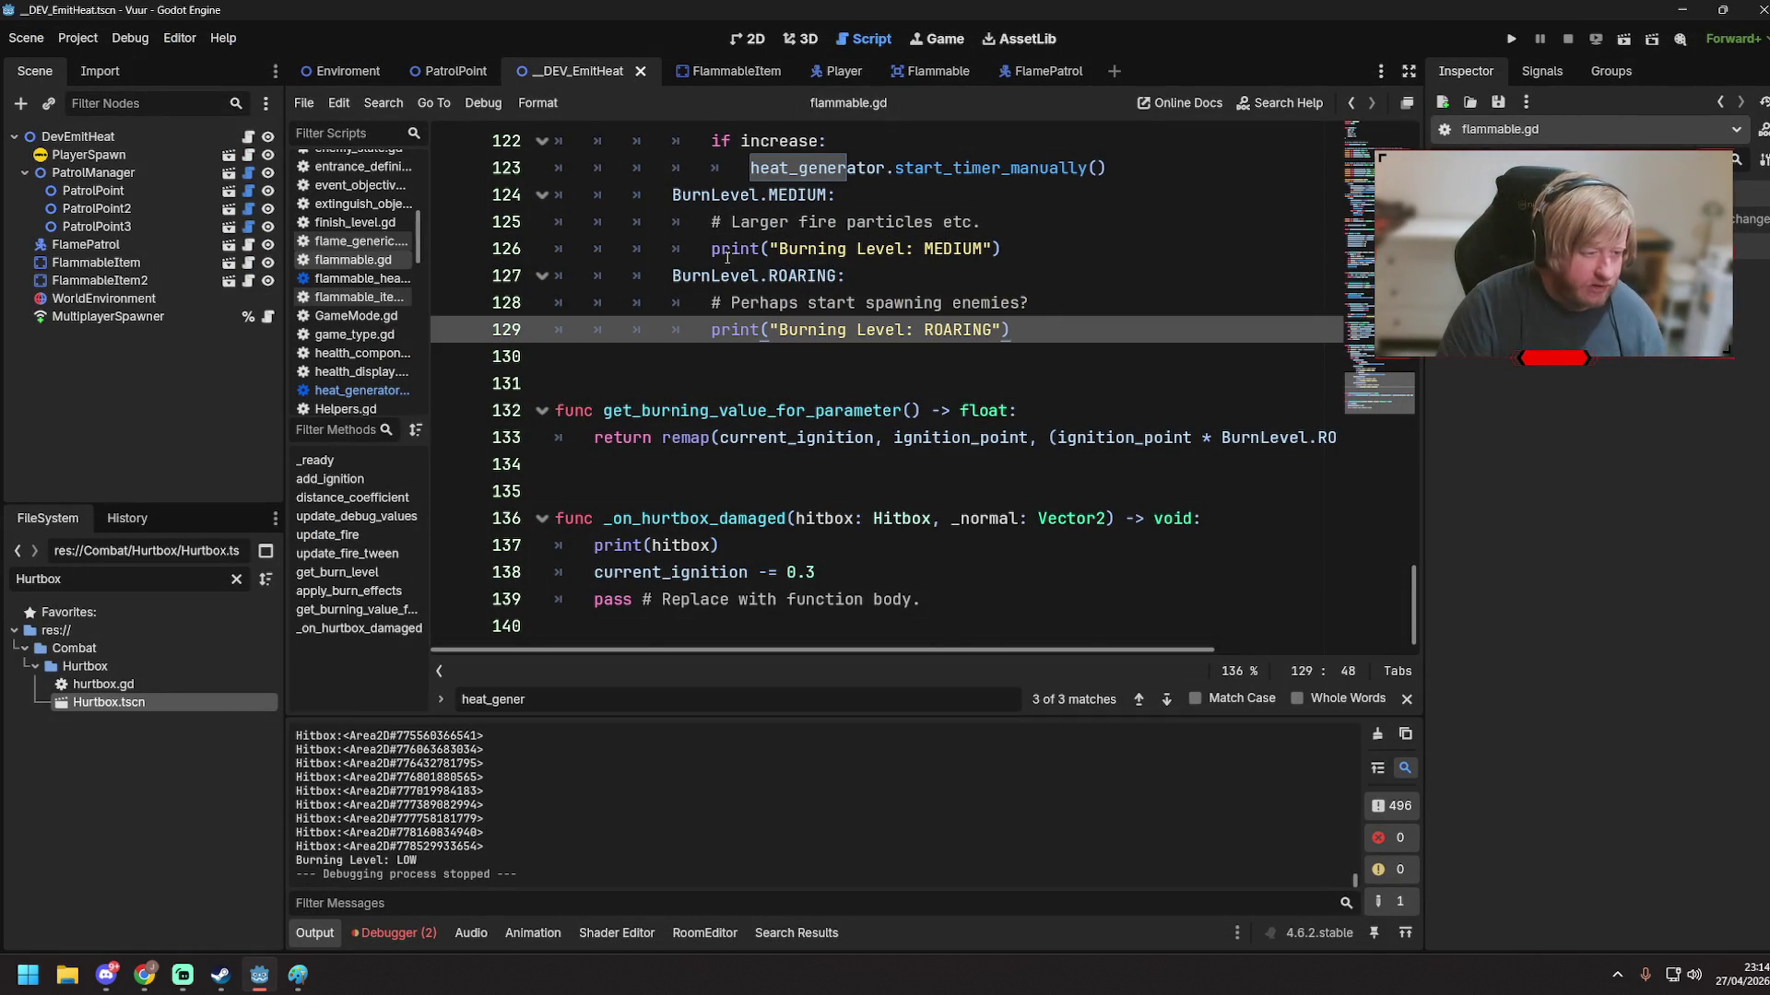
scroll(840, 283, up, 20)
scroll(858, 266, up, 10)
scroll(858, 267, down, 3)
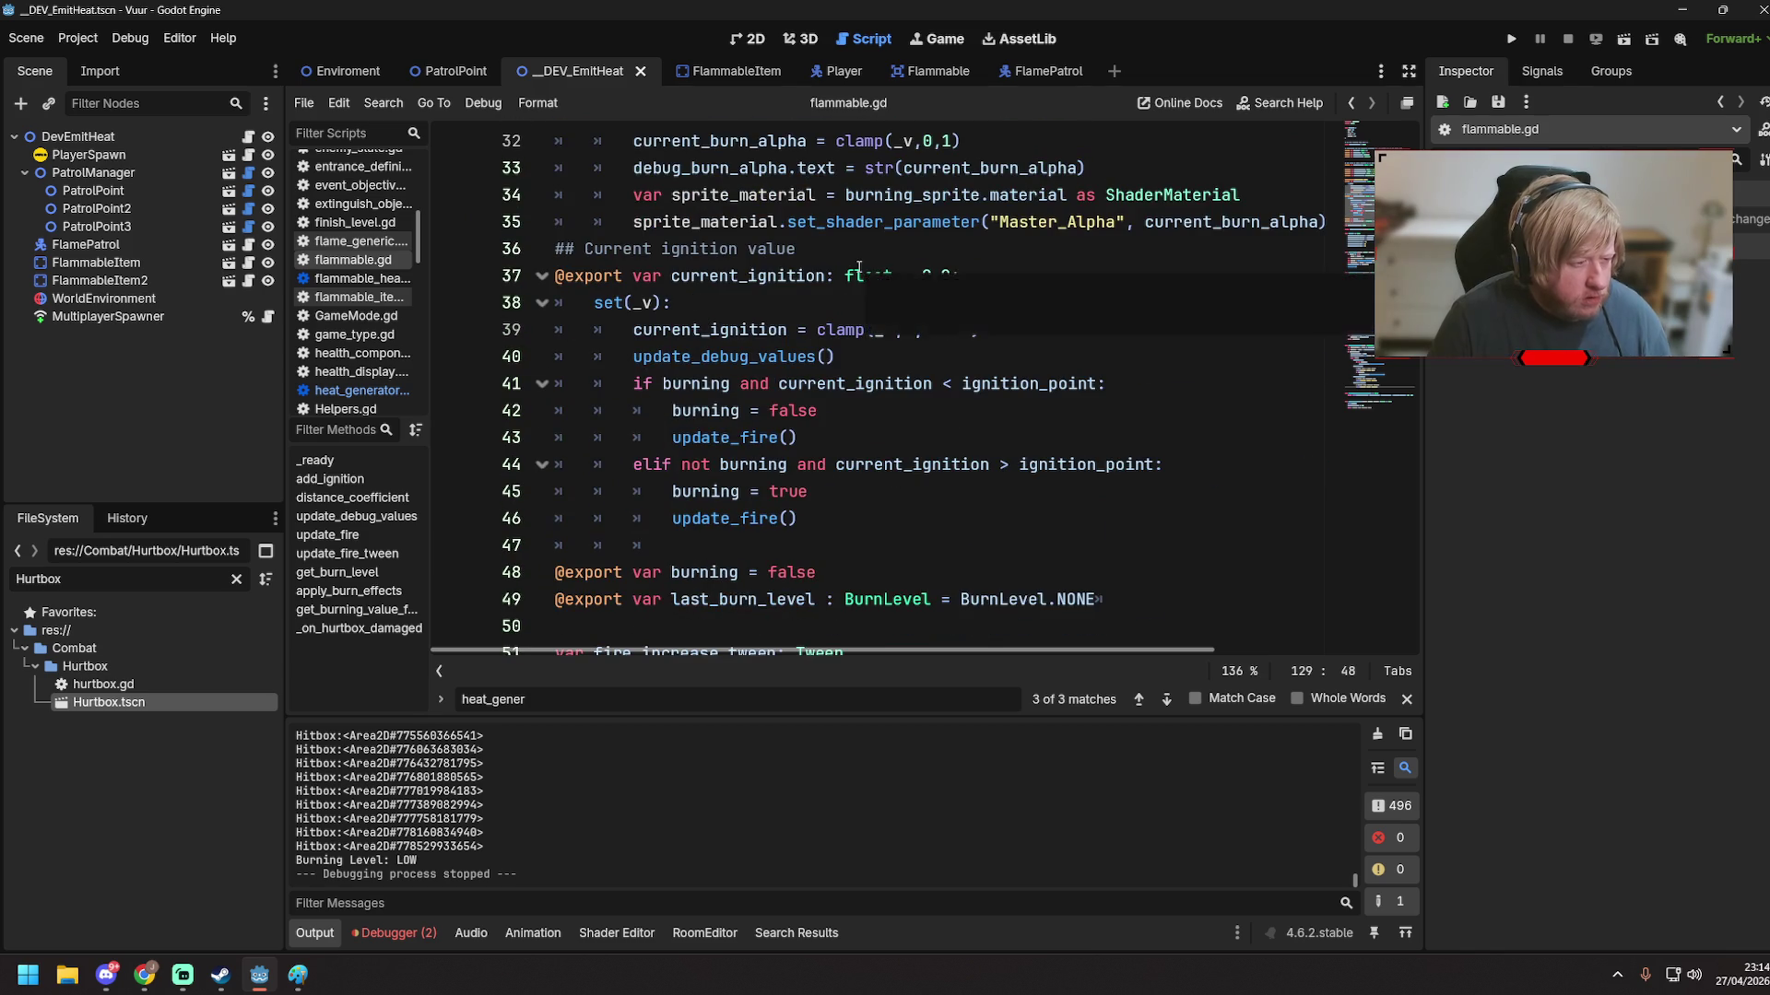
scroll(860, 276, down, 1)
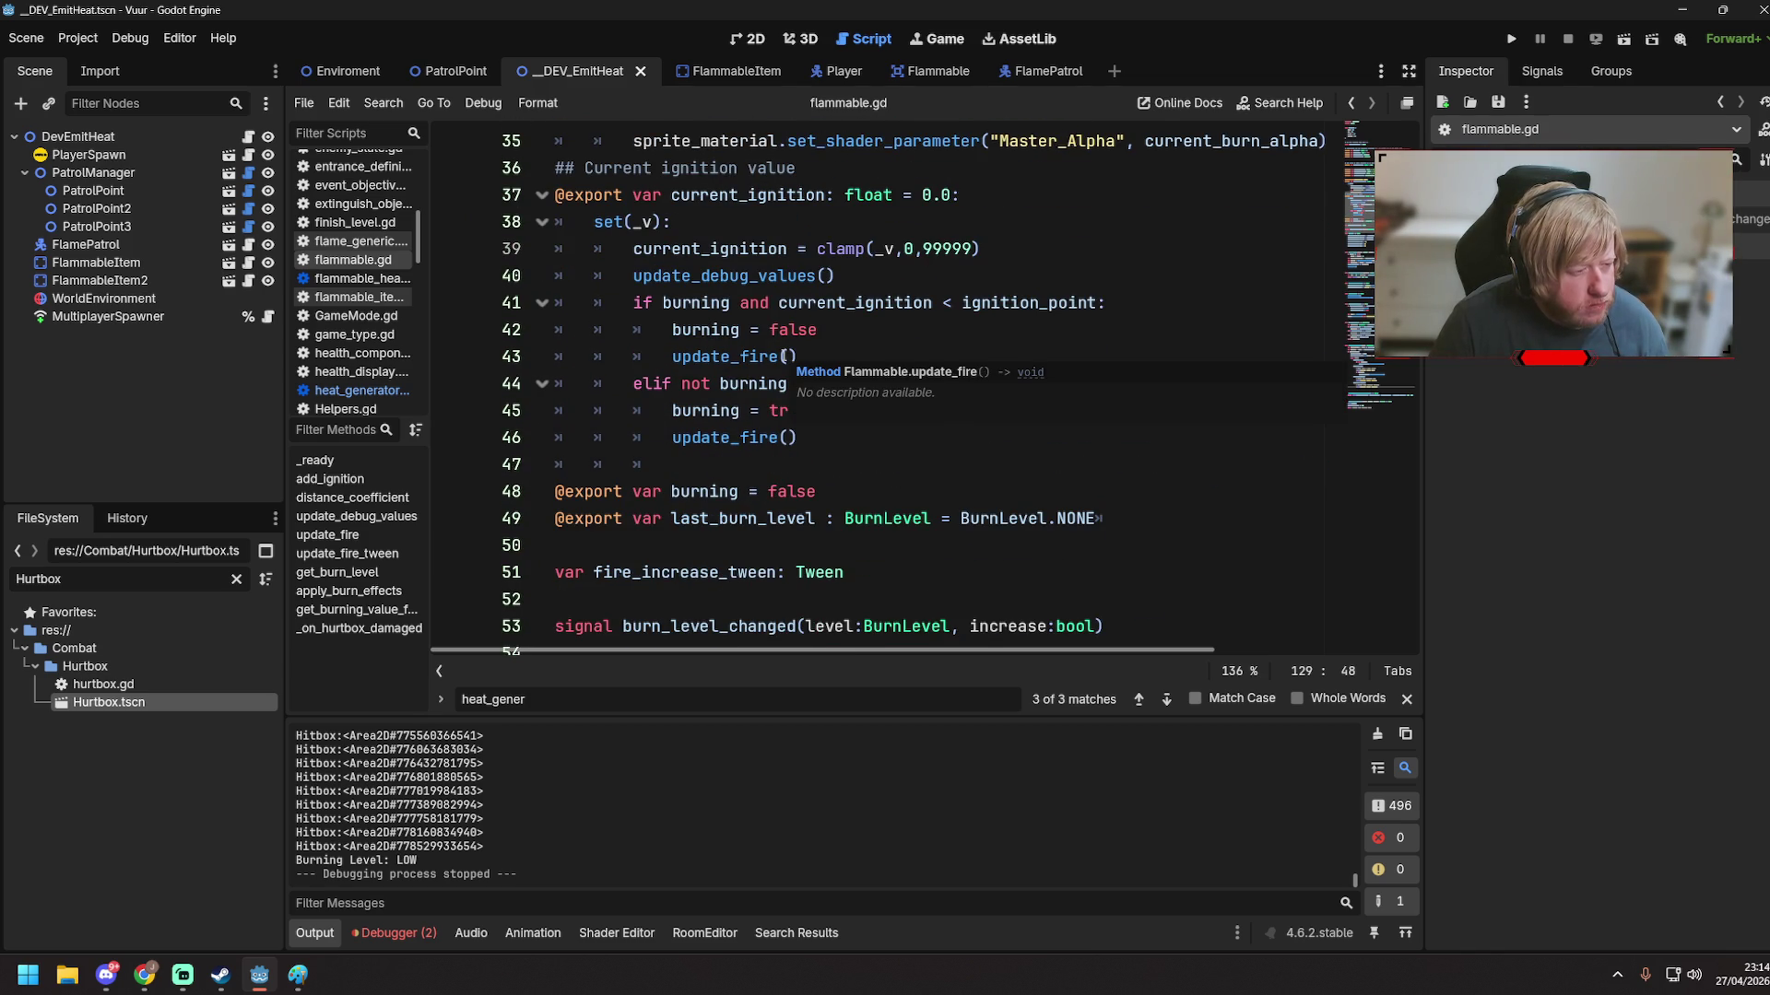
scroll(737, 387, down, 6)
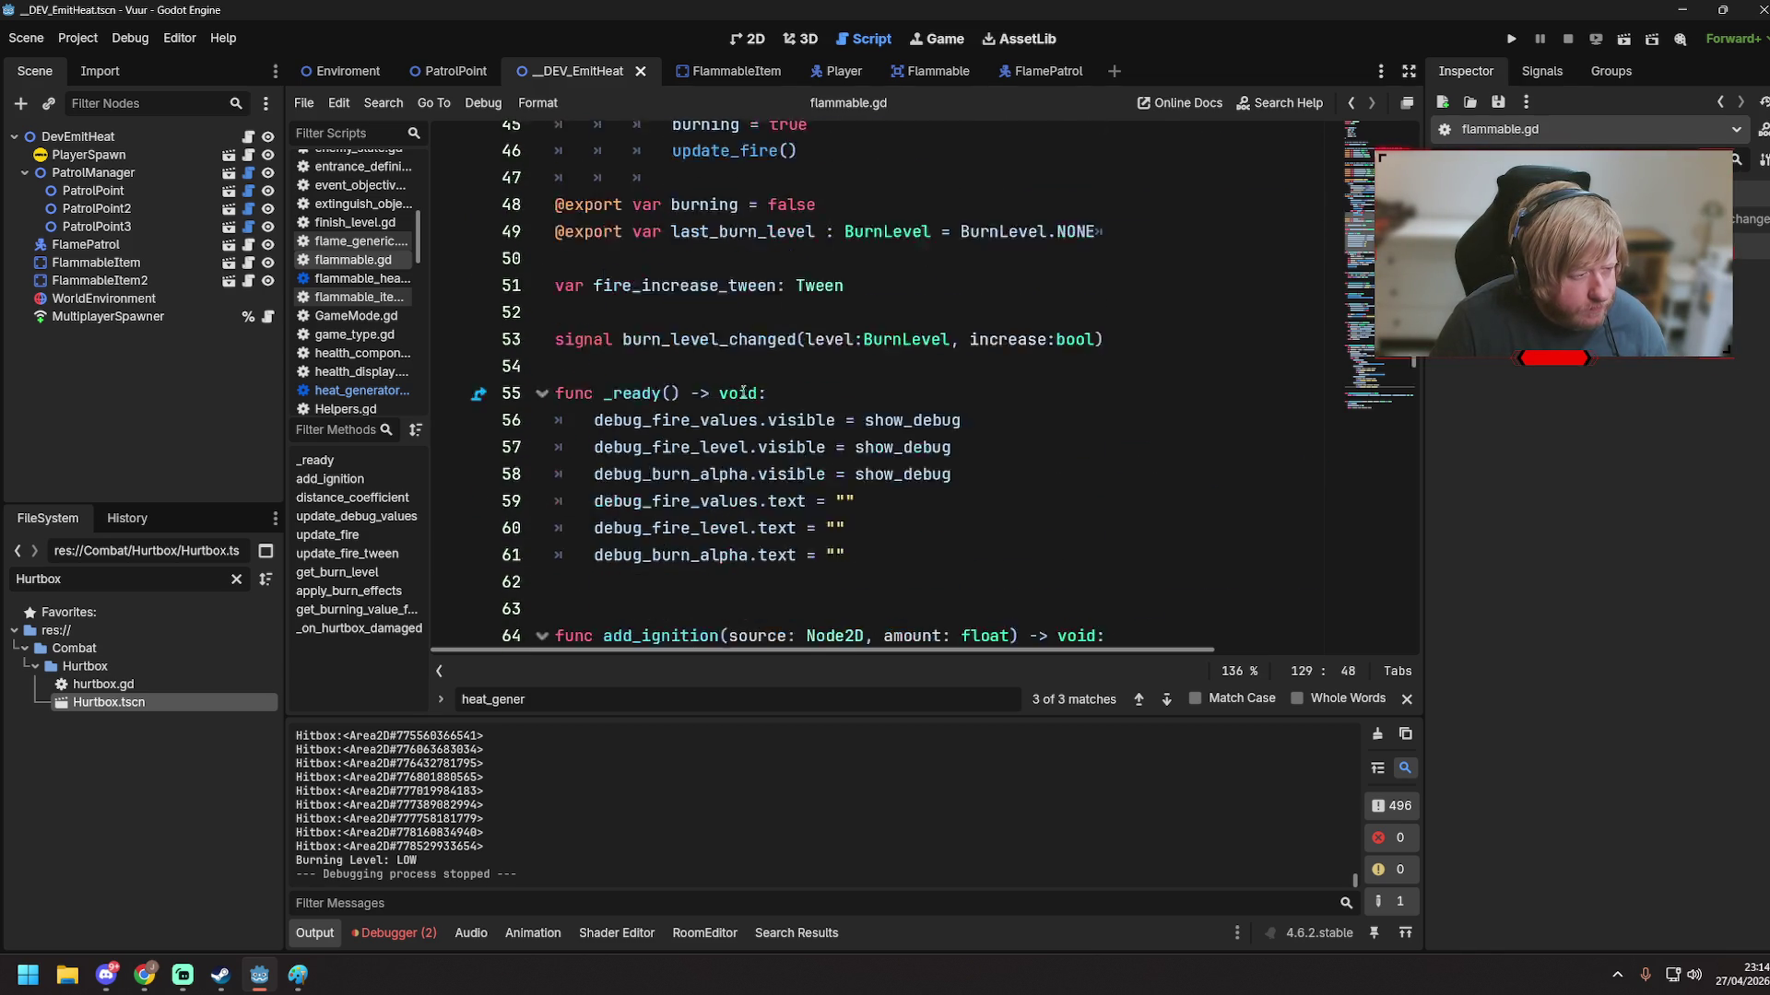
scroll(736, 390, down, 3)
scroll(735, 387, up, 10)
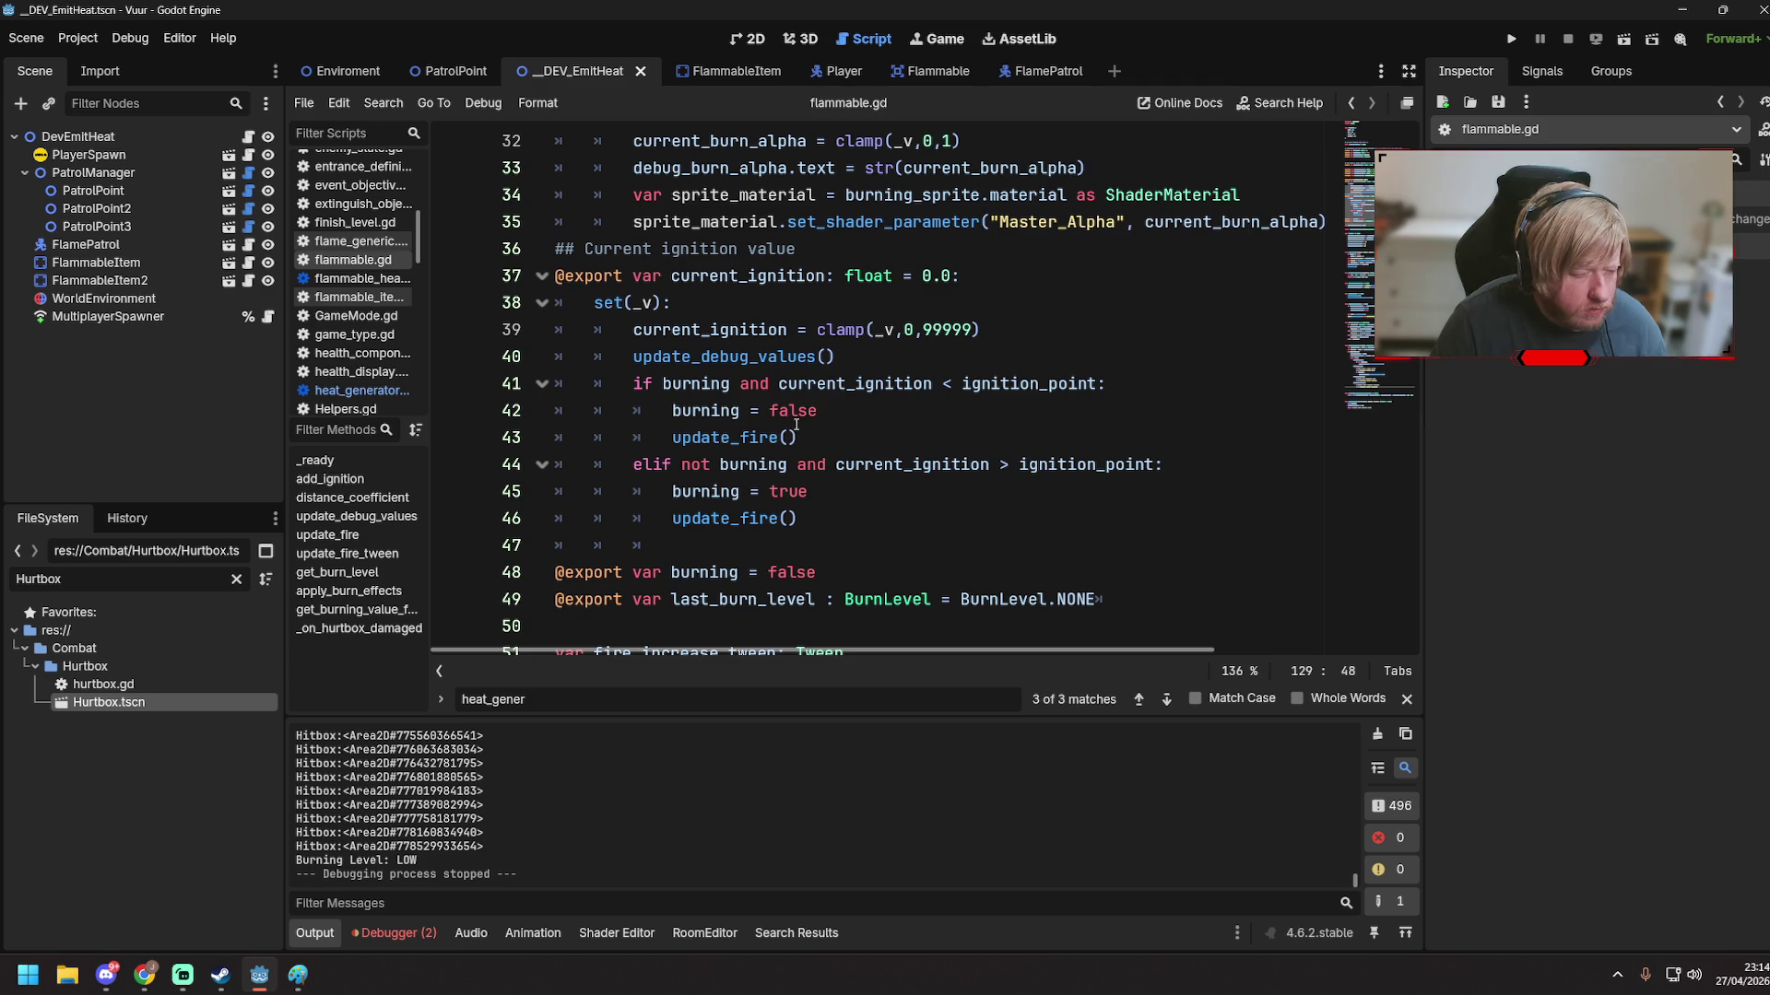
Step: Inspect the update_fire() call on line 43 and the fire-update code below it
click(827, 442)
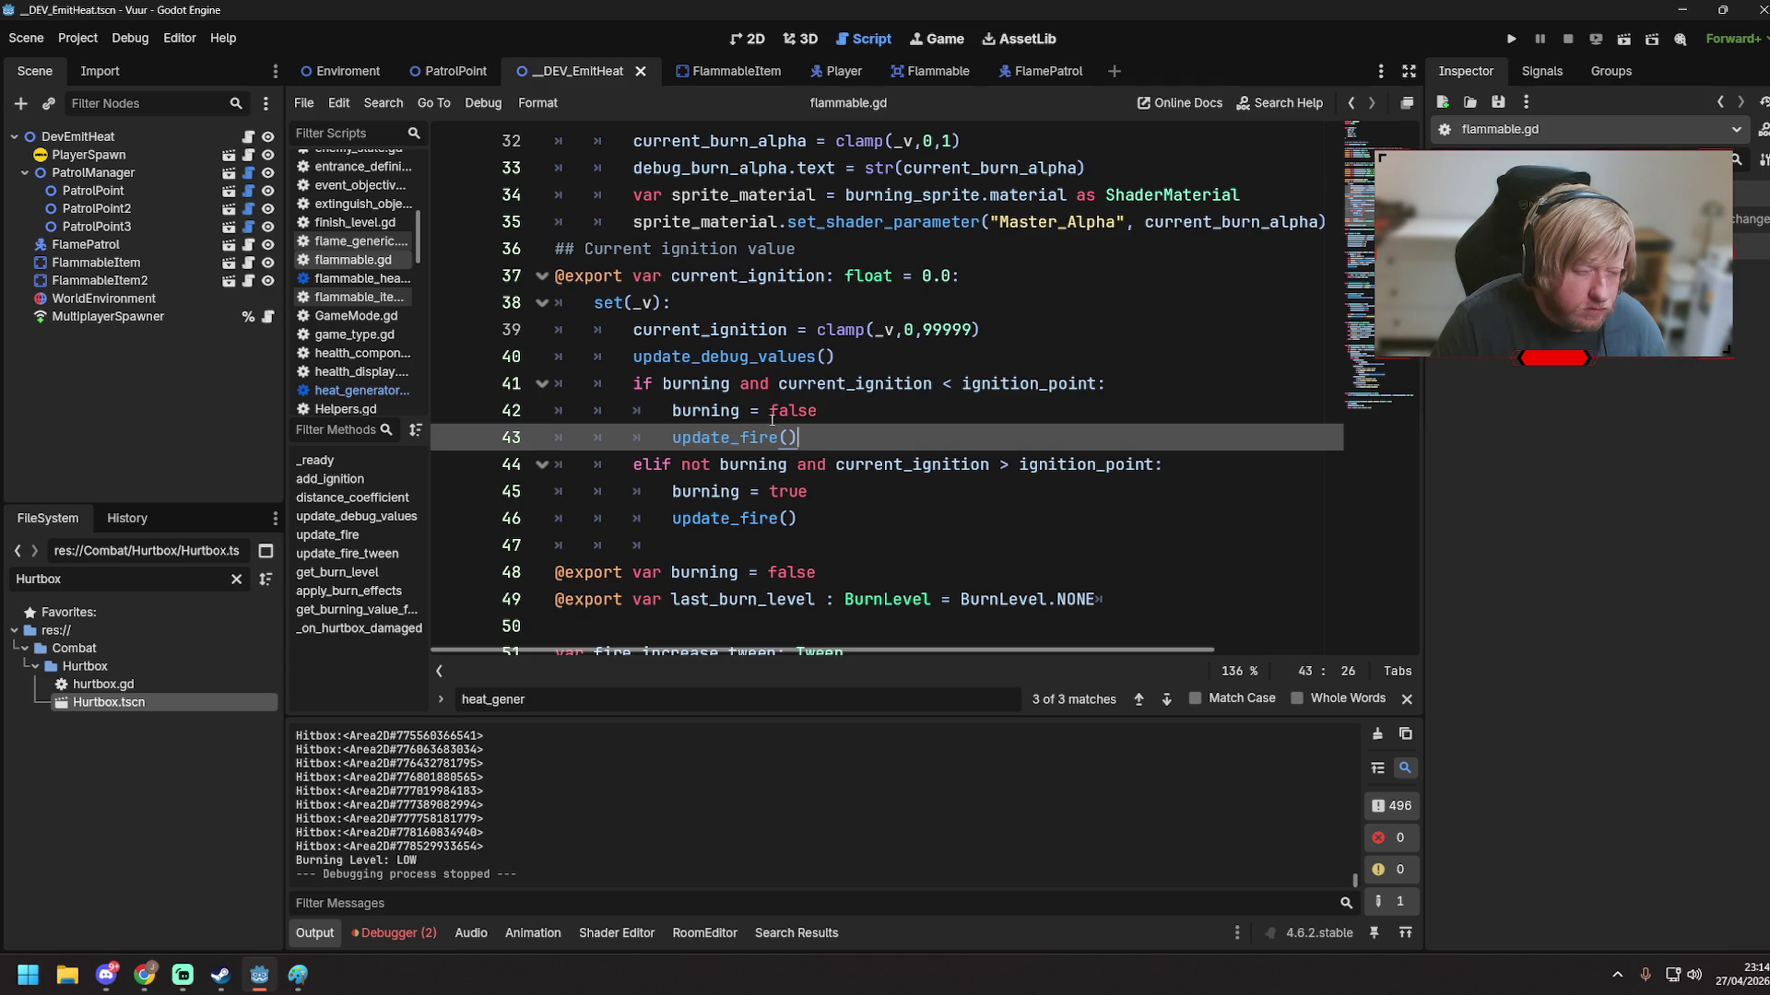
scroll(763, 418, down, 13)
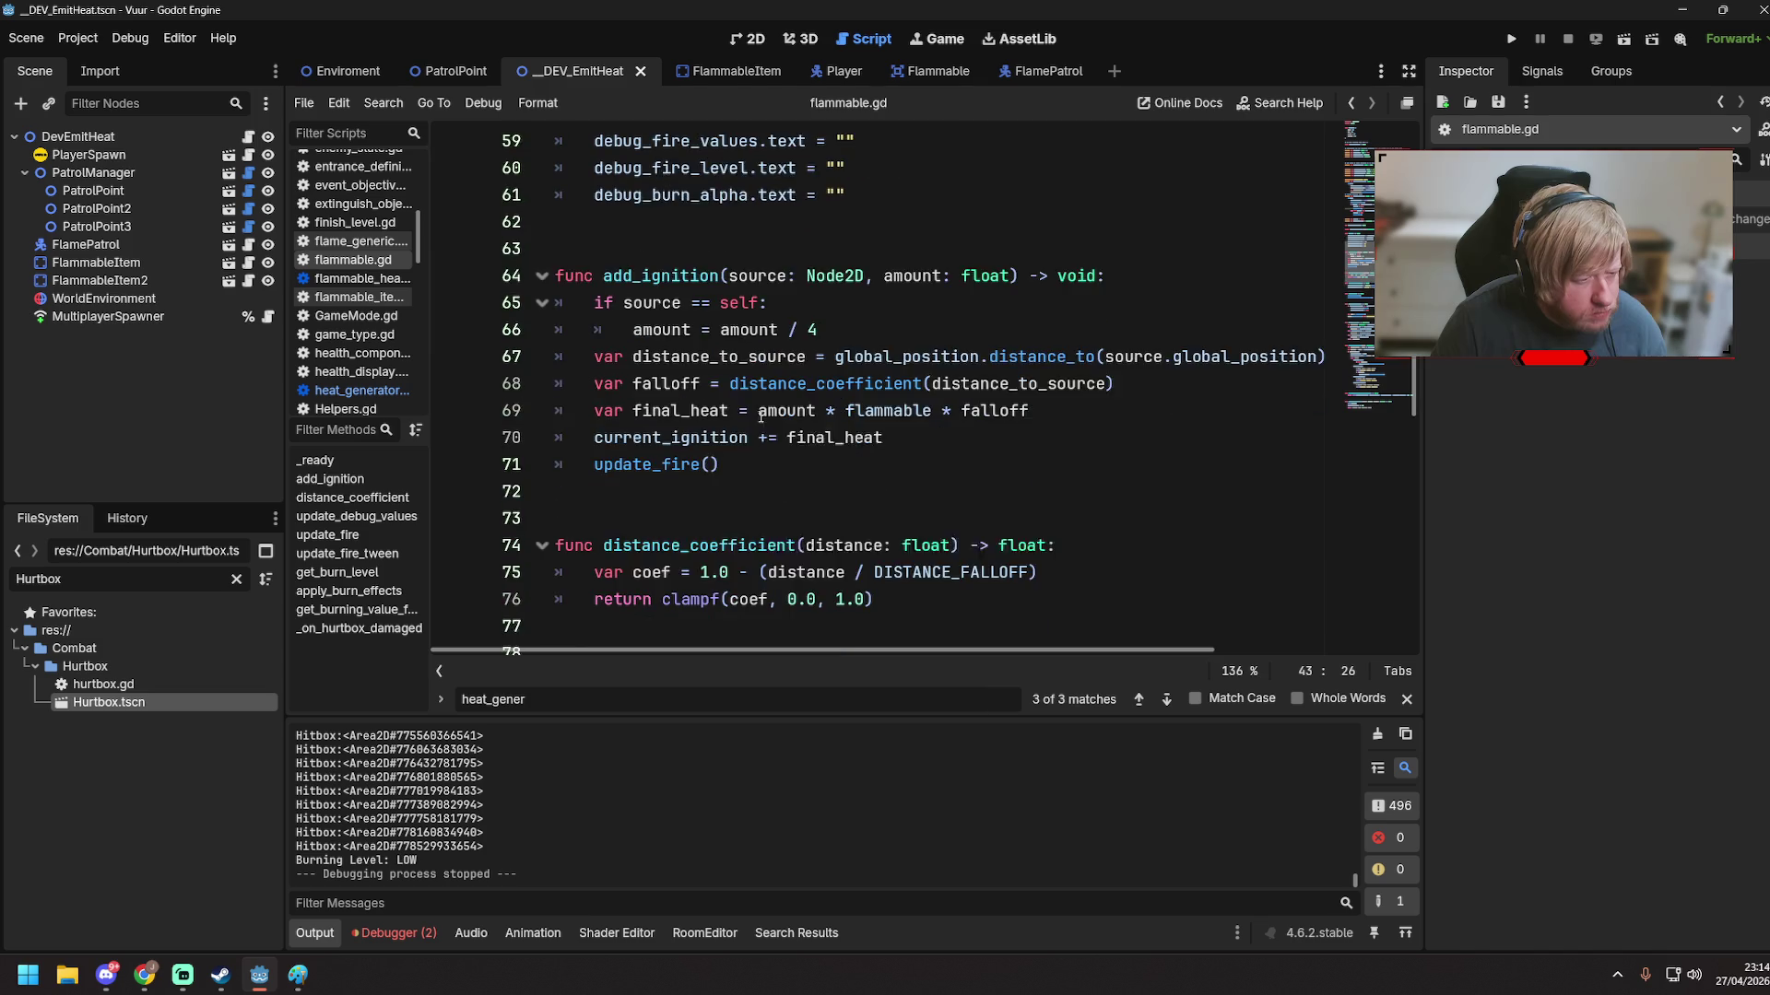
scroll(773, 419, down, 3)
scroll(779, 429, up, 15)
scroll(779, 433, down, 12)
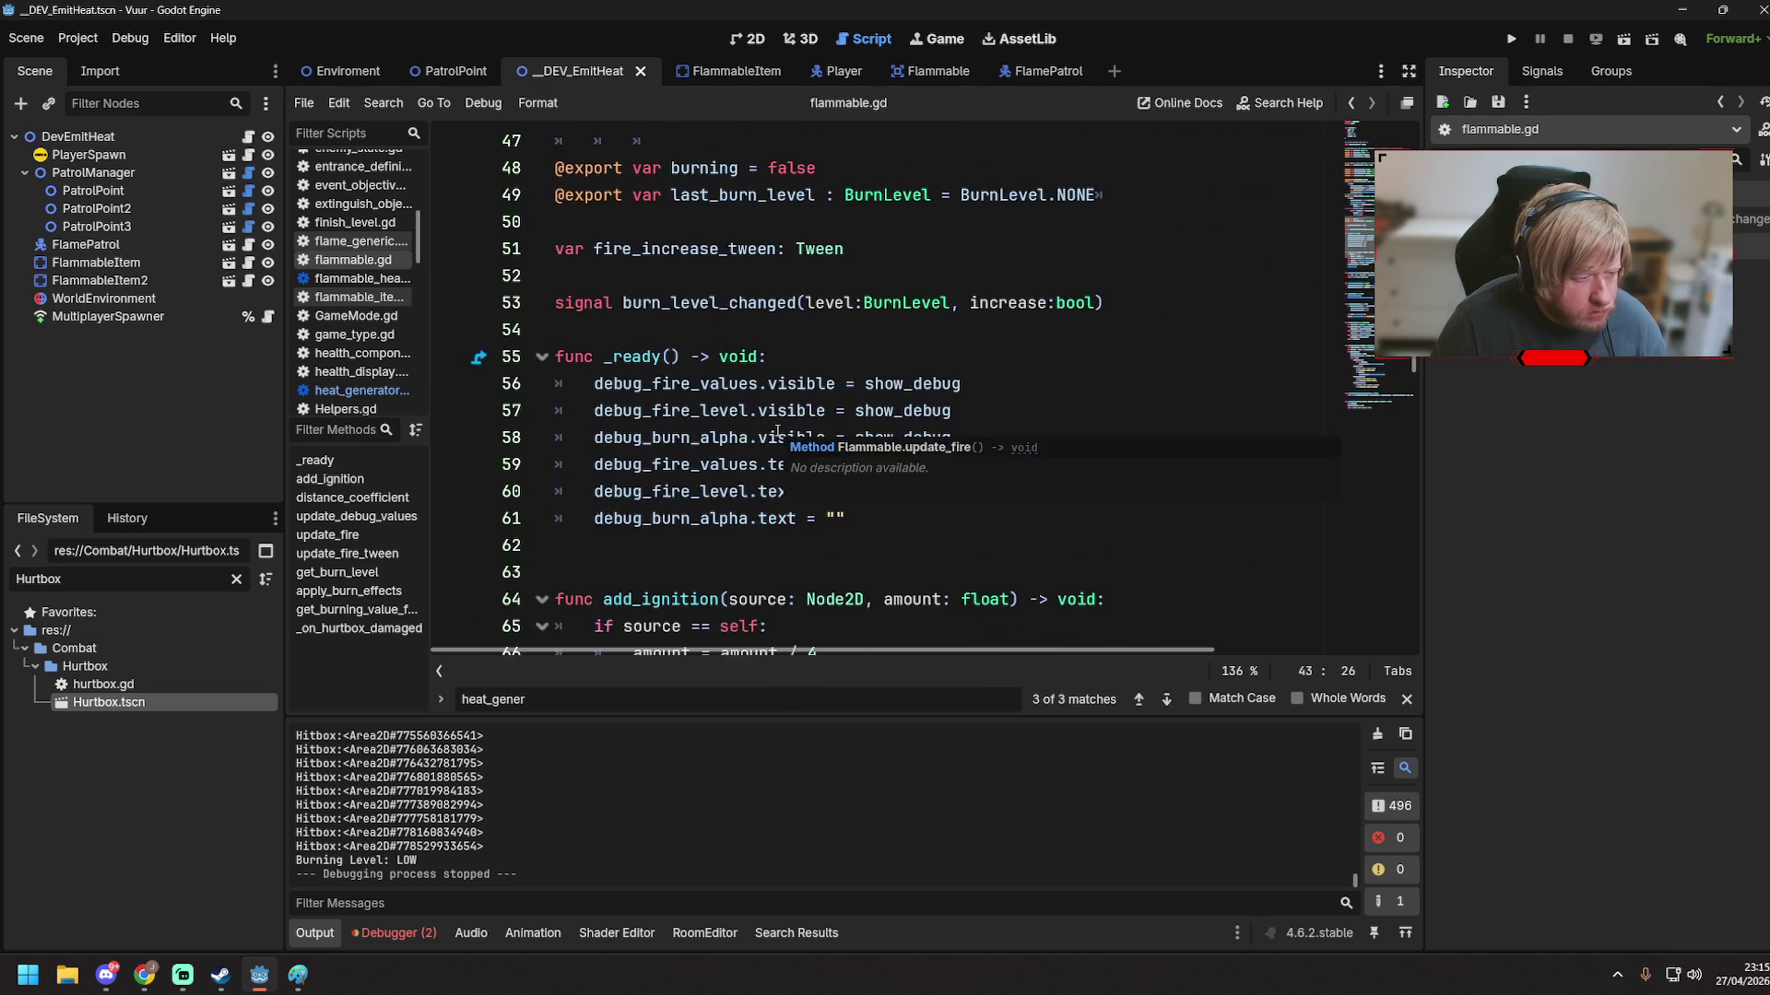
scroll(777, 432, down, 2)
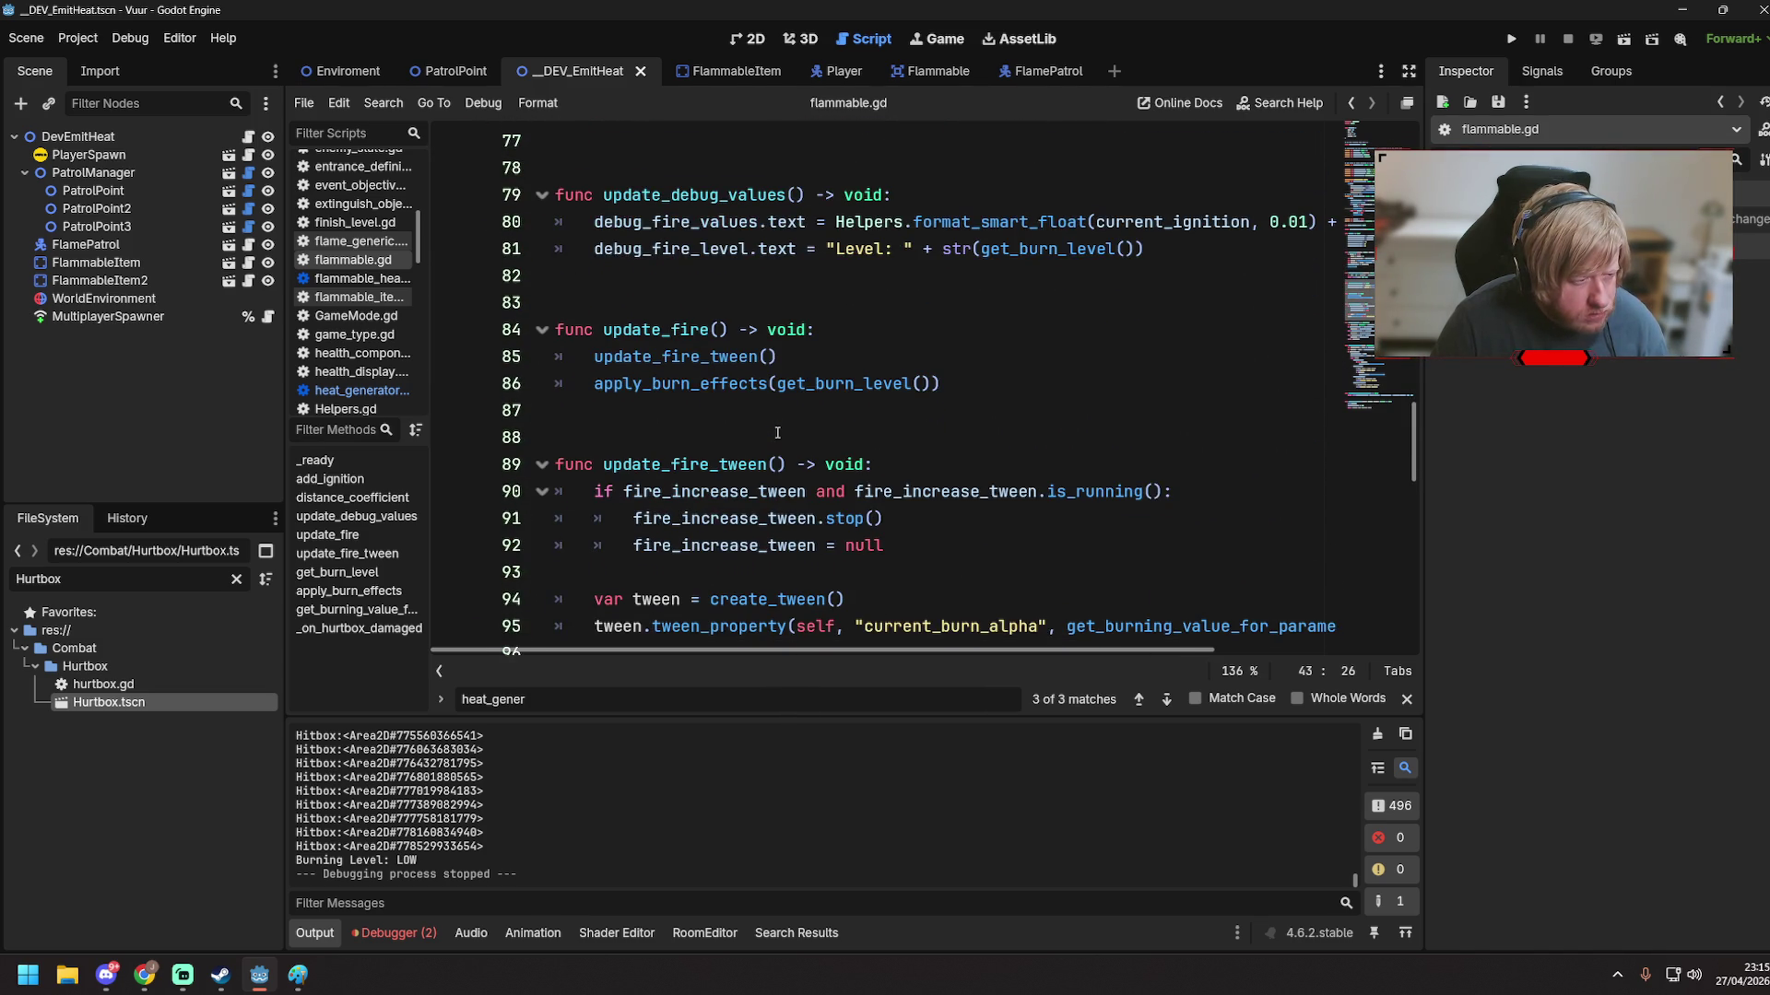
scroll(777, 432, down, 4)
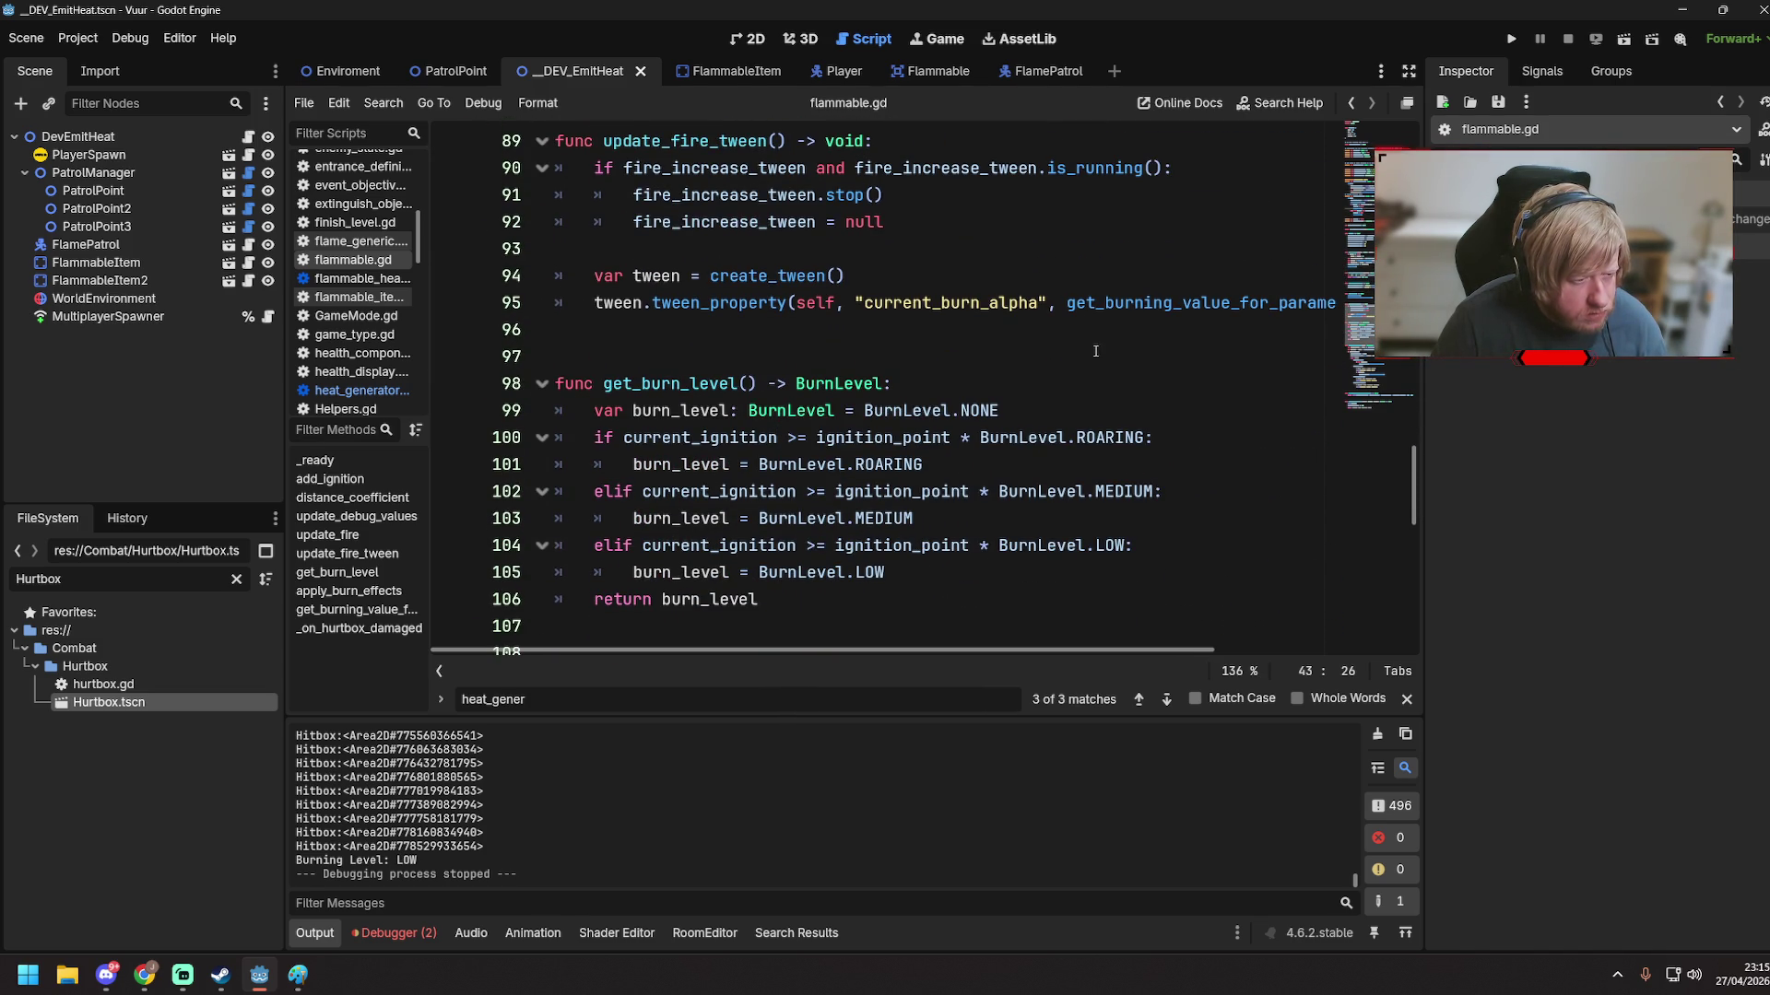
Step: Change the burn-alpha tween duration on line 95 from 2 to 1
drag(1113, 649, 1306, 651)
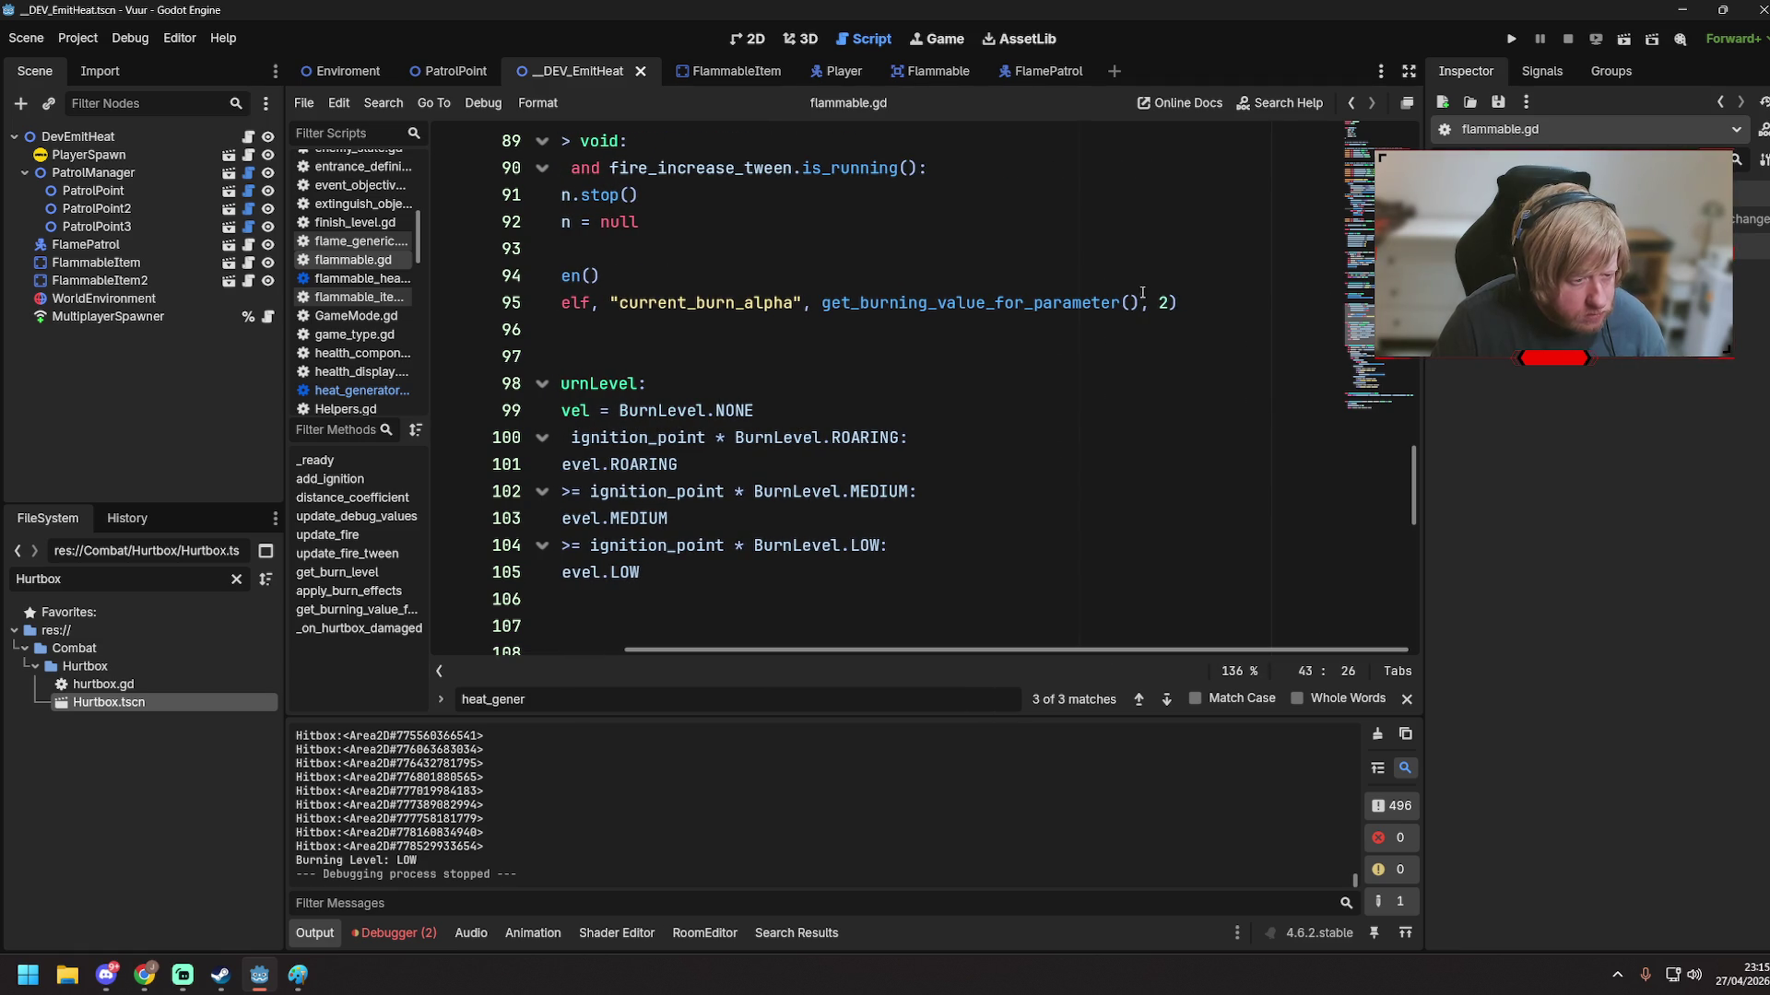
double_click(1163, 302)
text(1)
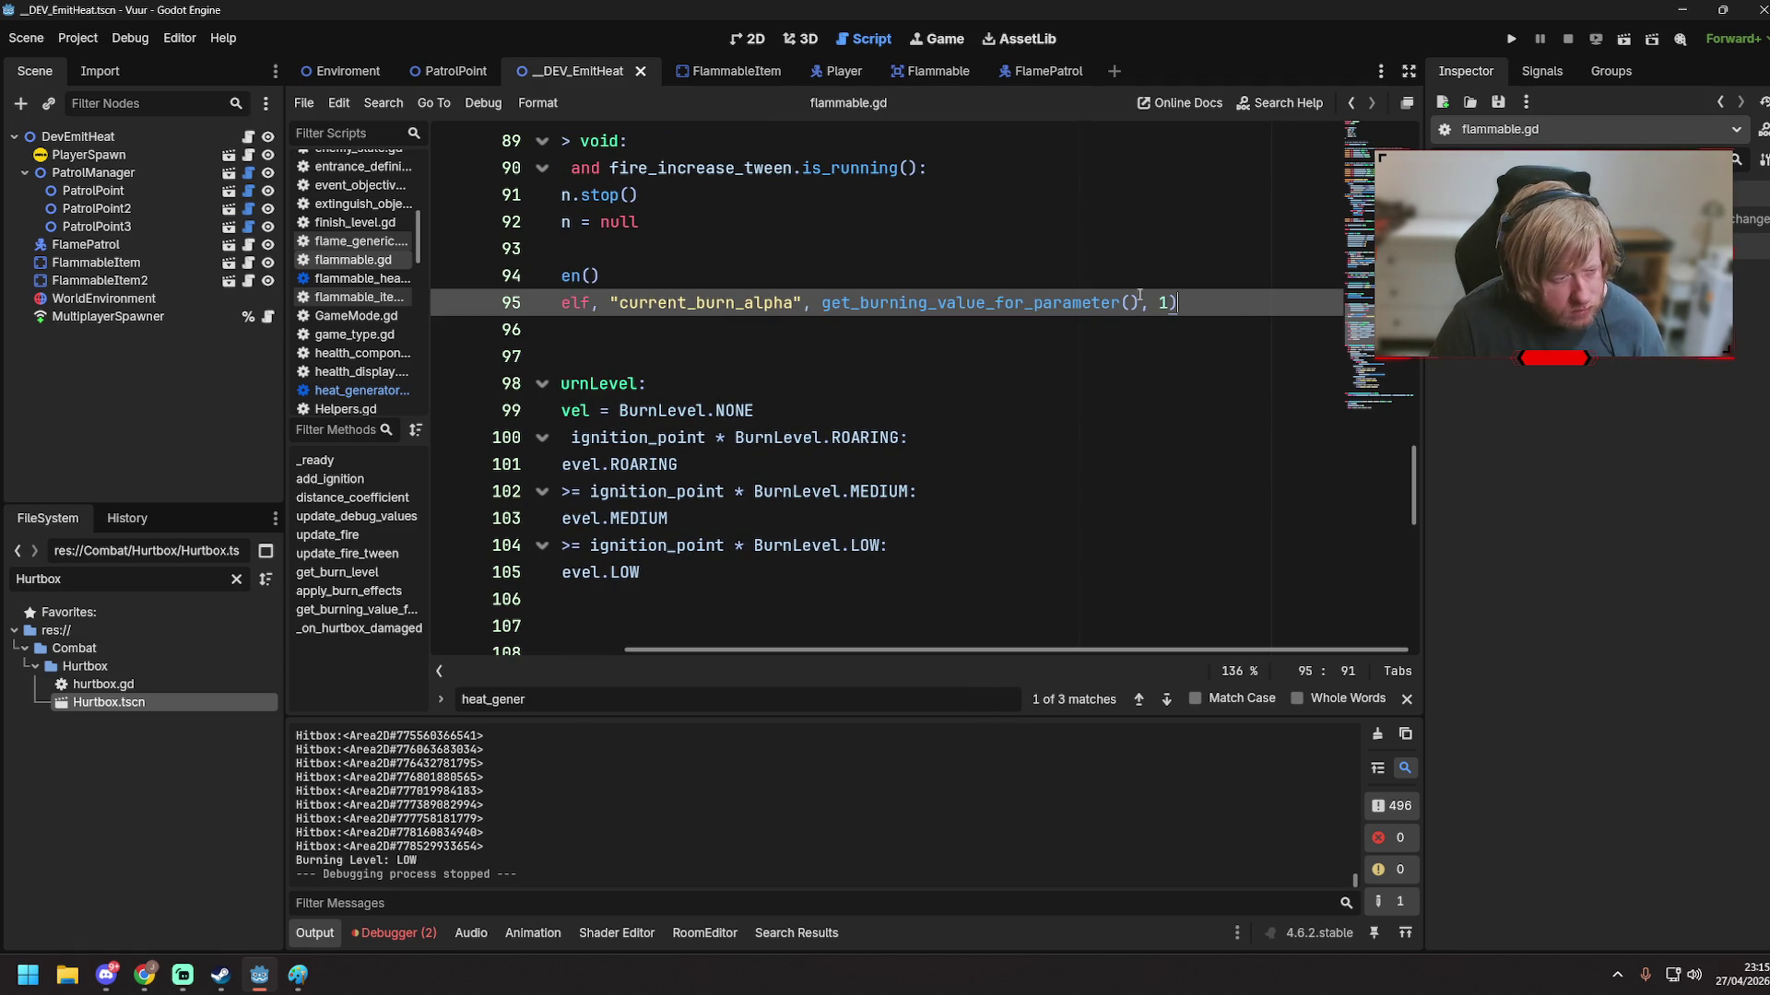
drag(889, 651, 728, 653)
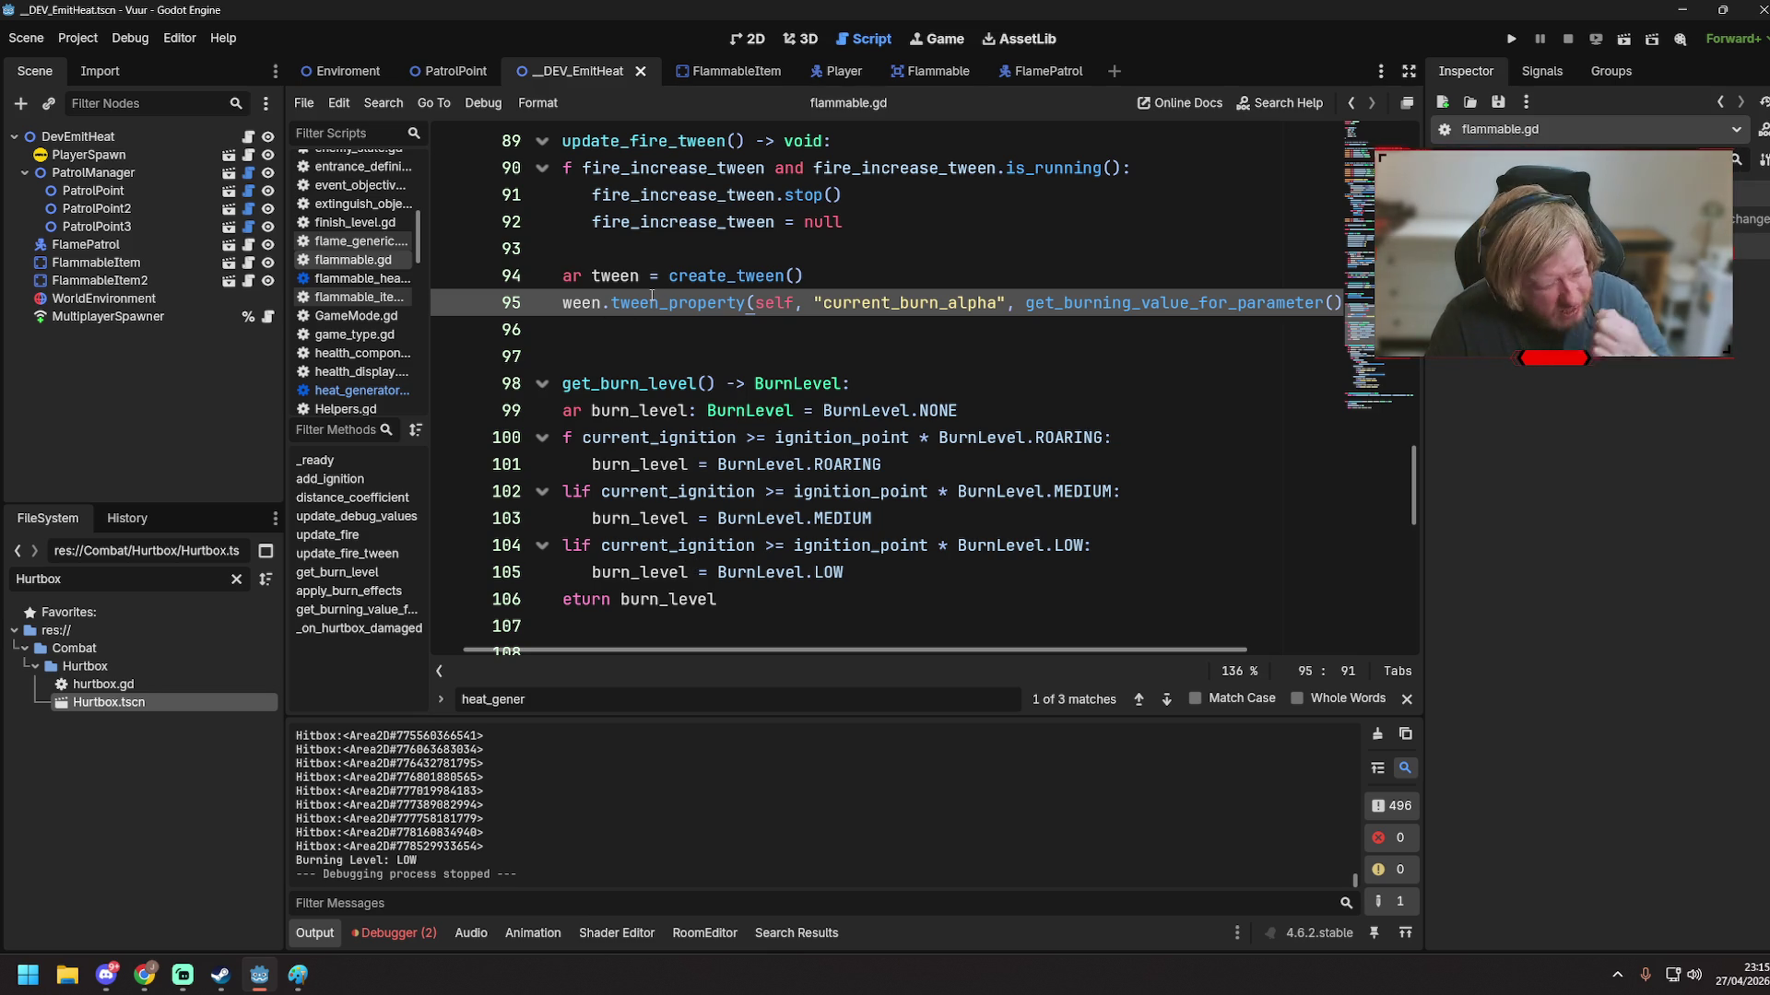
mouse_move(651, 296)
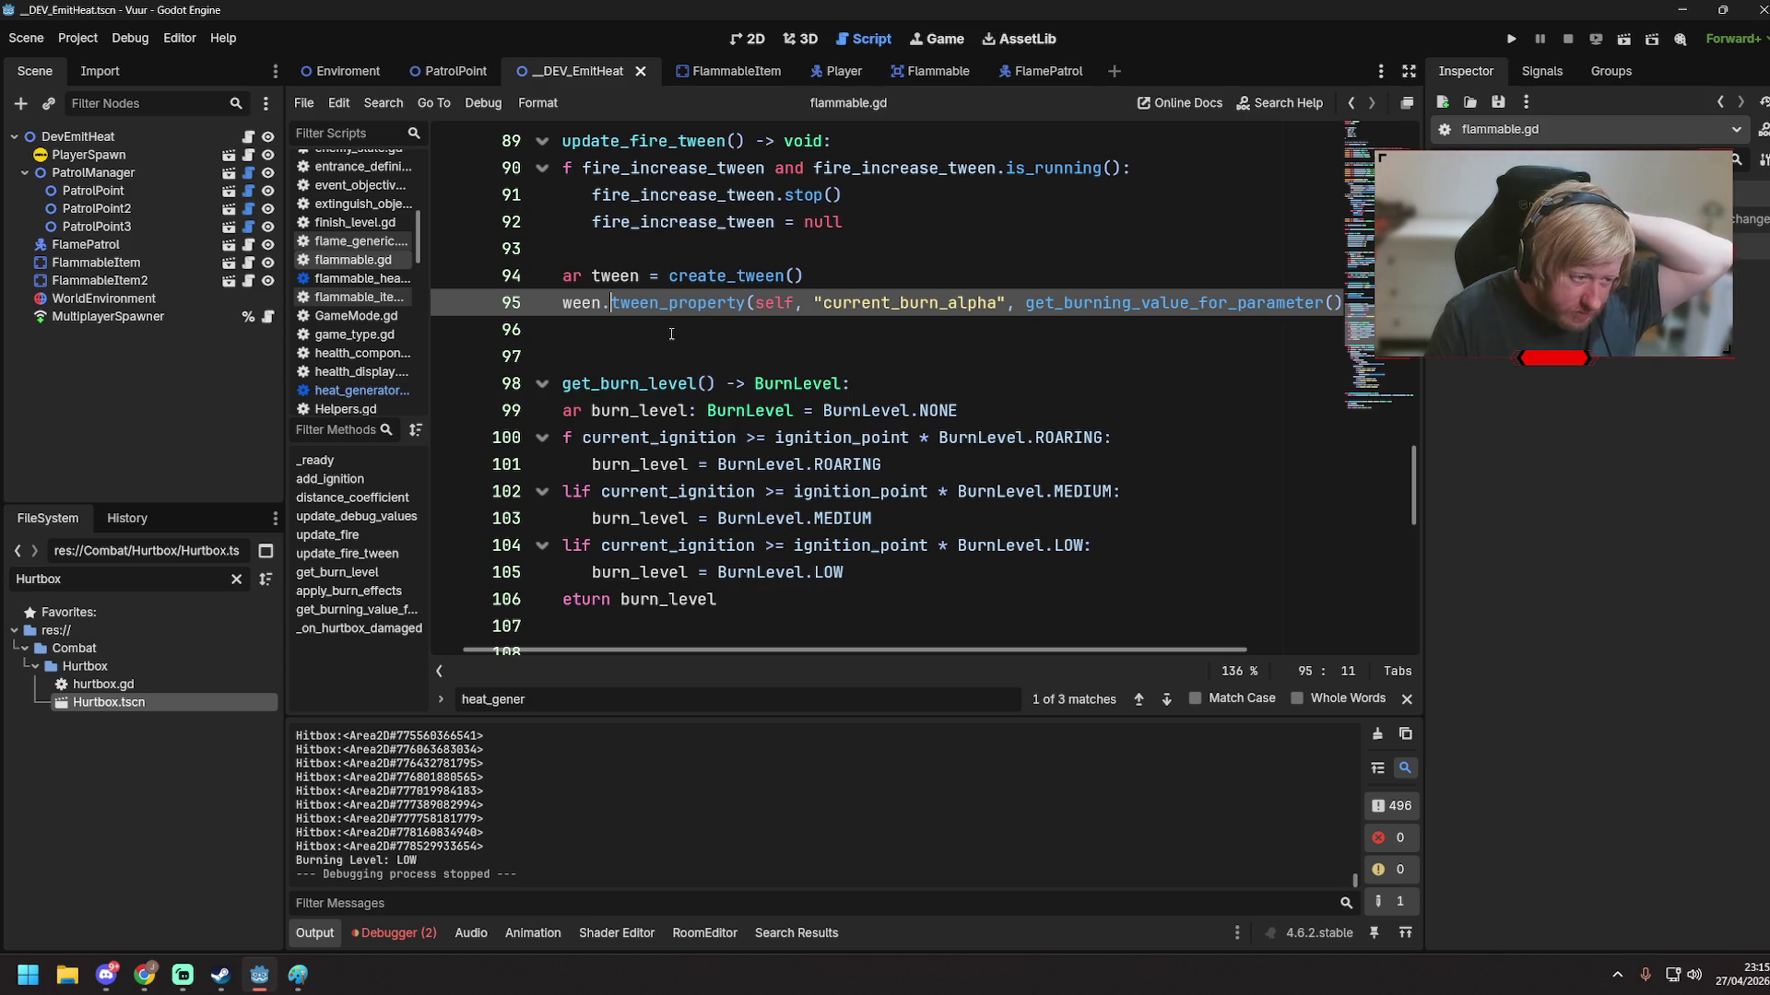
click(816, 258)
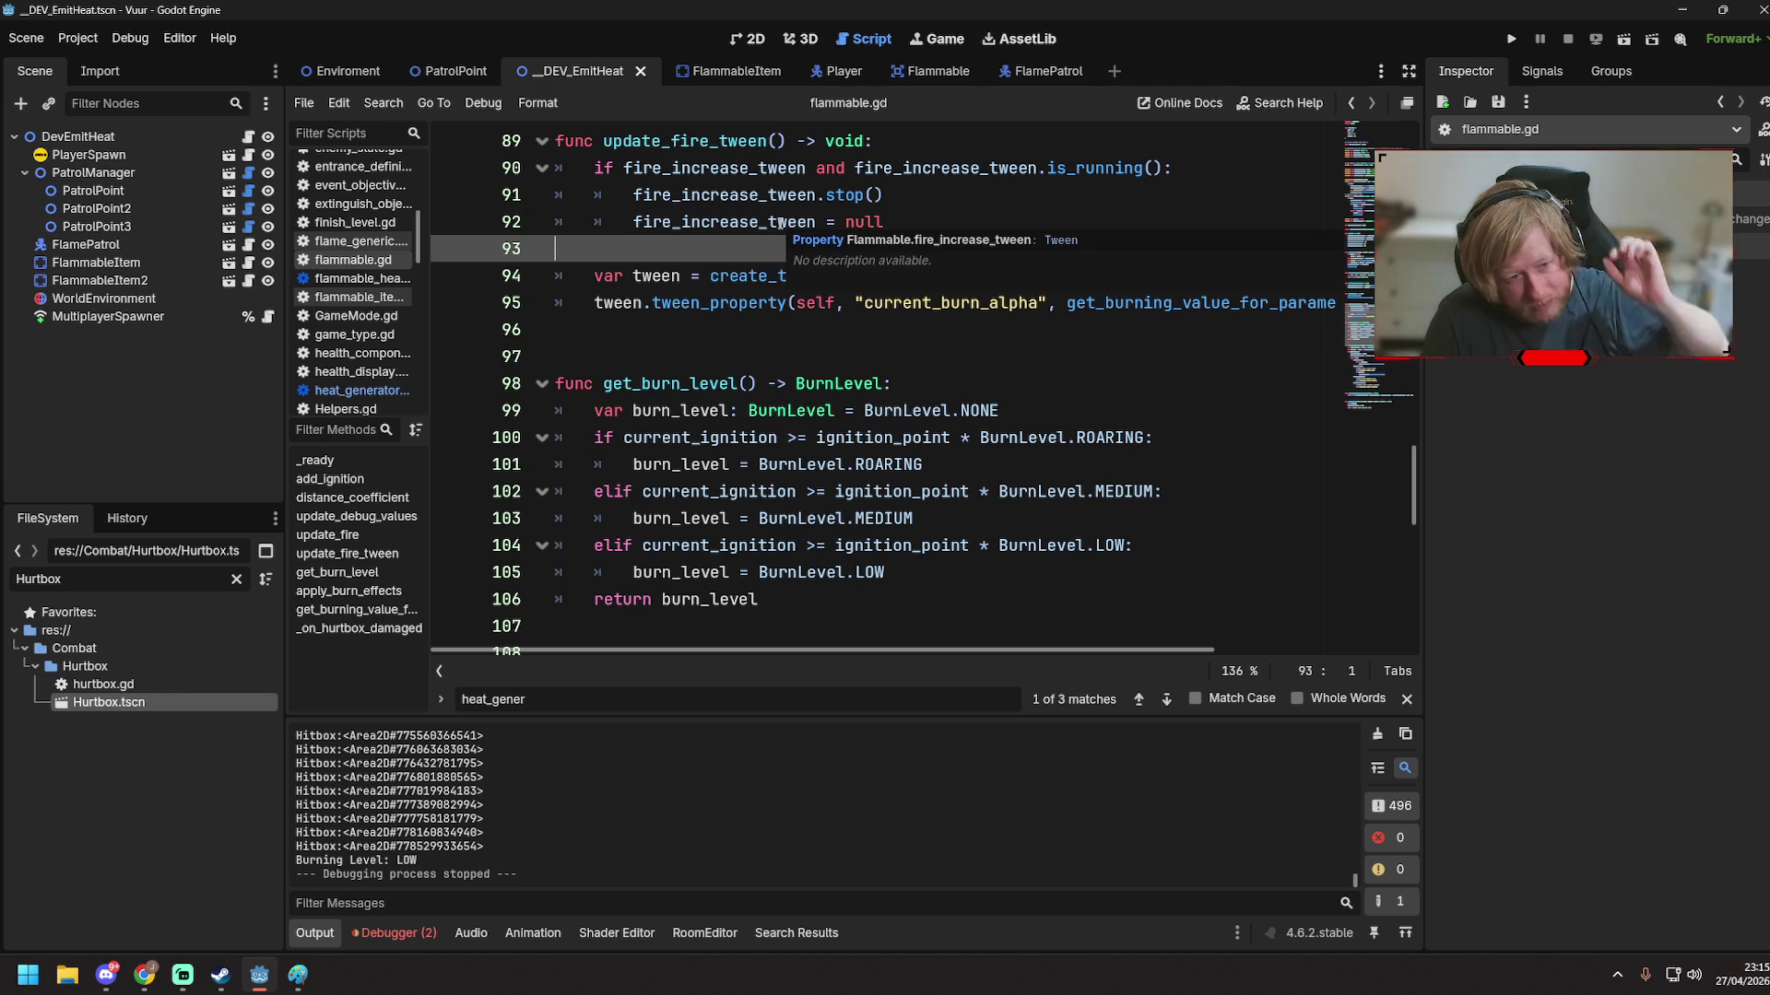
Step: Add an instant_update: bool parameter to update_fire's signature
click(758, 297)
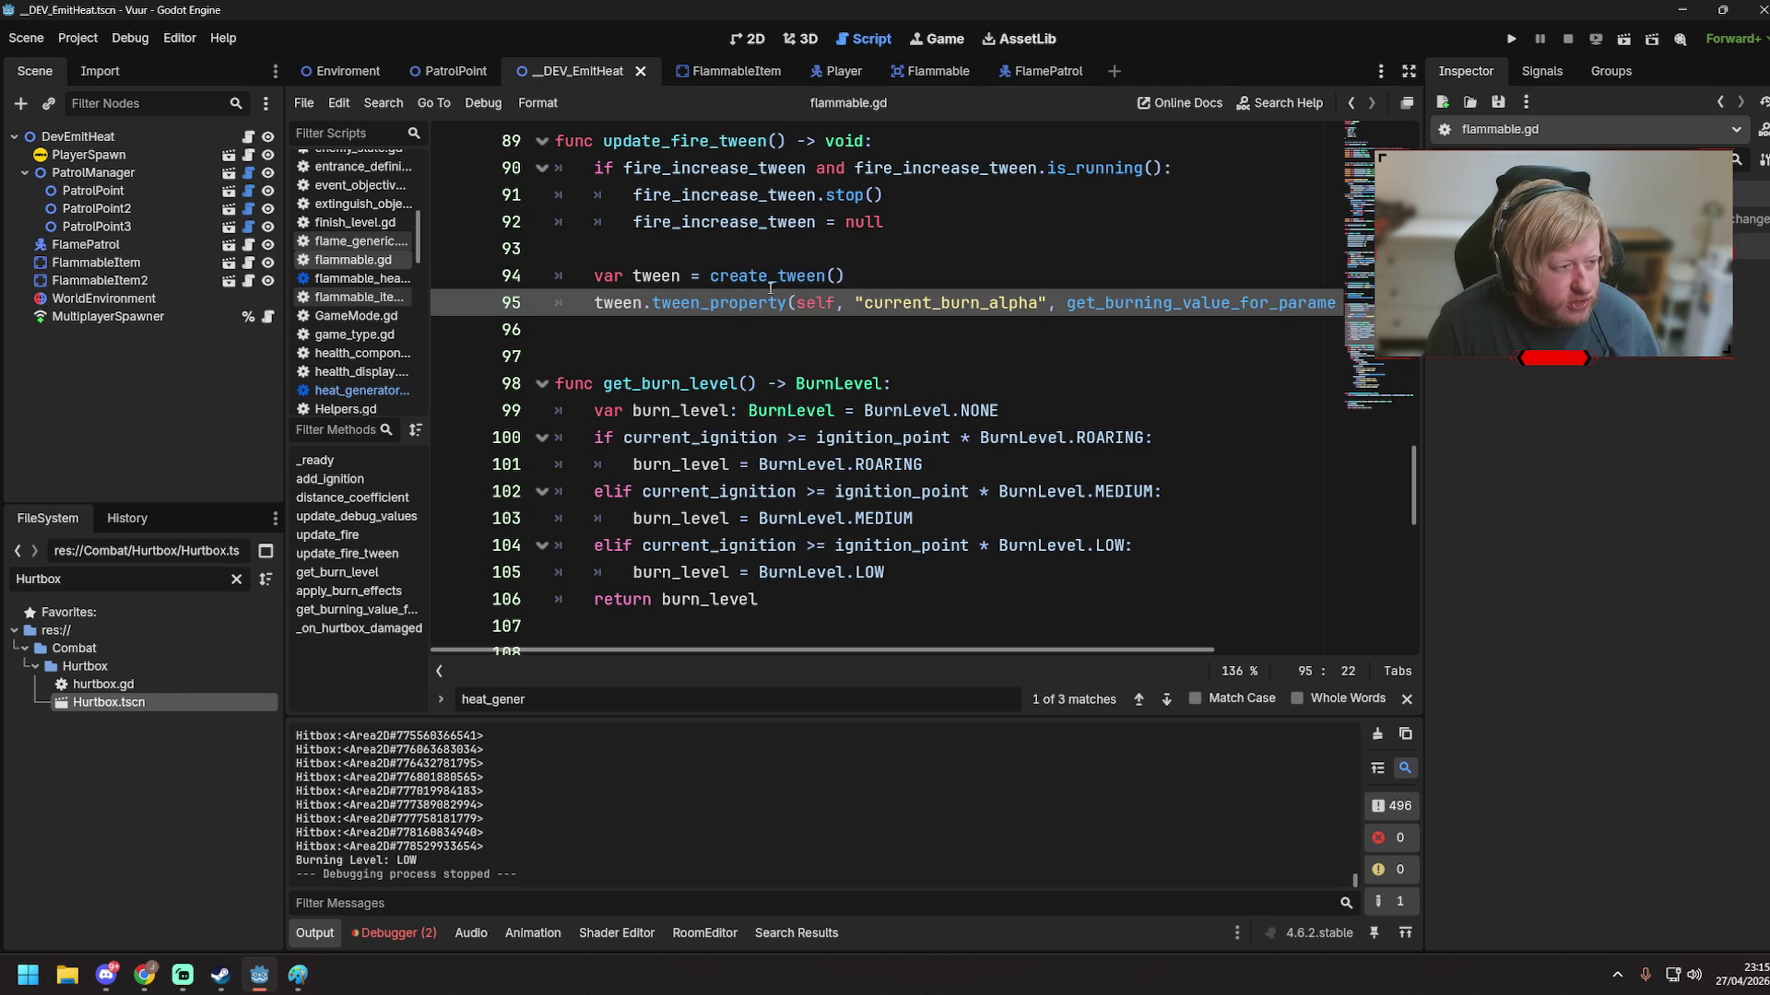
click(683, 249)
key(ctrl+s)
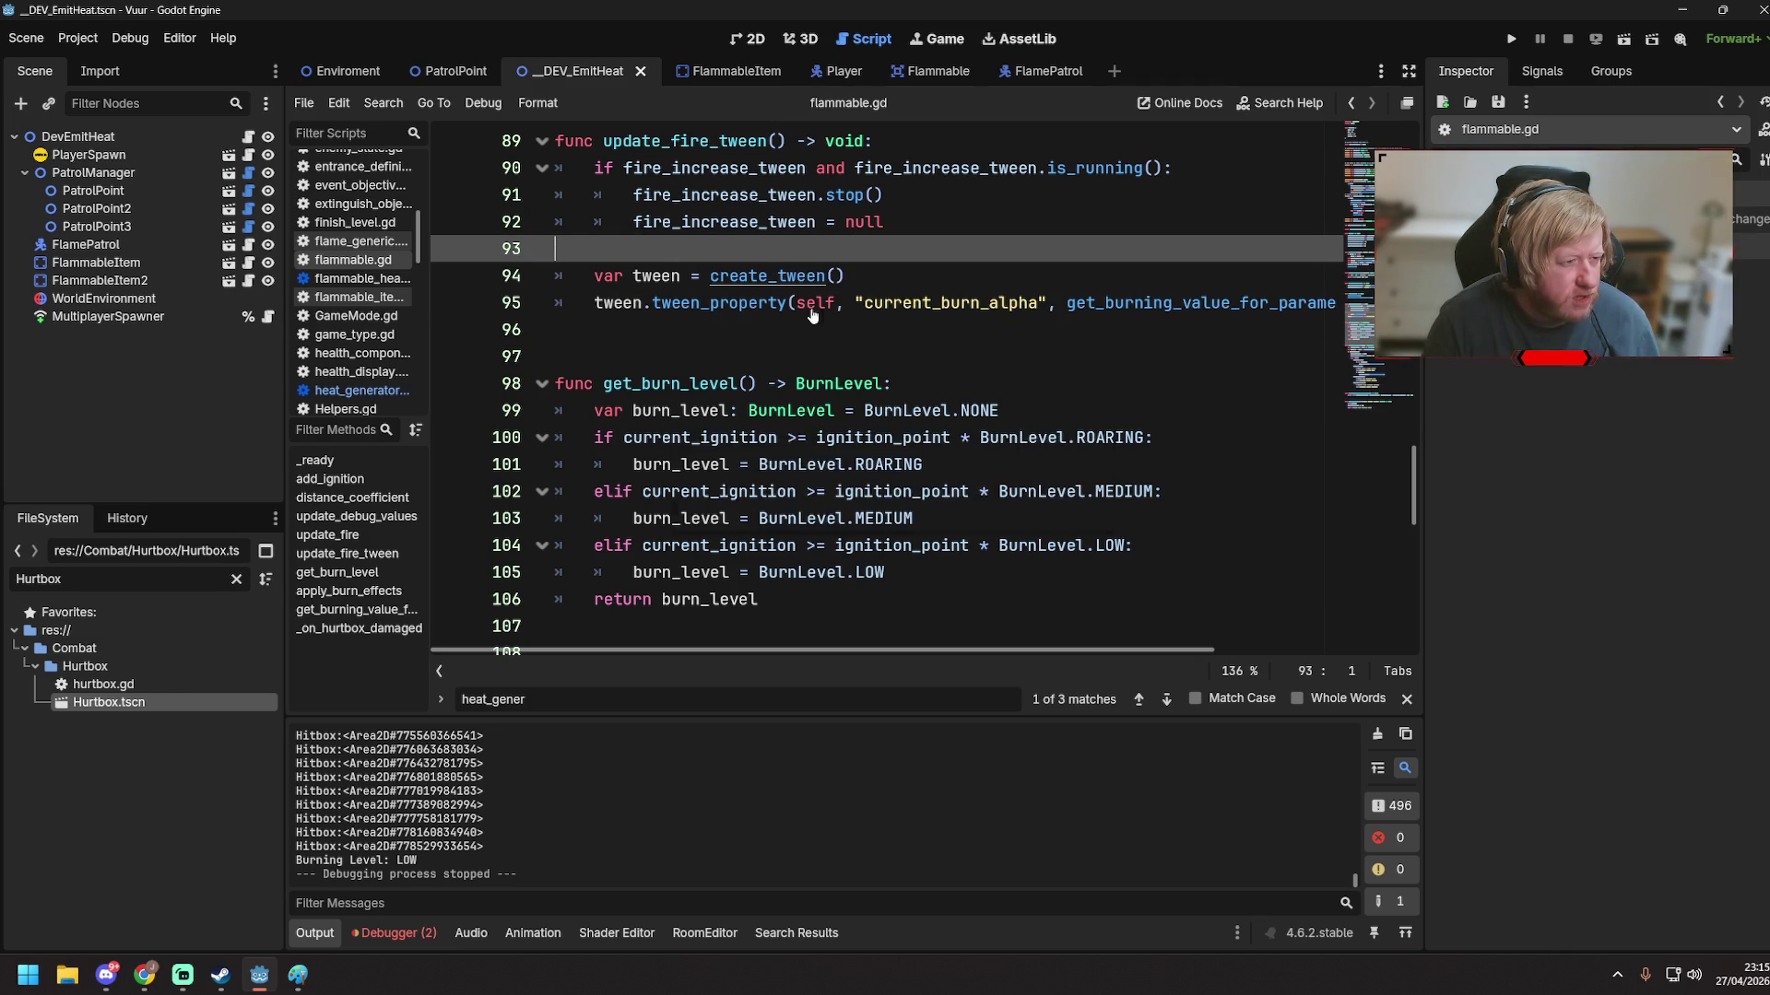
scroll(953, 355, up, 1)
scroll(964, 355, up, 1)
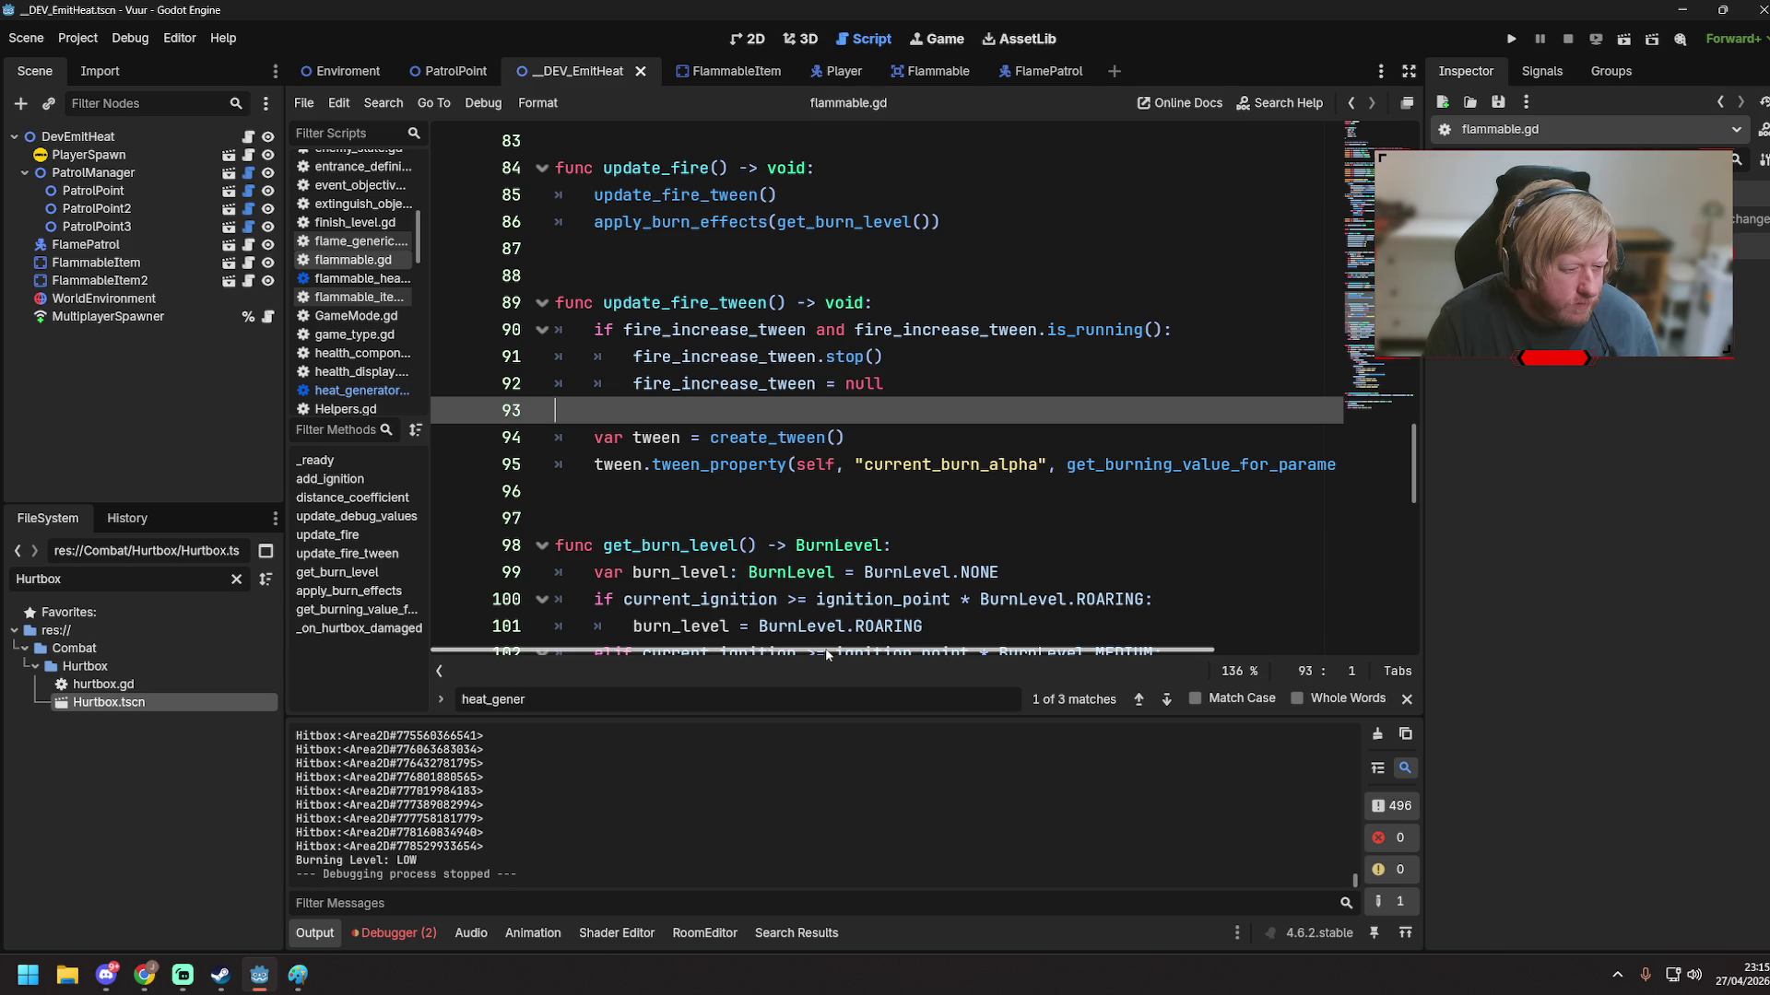
scroll(763, 380, up, 1)
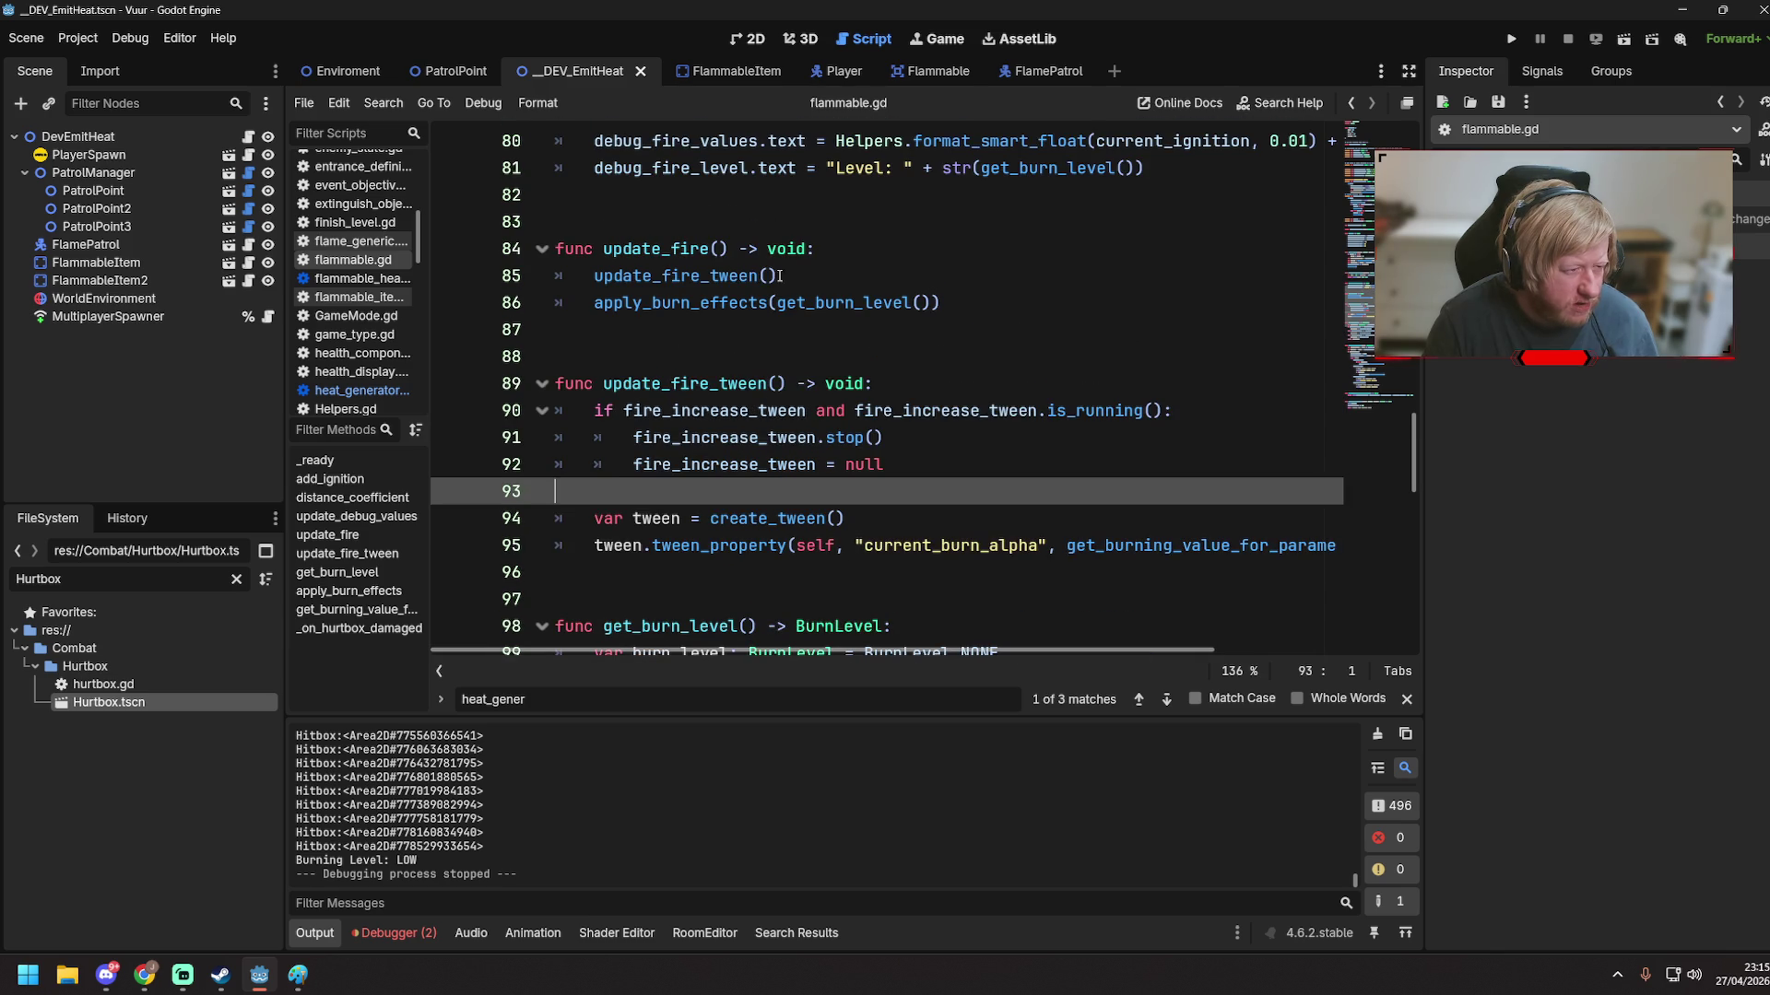
click(723, 248)
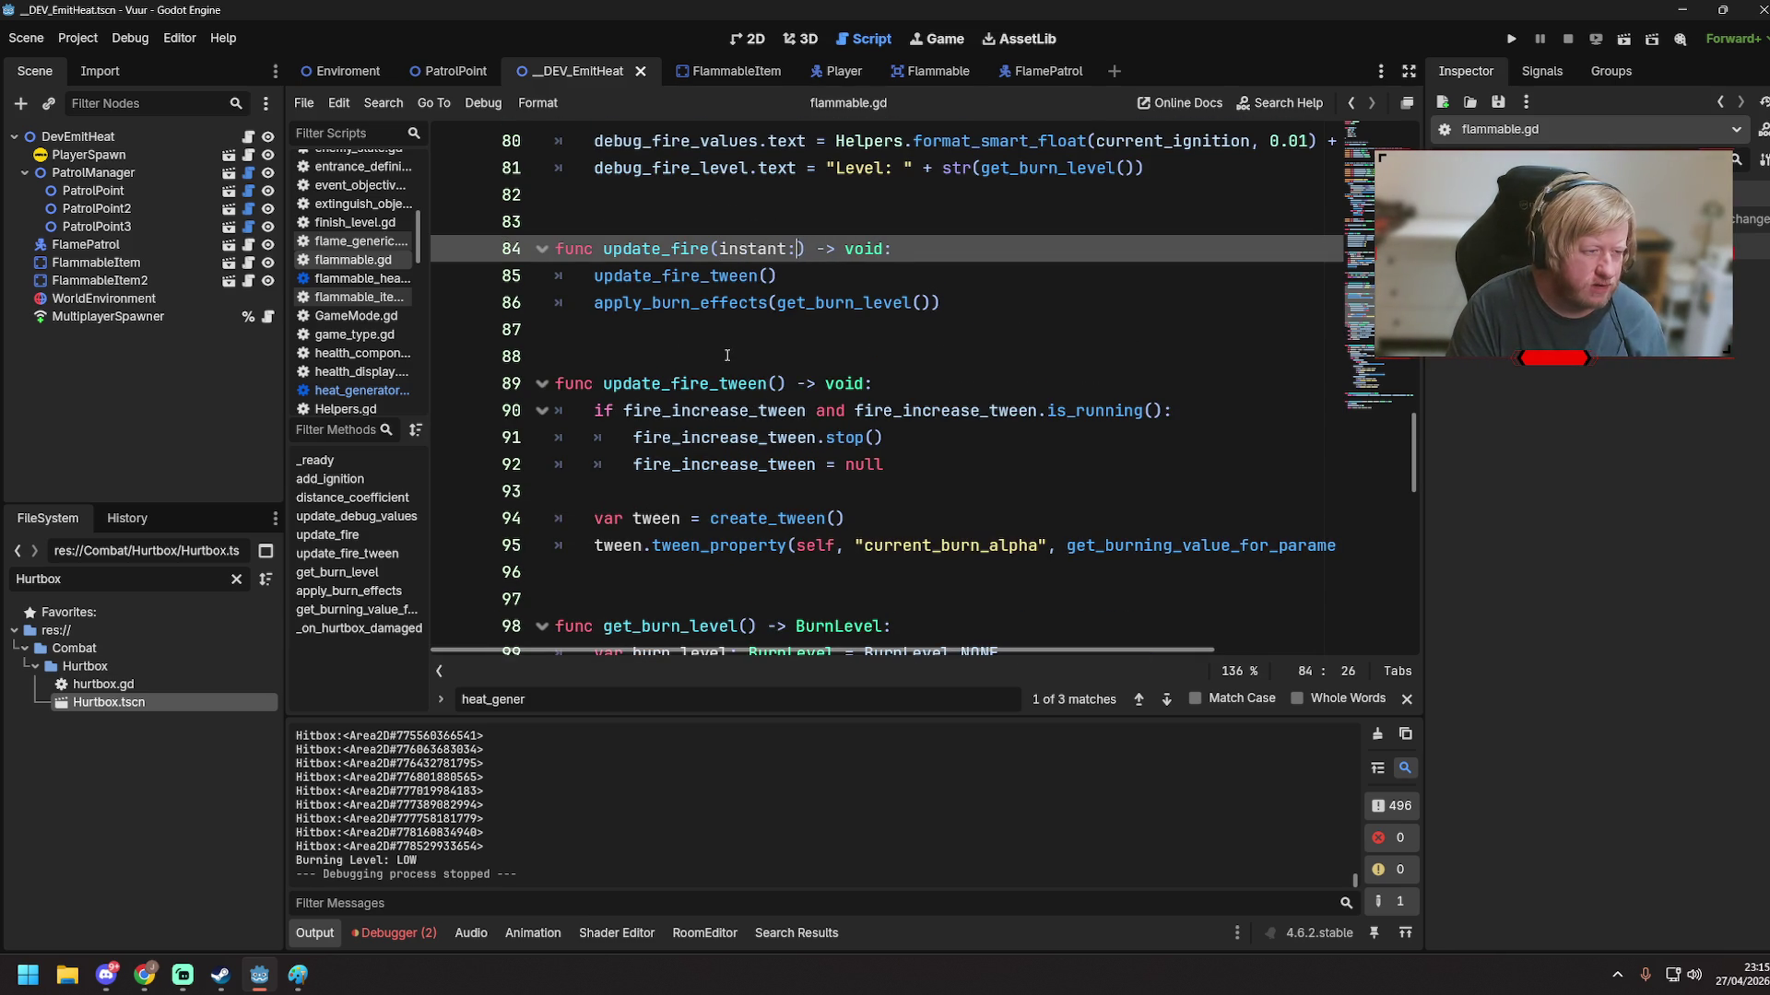
text(ol)
key(Right)
key(Right)
key(Right)
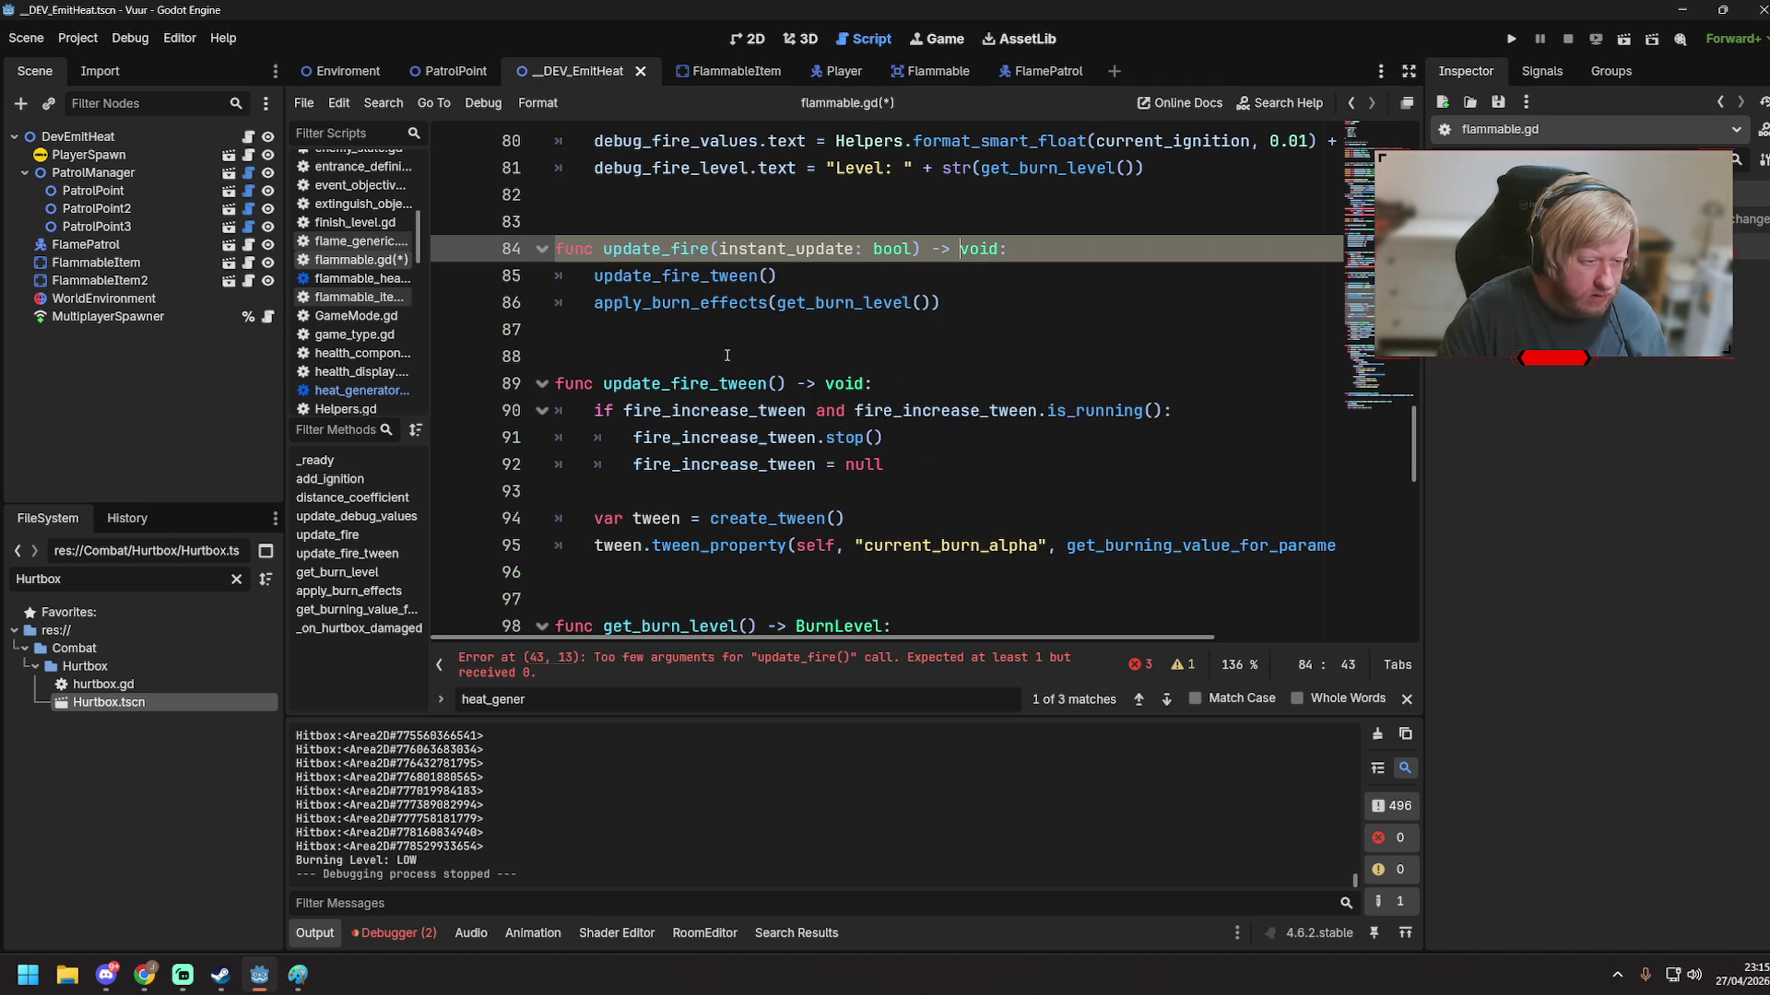
Step: Wrap update_fire_tween() in 'if instant_update' with an else branch, underscore the parameter, and save
key(Return)
text(if ins)
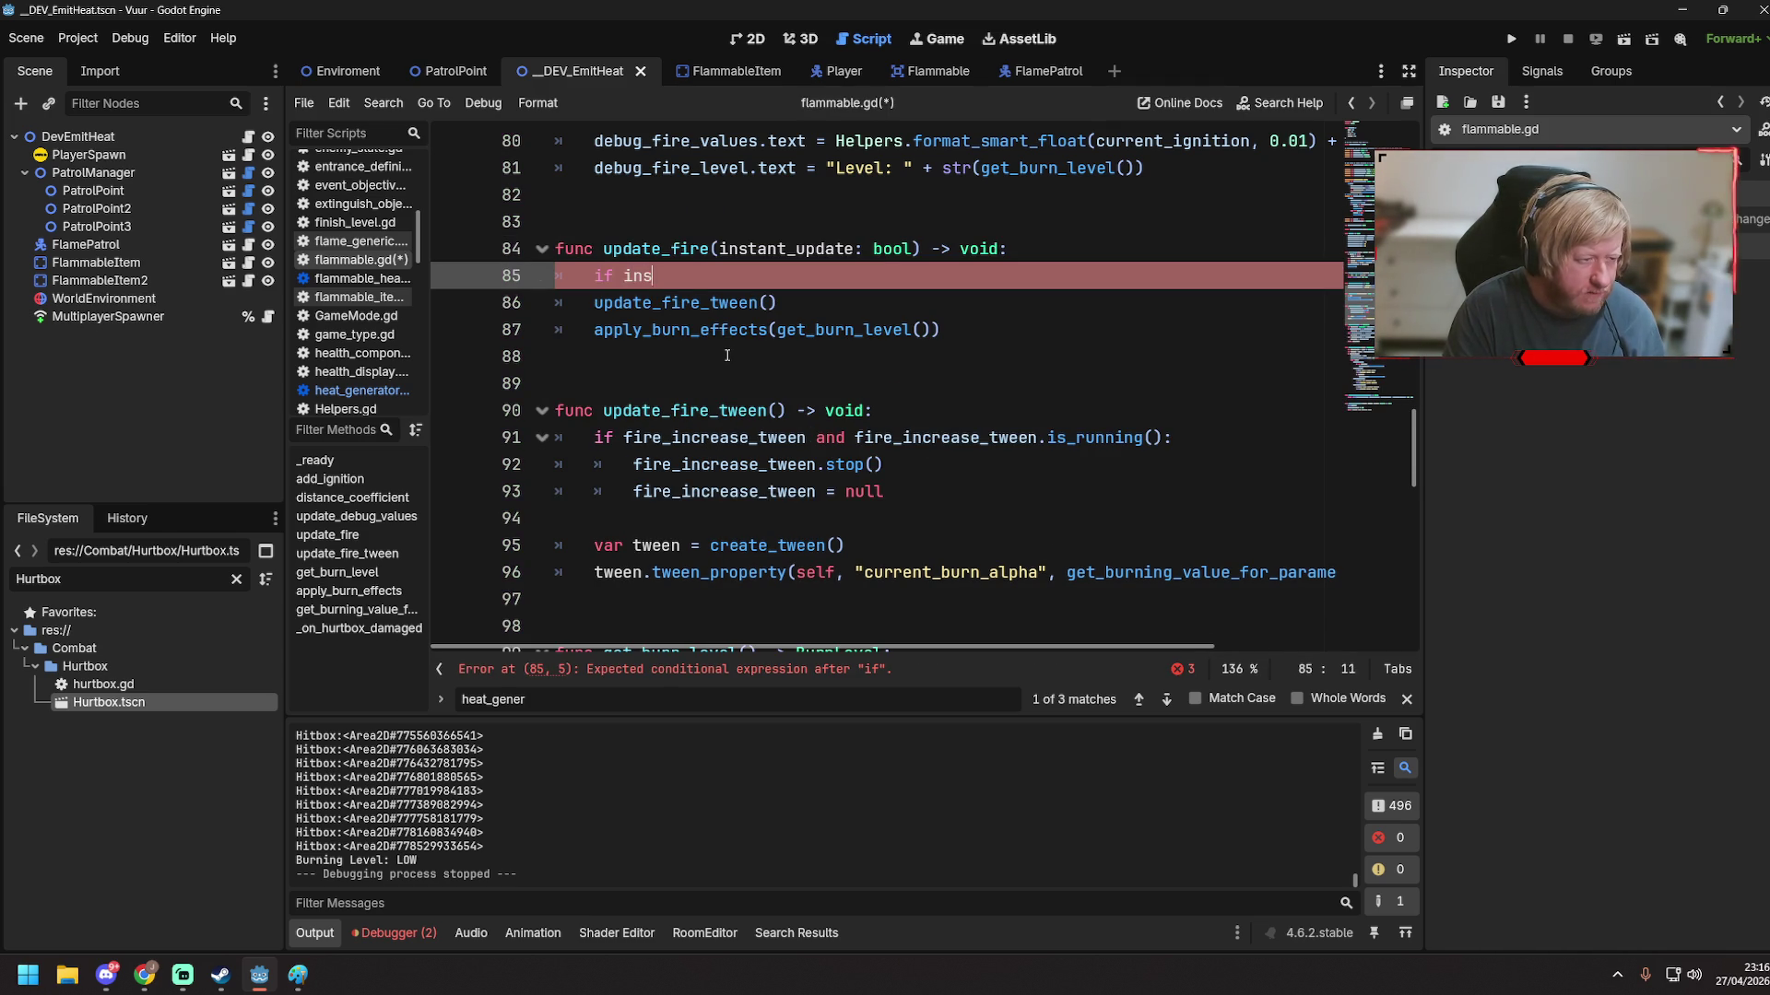
text(tant_update:)
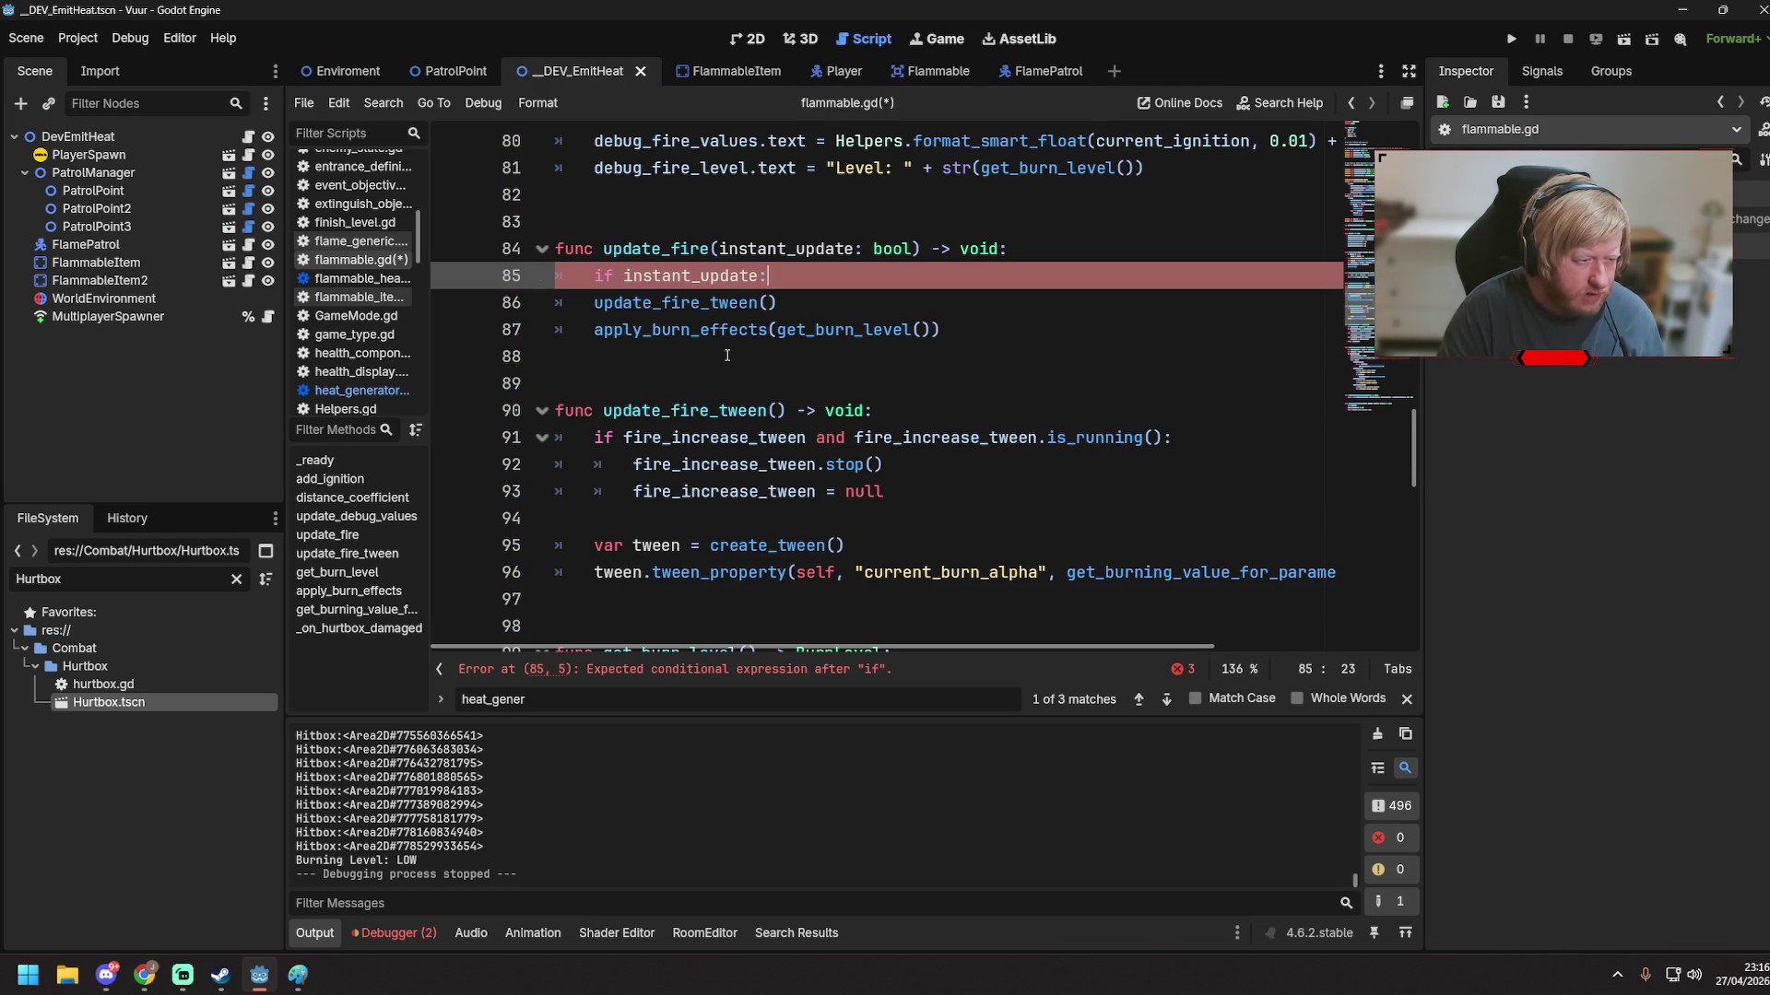
key(Down)
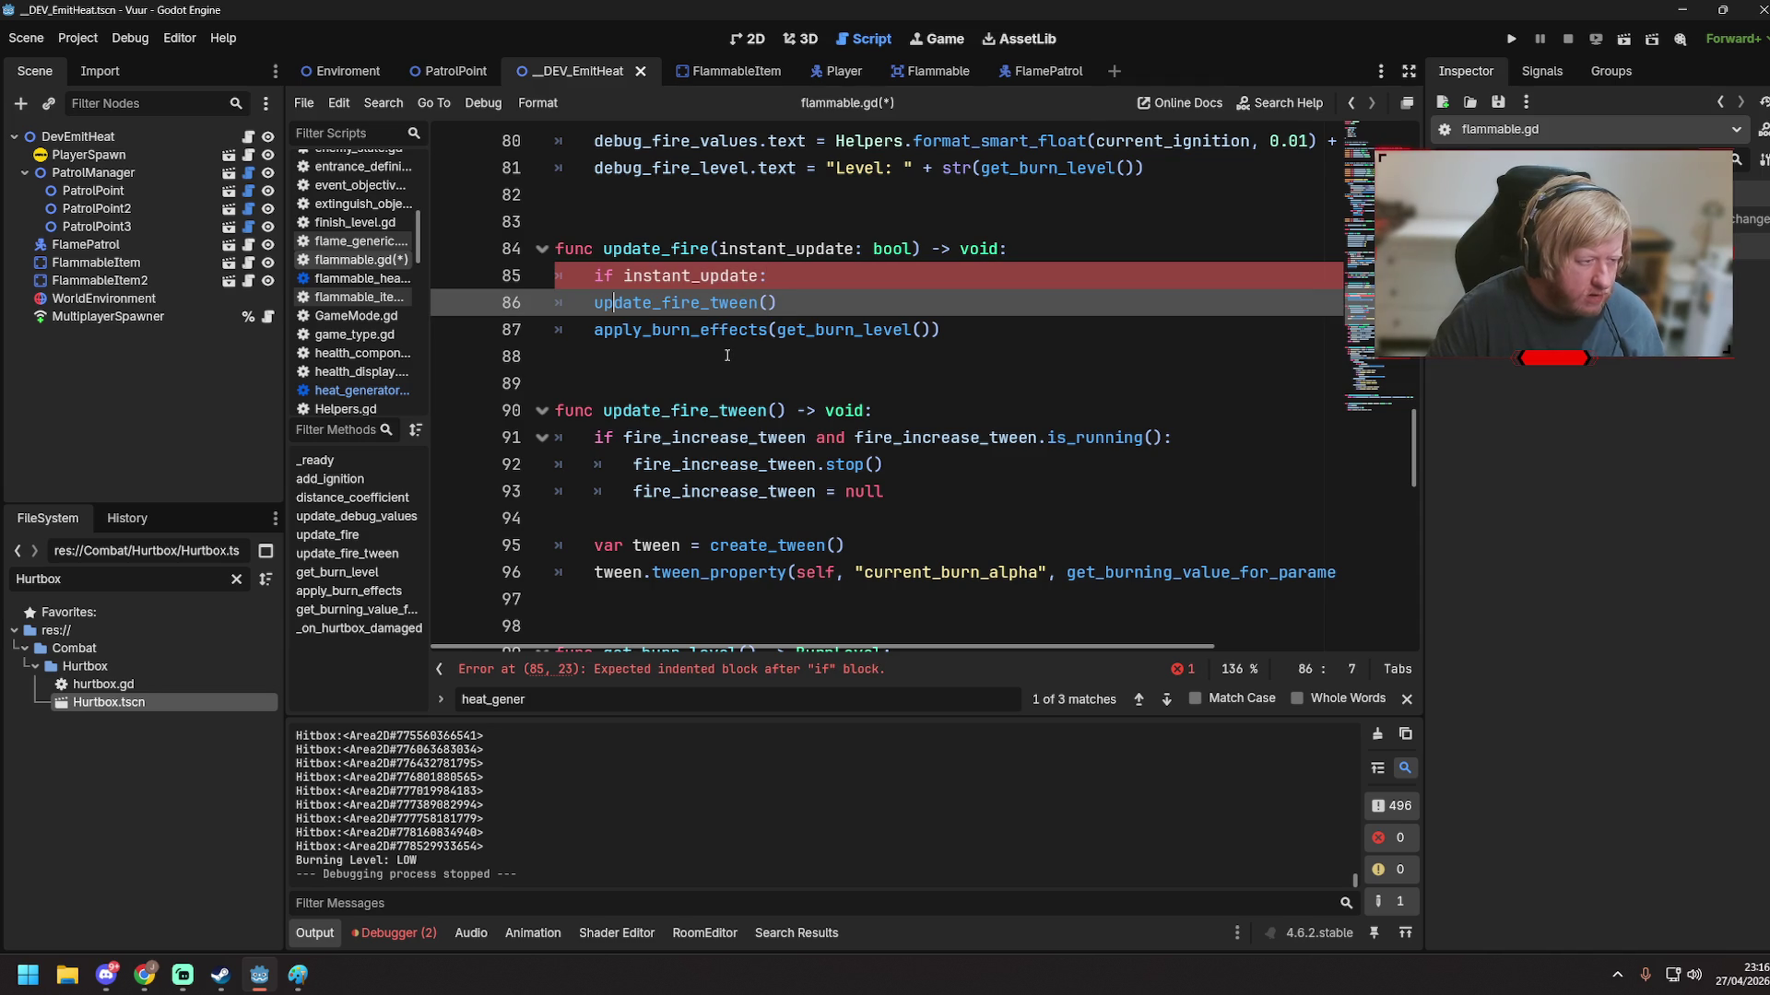
key(Tab)
key(Right)
key(Right)
key(Right)
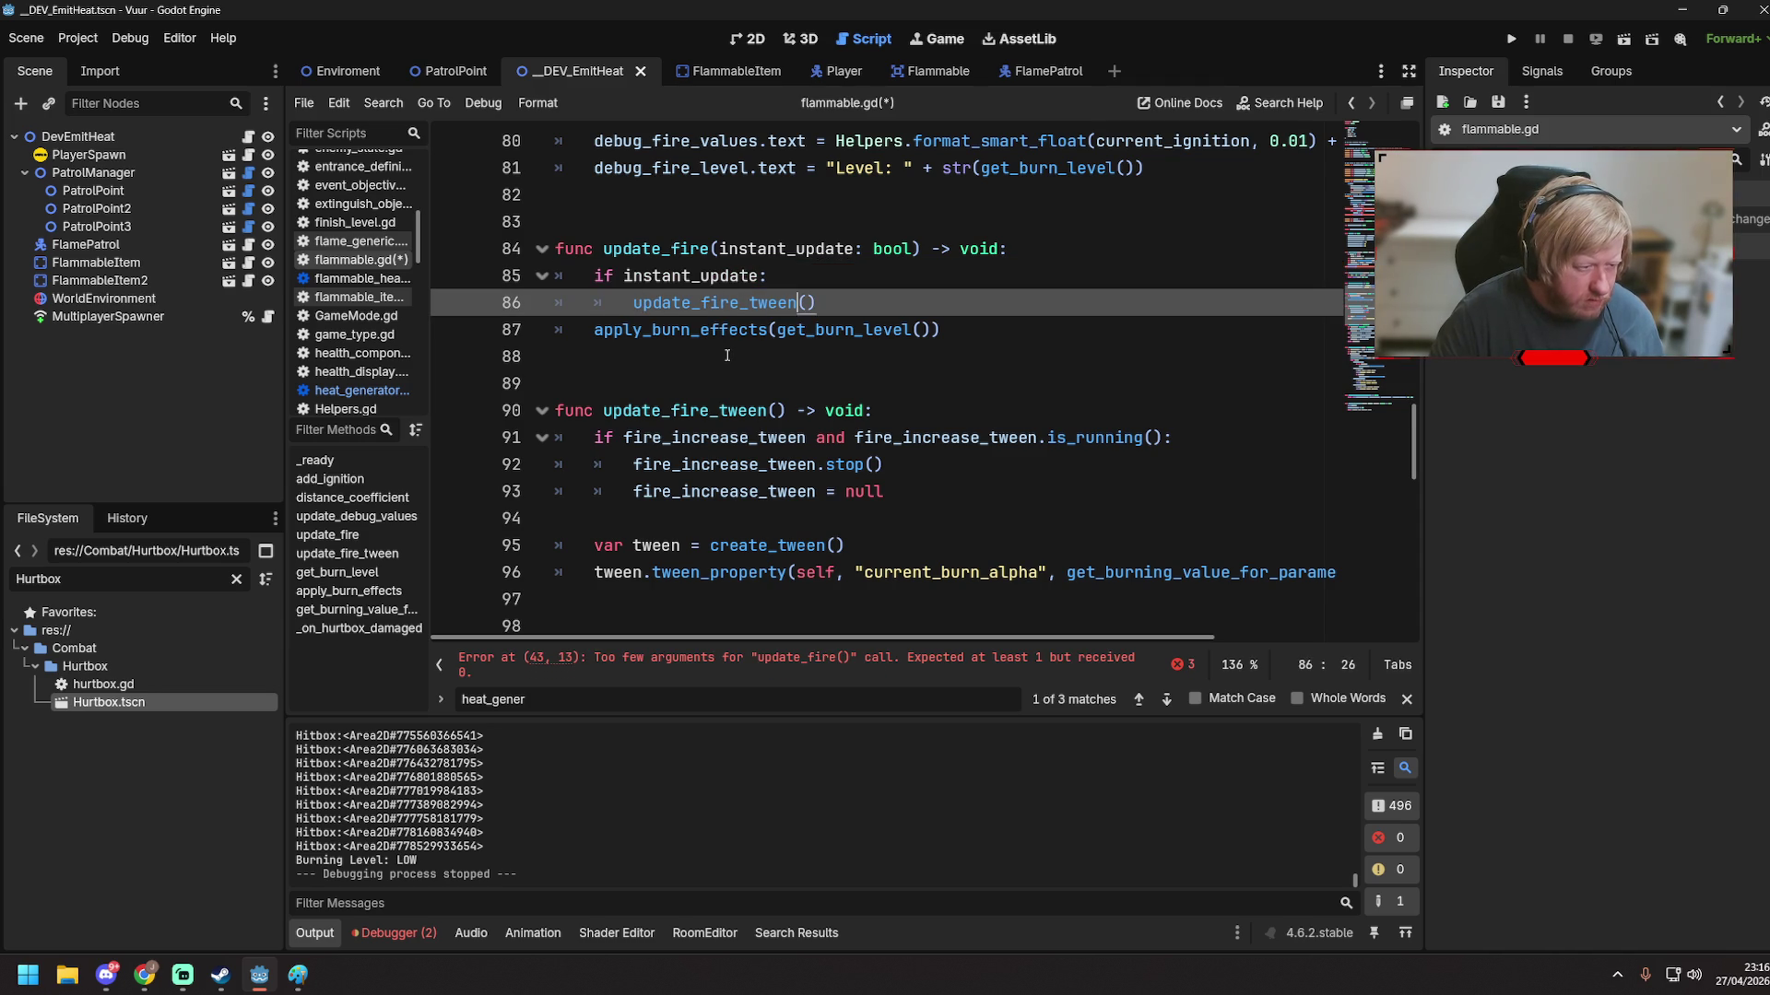
key(Return)
text(else:)
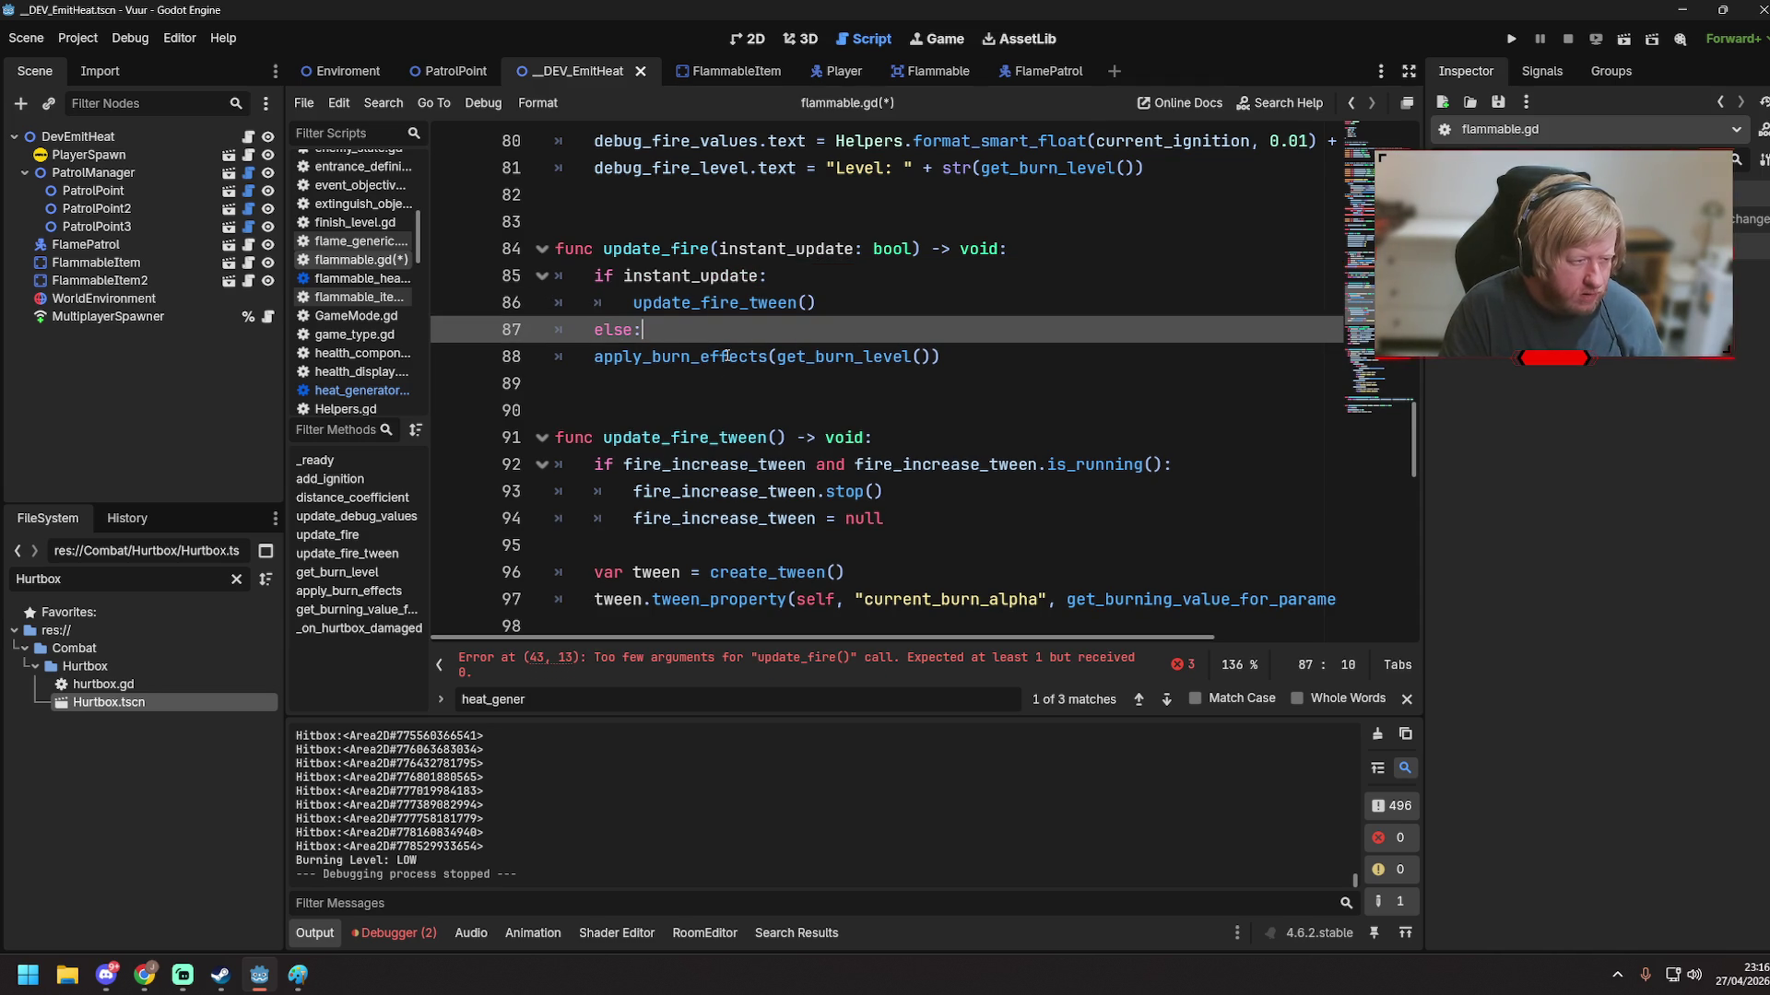
key(Return)
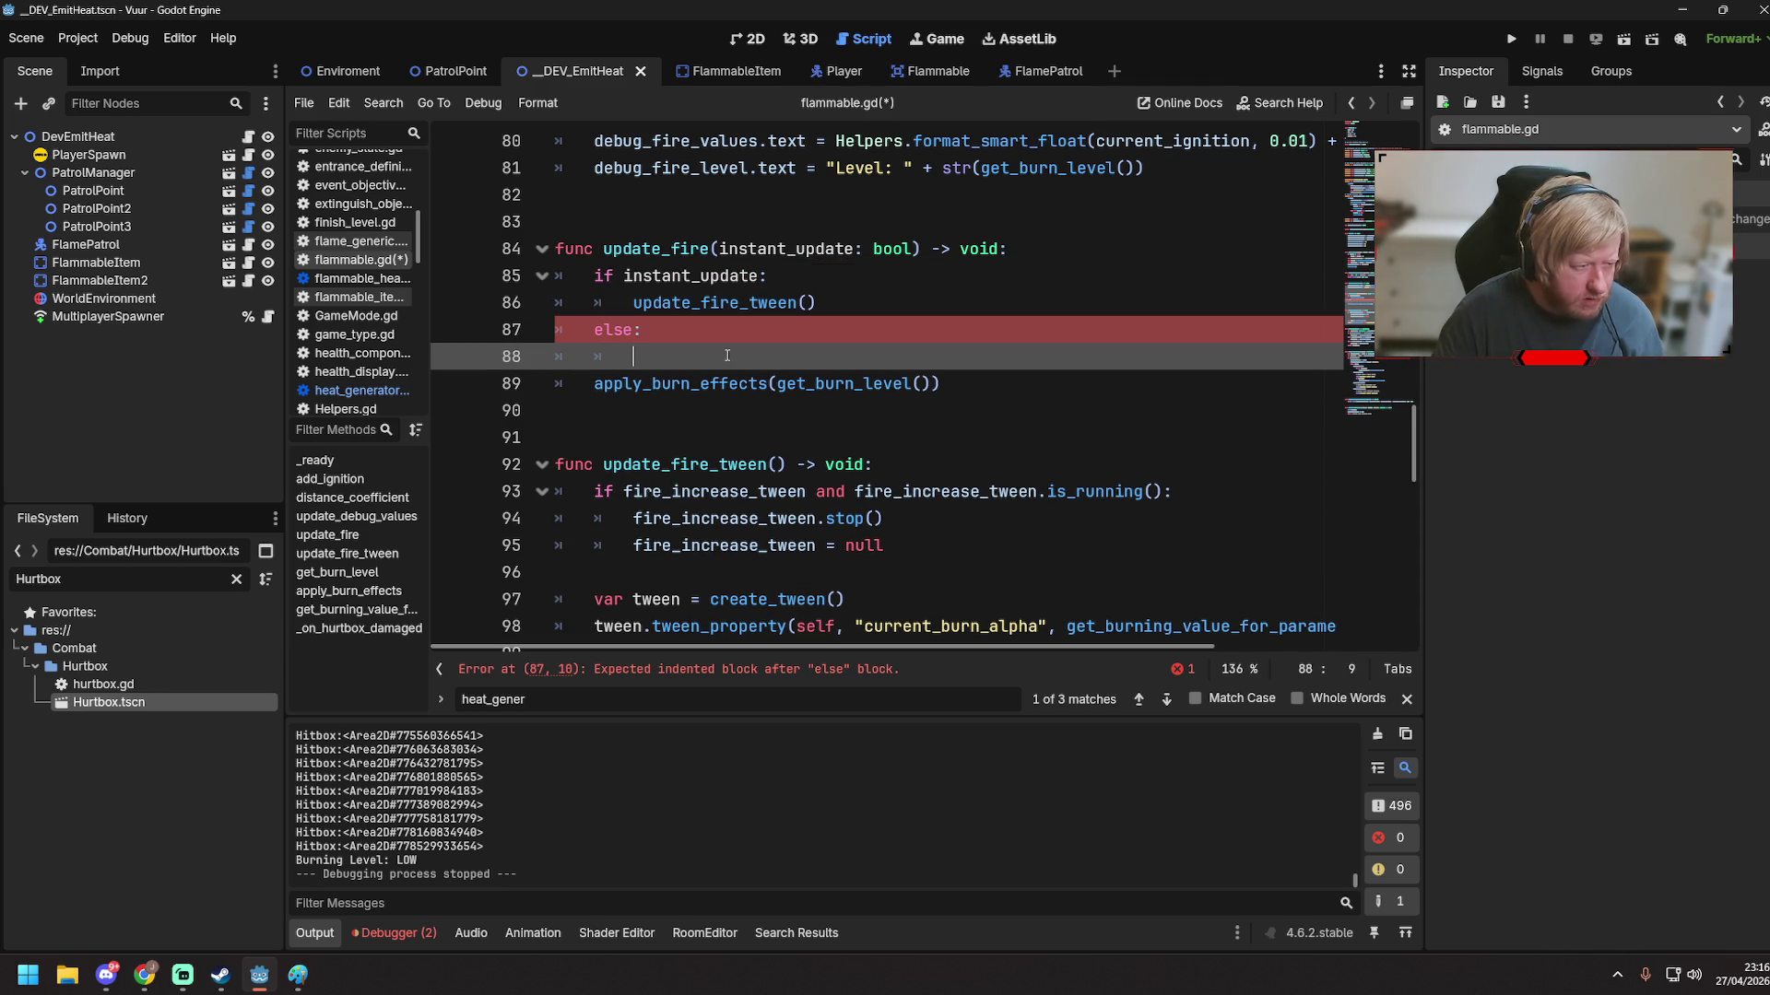
click(720, 248)
text(_)
key(Down)
key(Down)
key(Down)
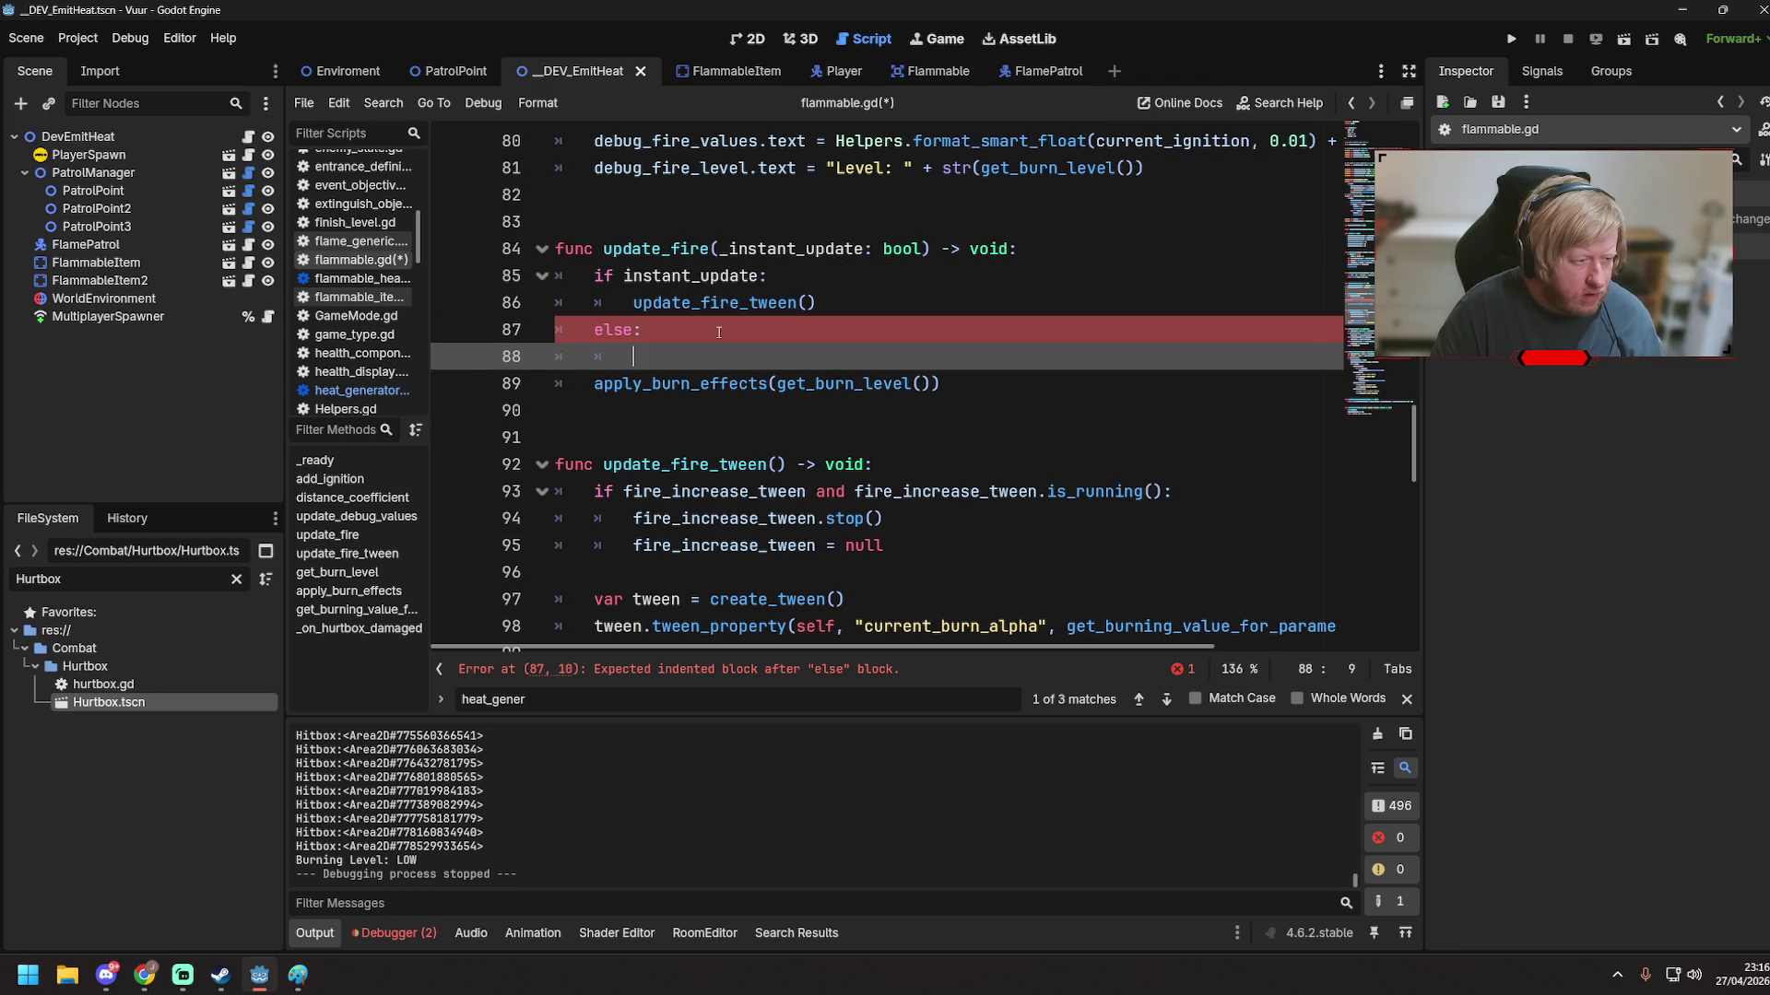
key(ctrl+s)
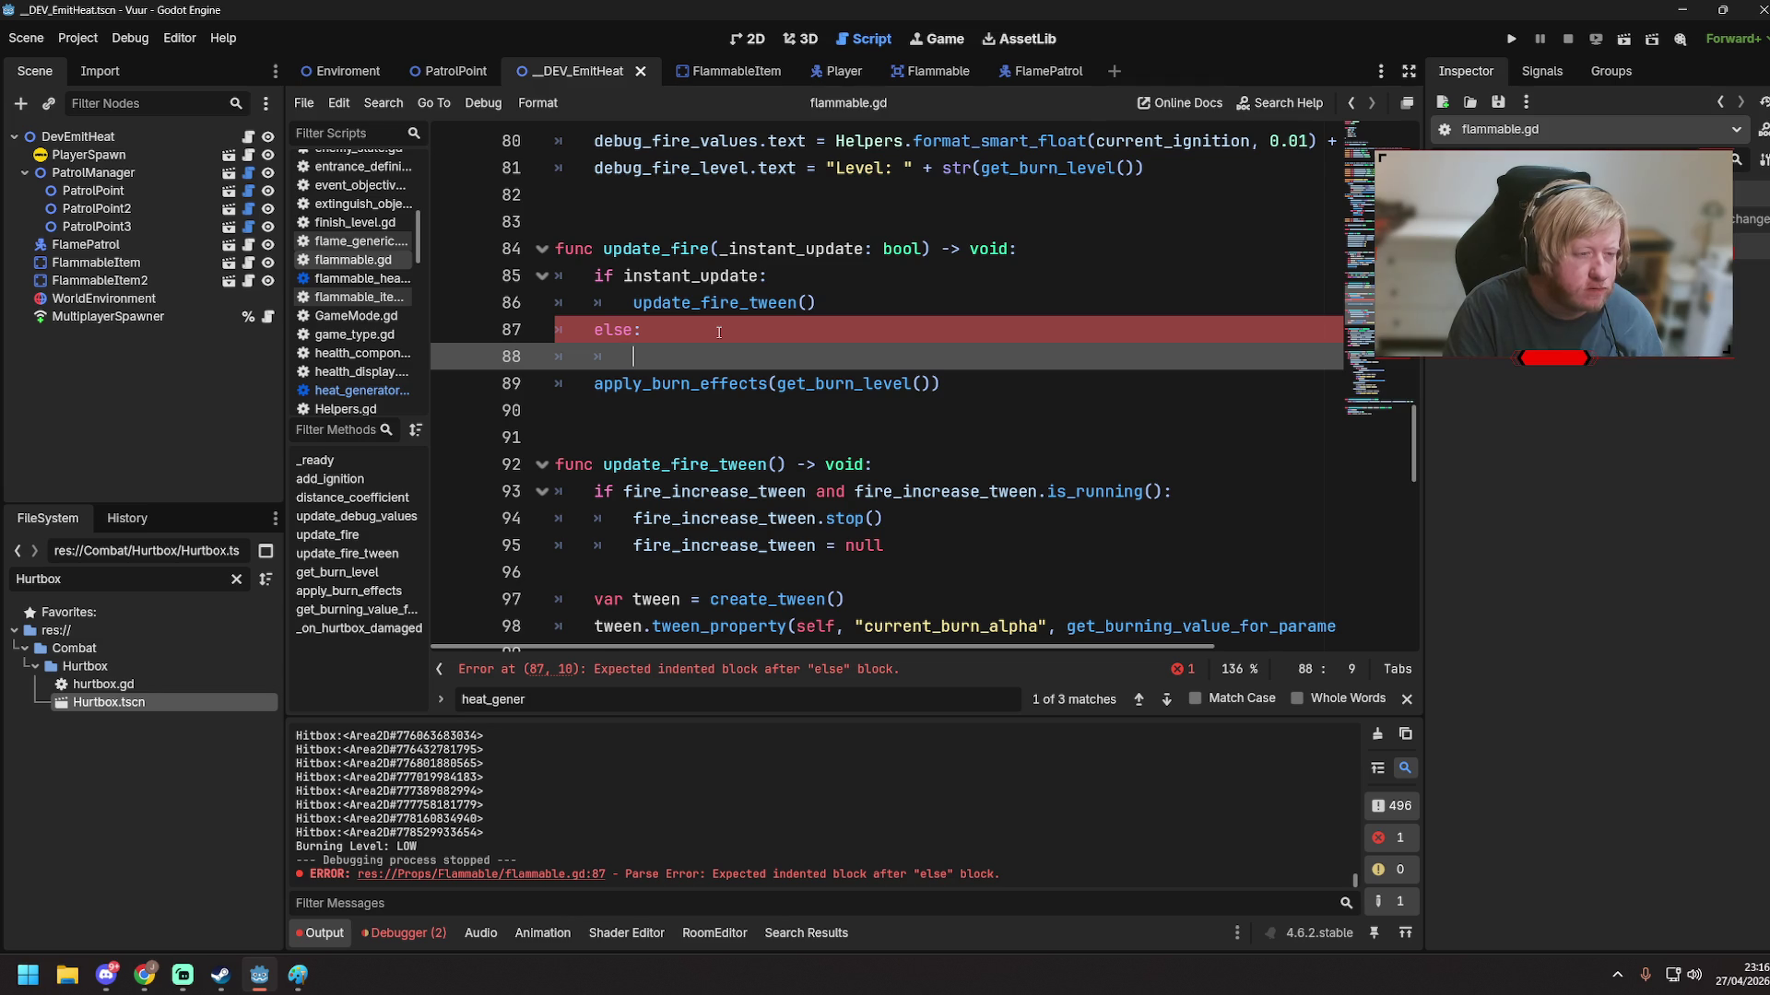
Step: In the else branch set current_burn_alpha = get_burning_value_for_parameter() and save
scroll(719, 332, down, 2)
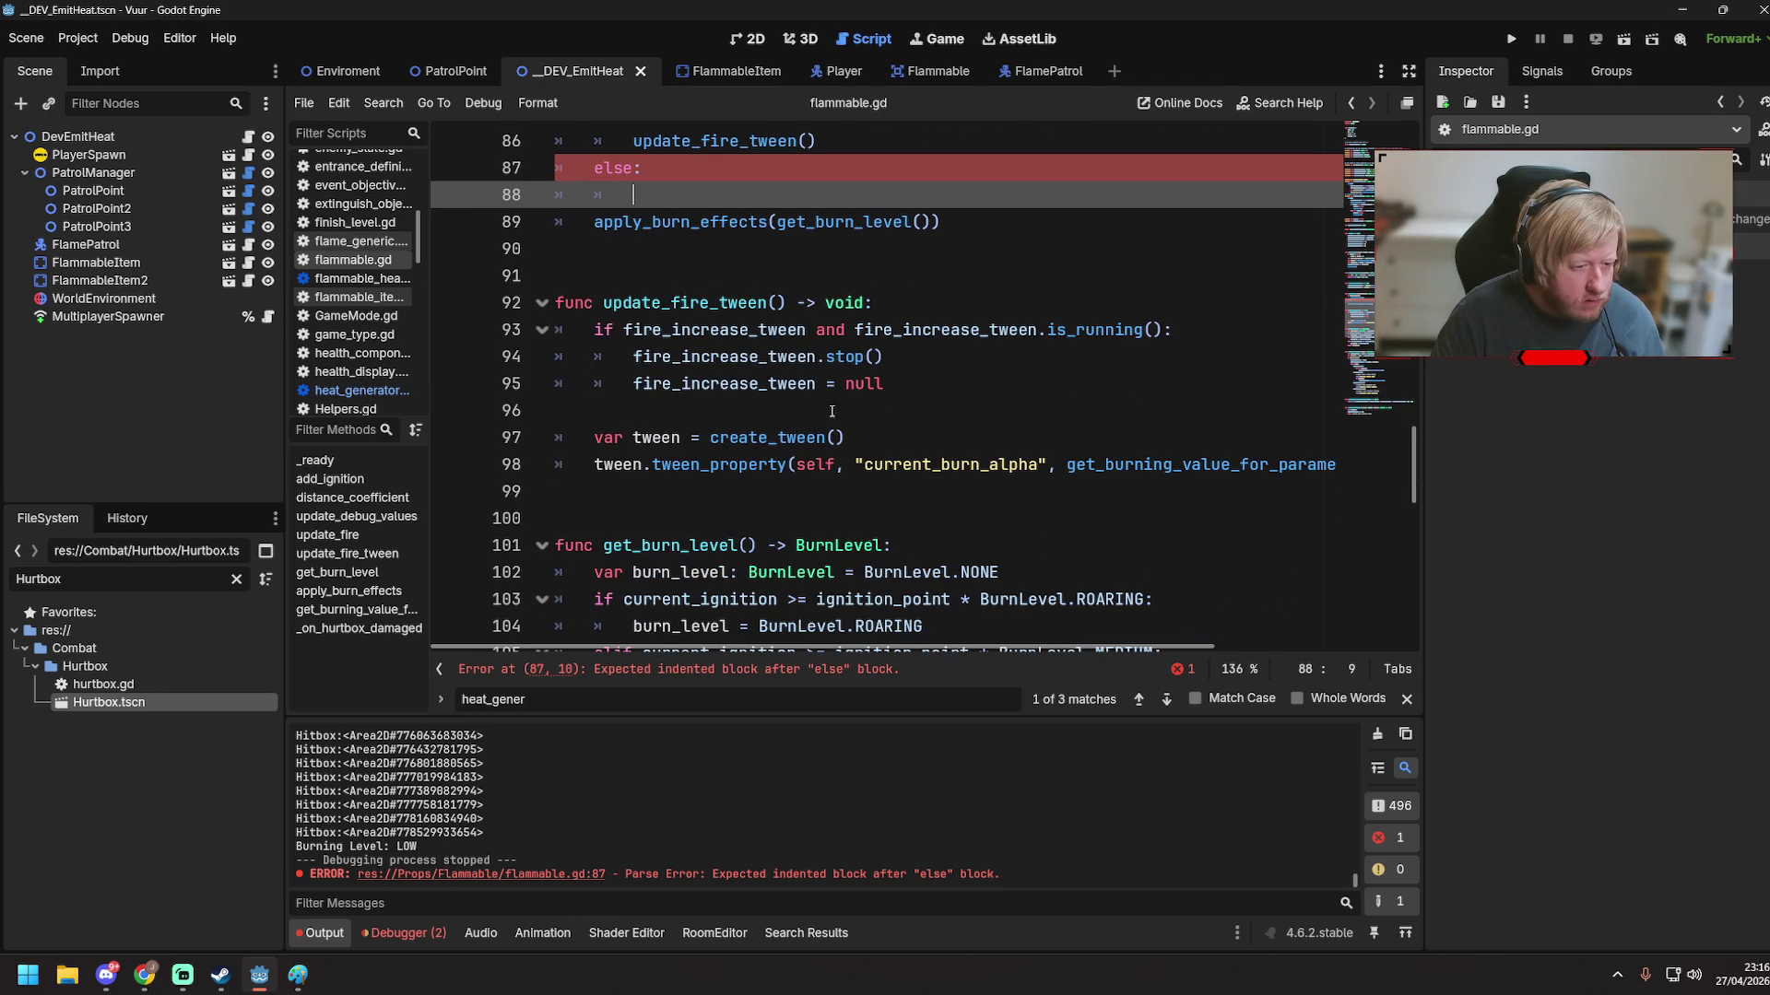
scroll(1042, 553, right, 3)
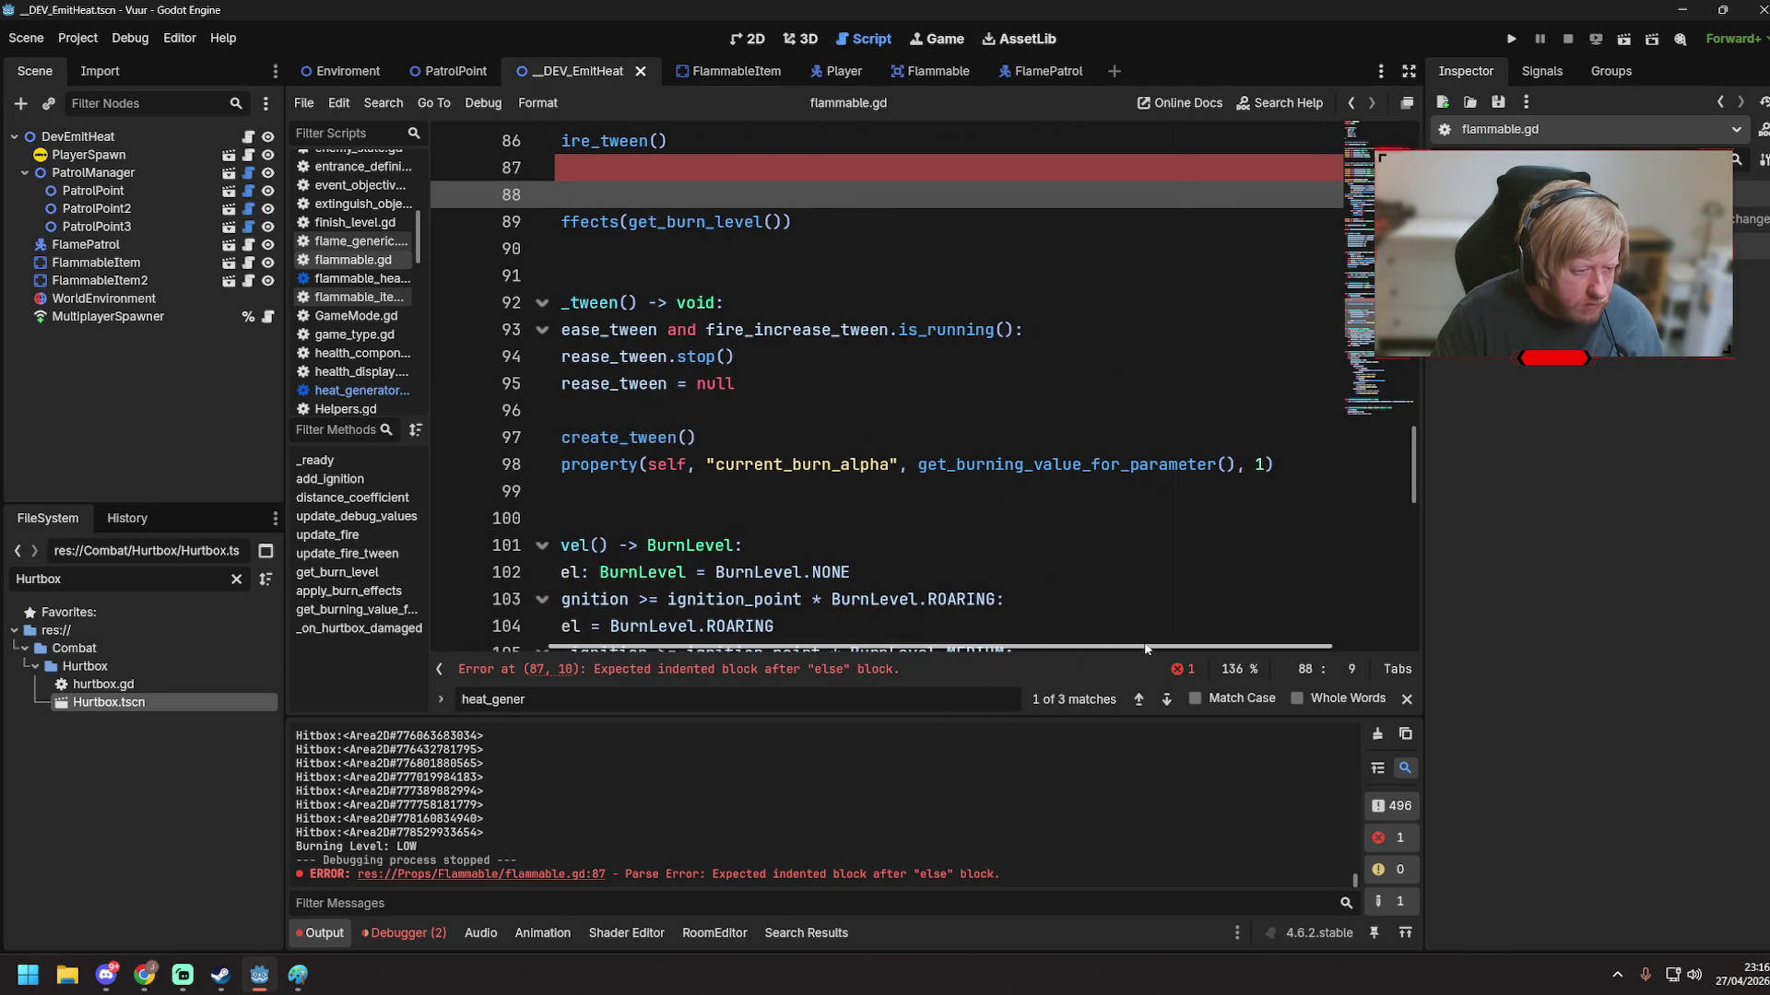
mouse_move(925, 464)
mouse_down()
mouse_move(718, 463)
mouse_move(599, 439)
mouse_move(1233, 461)
mouse_up()
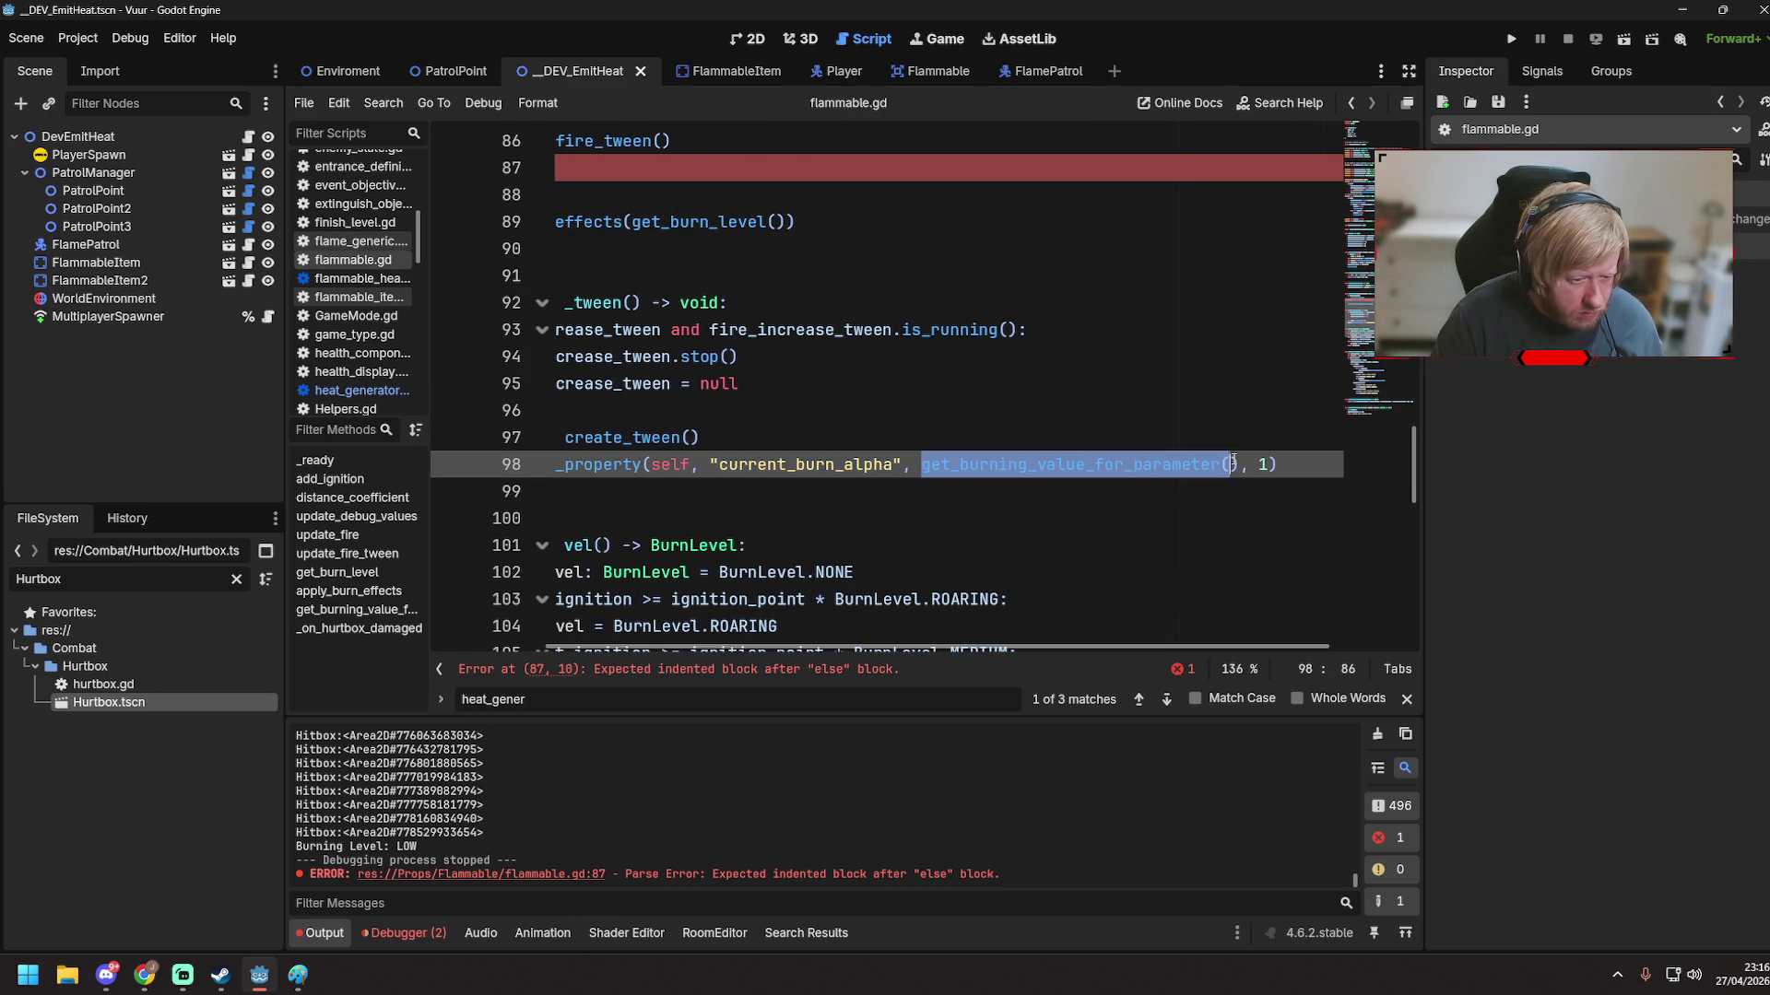
ctrl+click(1115, 469)
scroll(919, 475, up, 12)
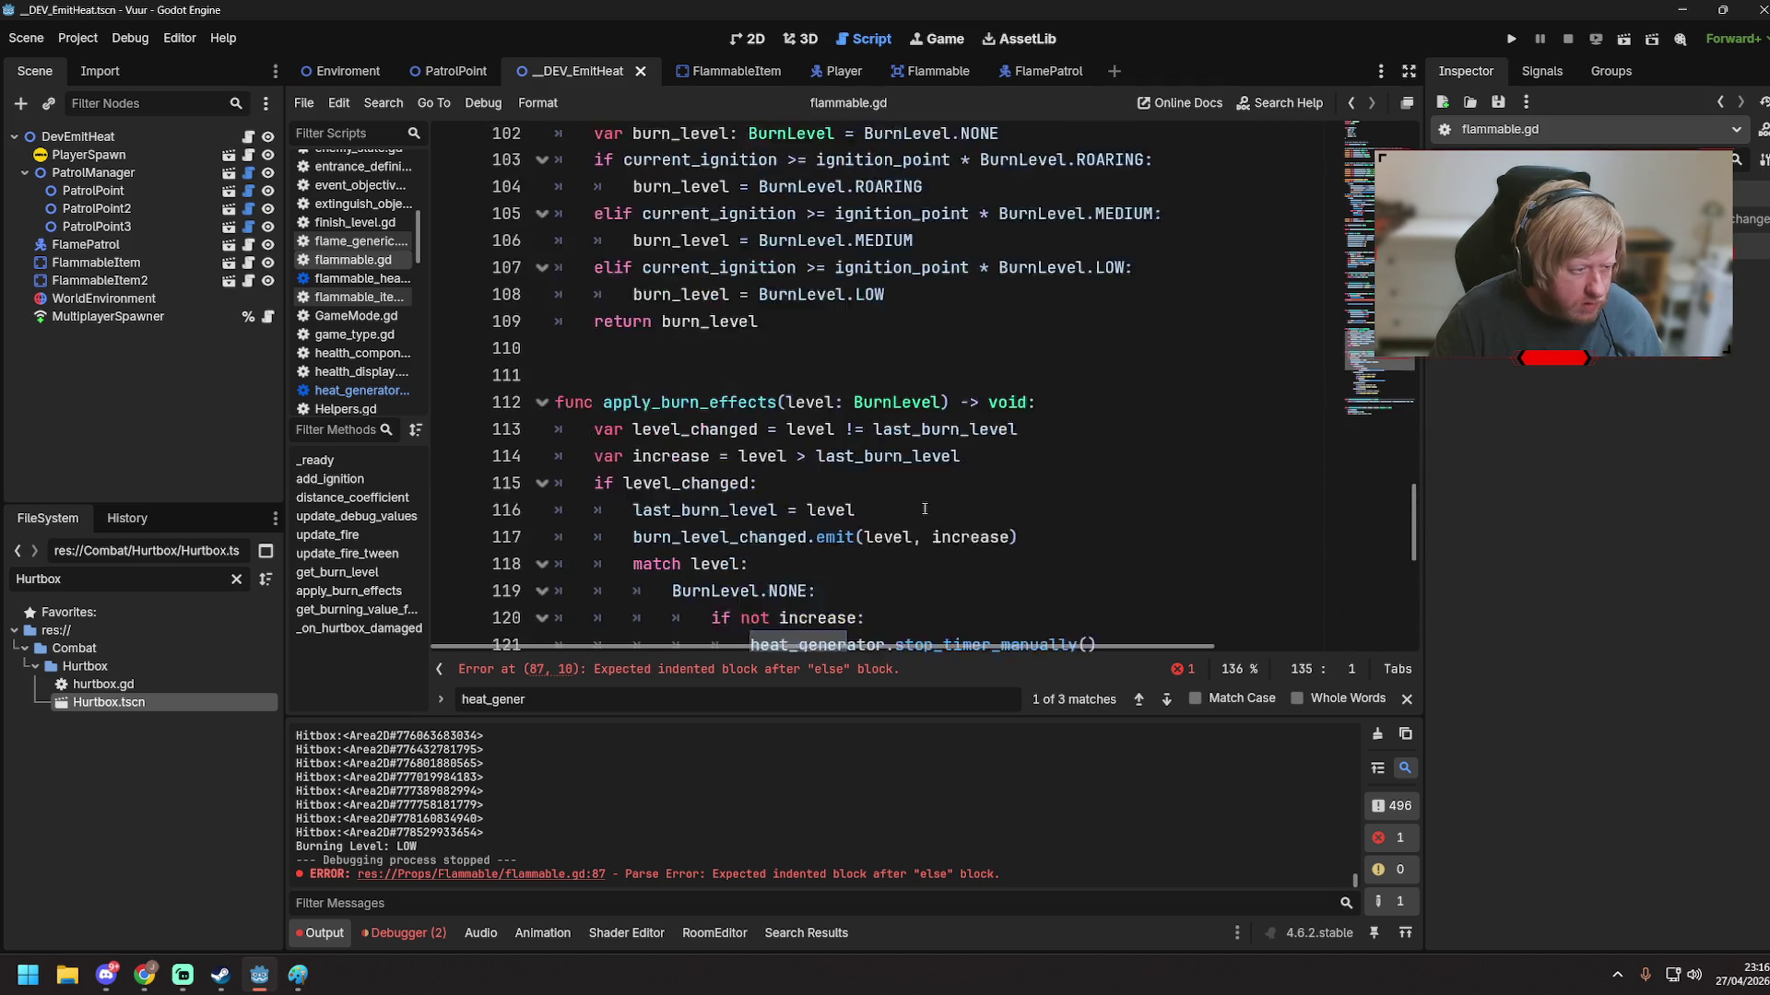
scroll(825, 489, up, 2)
click(684, 436)
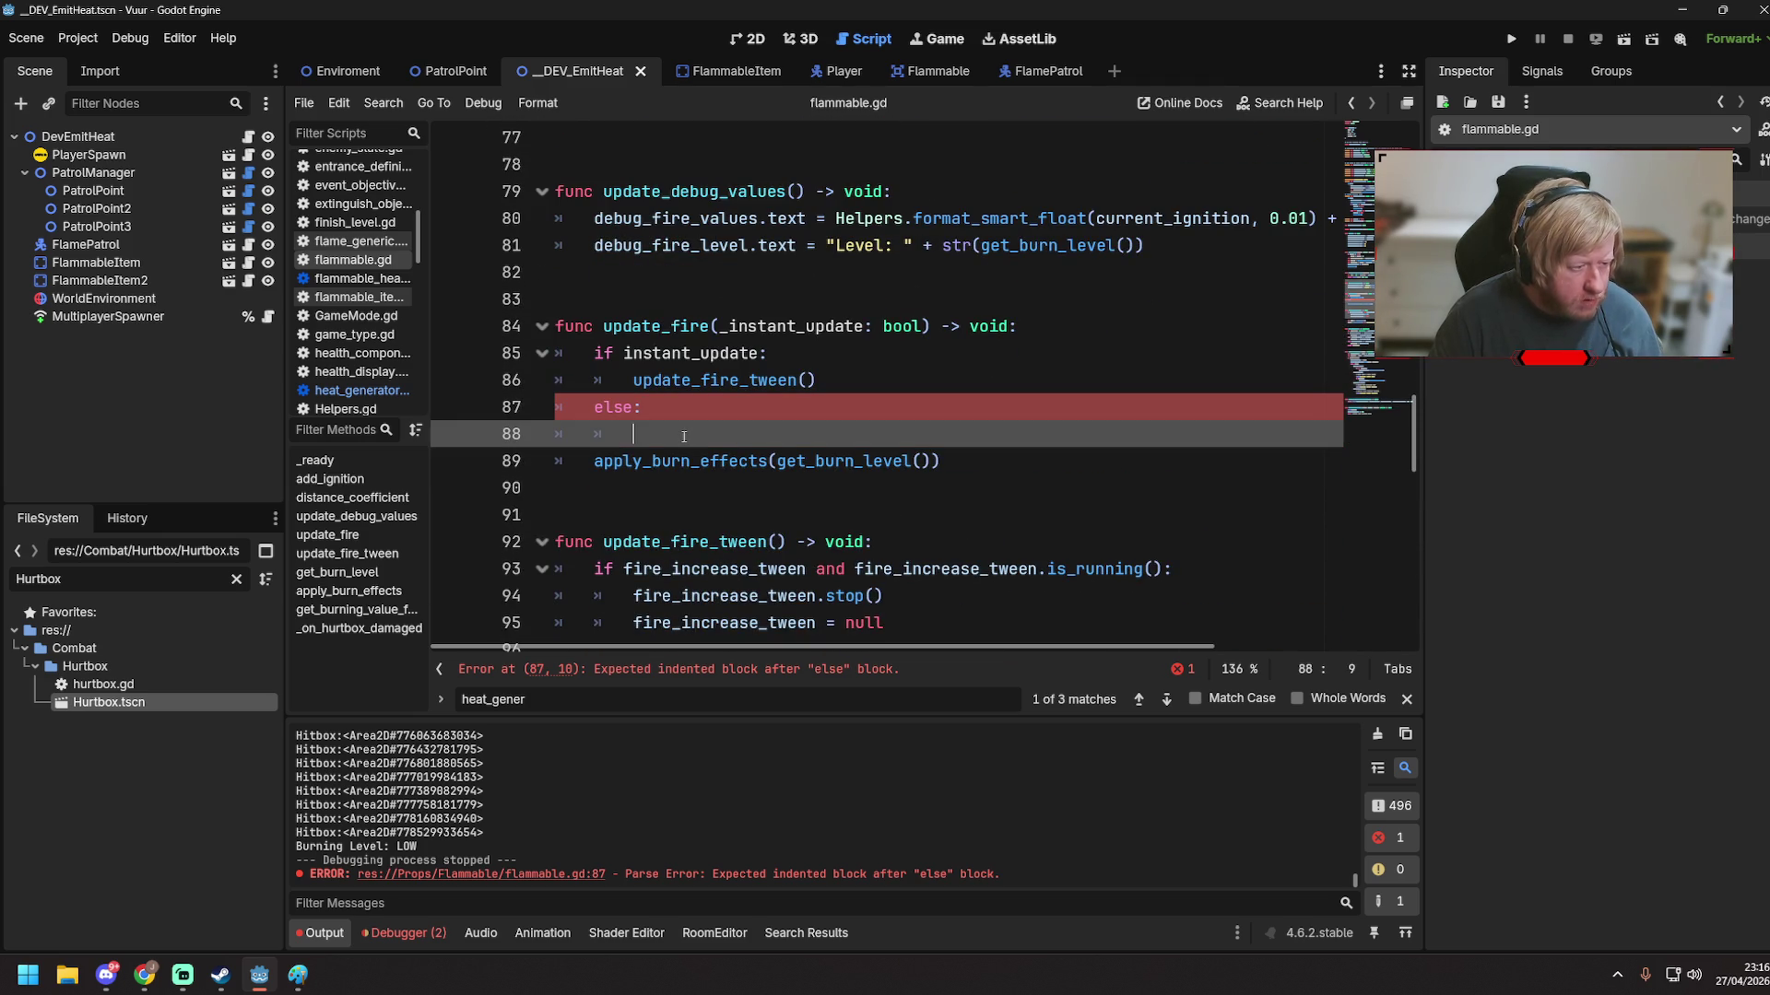
text(current_)
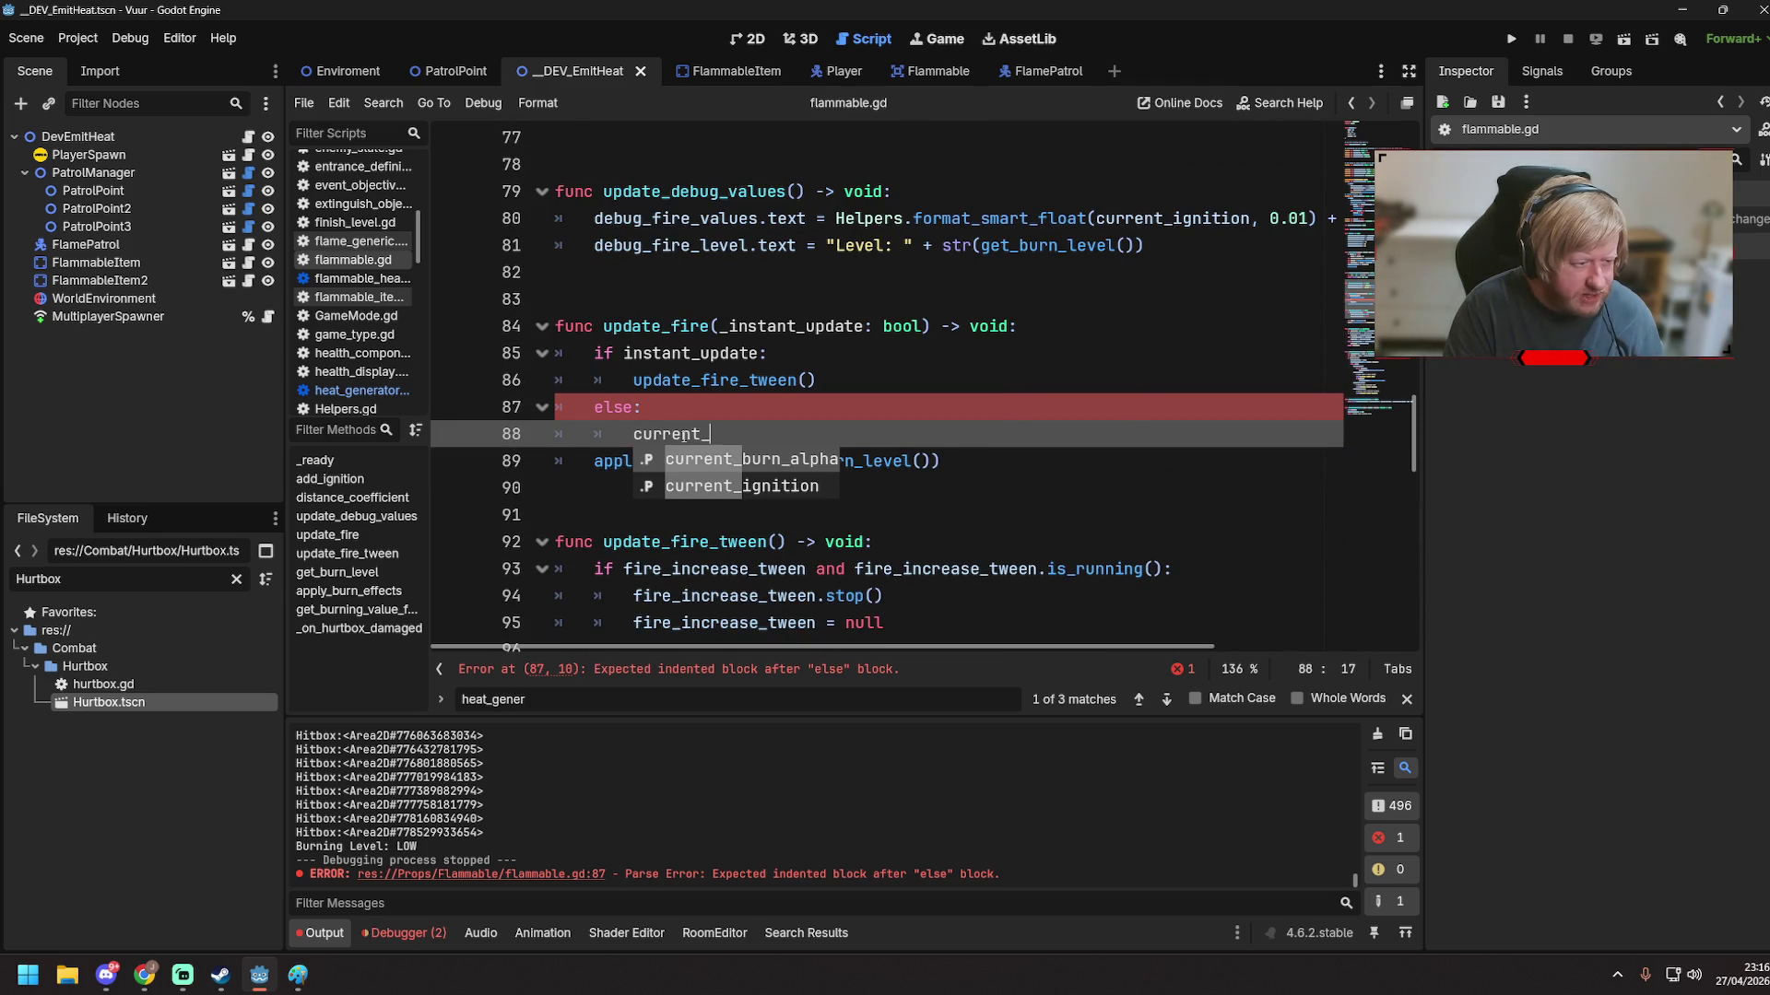
key(Return)
text(= get_bur)
key(Return)
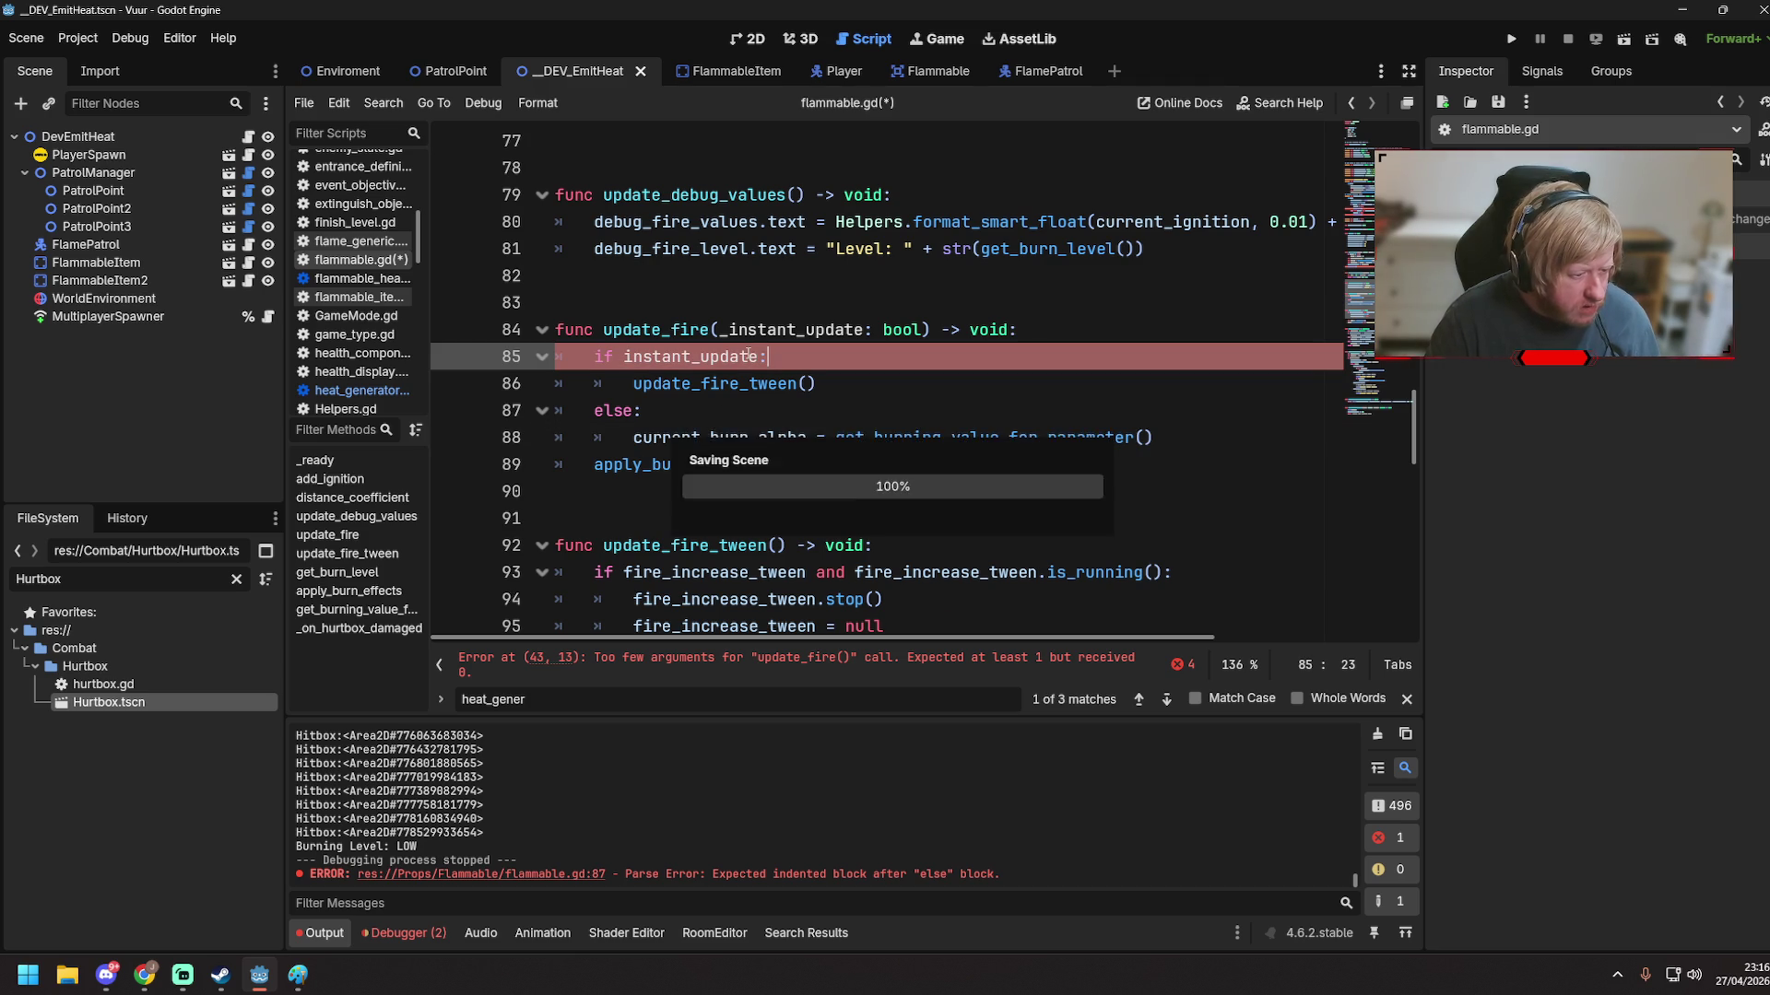
key(ctrl+s)
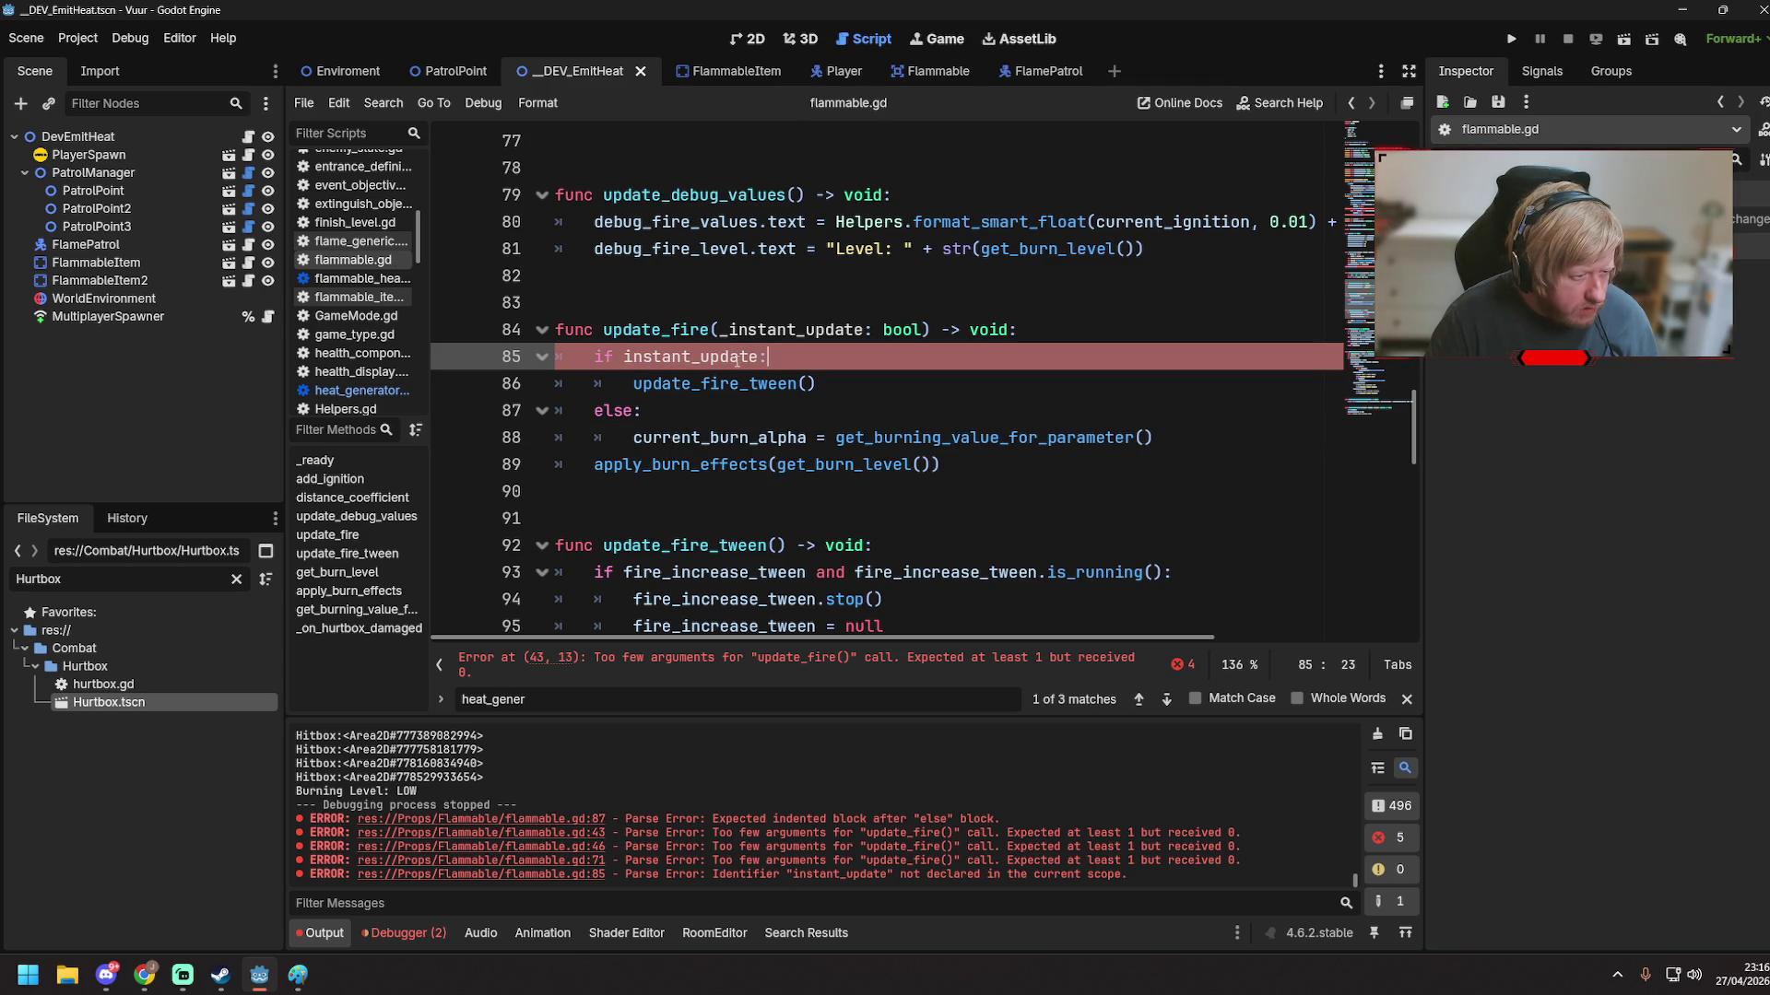
Step: Drop the leading underscore so the parameter is named instant_update, and save
click(727, 330)
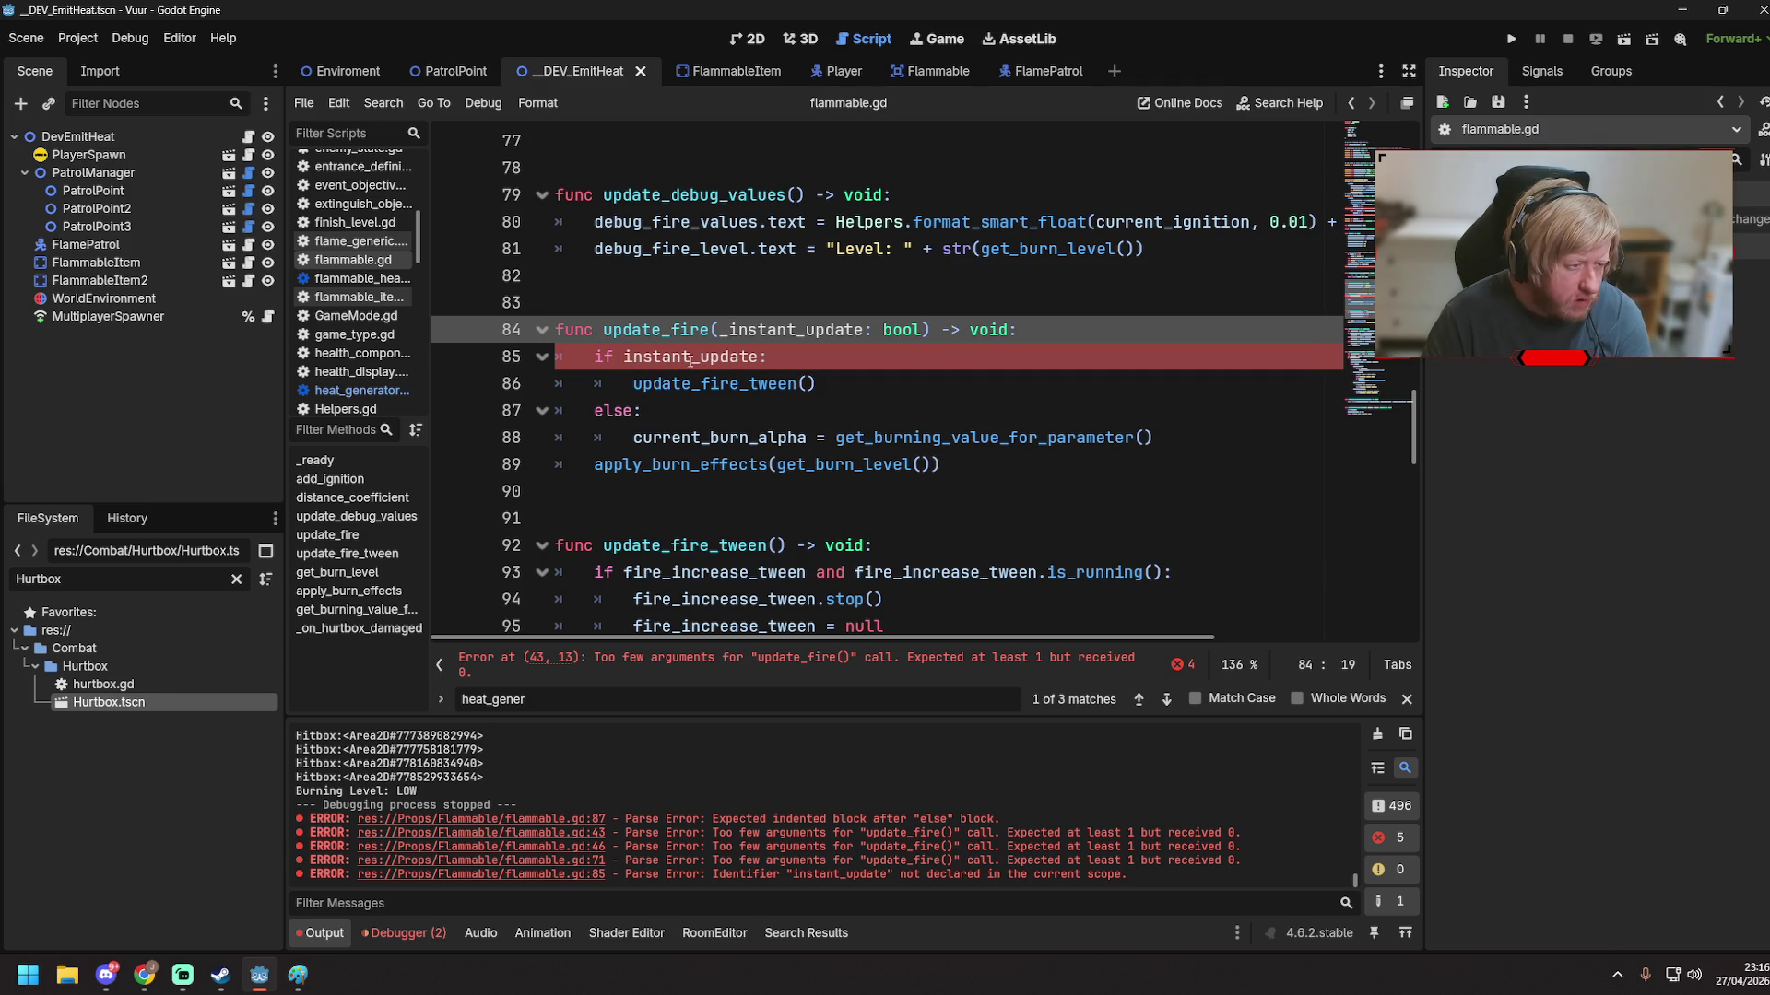
click(625, 356)
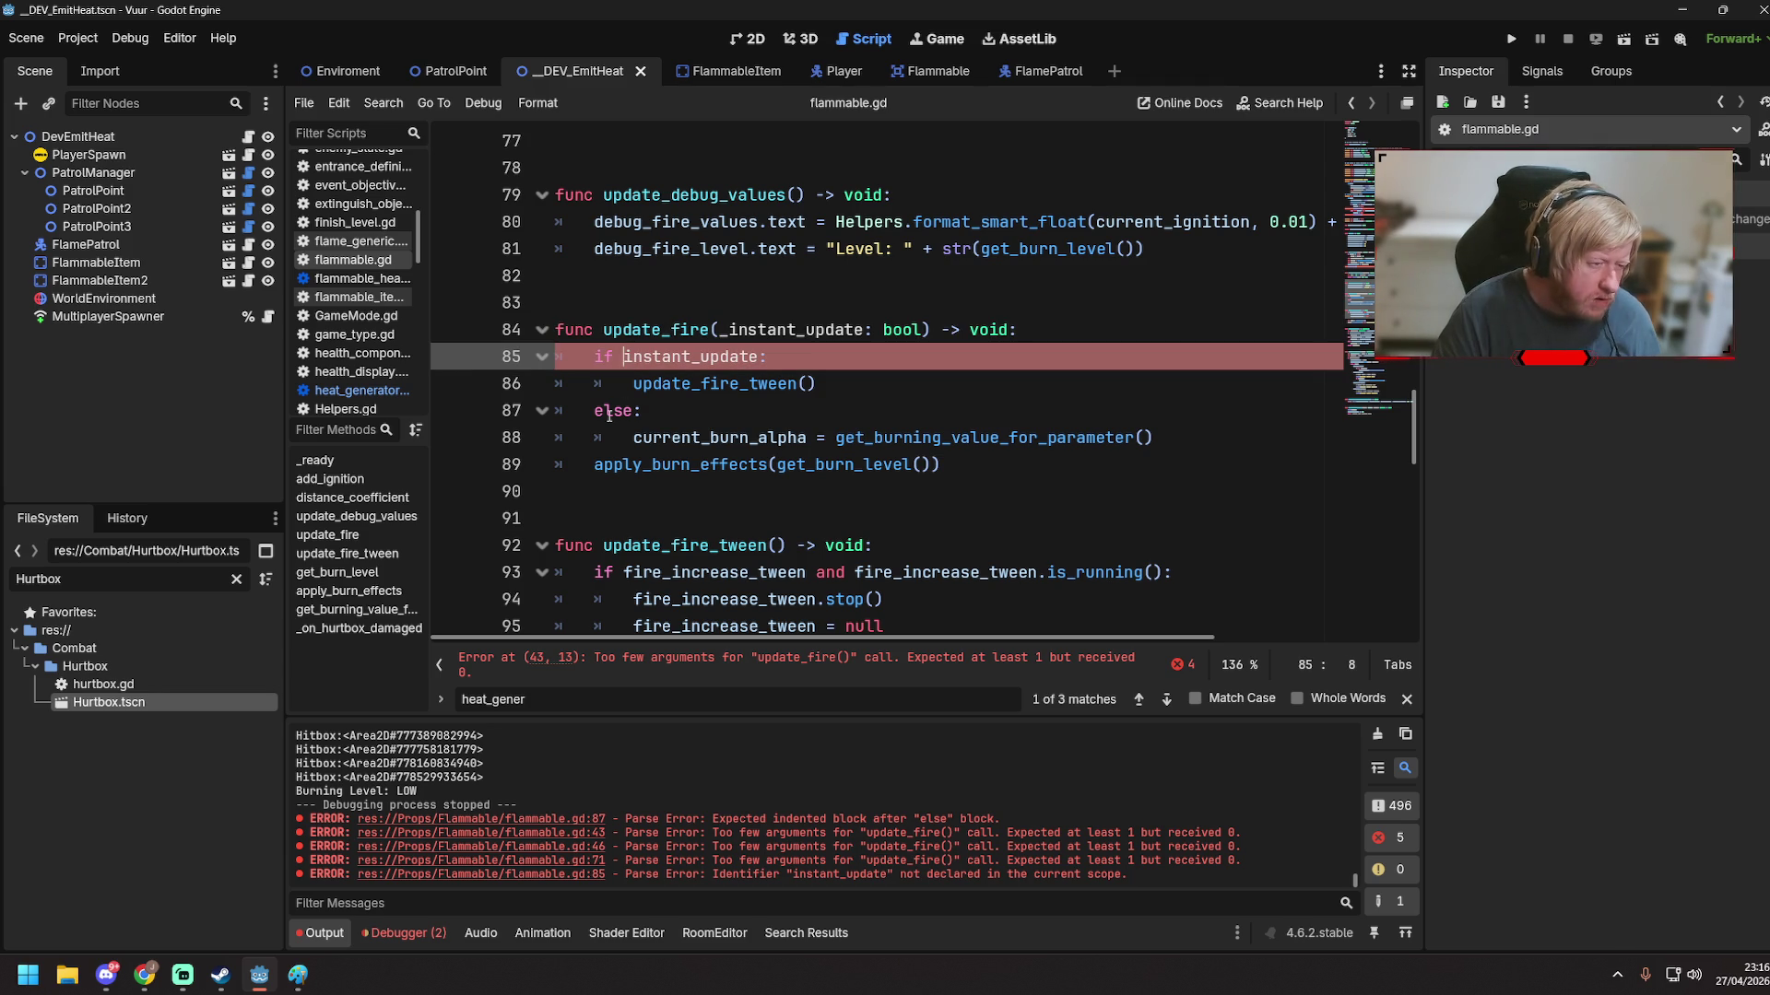
click(727, 332)
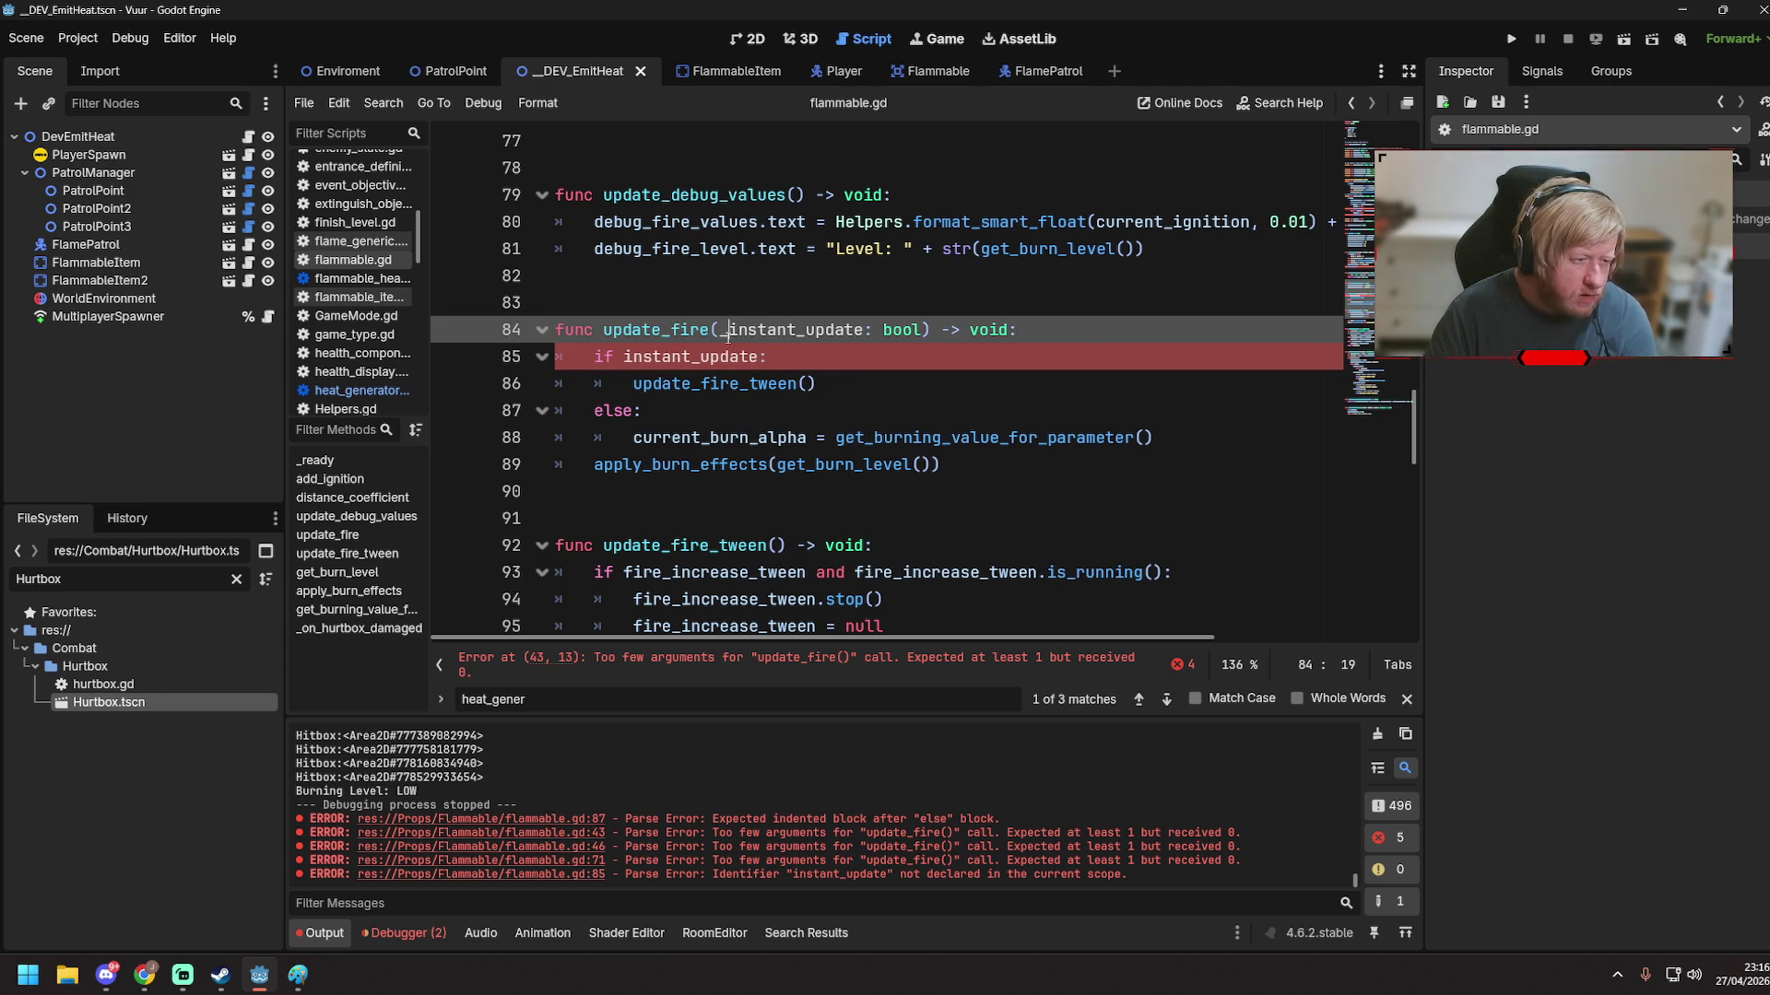
click(861, 366)
key(ctrl+s)
scroll(916, 406, up, 7)
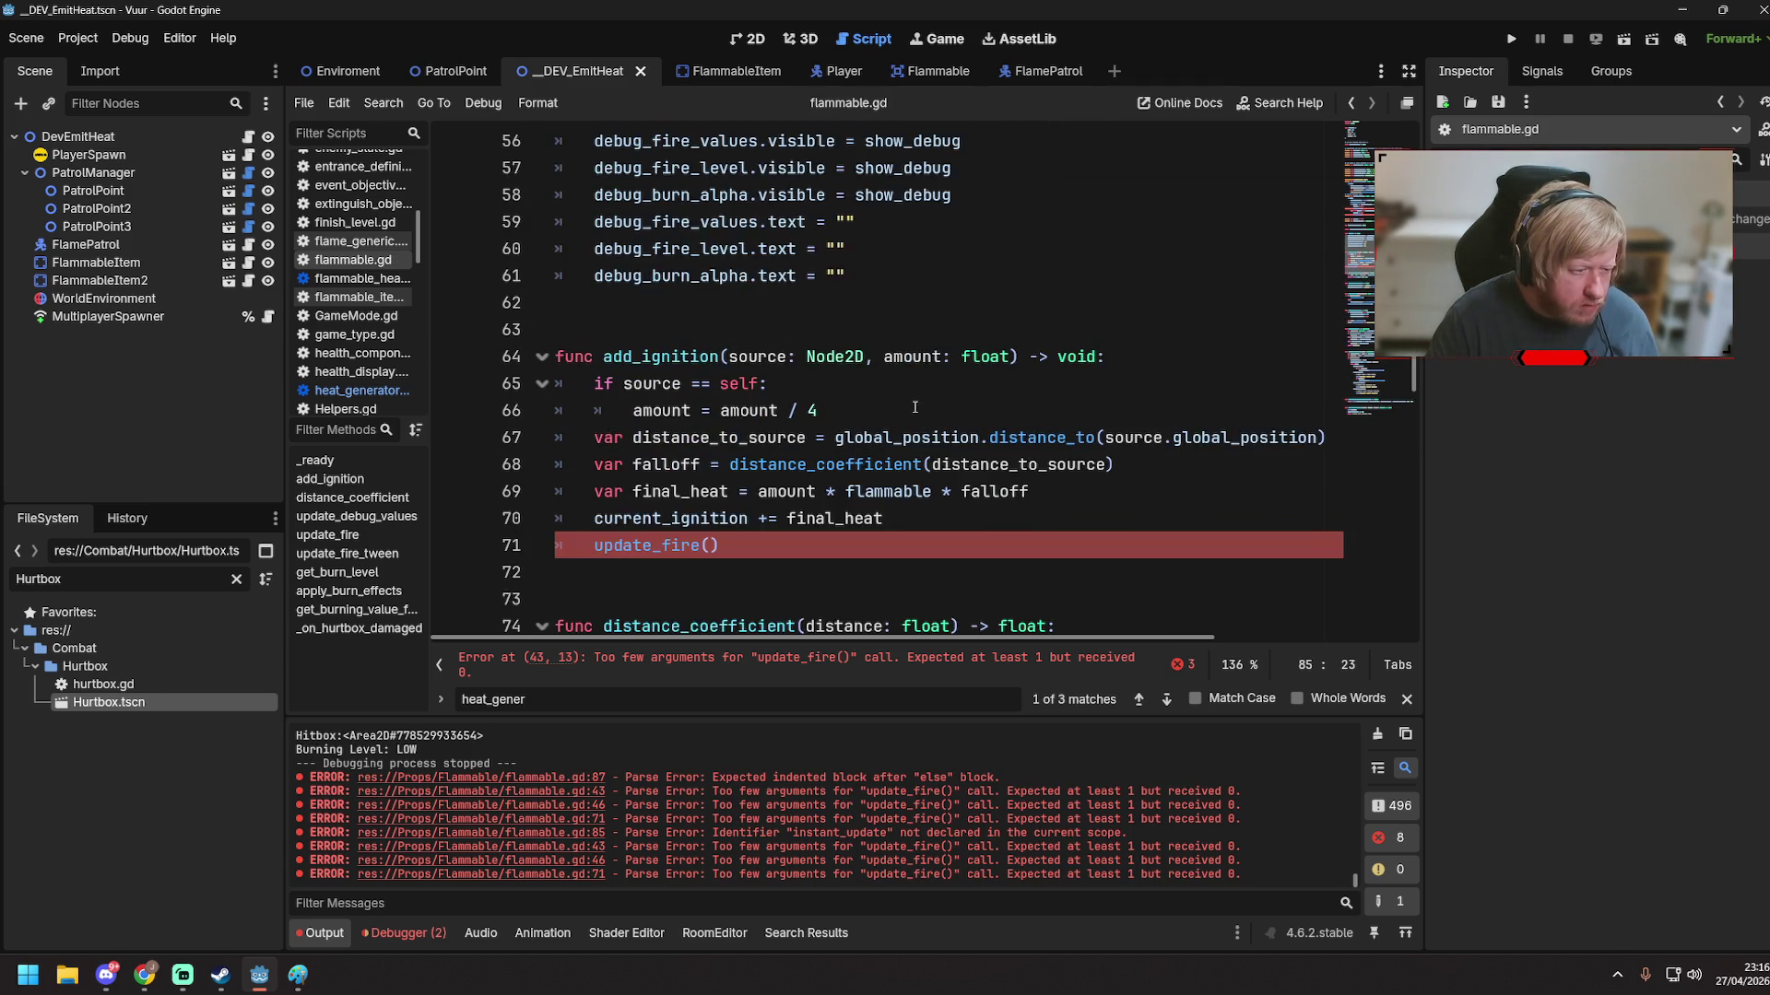
scroll(846, 389, down, 2)
Step: Edit the update_fire() call in add_ignition, save, and review the erroring calls on lines 43 and 46
click(710, 383)
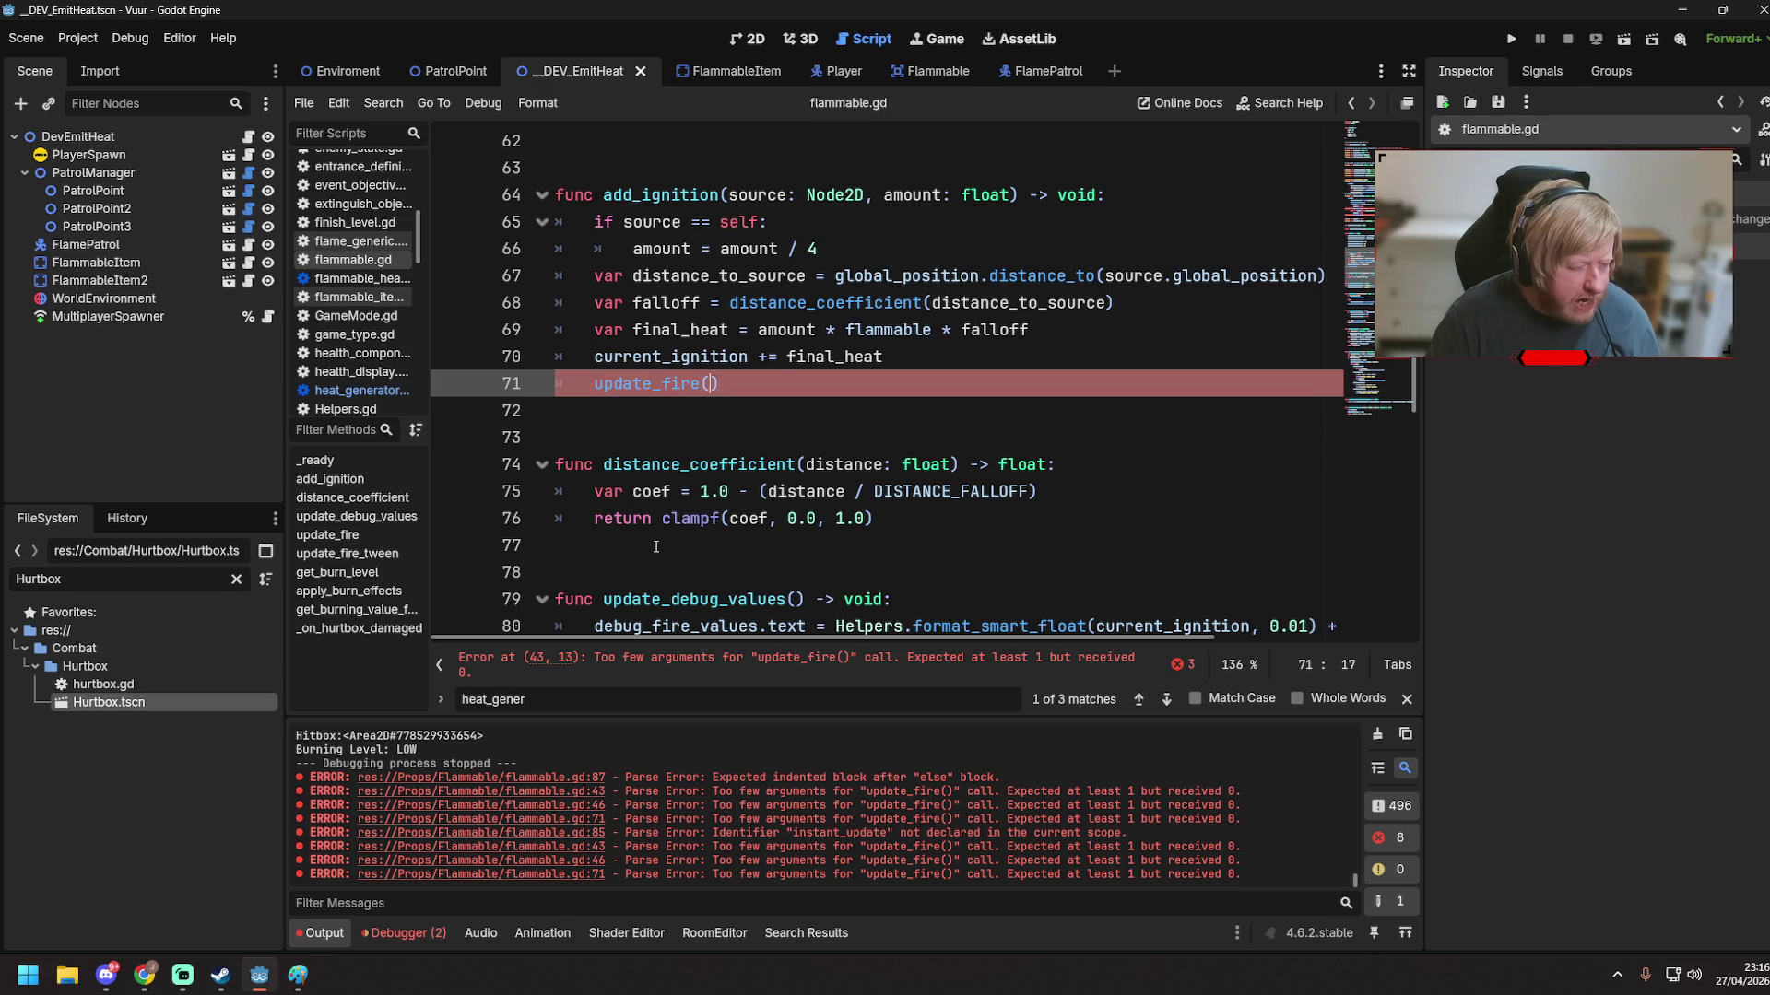
scroll(660, 531, down, 2)
scroll(658, 522, up, 2)
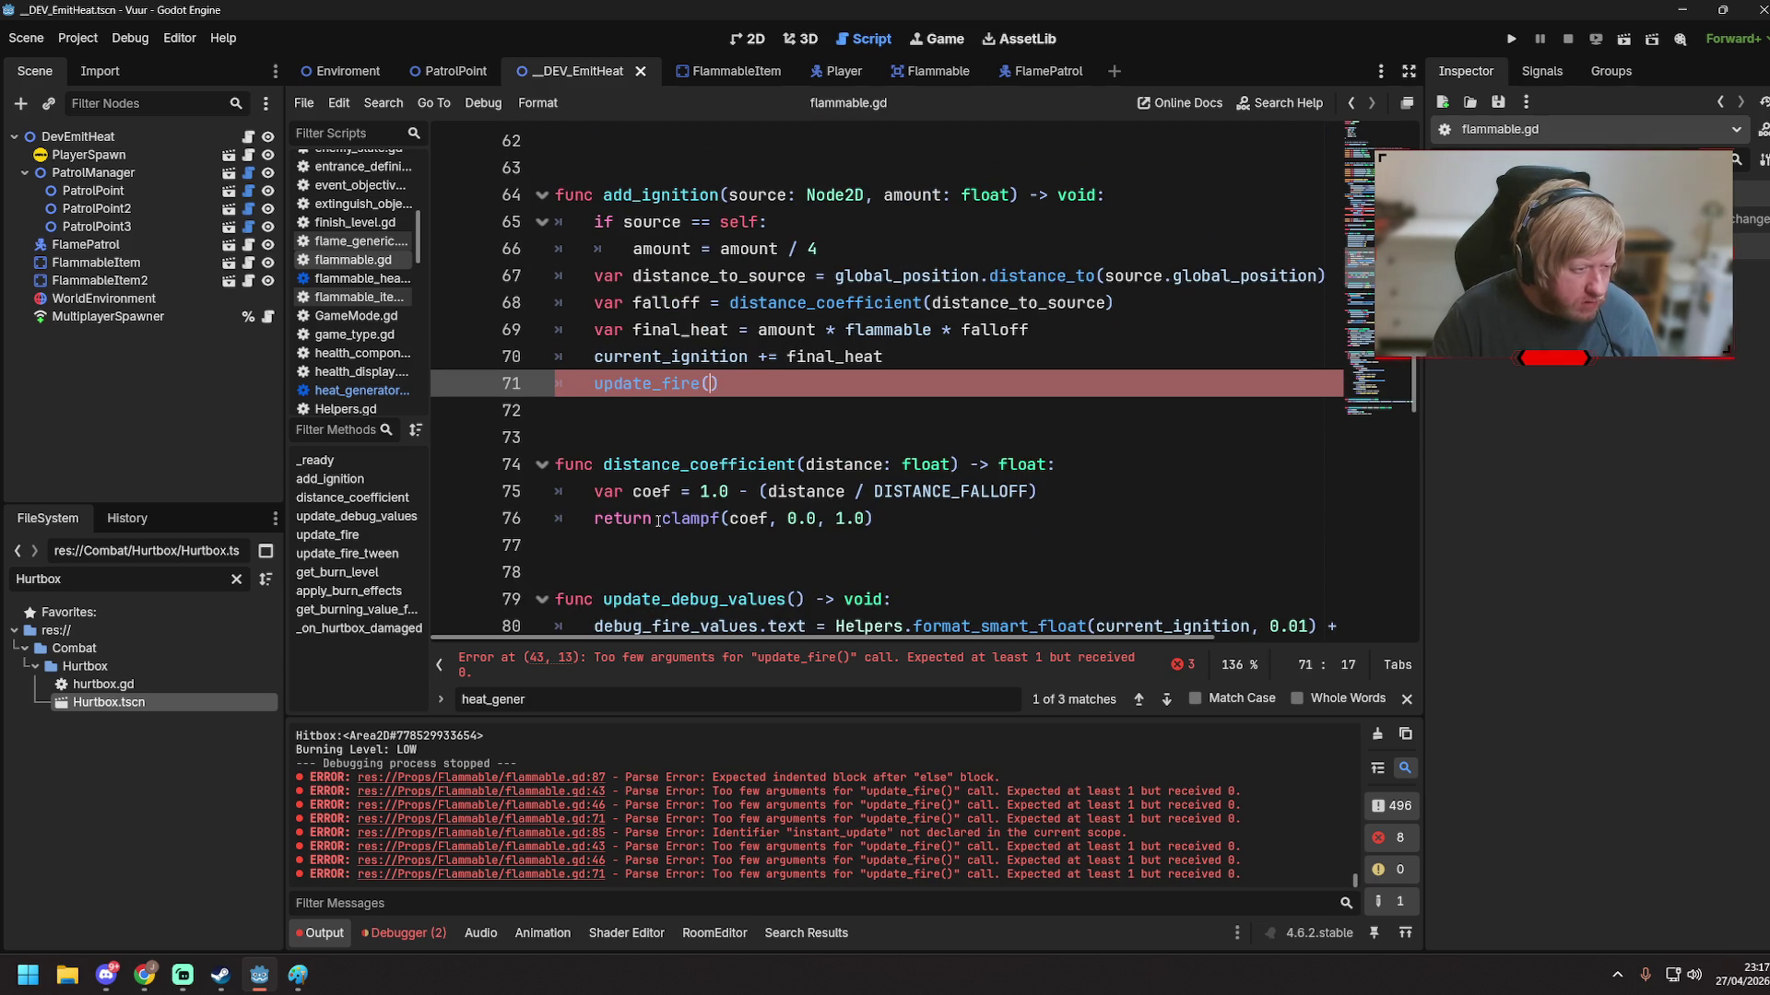
mouse_move(659, 521)
text(true)
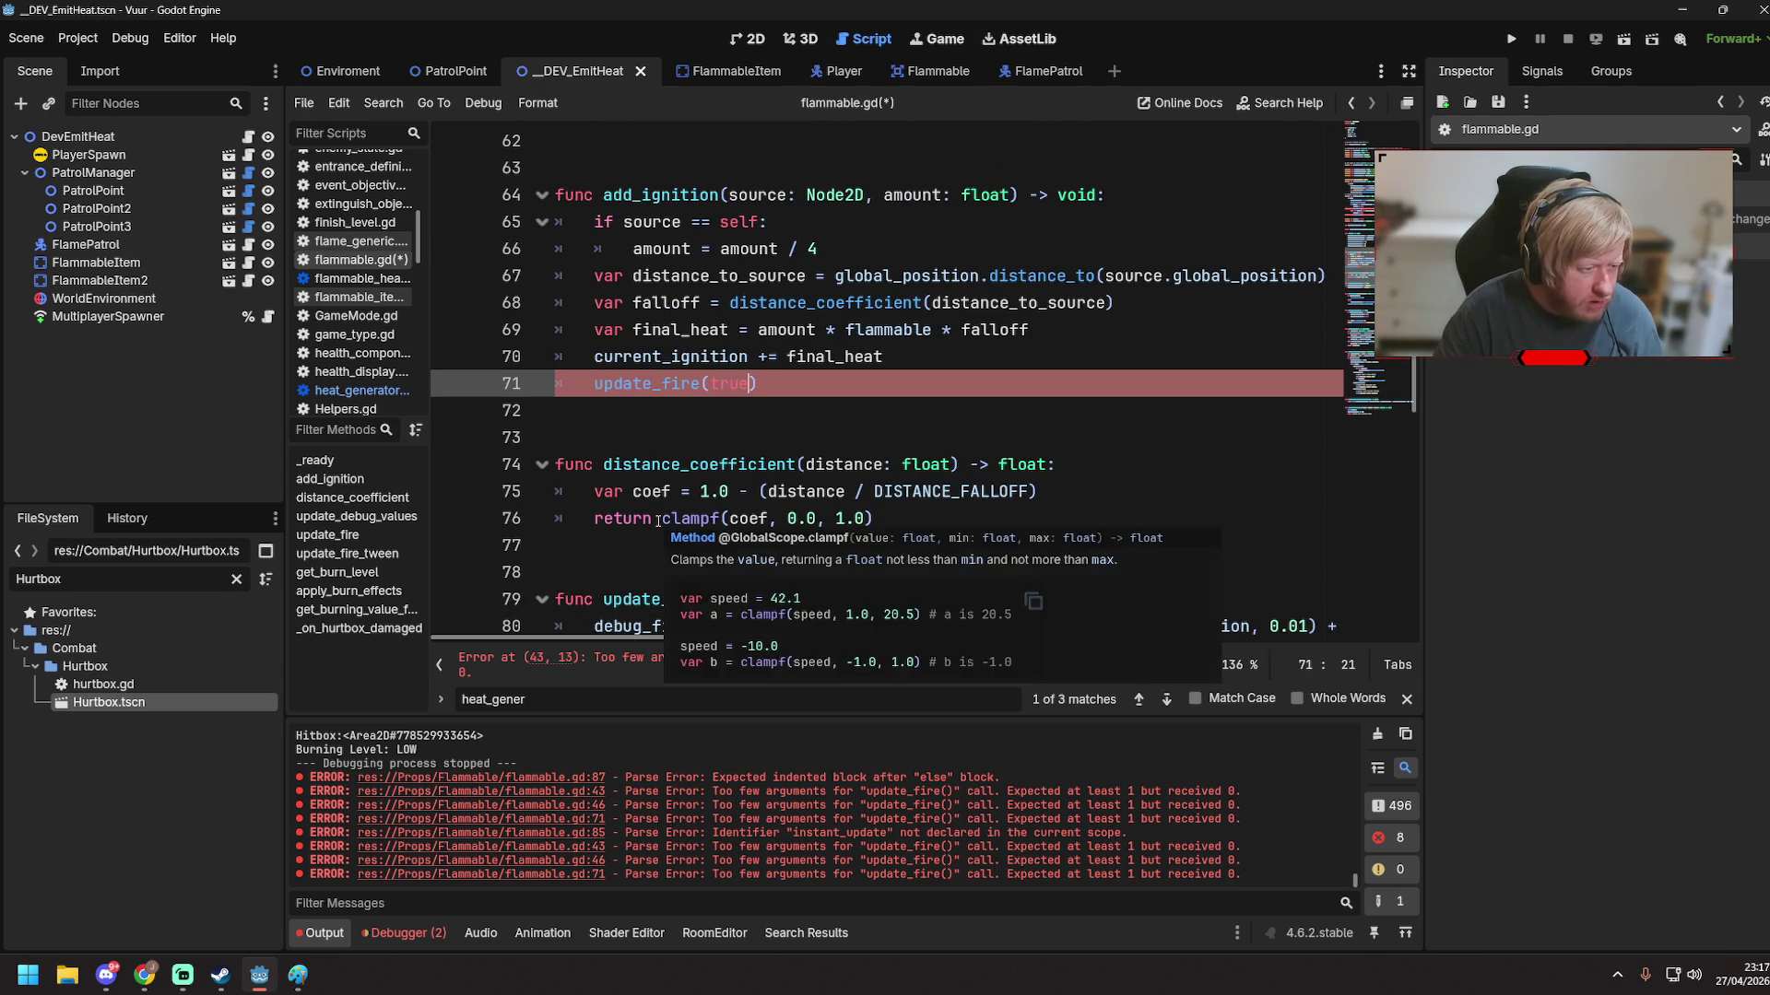
key(ctrl+s)
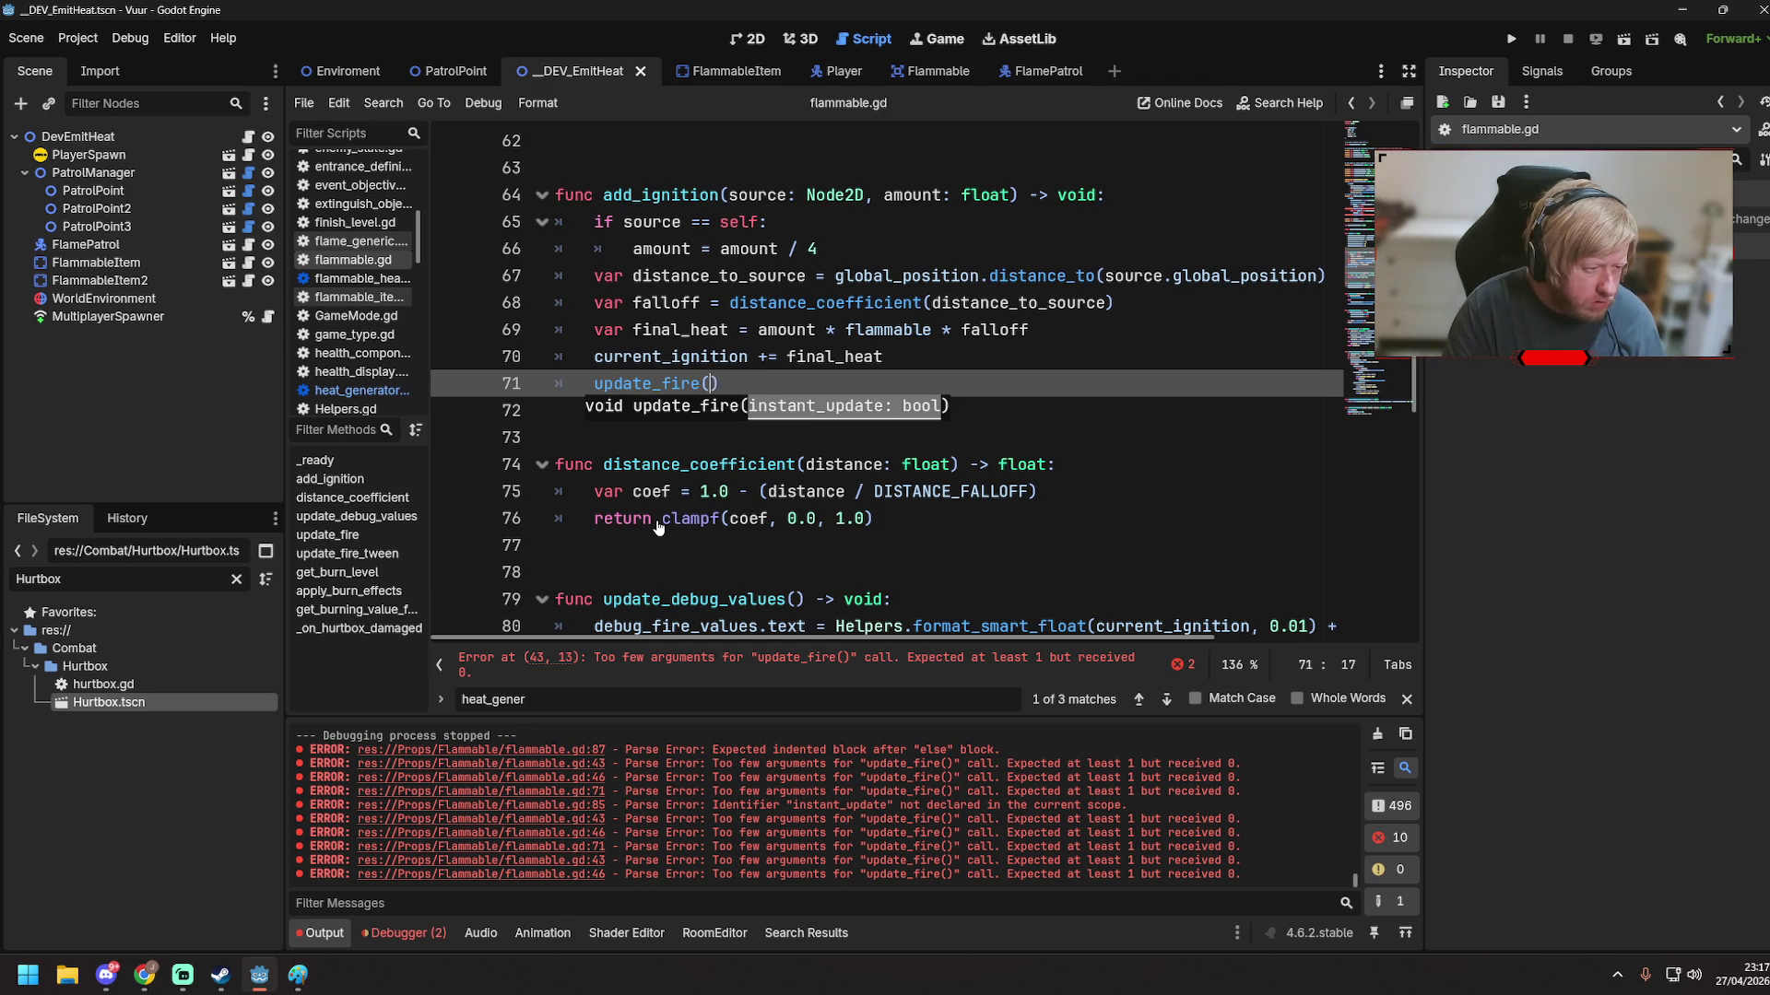
scroll(703, 404, up, 7)
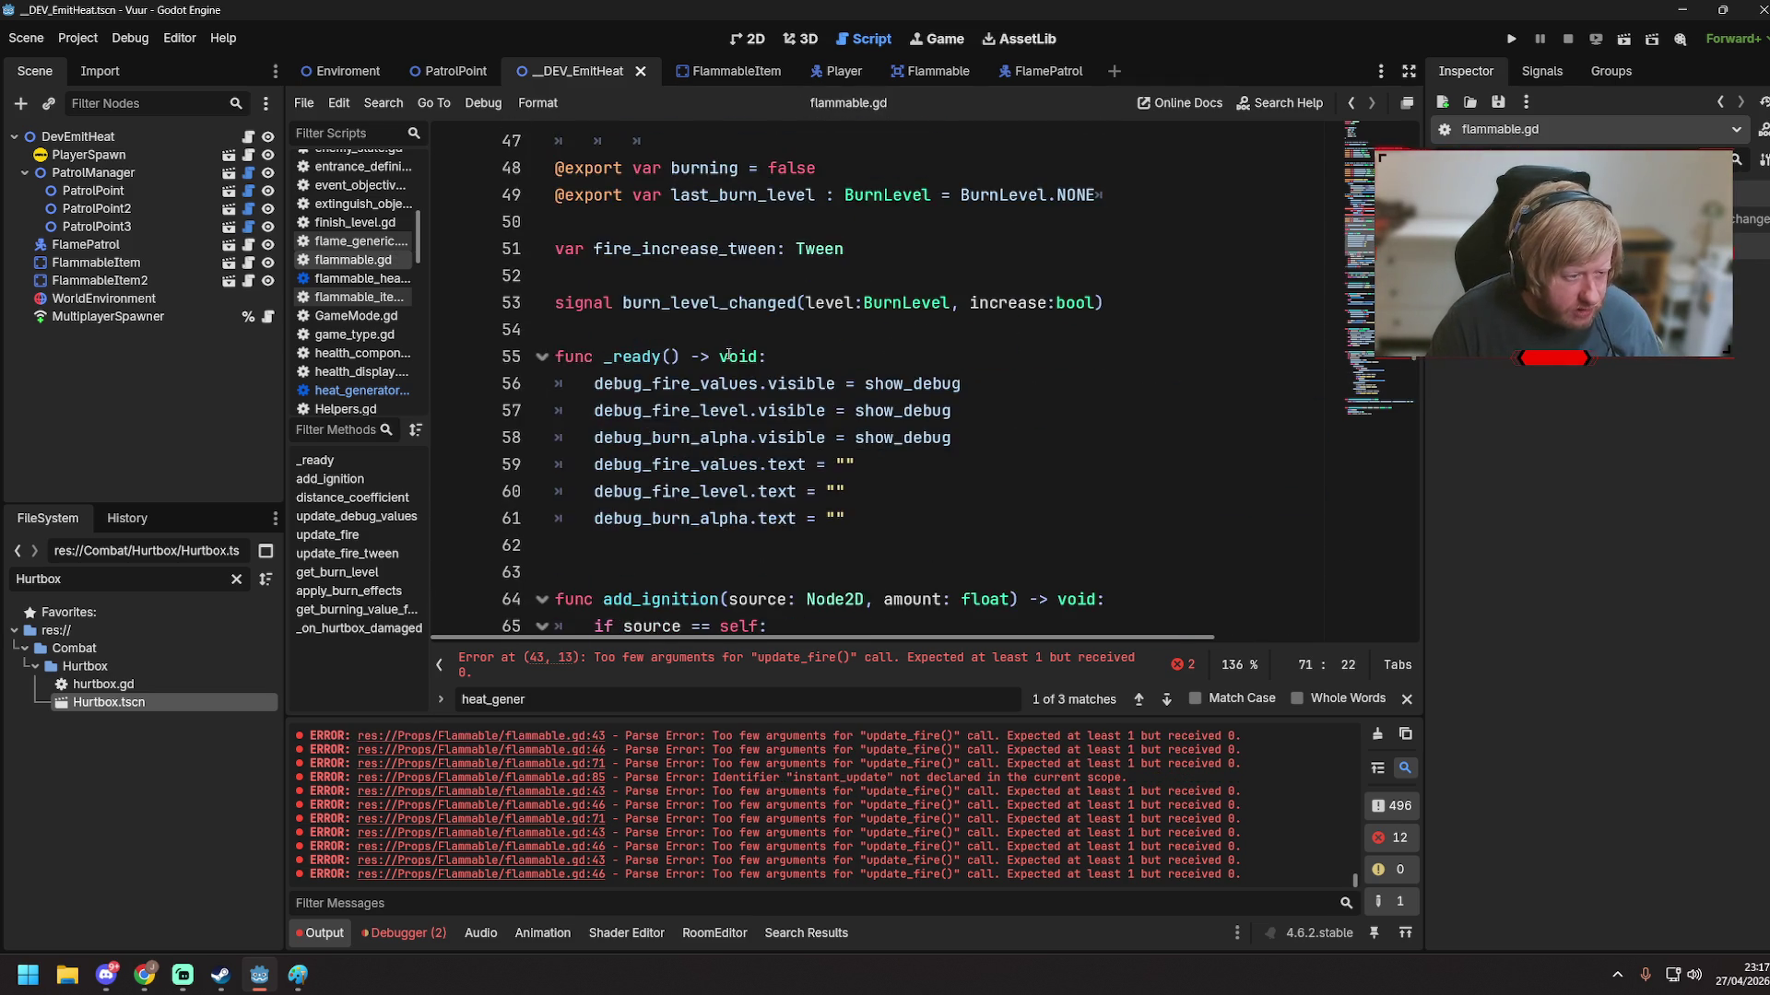
scroll(702, 403, up, 2)
click(788, 360)
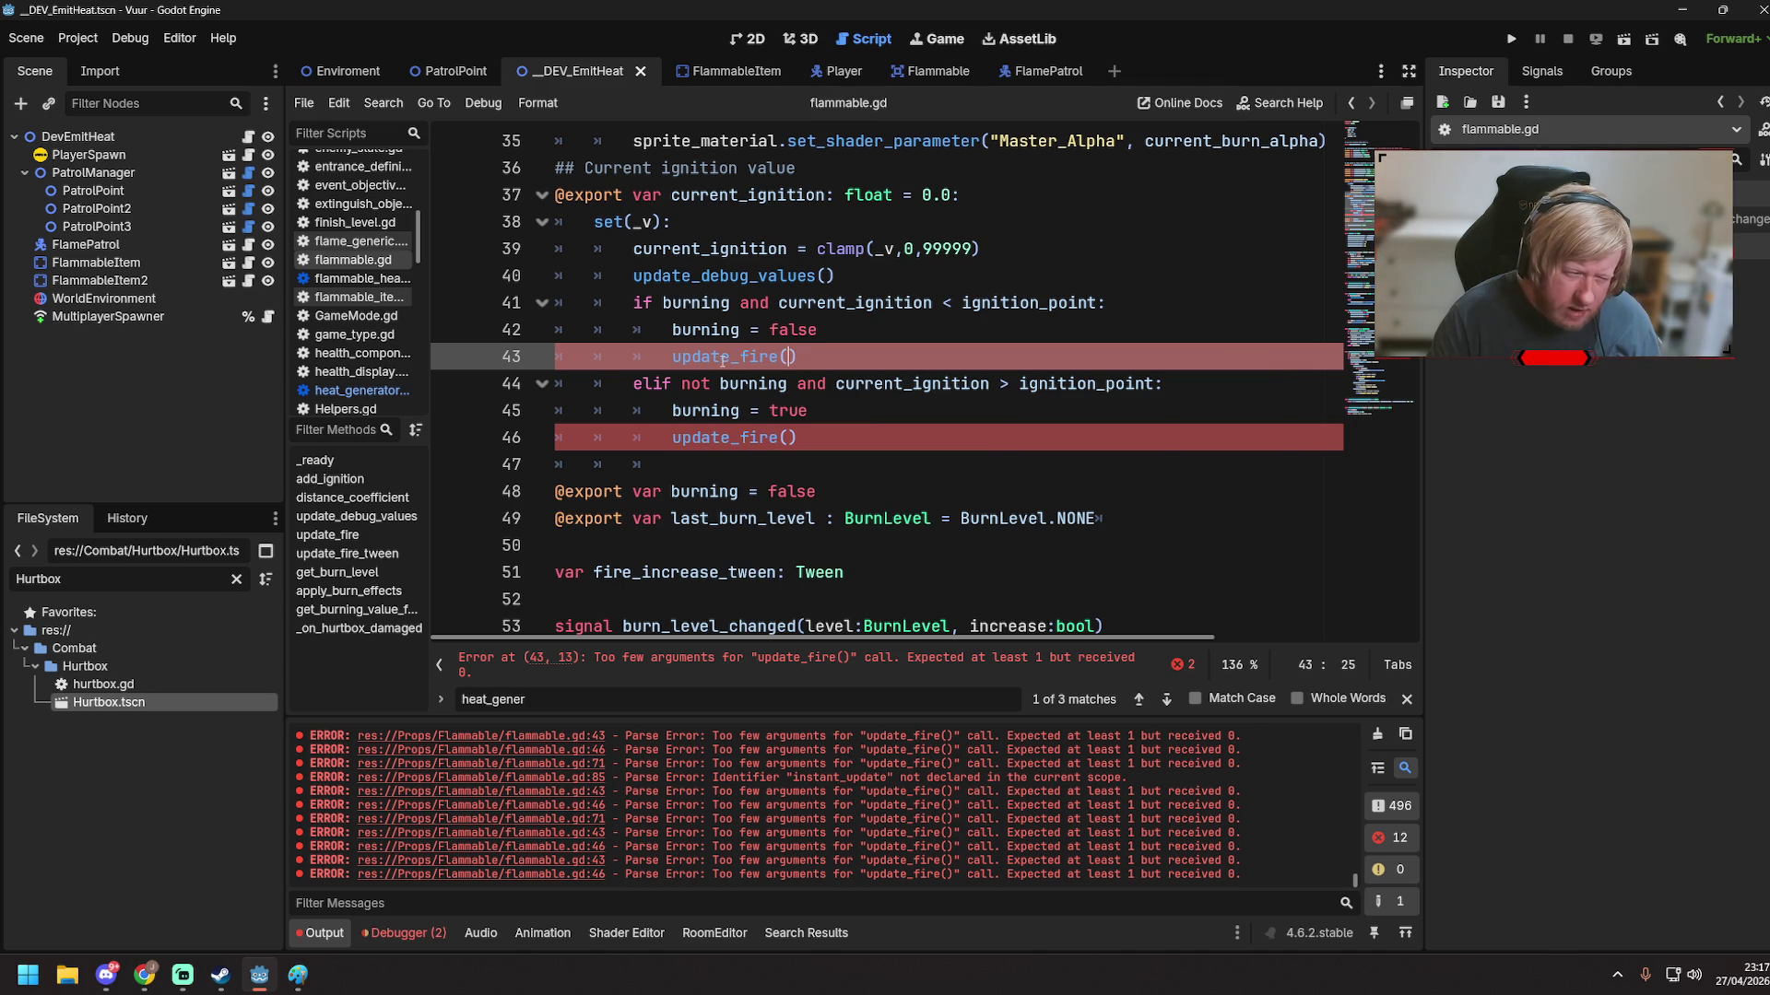
scroll(723, 360, down, 15)
scroll(721, 411, down, 2)
scroll(721, 410, up, 3)
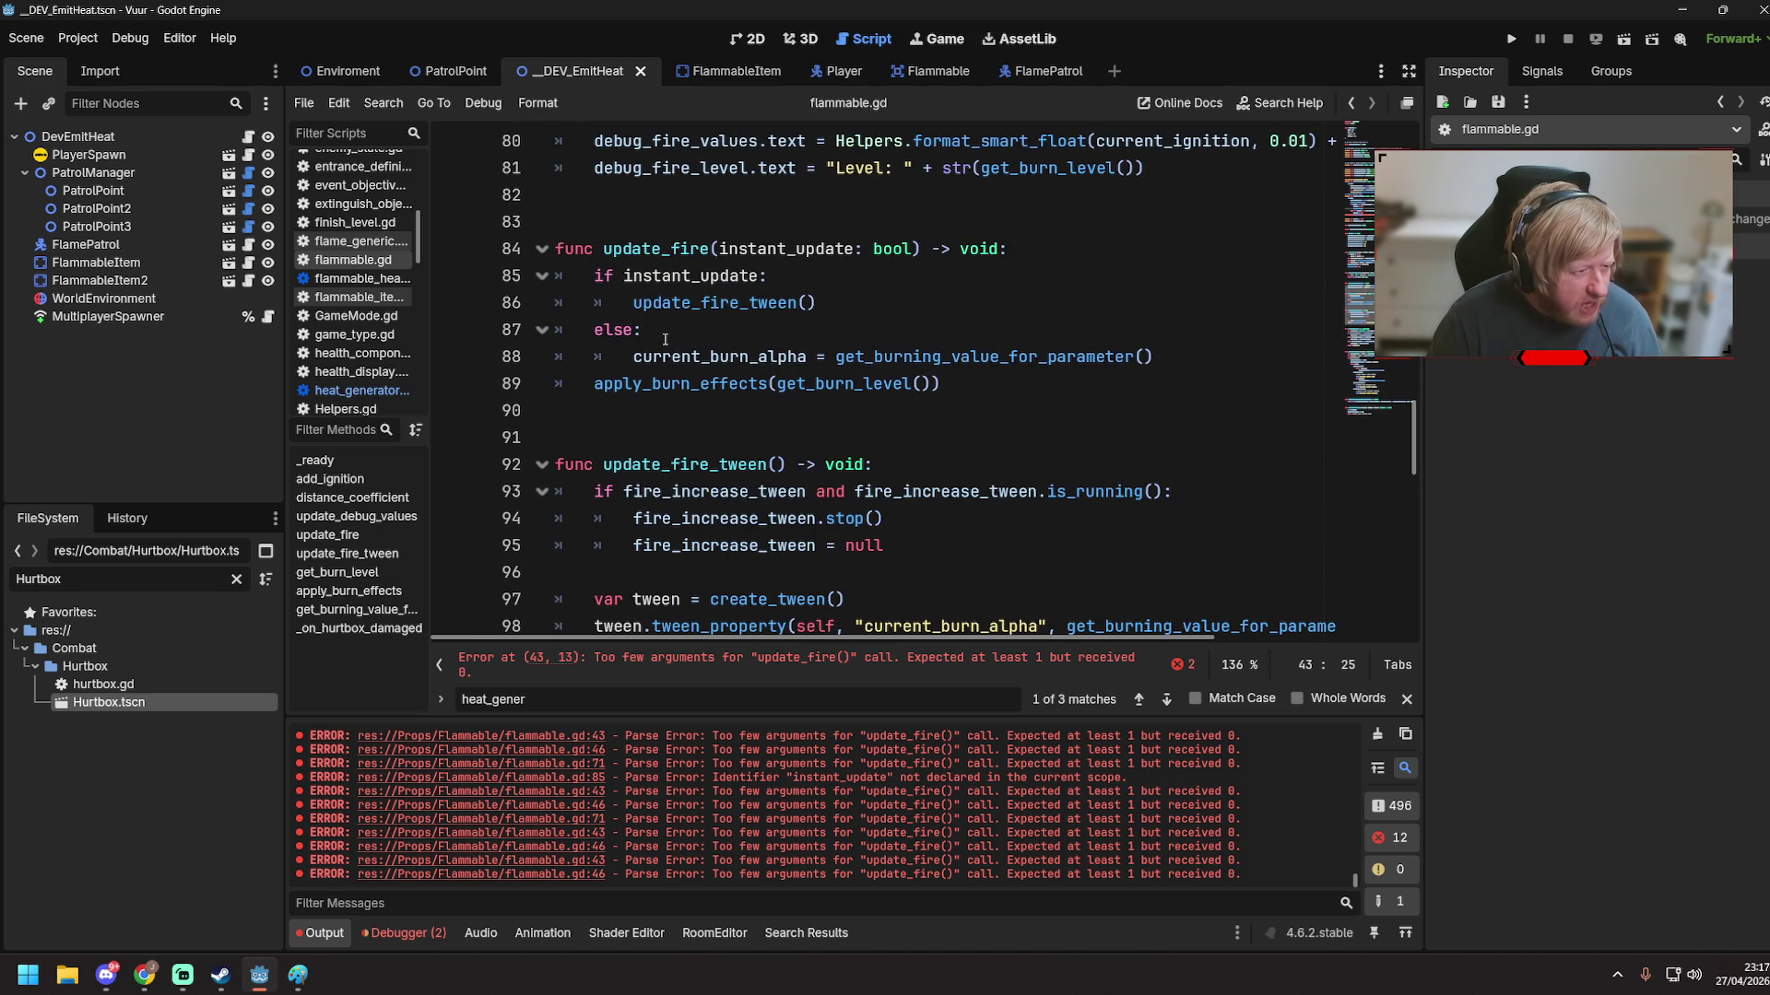
Step: Delete update_fire's if/else and its parameter, keeping the direct burn-alpha assignment
click(630, 357)
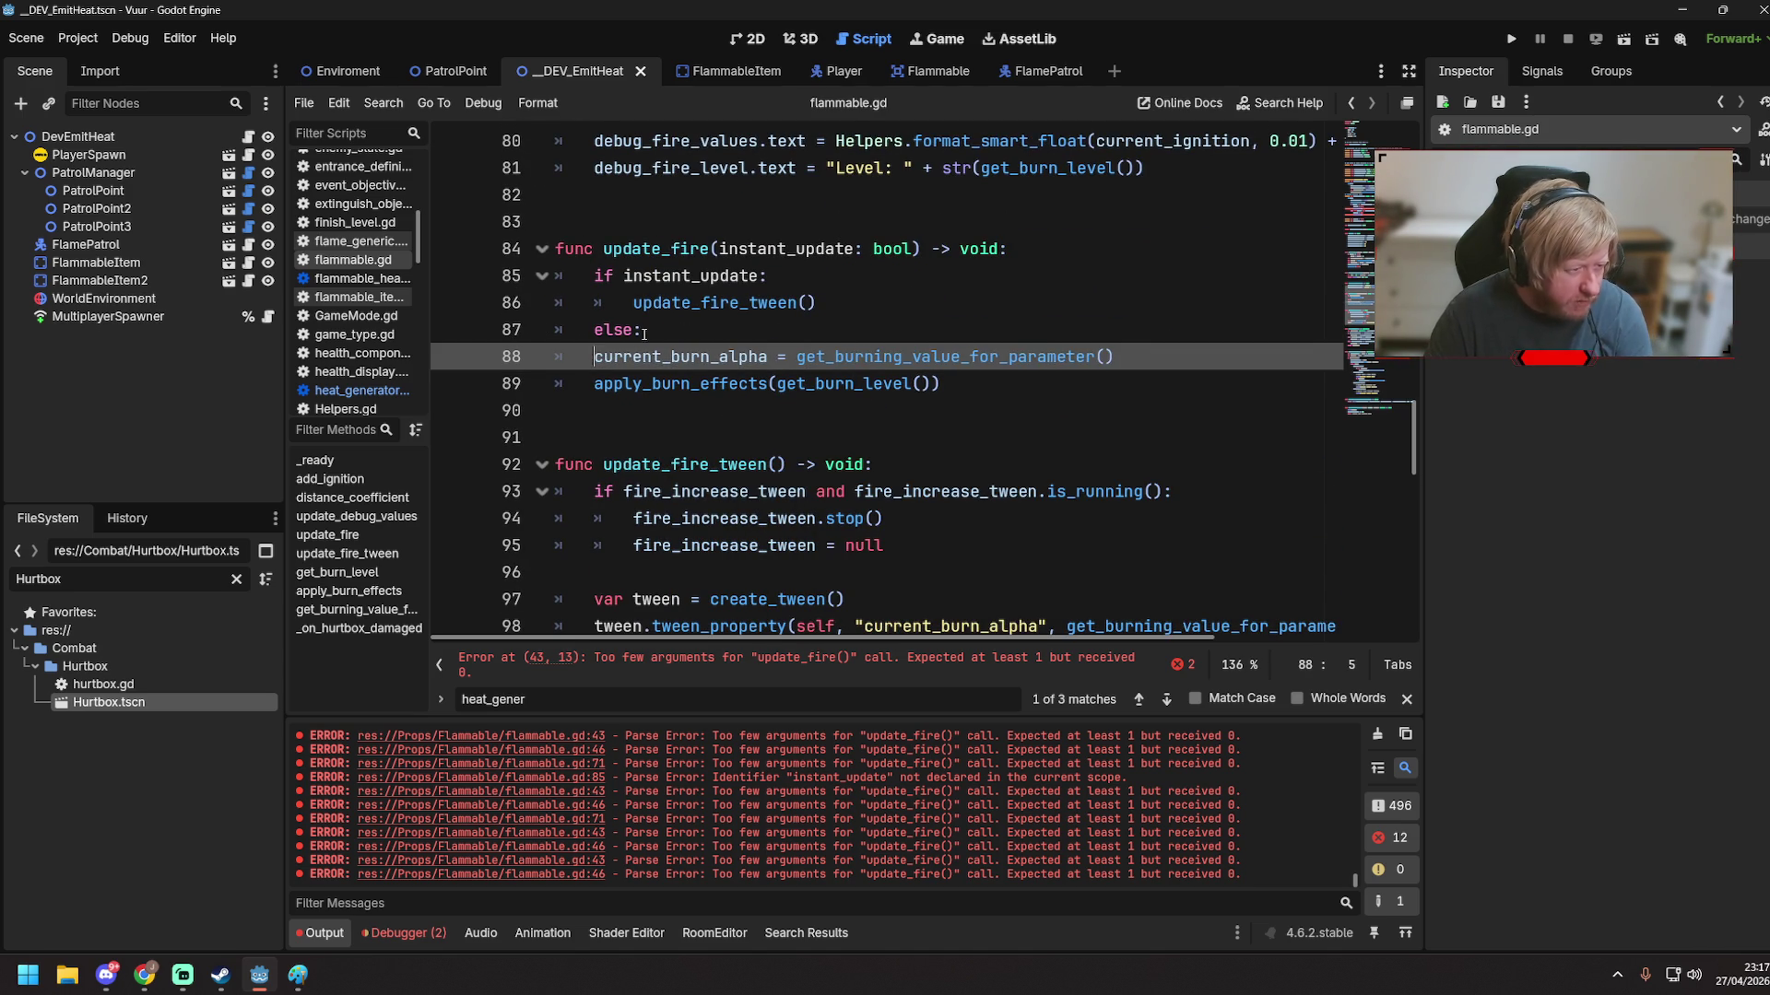
click(643, 330)
key(BackSpace)
key(BackSpace)
key(BackSpace)
drag(599, 330, 1014, 249)
key(BackSpace)
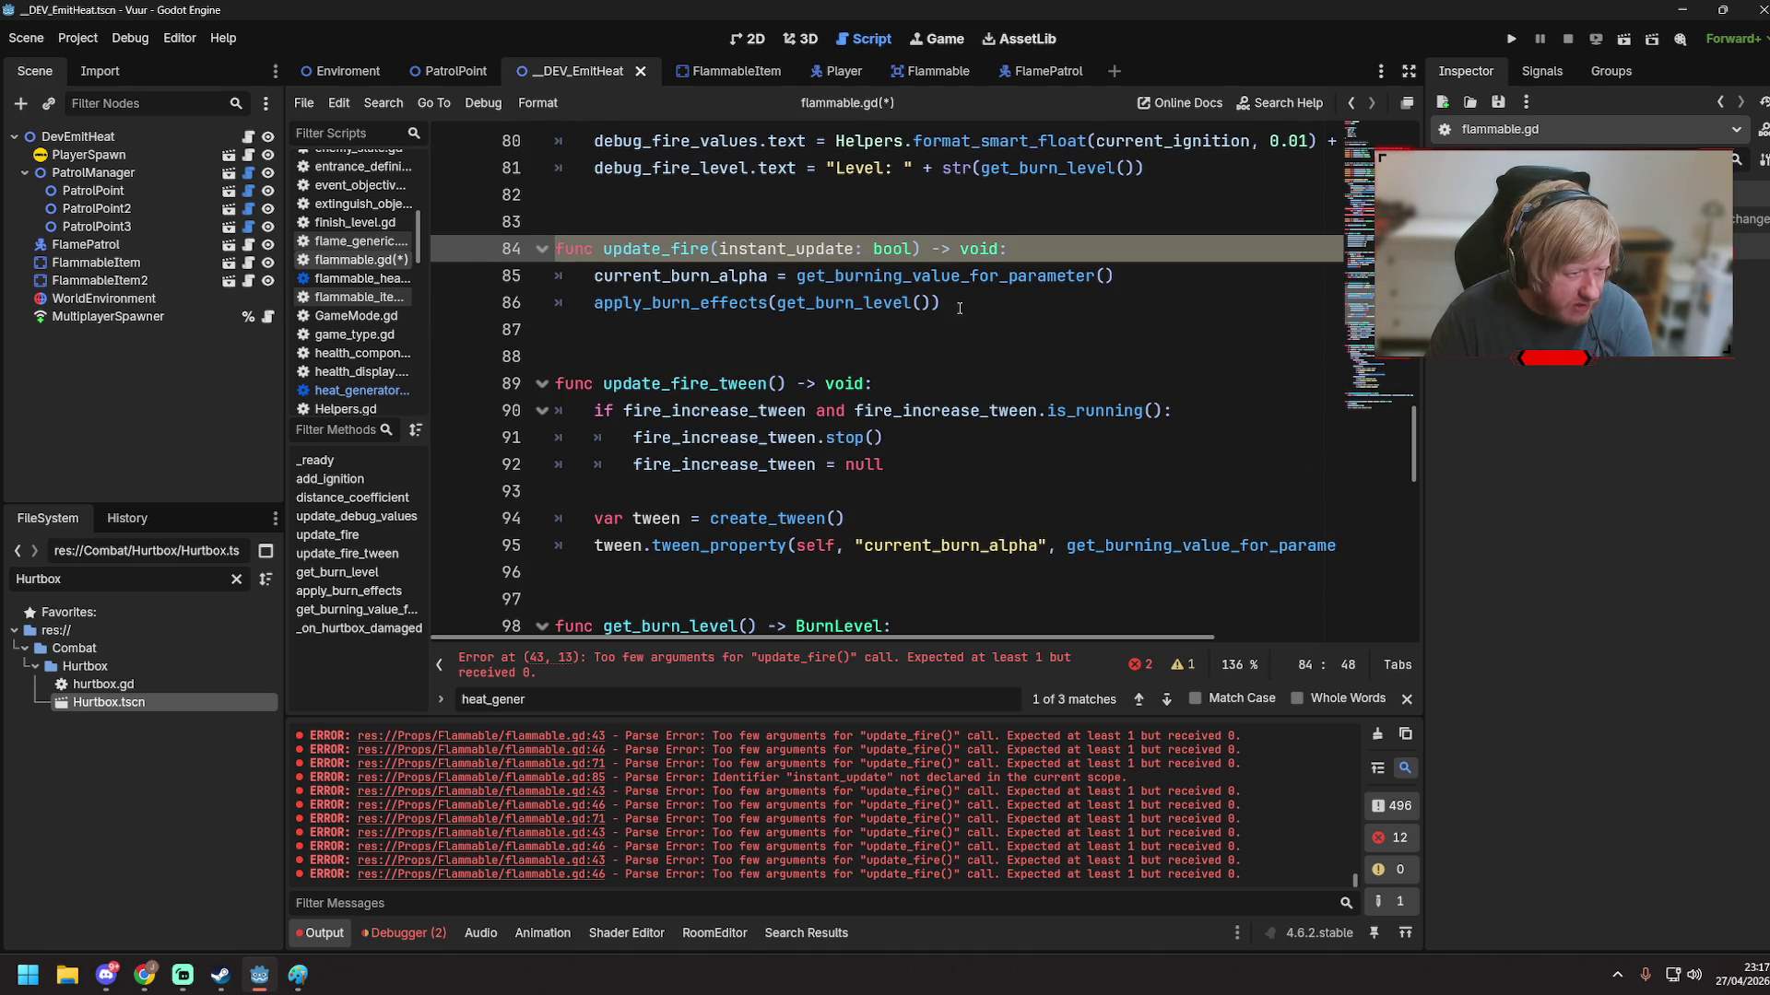
click(959, 307)
click(797, 319)
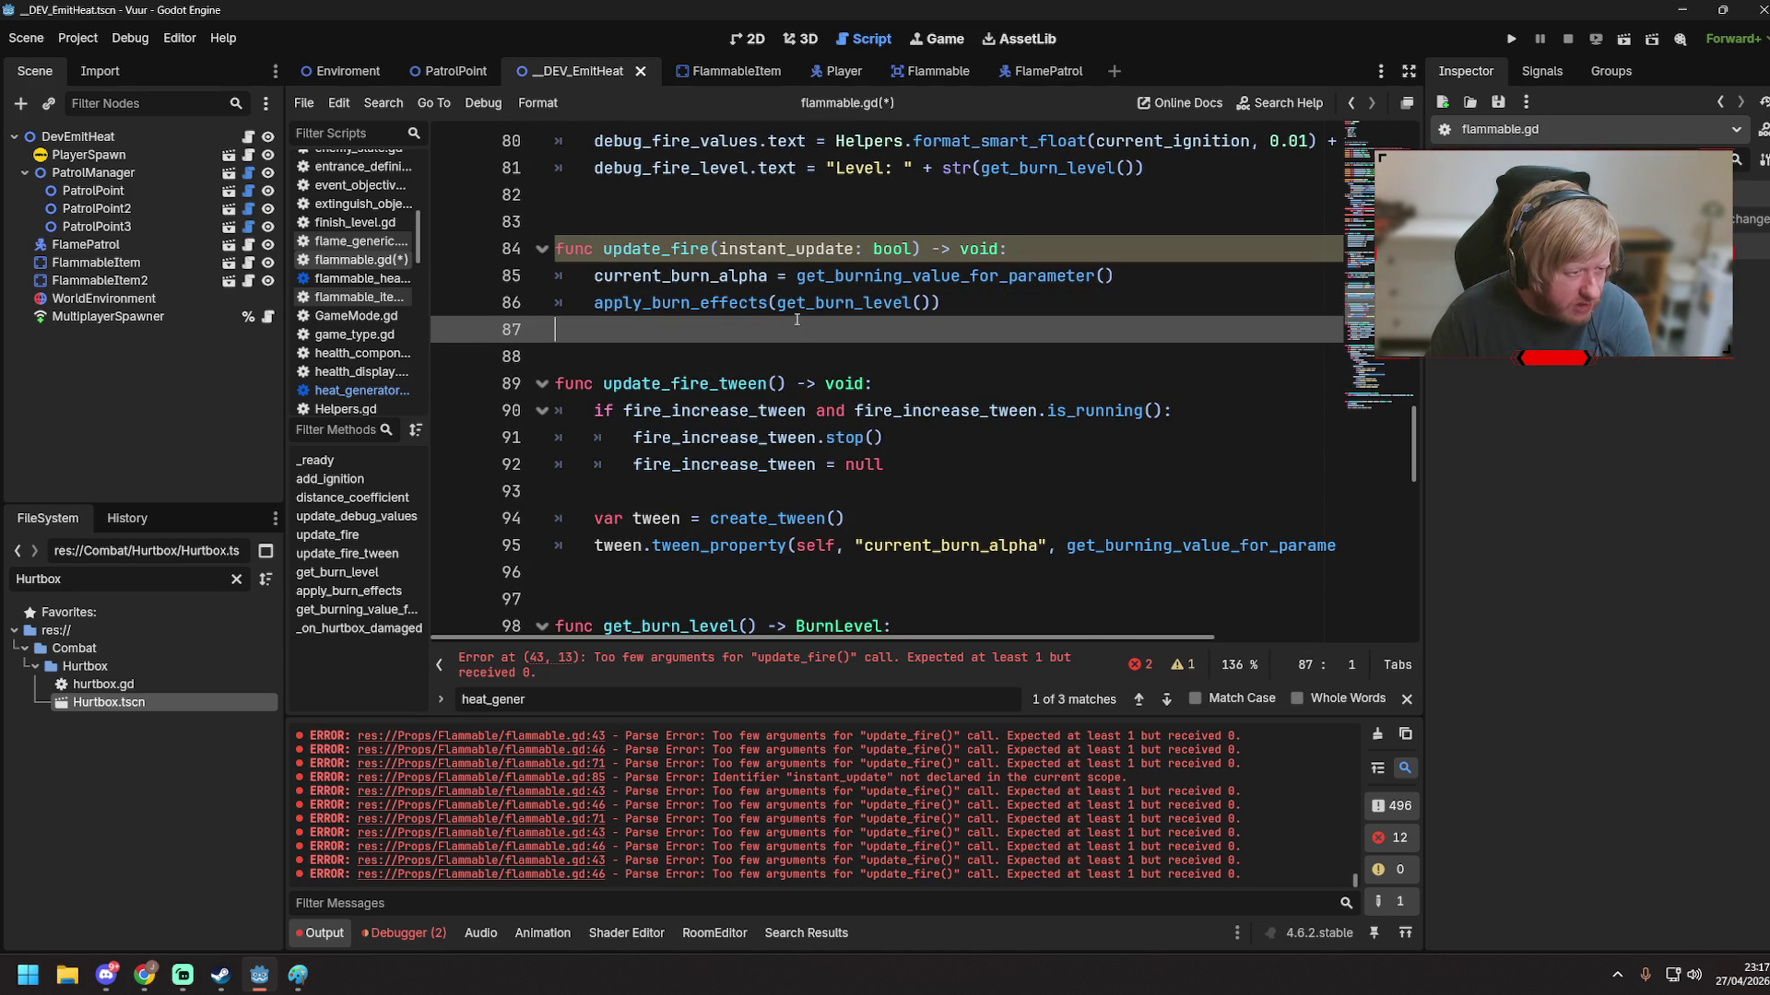
click(720, 248)
click(946, 337)
Step: Remove the false argument from update_fire(false) on line 71 and run the game
scroll(888, 355, down, 1)
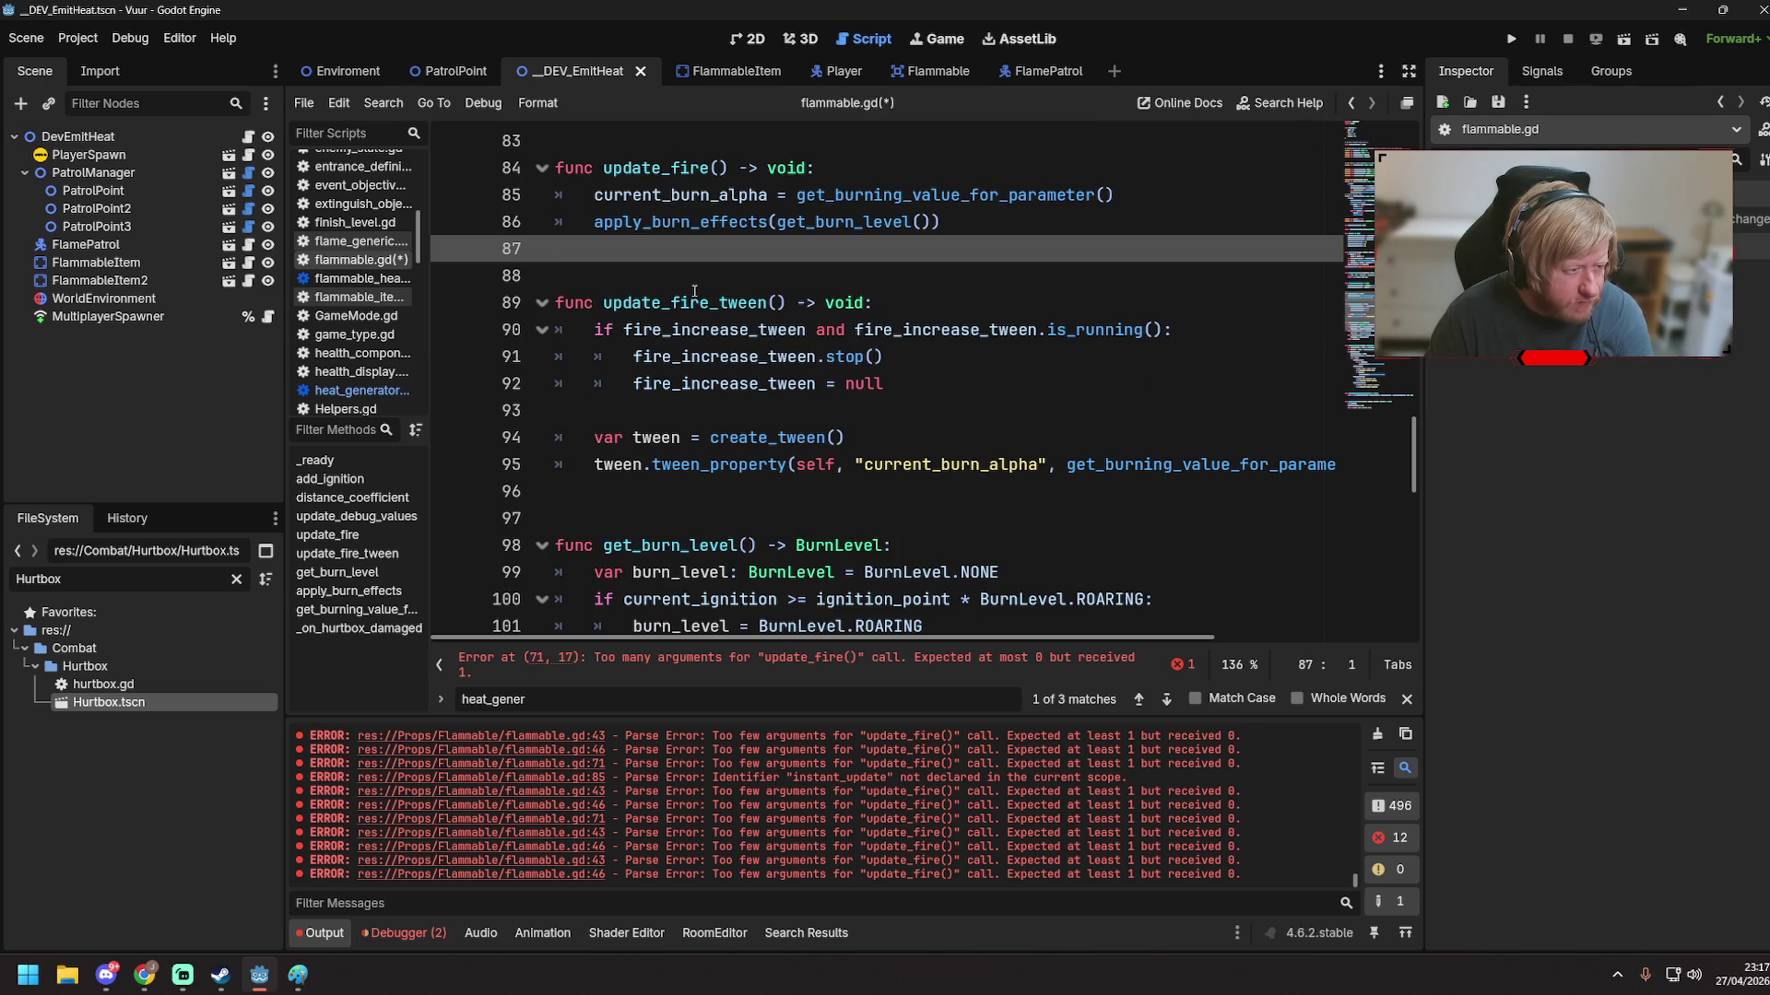
scroll(819, 285, up, 7)
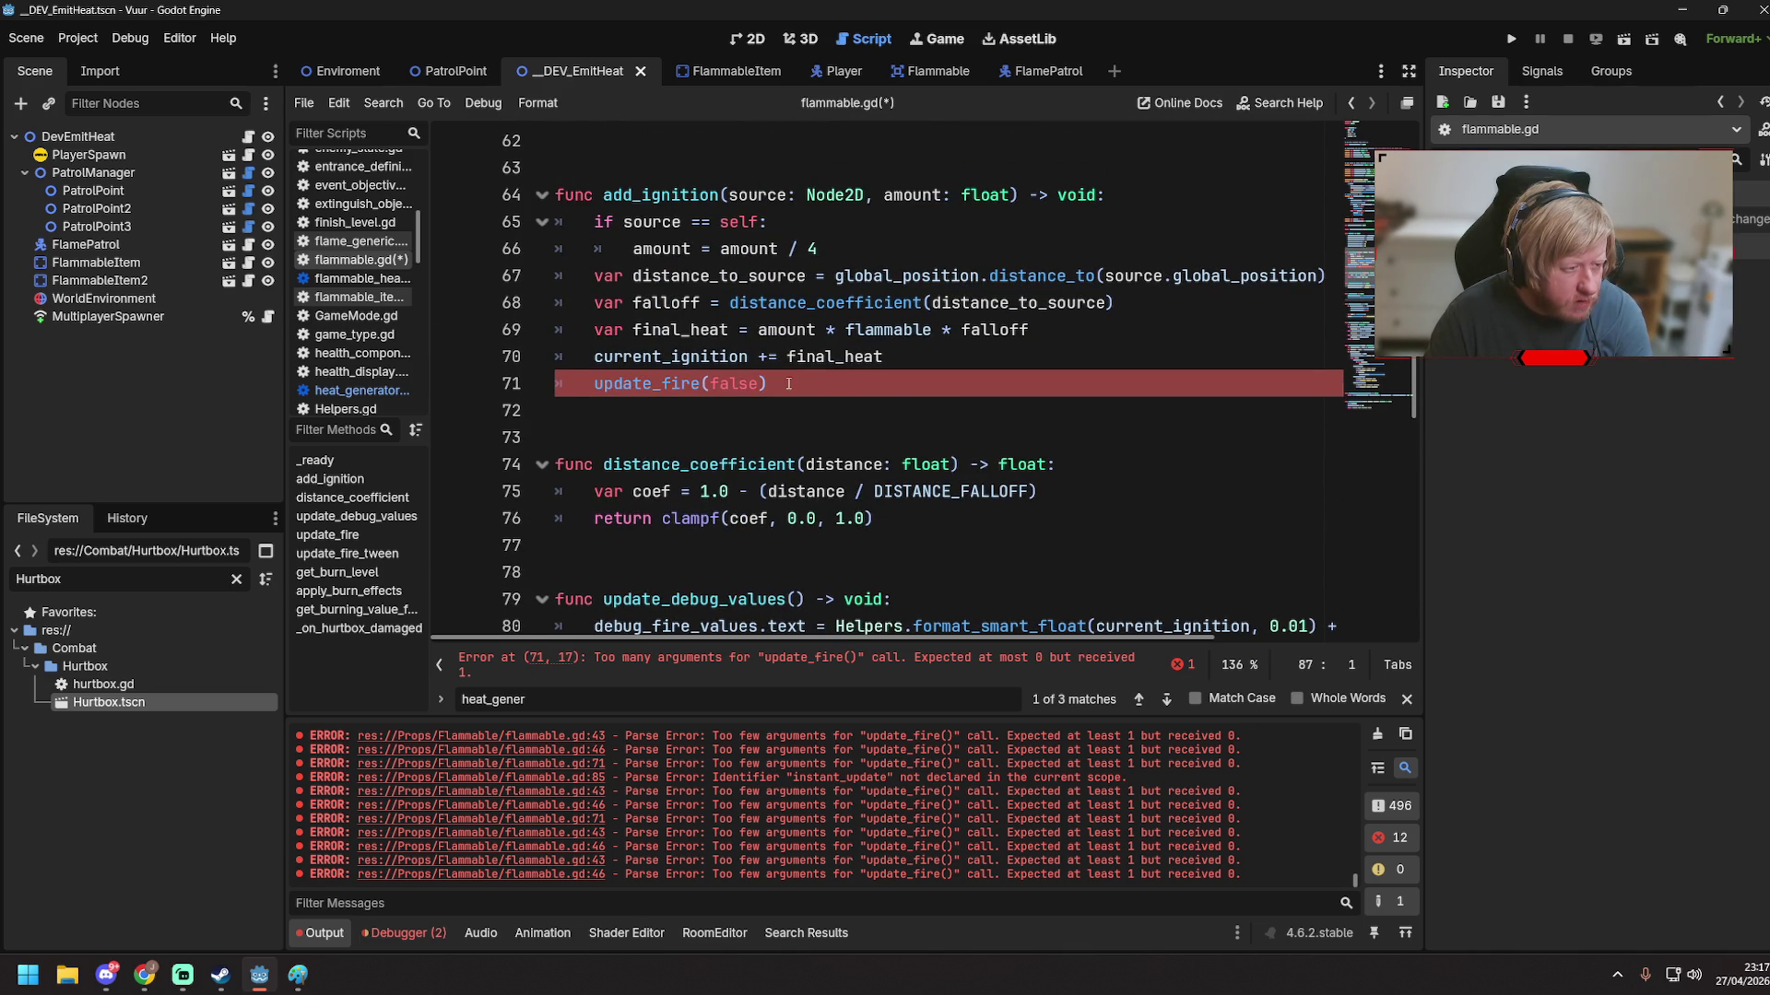
drag(788, 384, 704, 382)
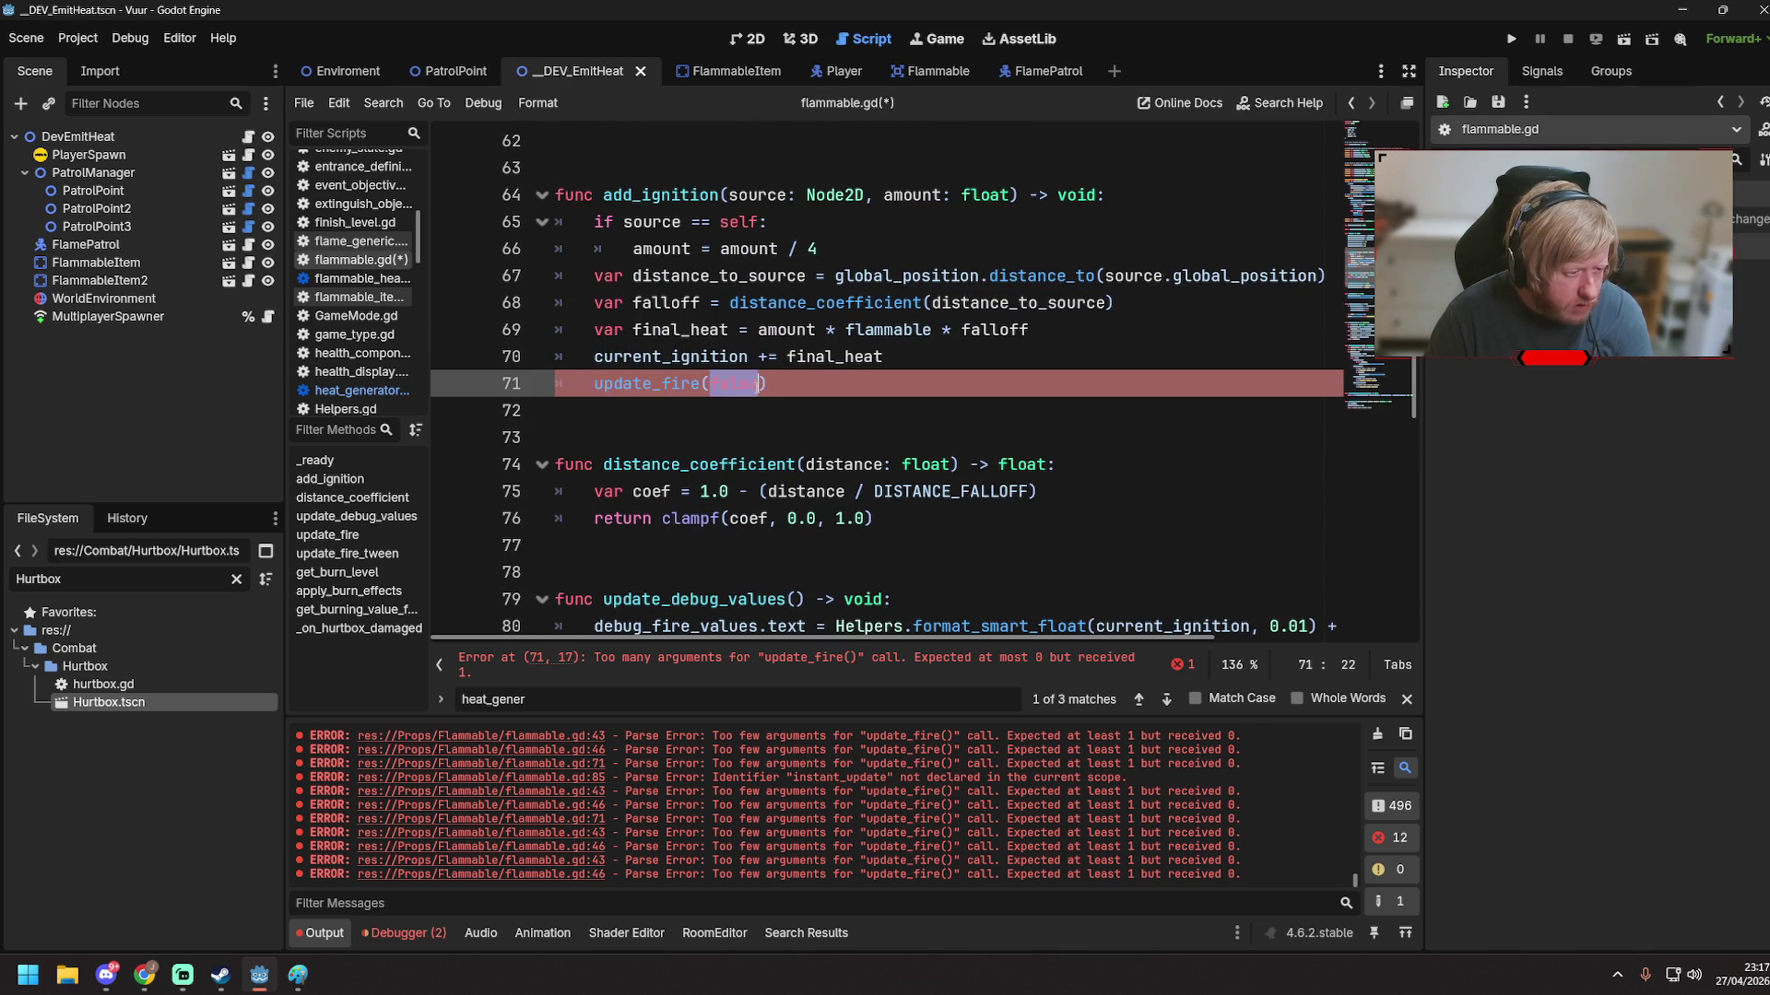
key(BackSpace)
scroll(755, 372, up, 14)
scroll(755, 373, up, 6)
scroll(770, 387, down, 10)
scroll(786, 391, down, 8)
click(822, 382)
scroll(819, 423, down, 3)
scroll(819, 423, down, 1)
key(F6)
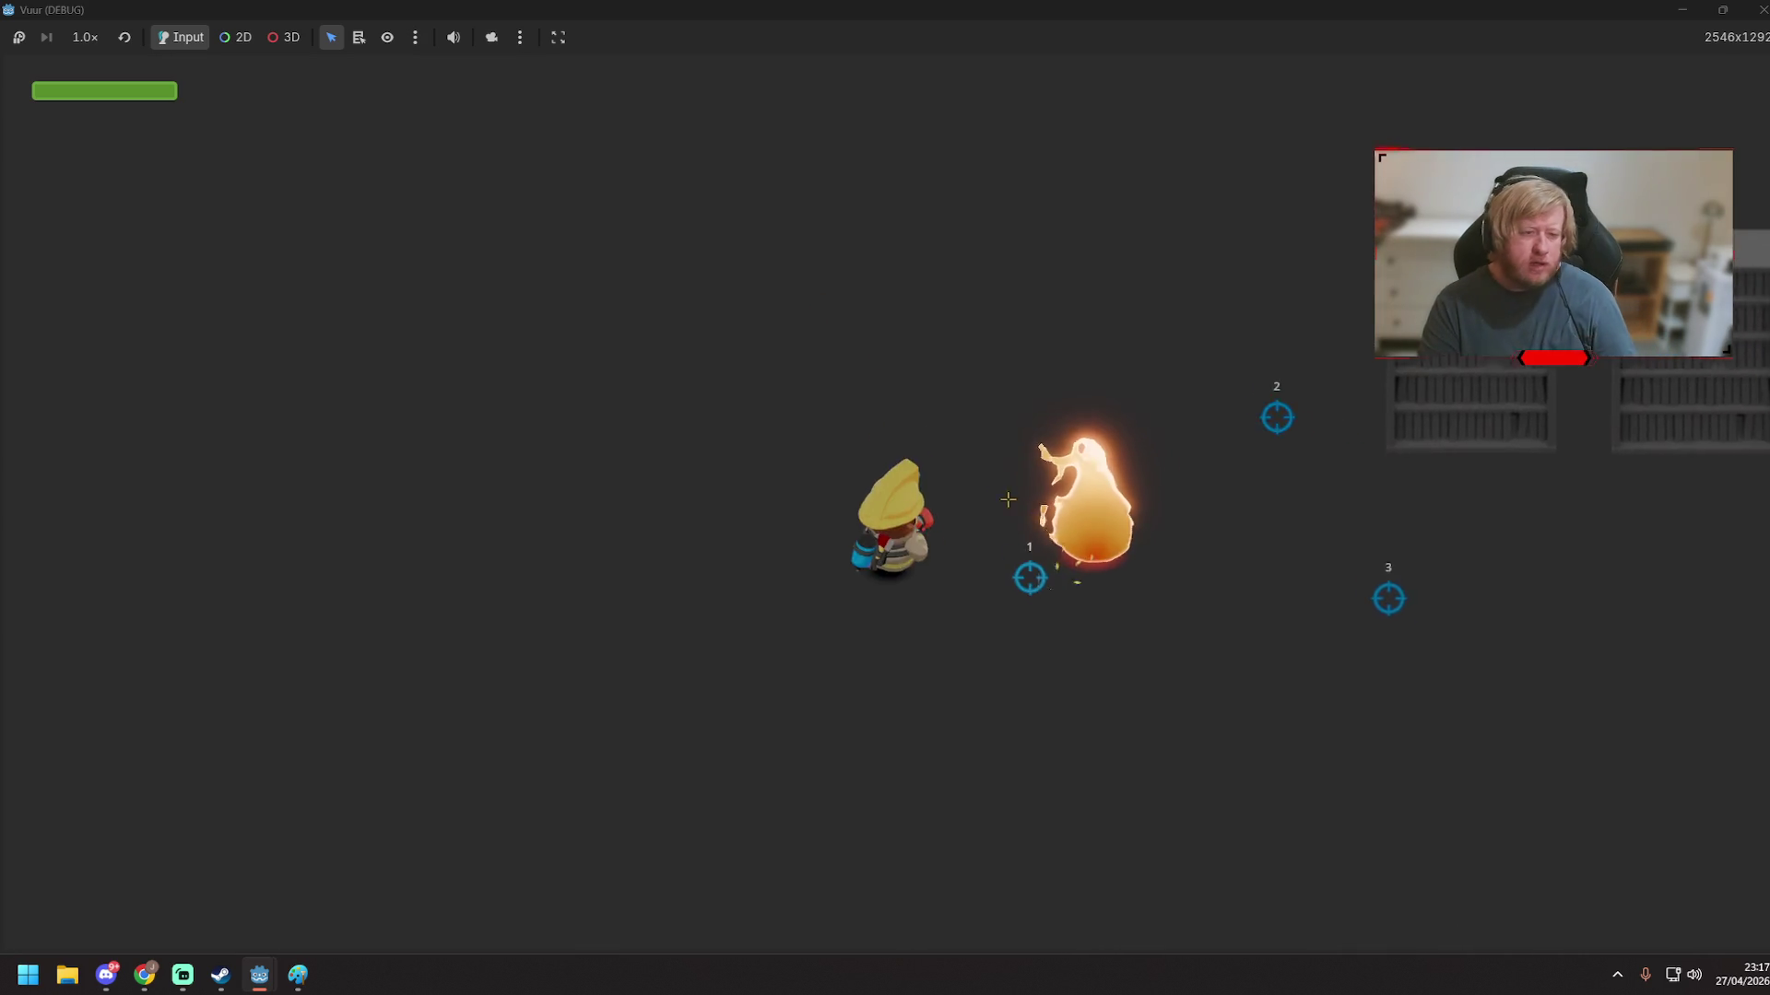
Step: Walk the firefighter near the fire until the left bookshelf reaches Level 3, then close the game
key(d)
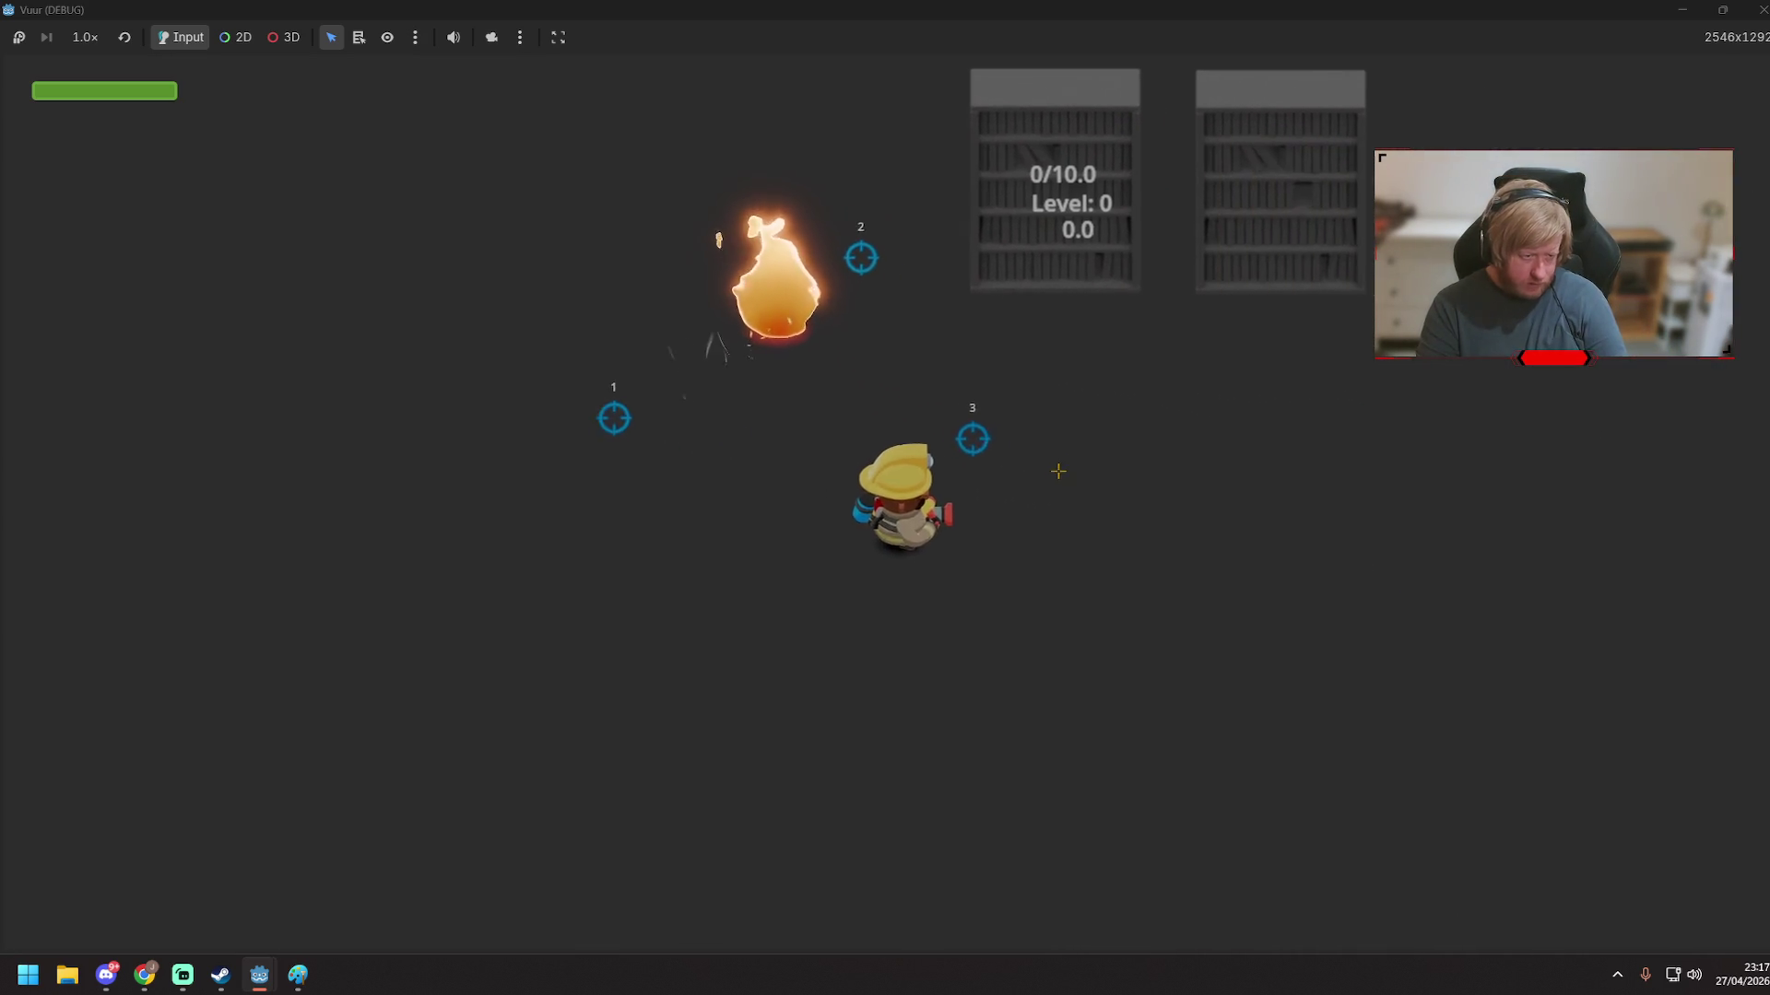
key(d)
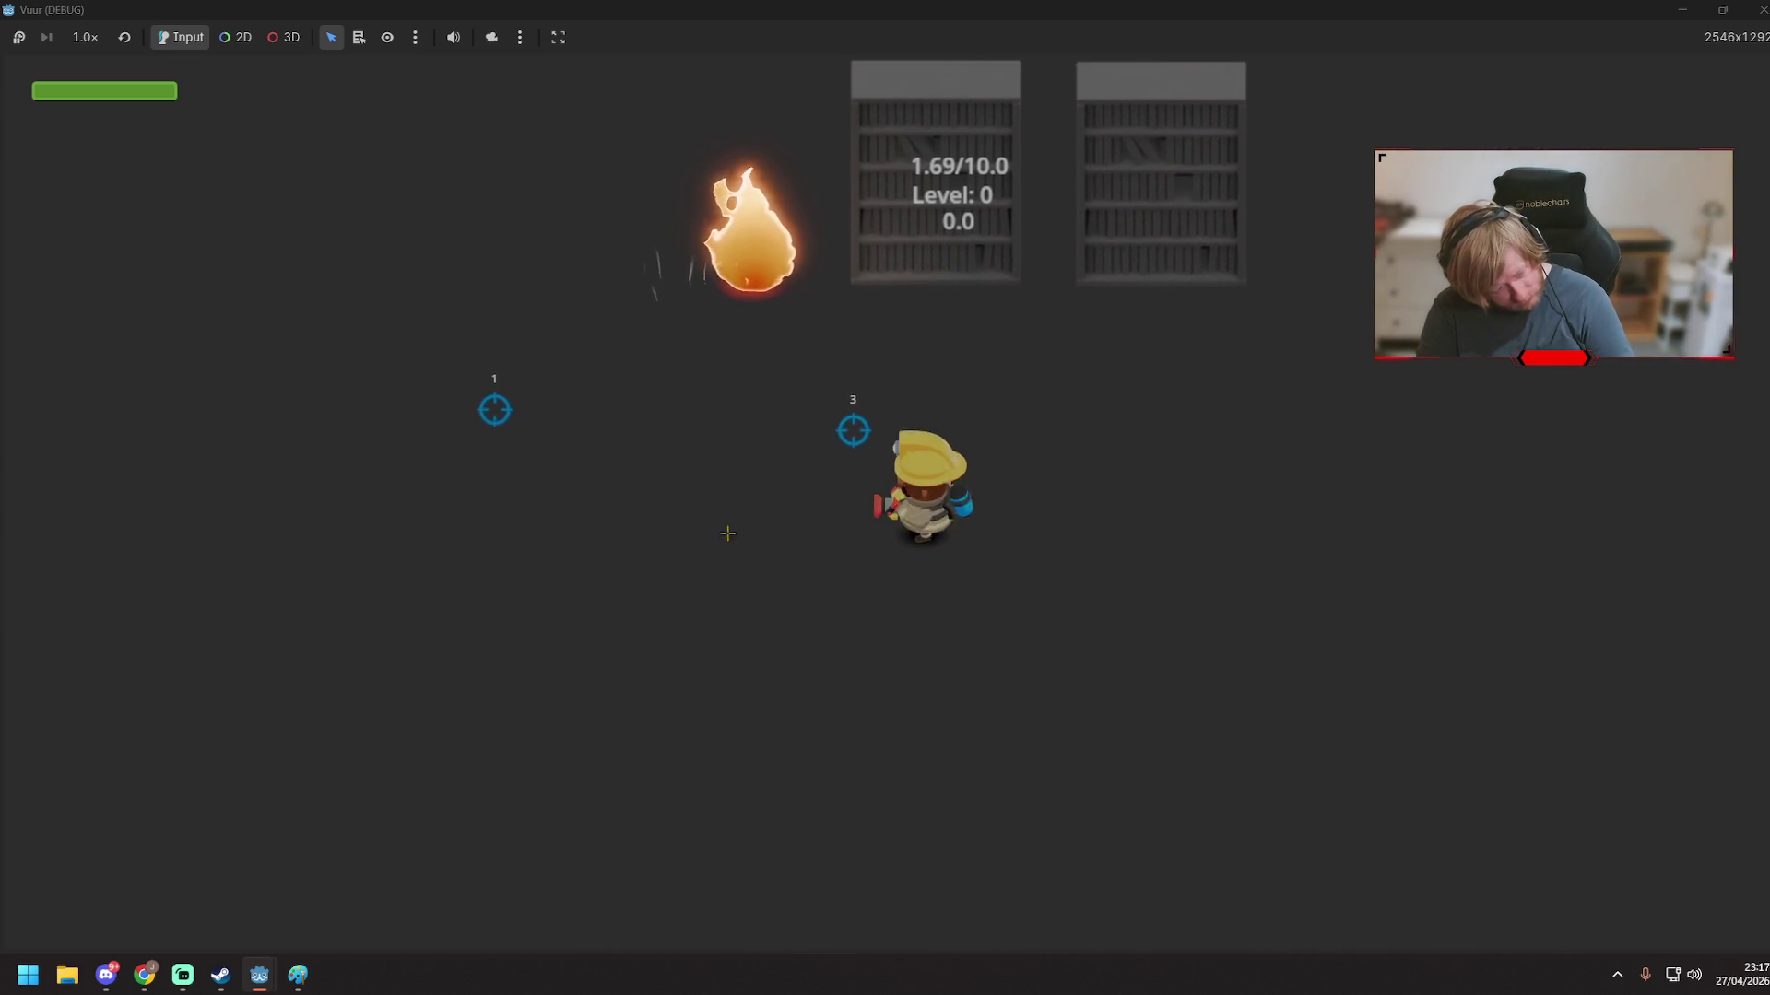
key(s)
key(w)
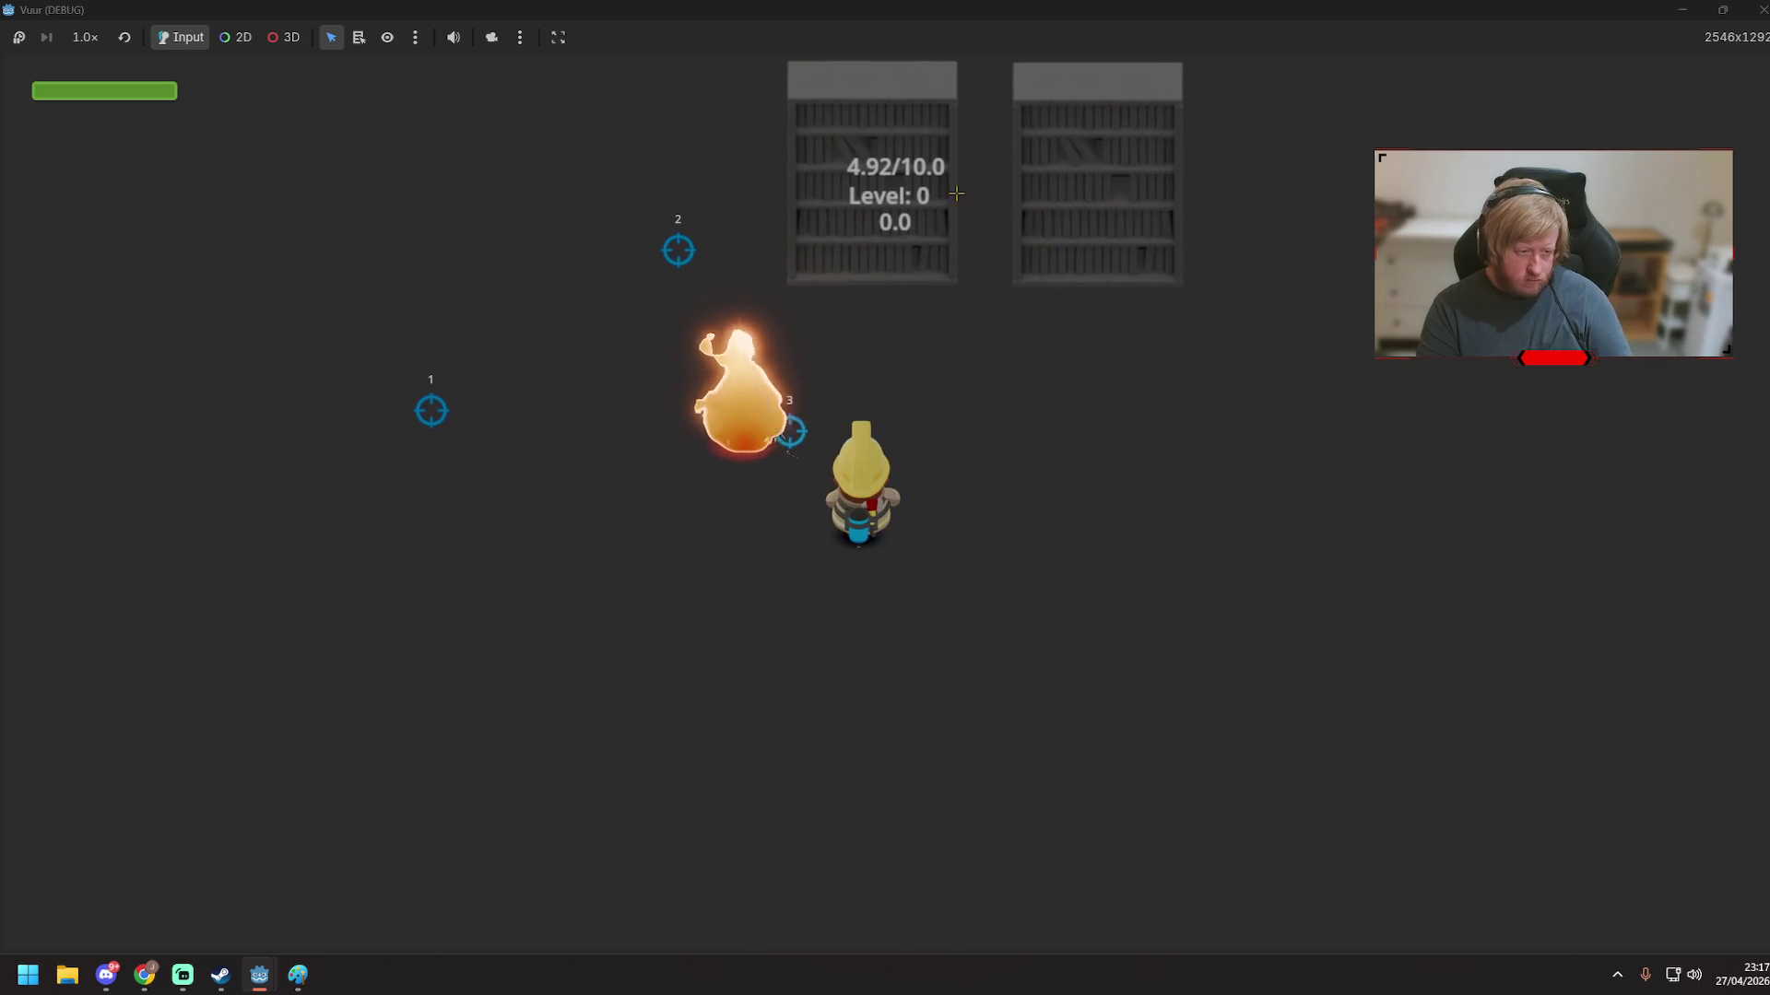
key(d)
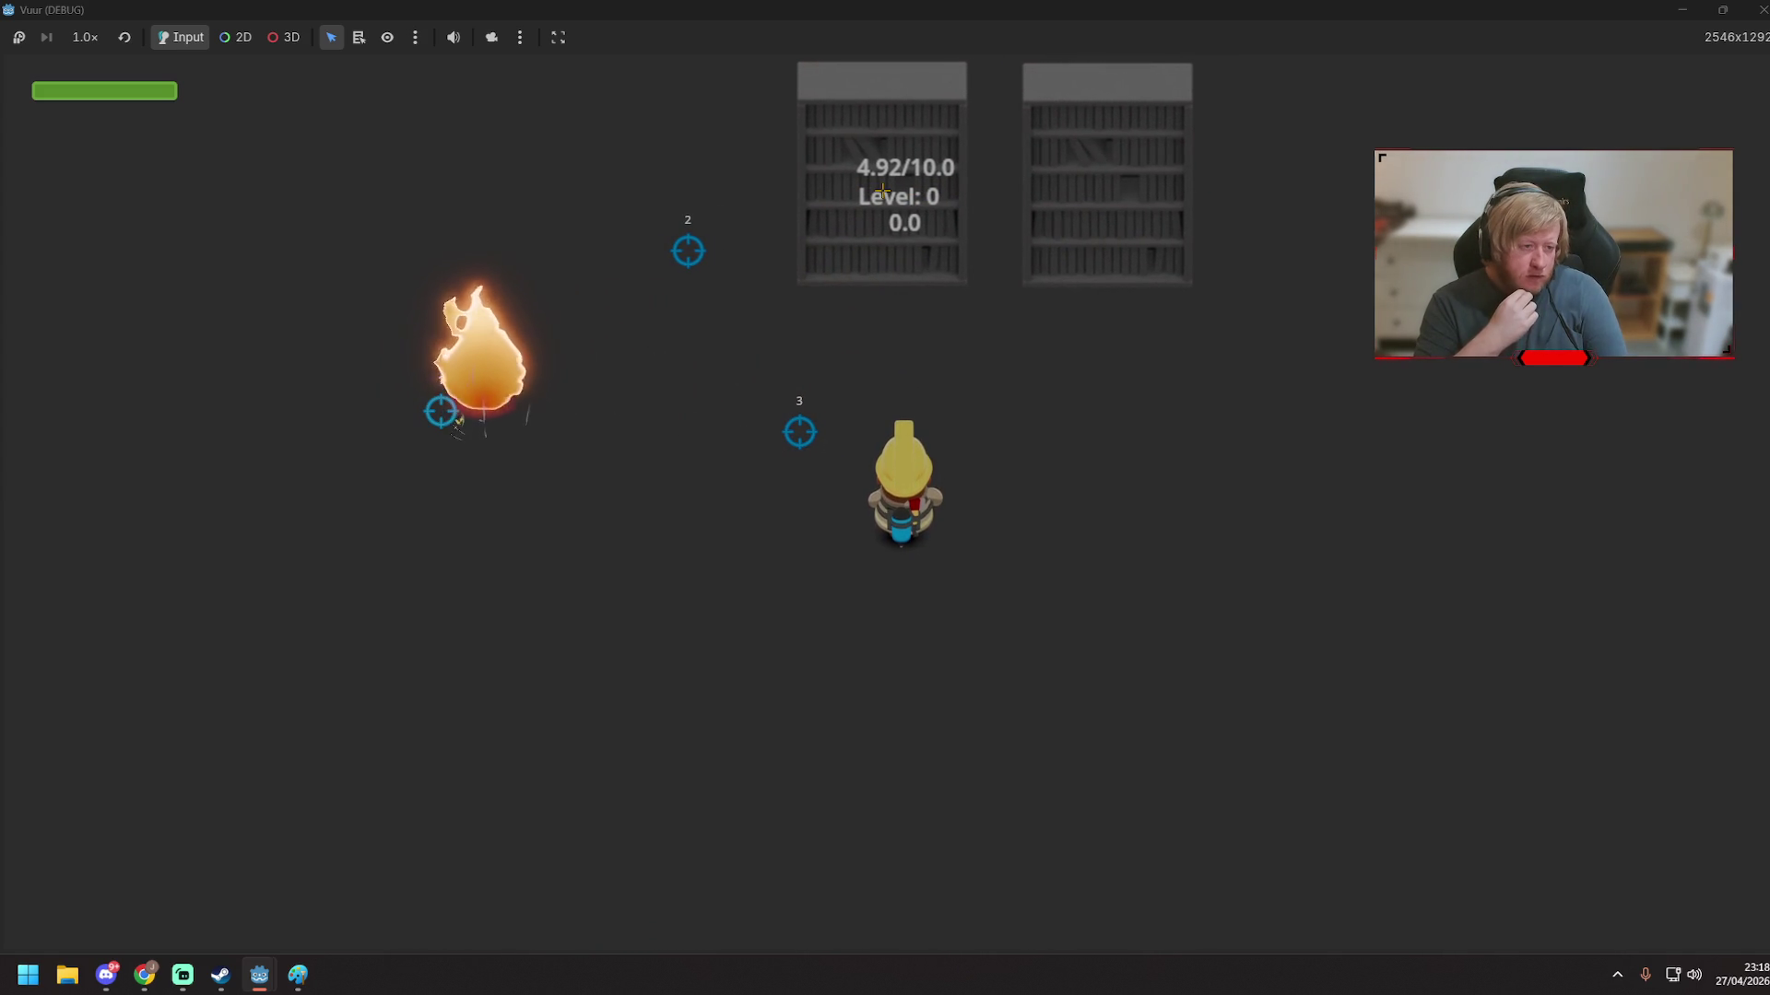
key(d)
key(w)
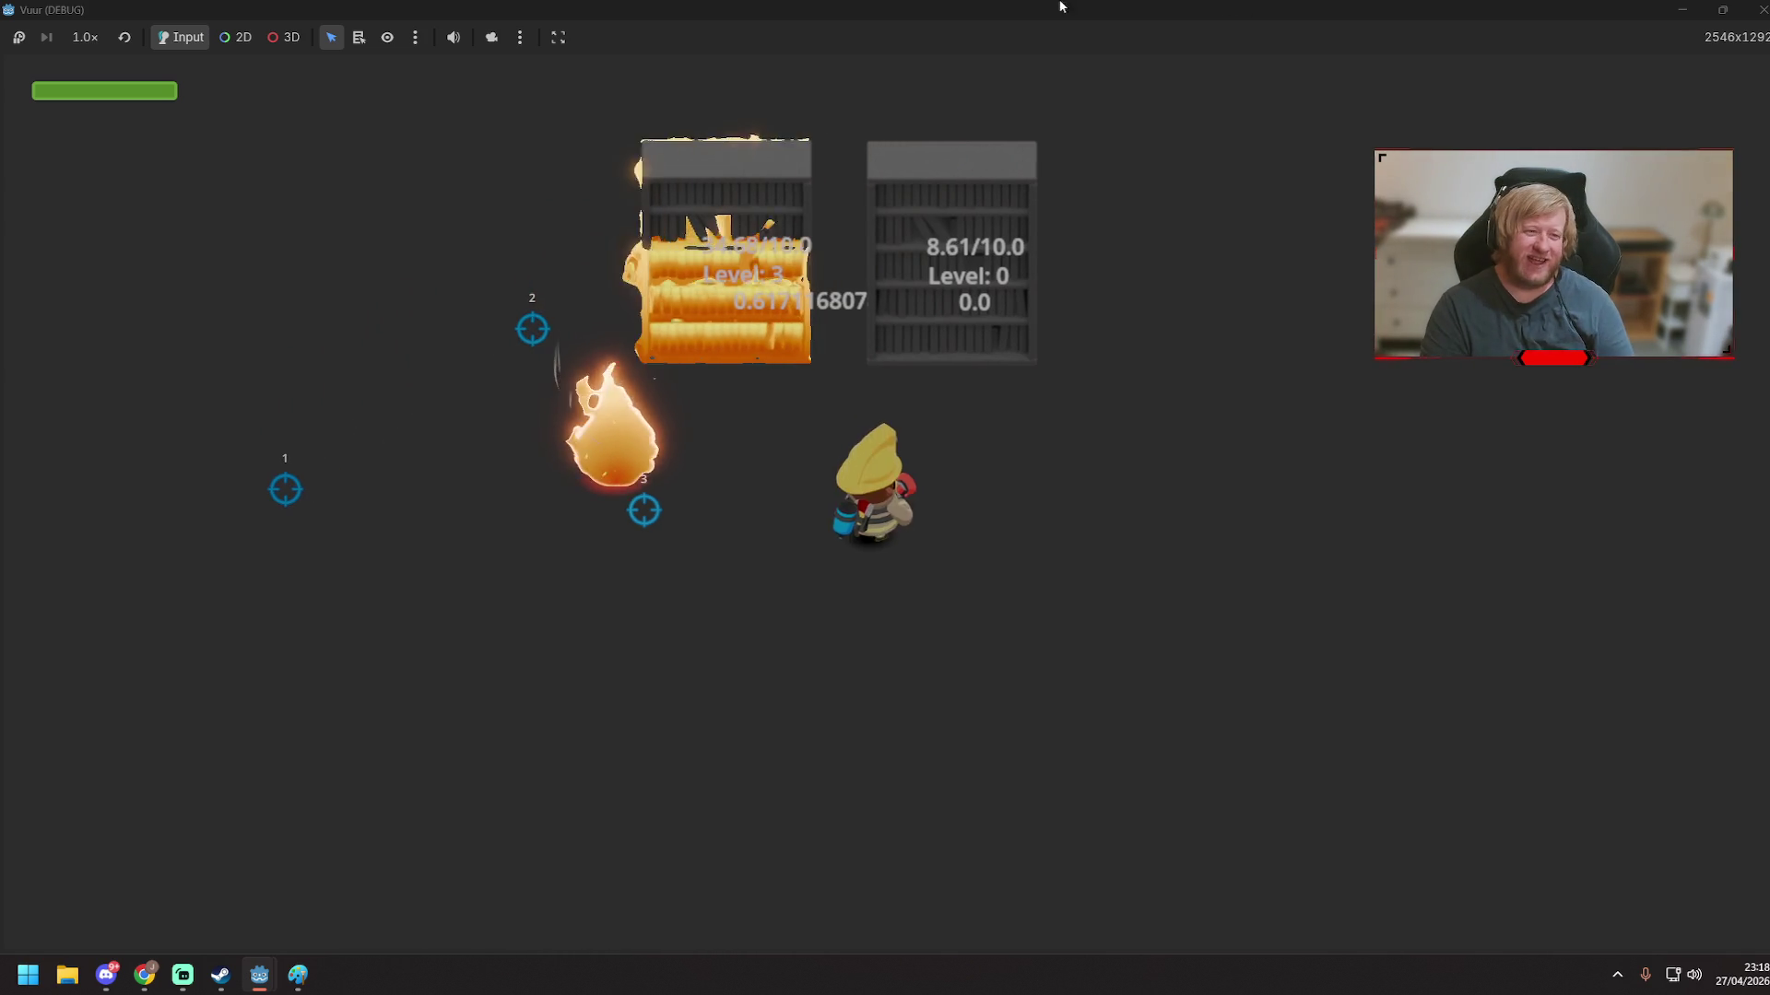
click(1762, 10)
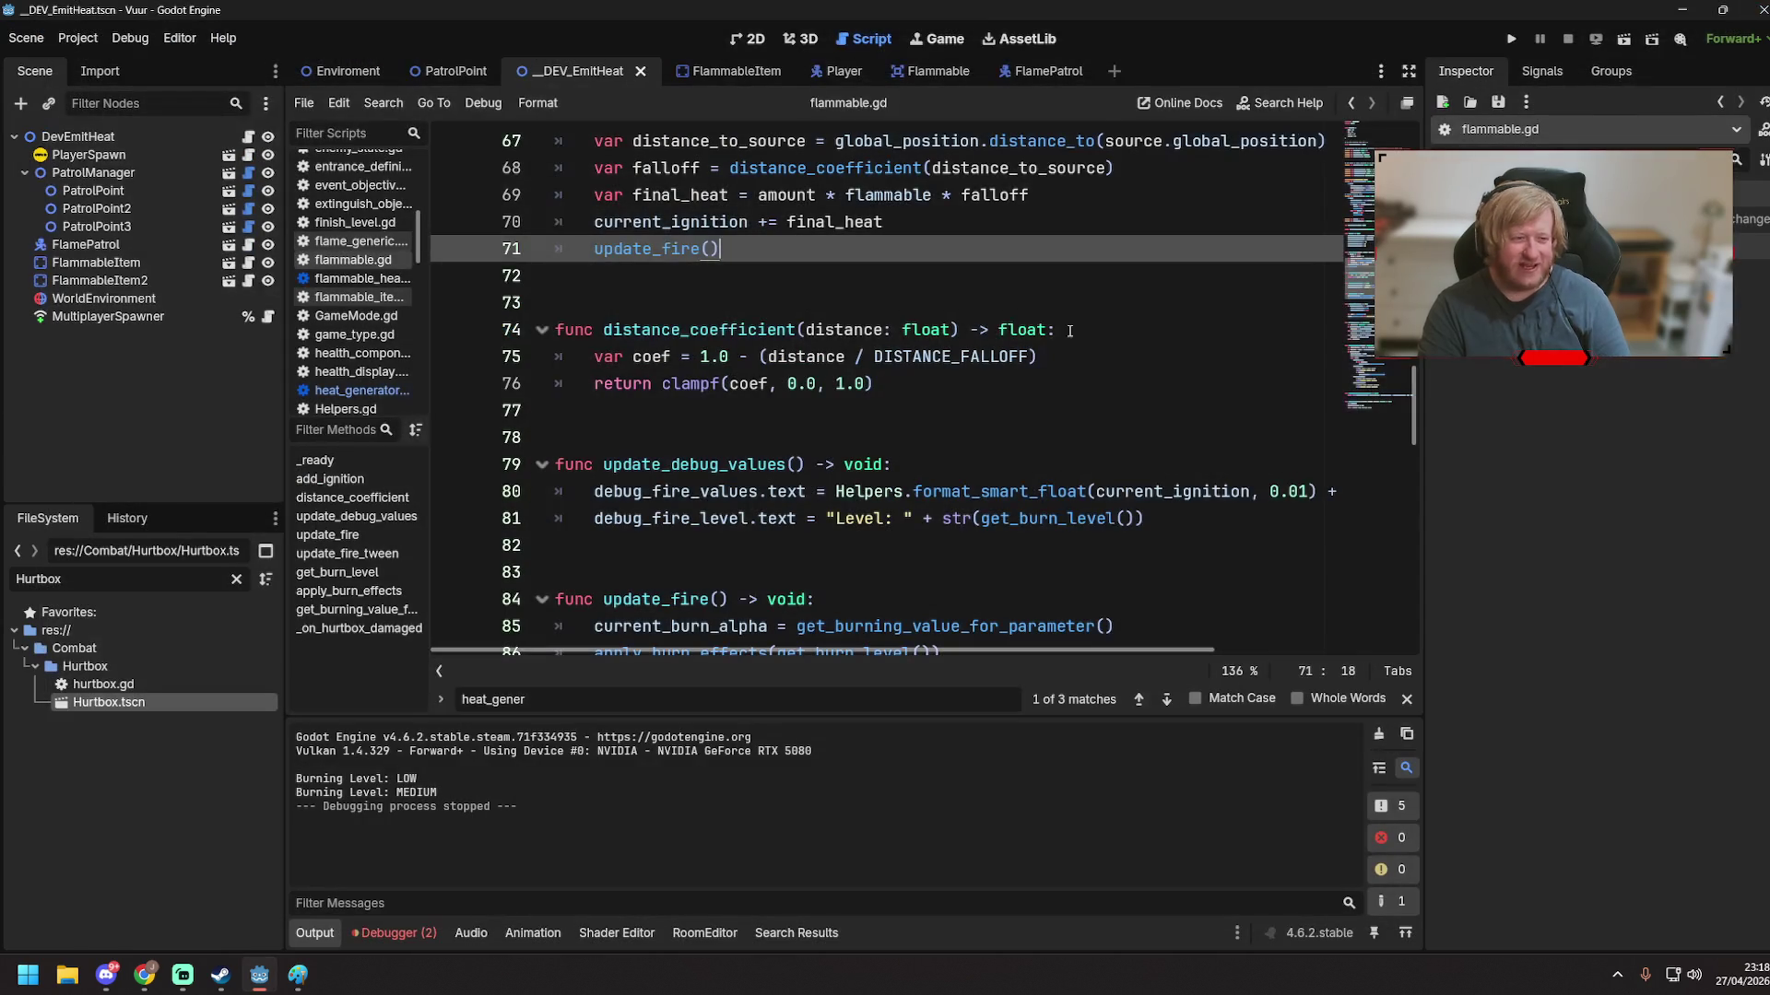
Step: Undo the update_fire edits so it calls update_fire_tween again
click(776, 251)
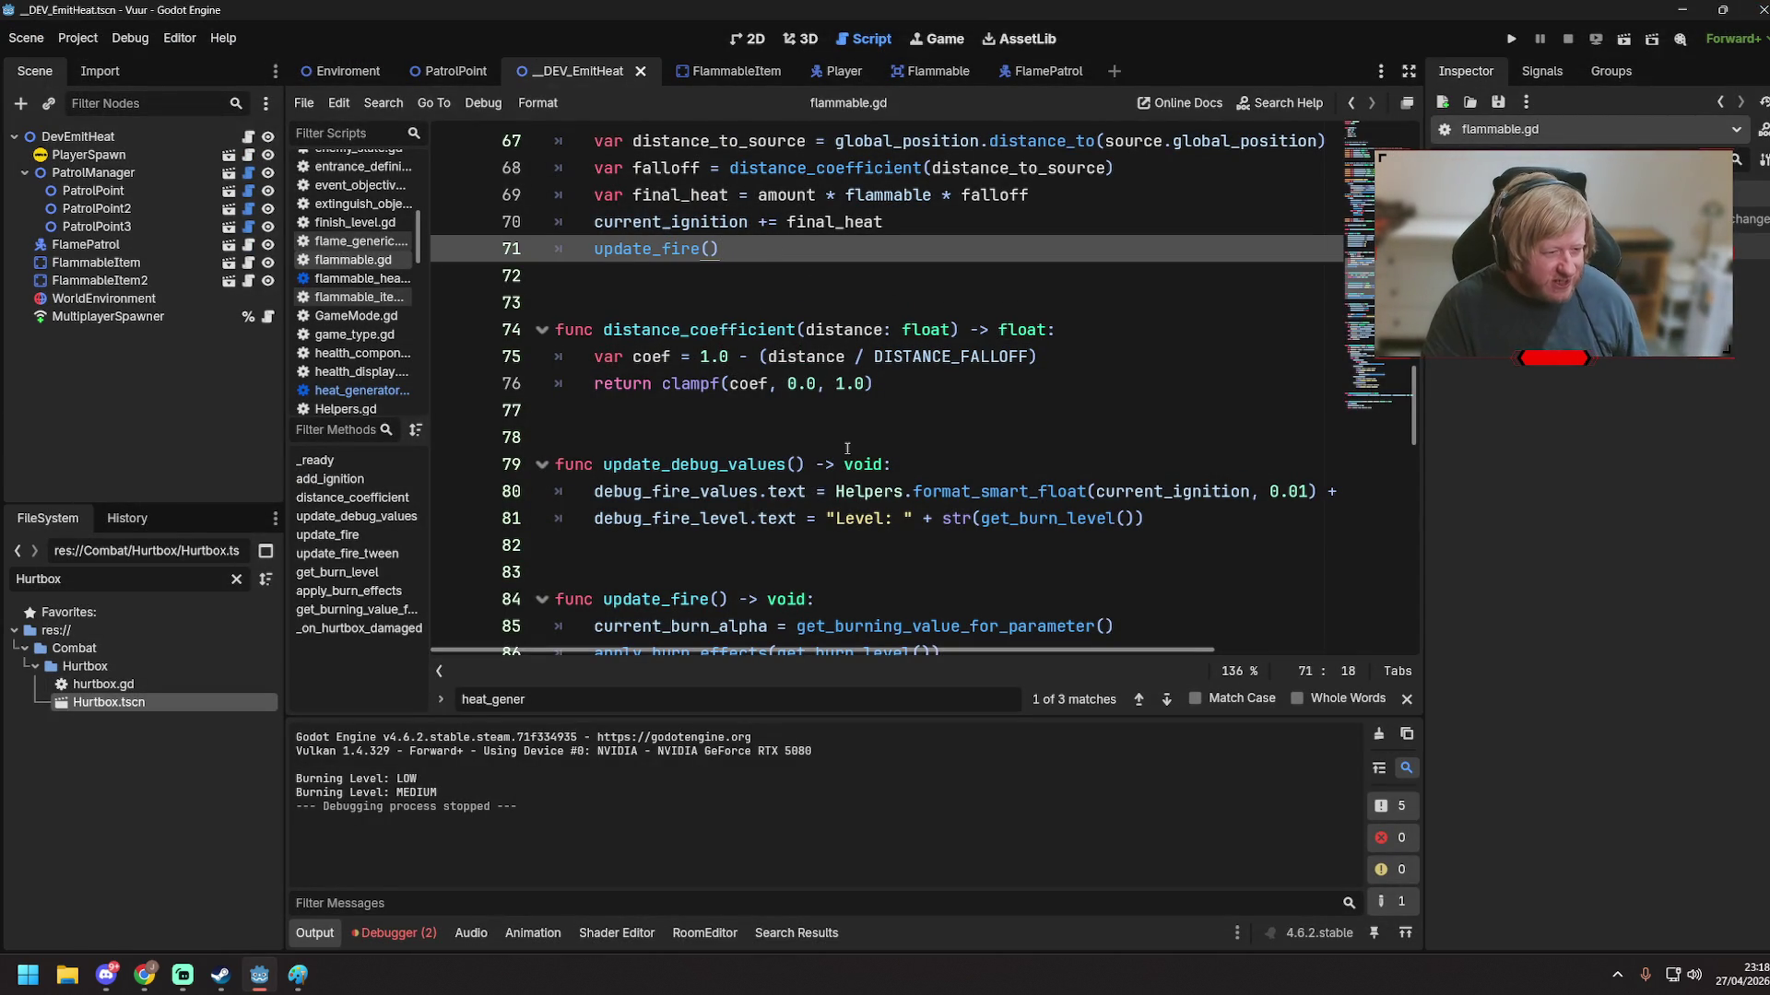
scroll(848, 440, up, 3)
scroll(880, 413, up, 2)
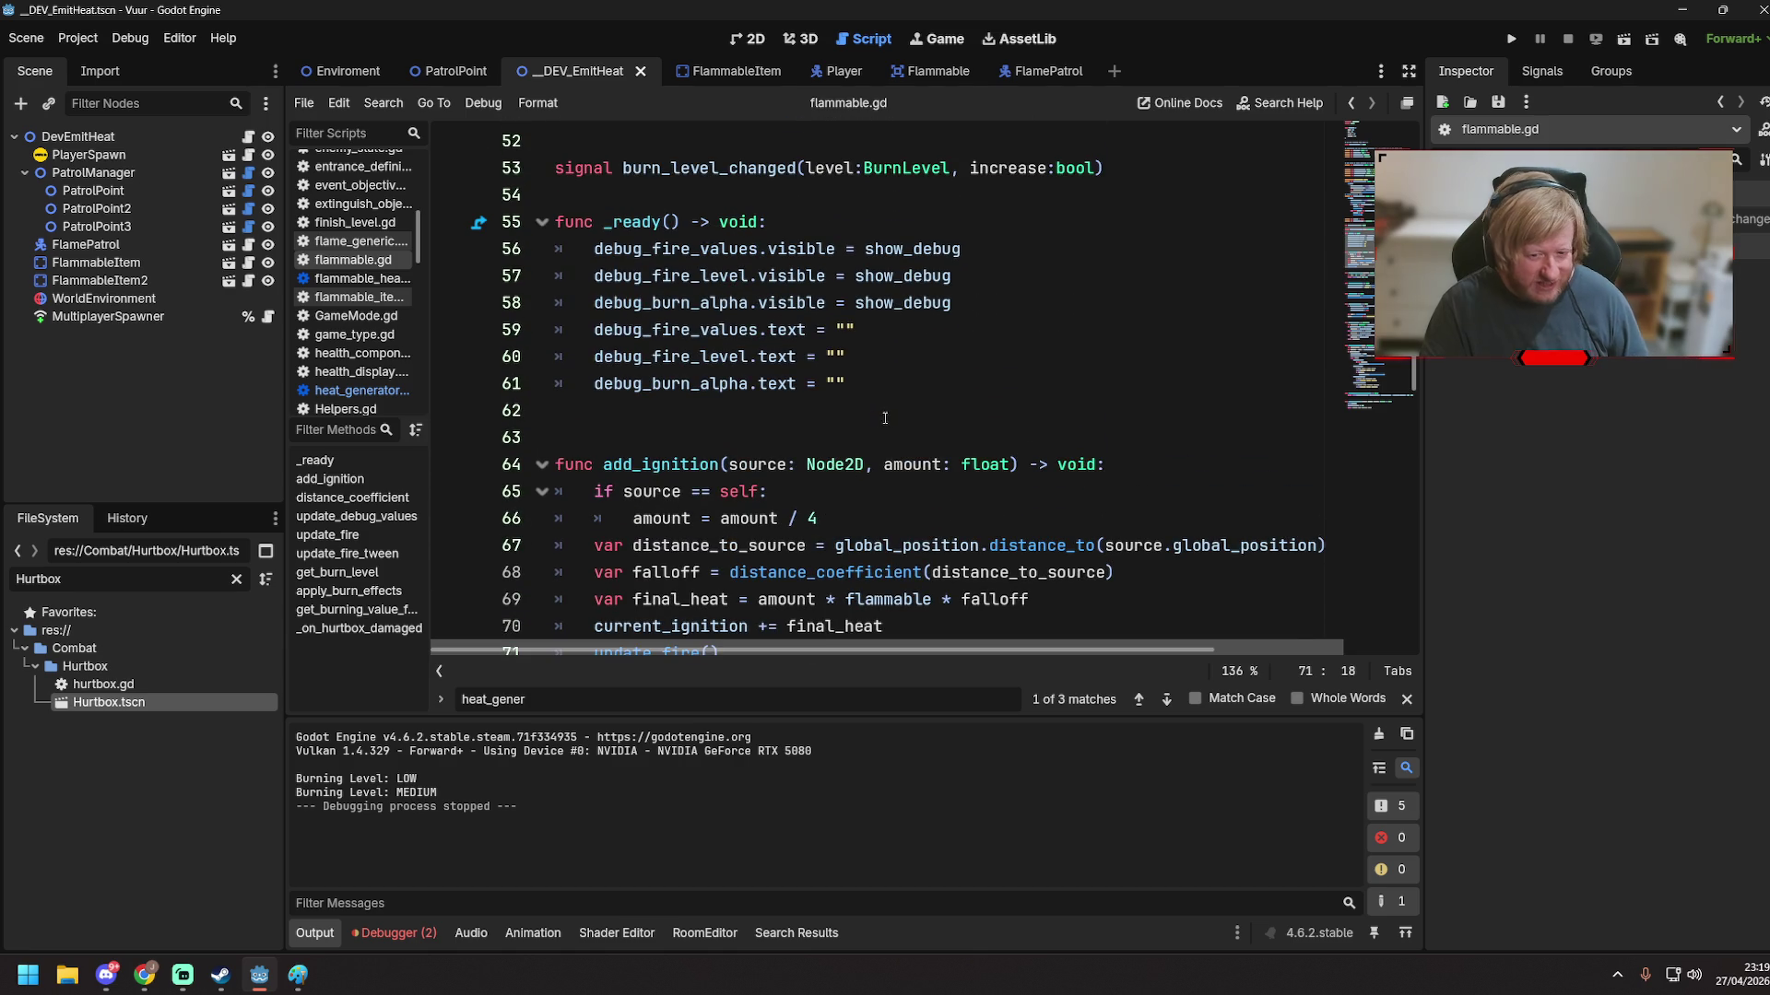
scroll(887, 367, up, 5)
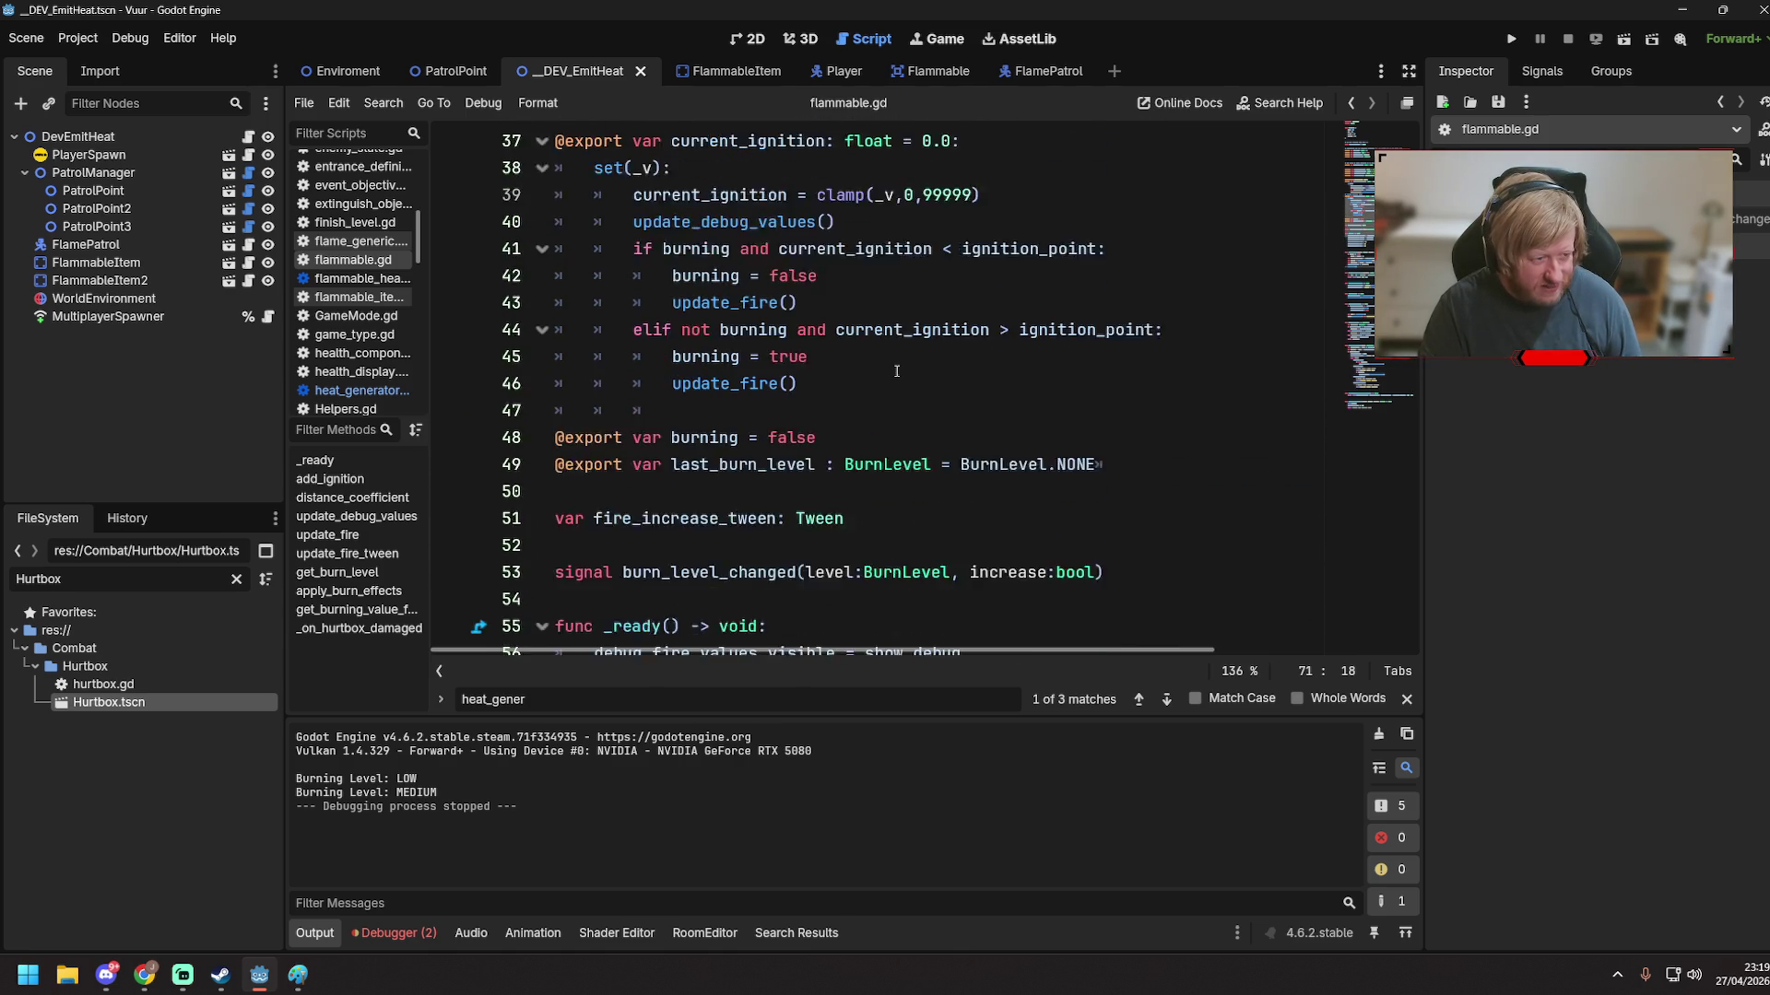
scroll(899, 372, down, 5)
scroll(936, 392, down, 3)
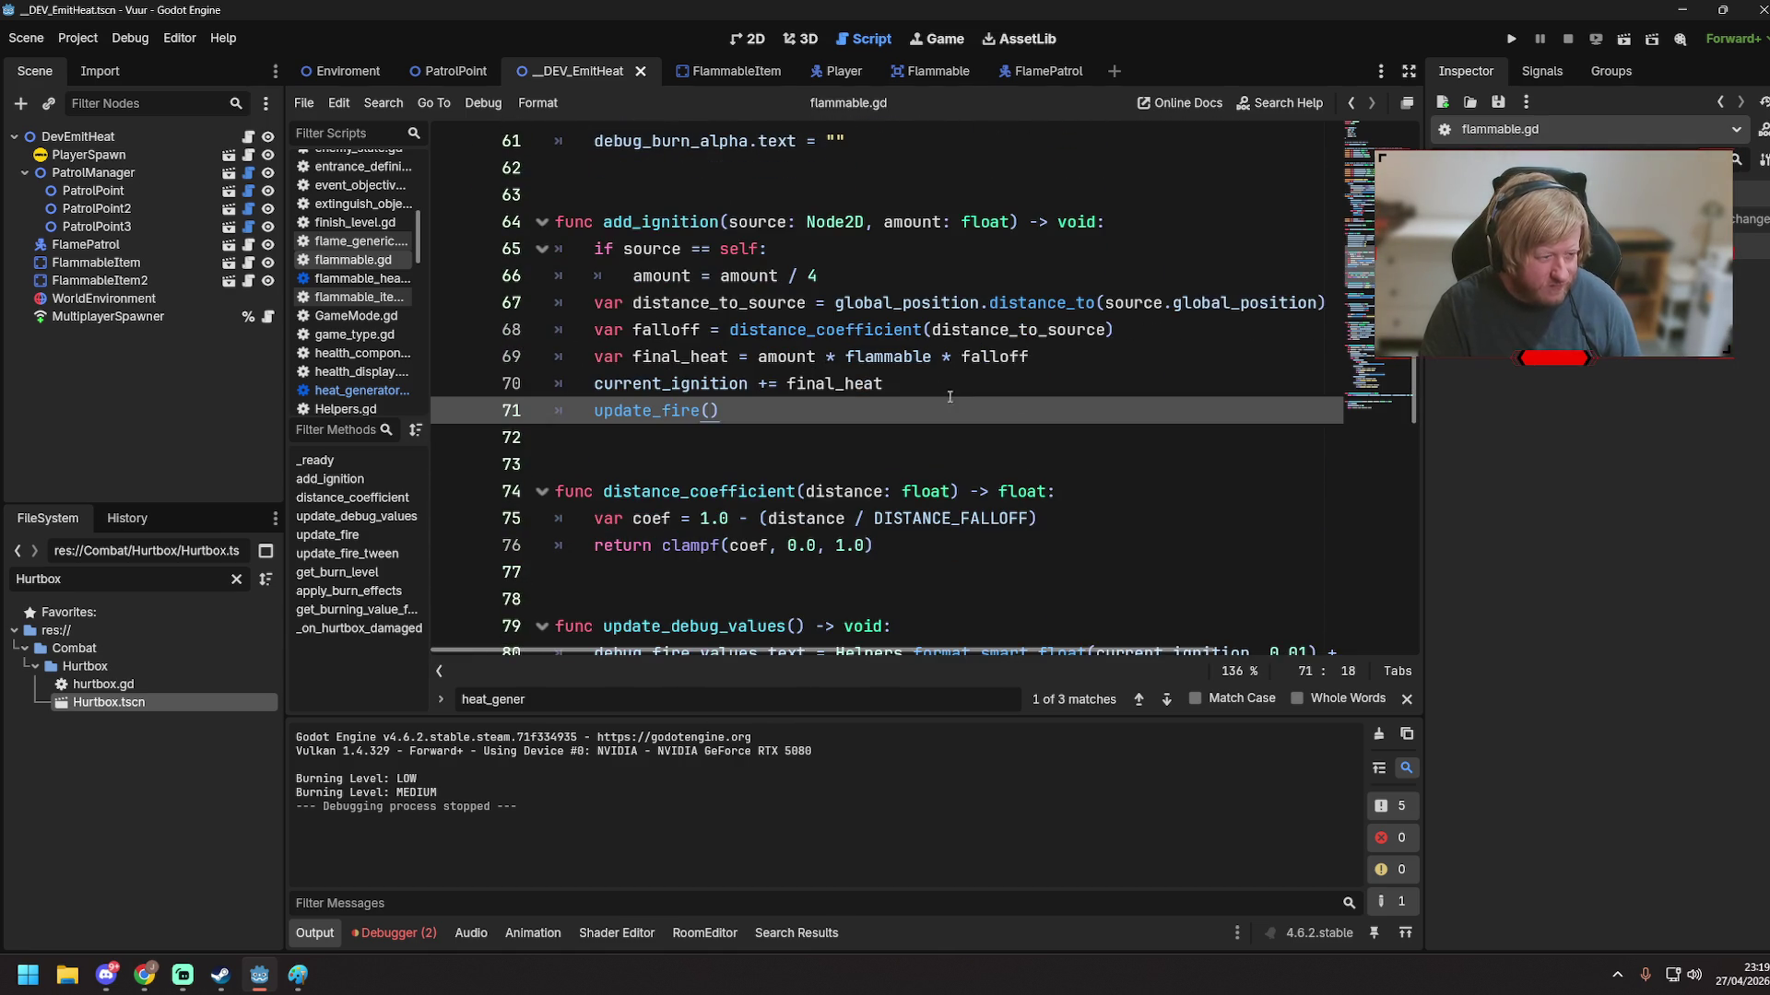
scroll(1024, 399, down, 3)
key(BackSpace)
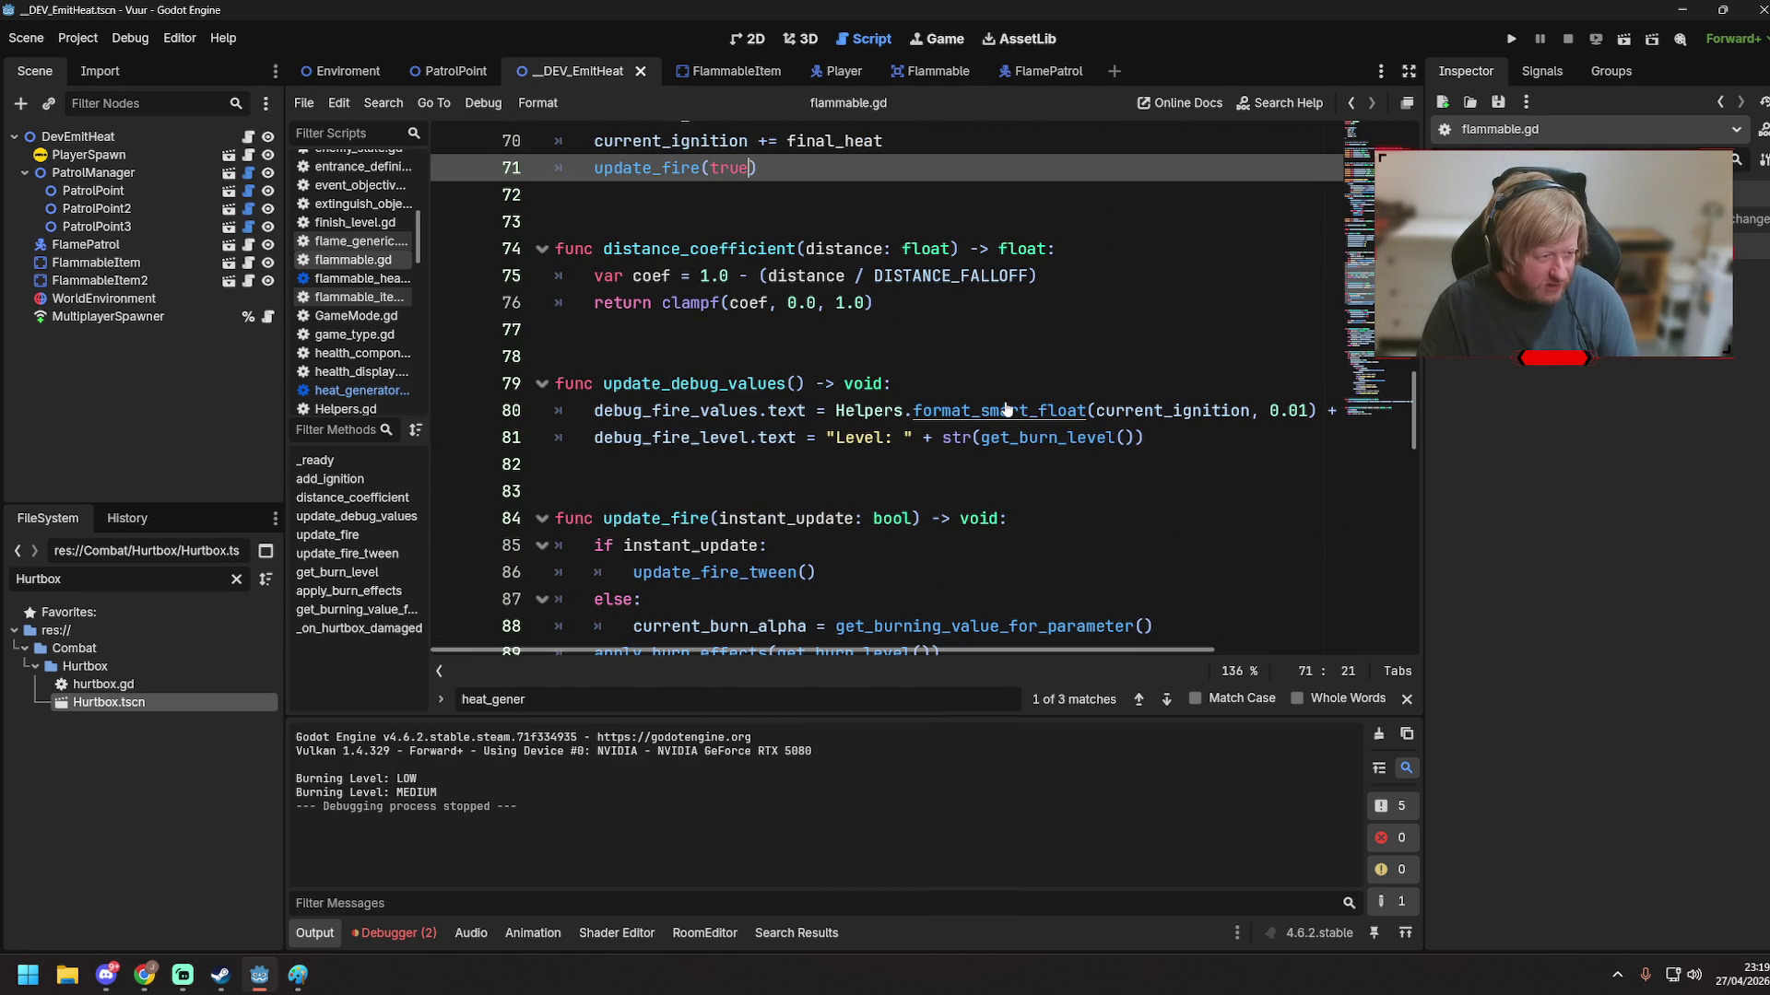
key(ctrl+z)
key(ctrl+z)
key(ctrl+z)
key(ctrl+z)
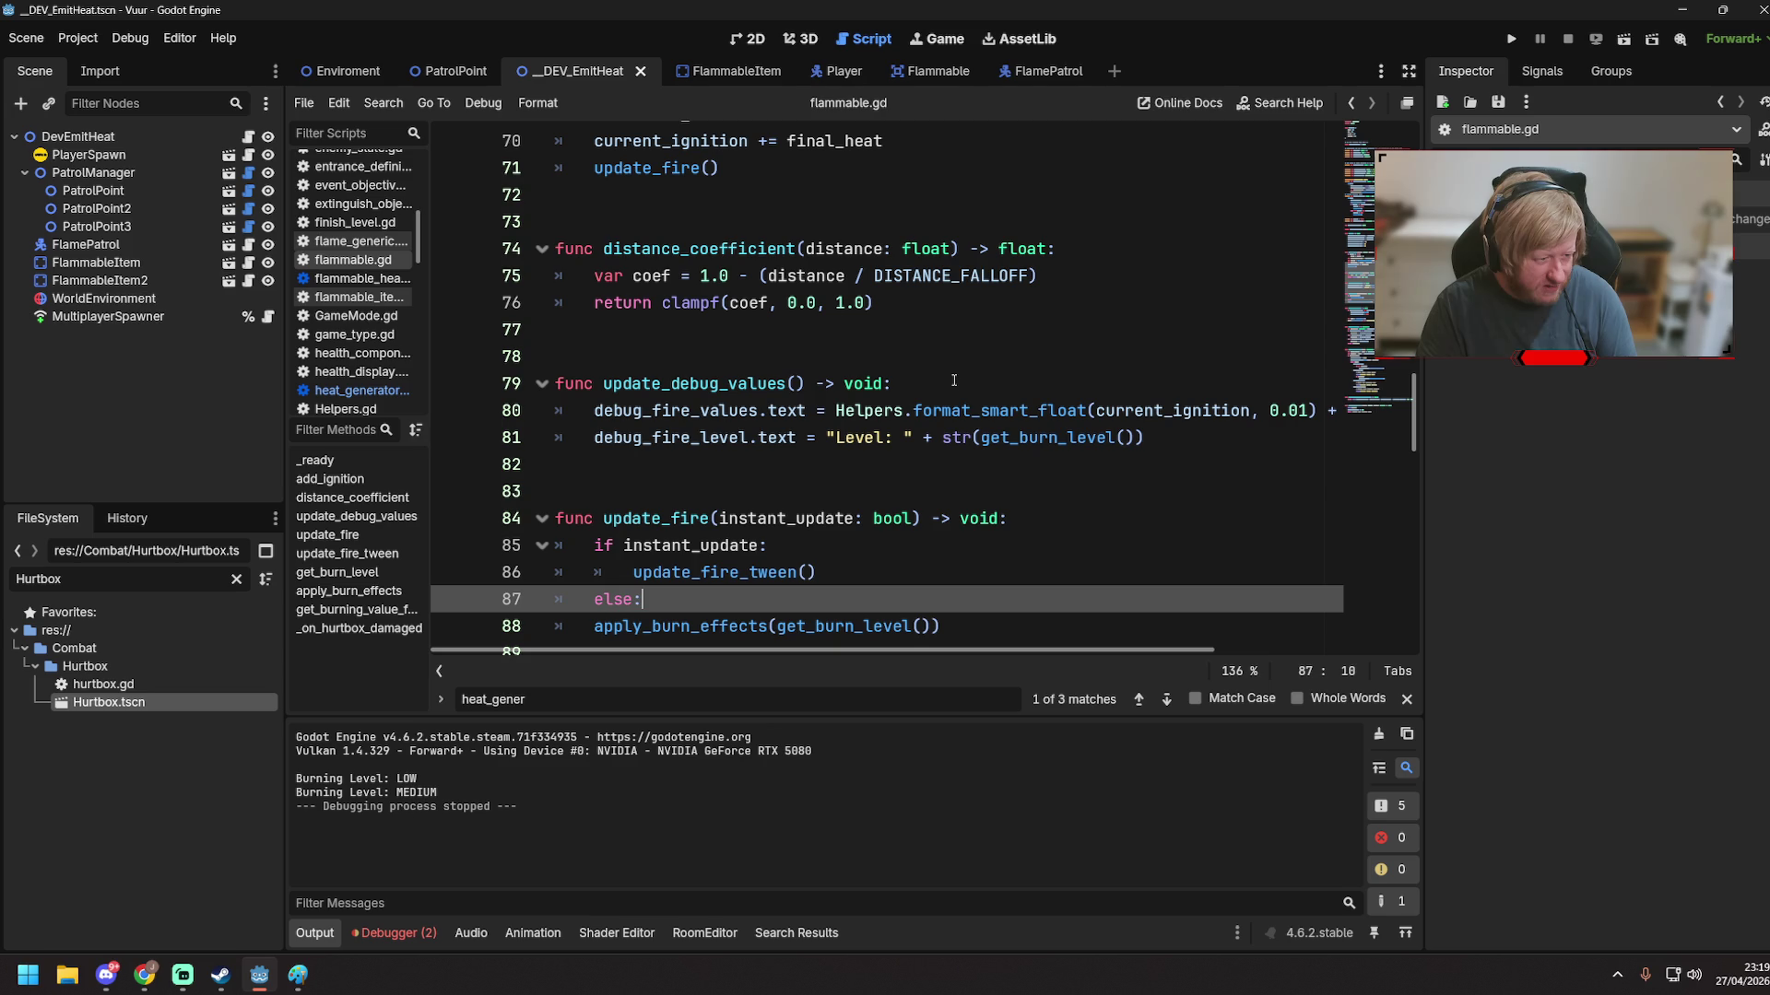
key(ctrl+z)
key(ctrl+z)
key(ctrl+z)
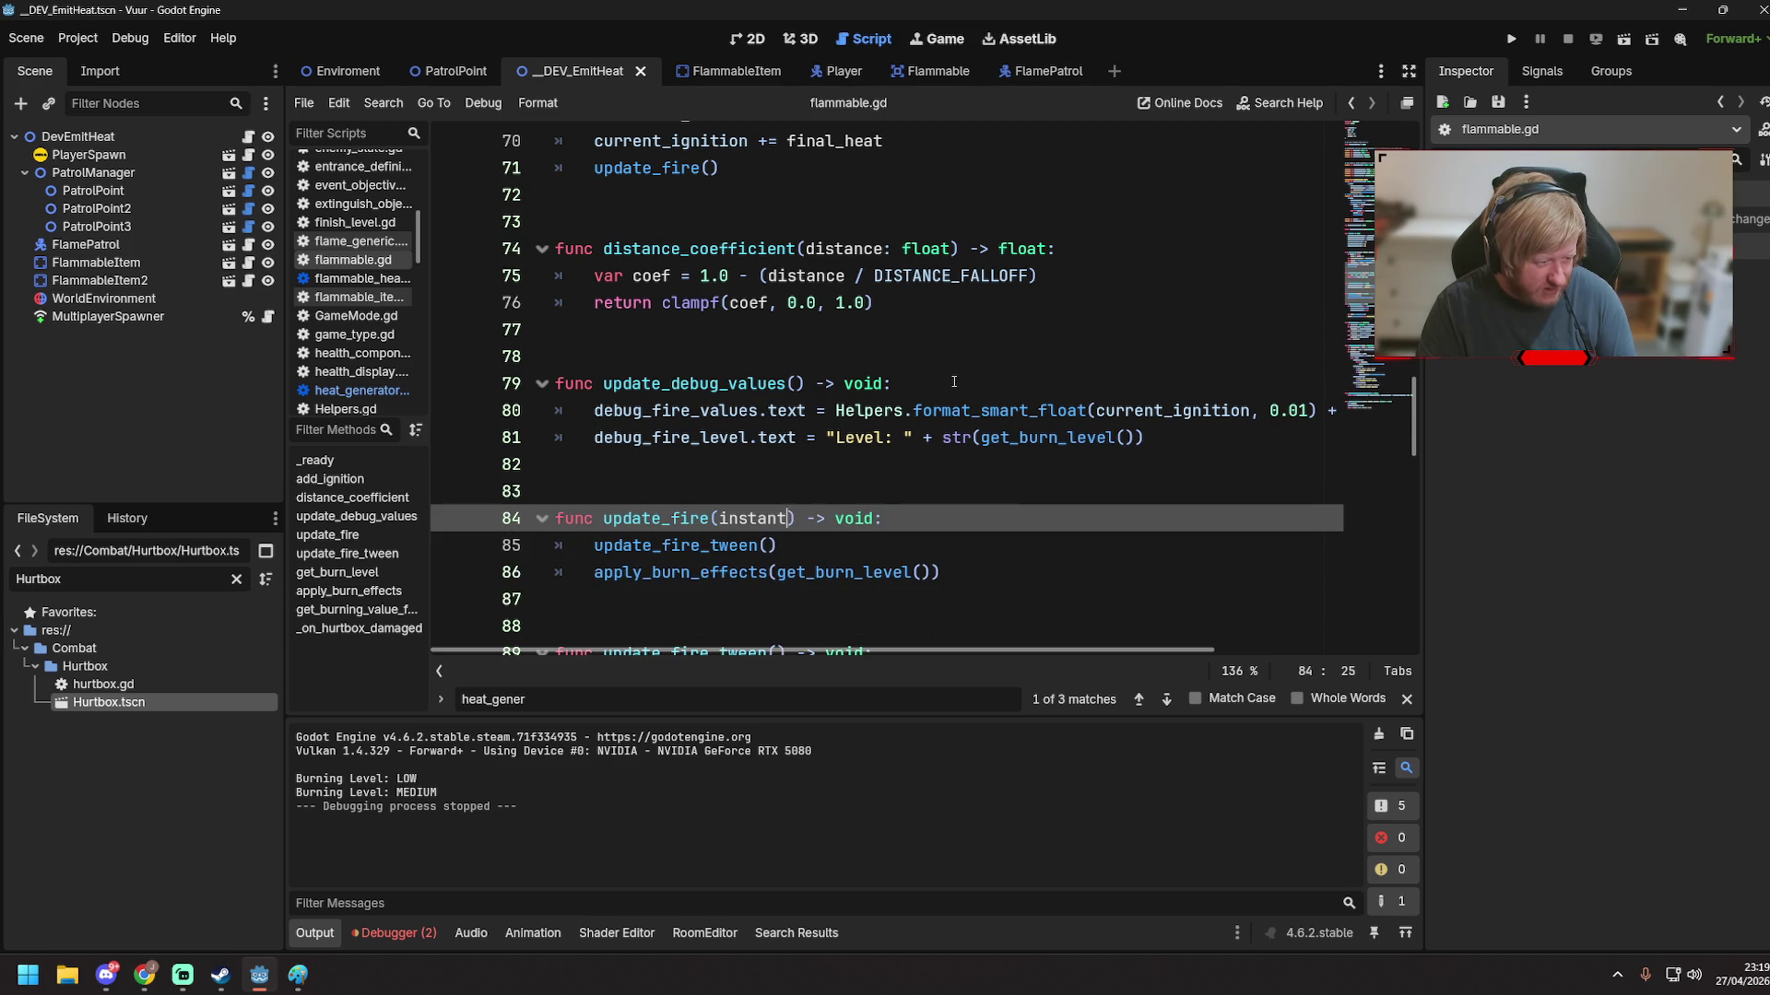
key(ctrl+z)
key(ctrl+z)
key(ctrl+z)
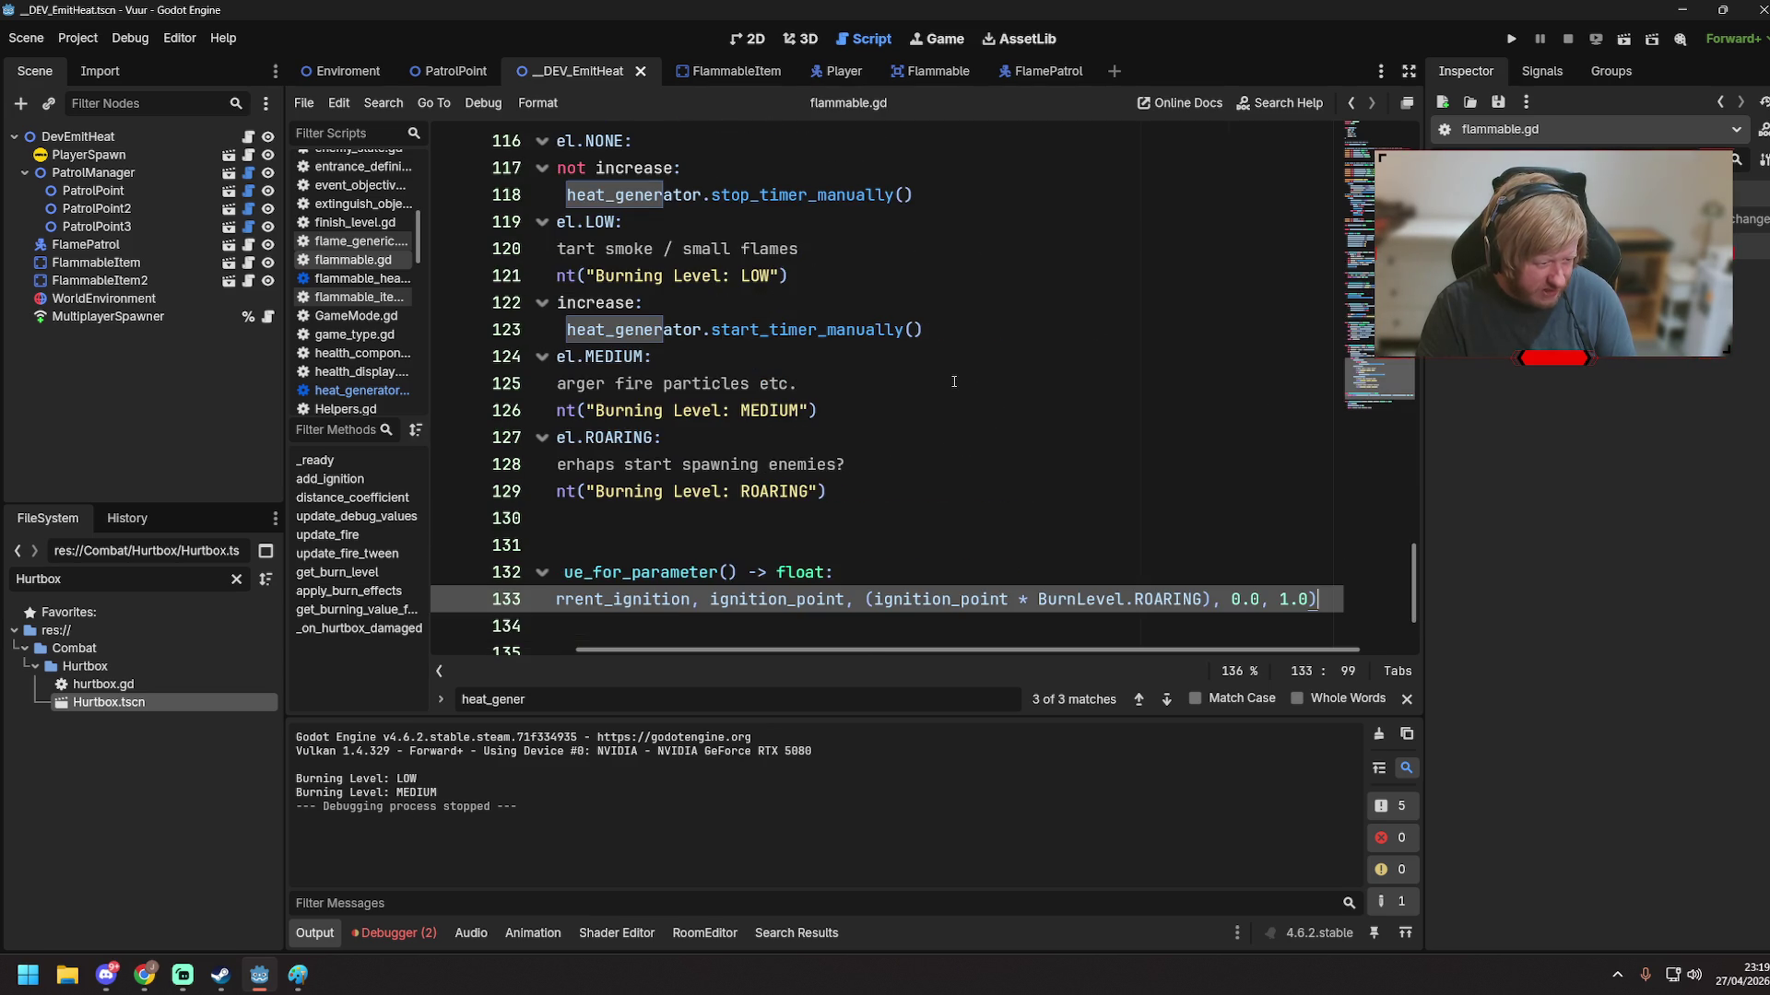
Step: Set the line 95 tween duration to 0.5 and save flammable.gd
key(ctrl+y)
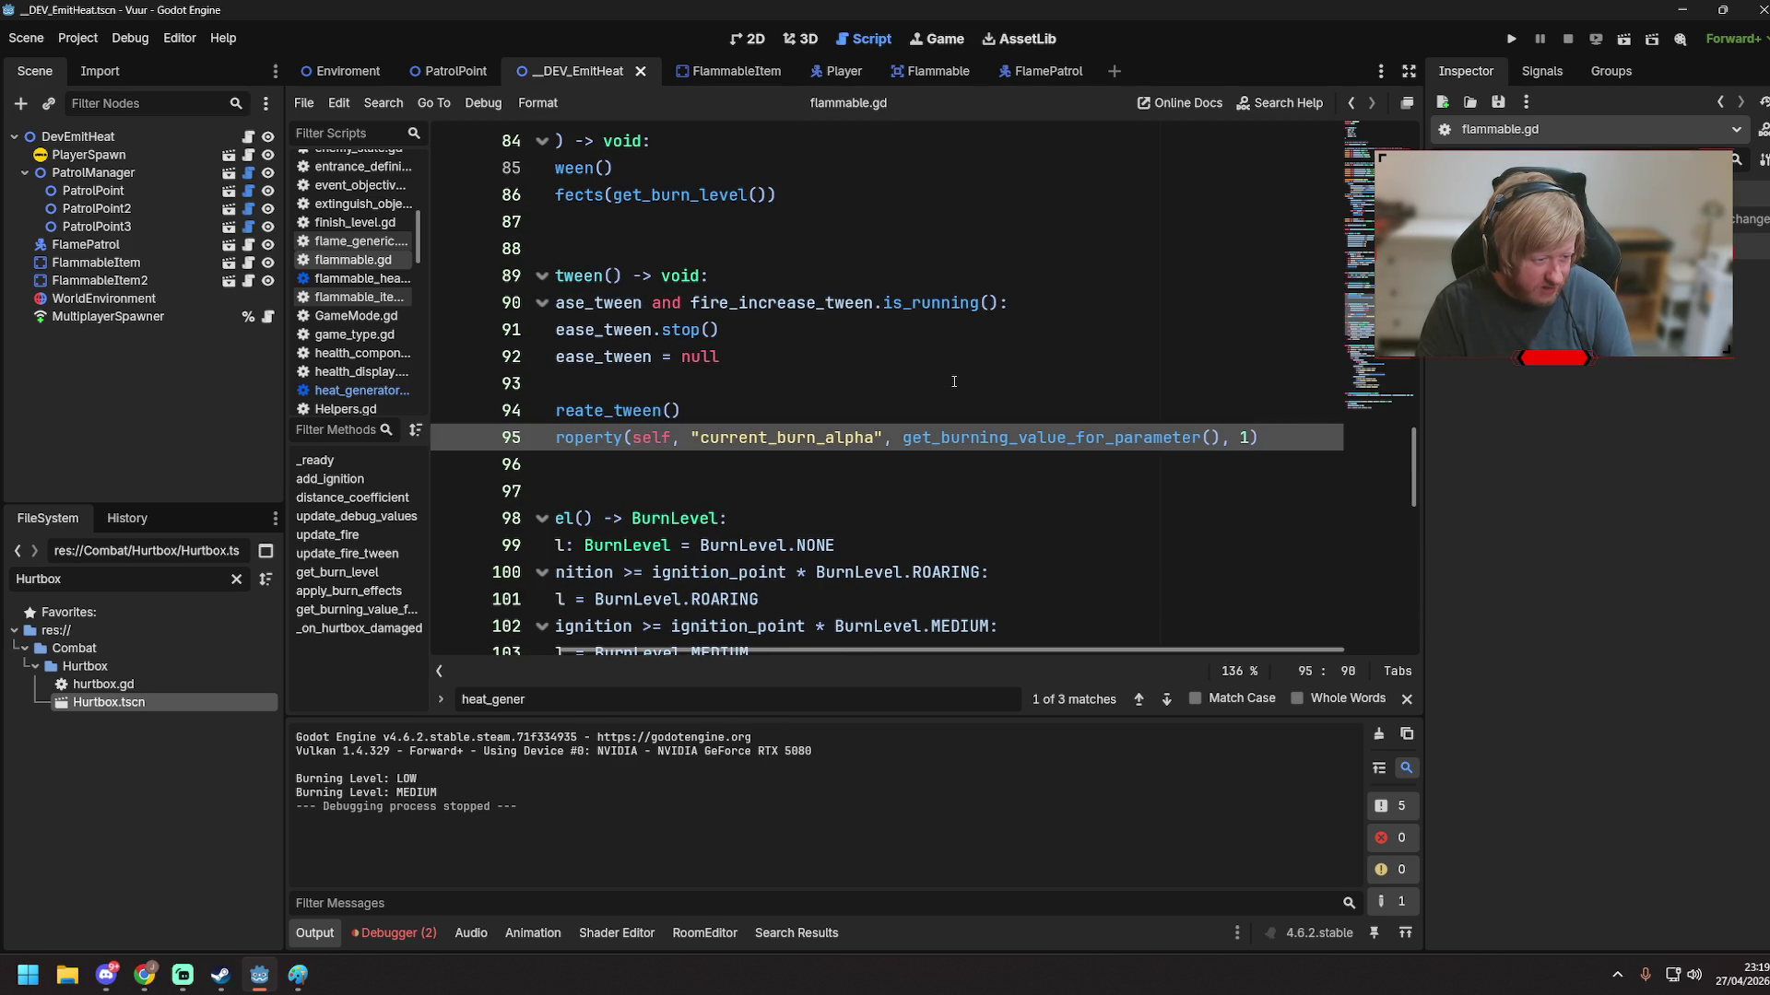
key(ctrl+s)
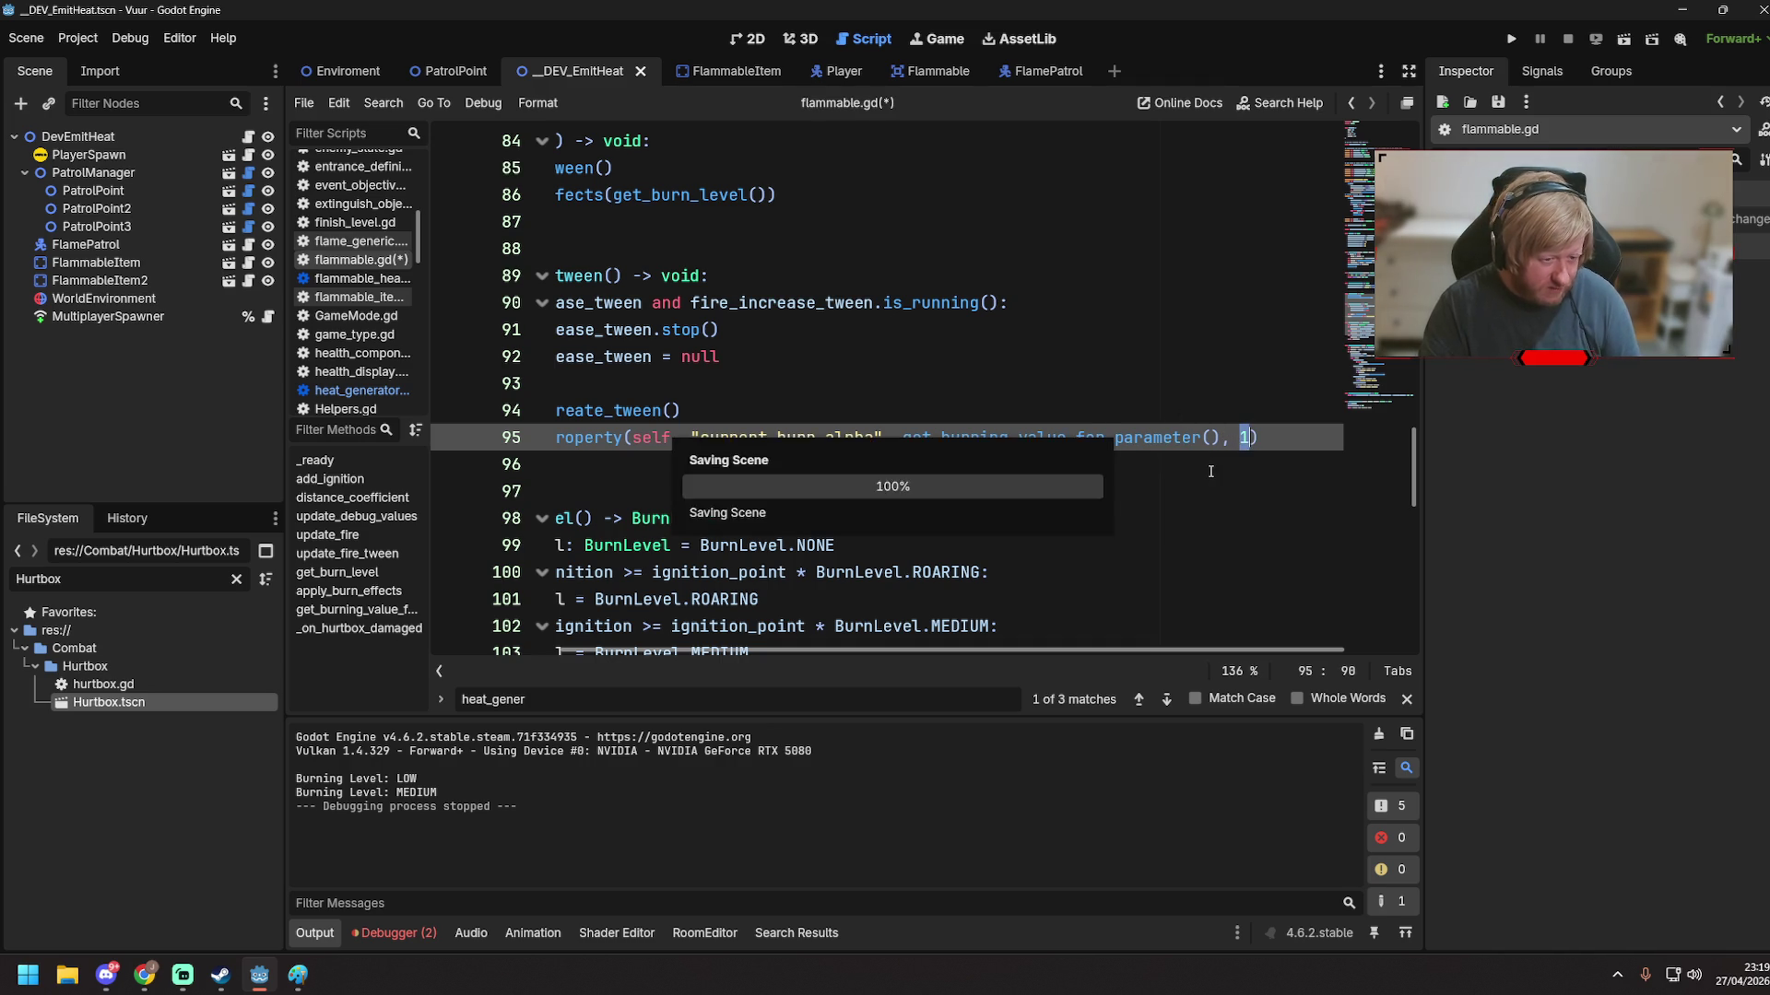
text(0.5)
key(ctrl+s)
key(Up)
Step: Save flammable.gd and scroll to the ignition code
drag(865, 651, 735, 651)
click(793, 438)
key(ctrl+s)
scroll(732, 422, up, 3)
scroll(733, 422, up, 5)
scroll(743, 427, up, 5)
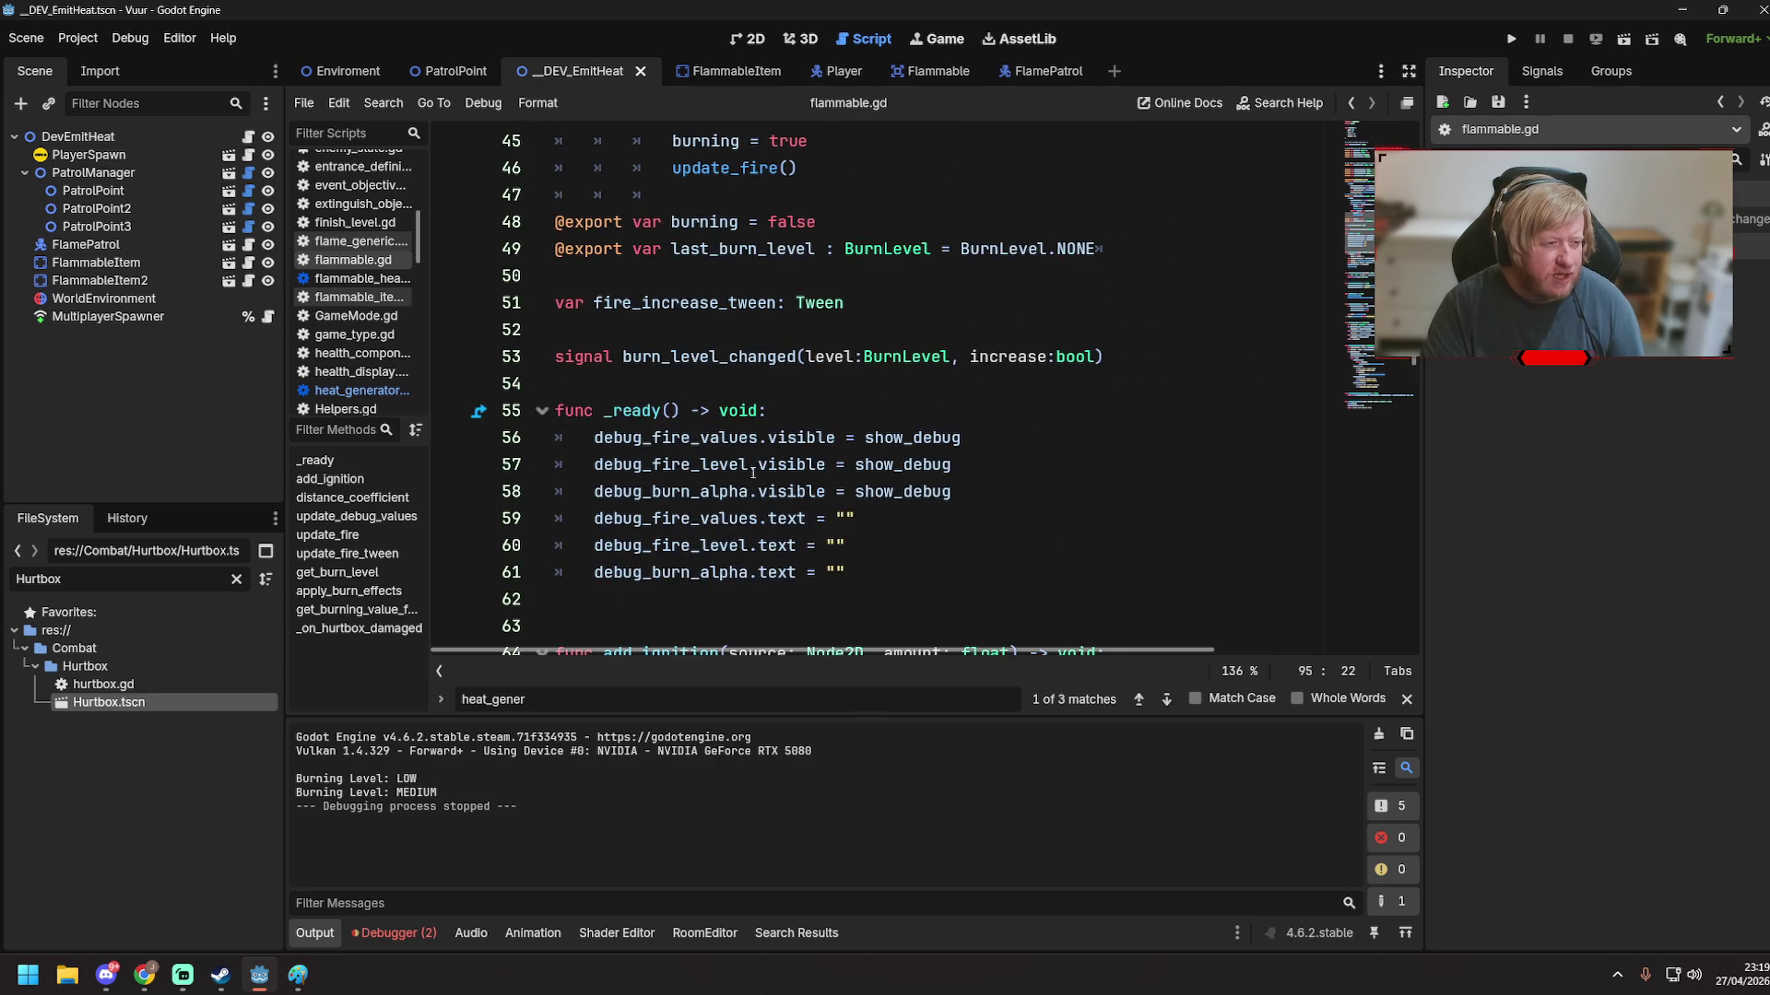
scroll(752, 477, down, 4)
scroll(751, 477, up, 2)
scroll(752, 479, down, 2)
Step: Delete the update_fire() calls on lines 43 and 46 and at the end of add_ignition
triple_click(708, 518)
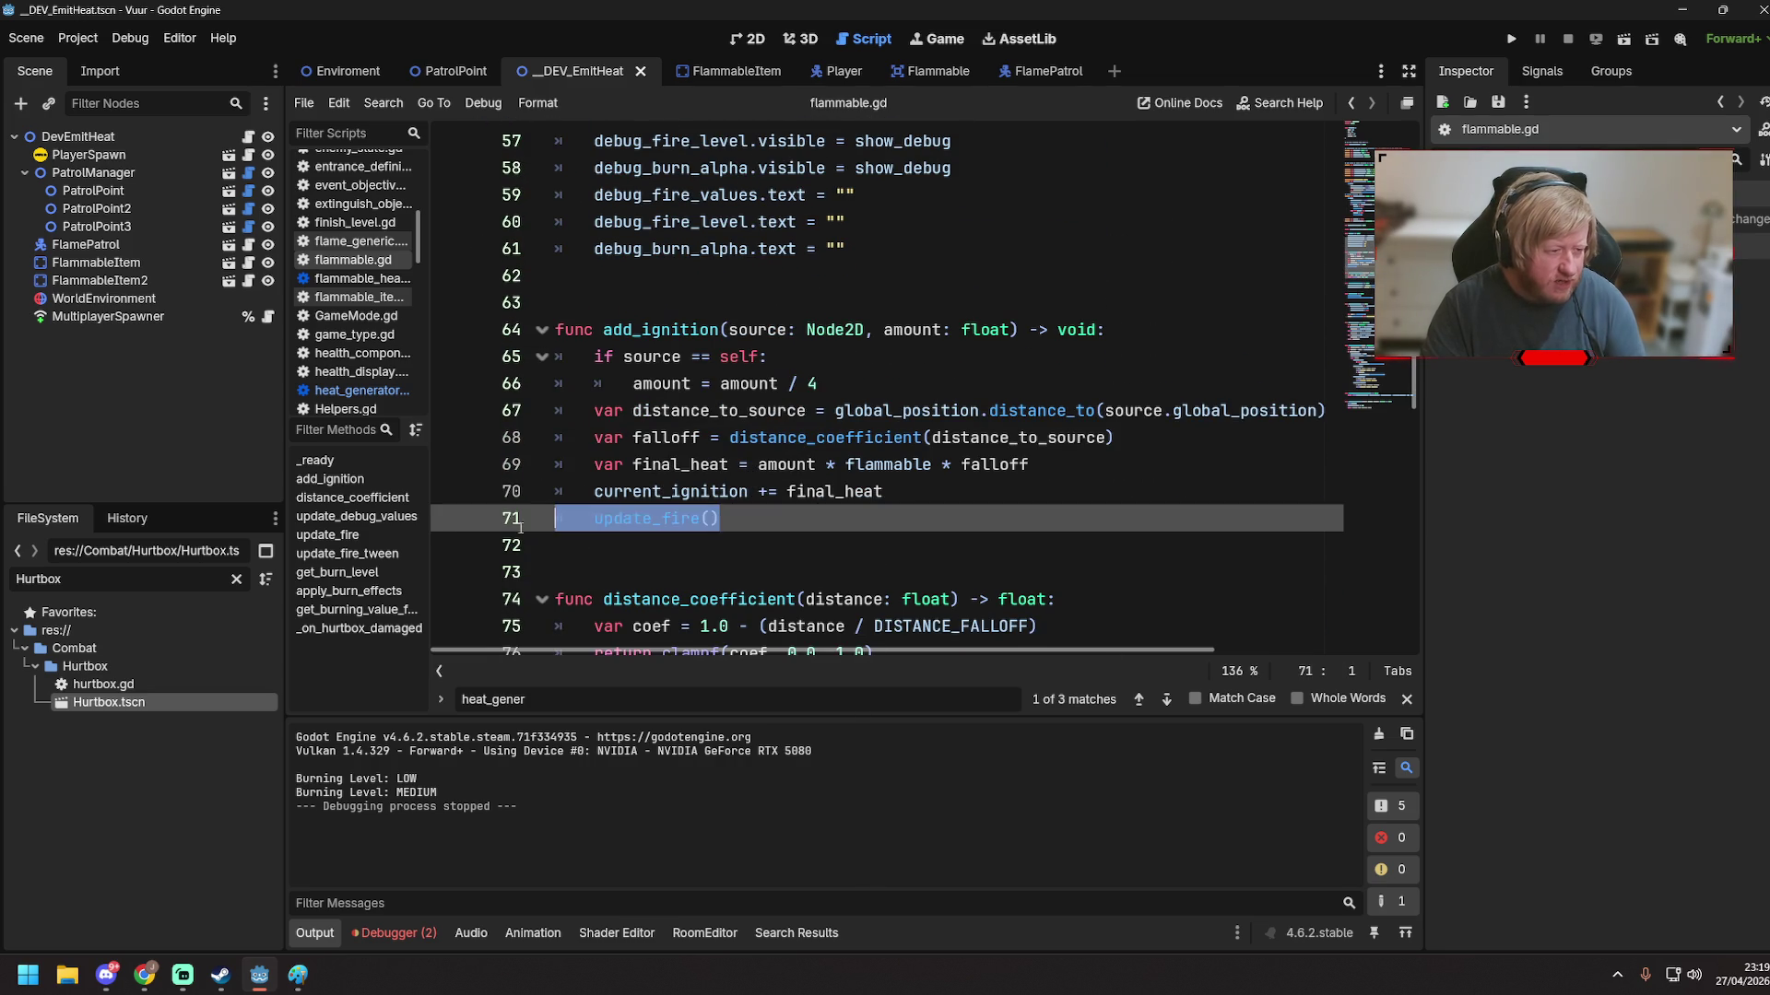
scroll(719, 489, up, 10)
scroll(721, 474, down, 2)
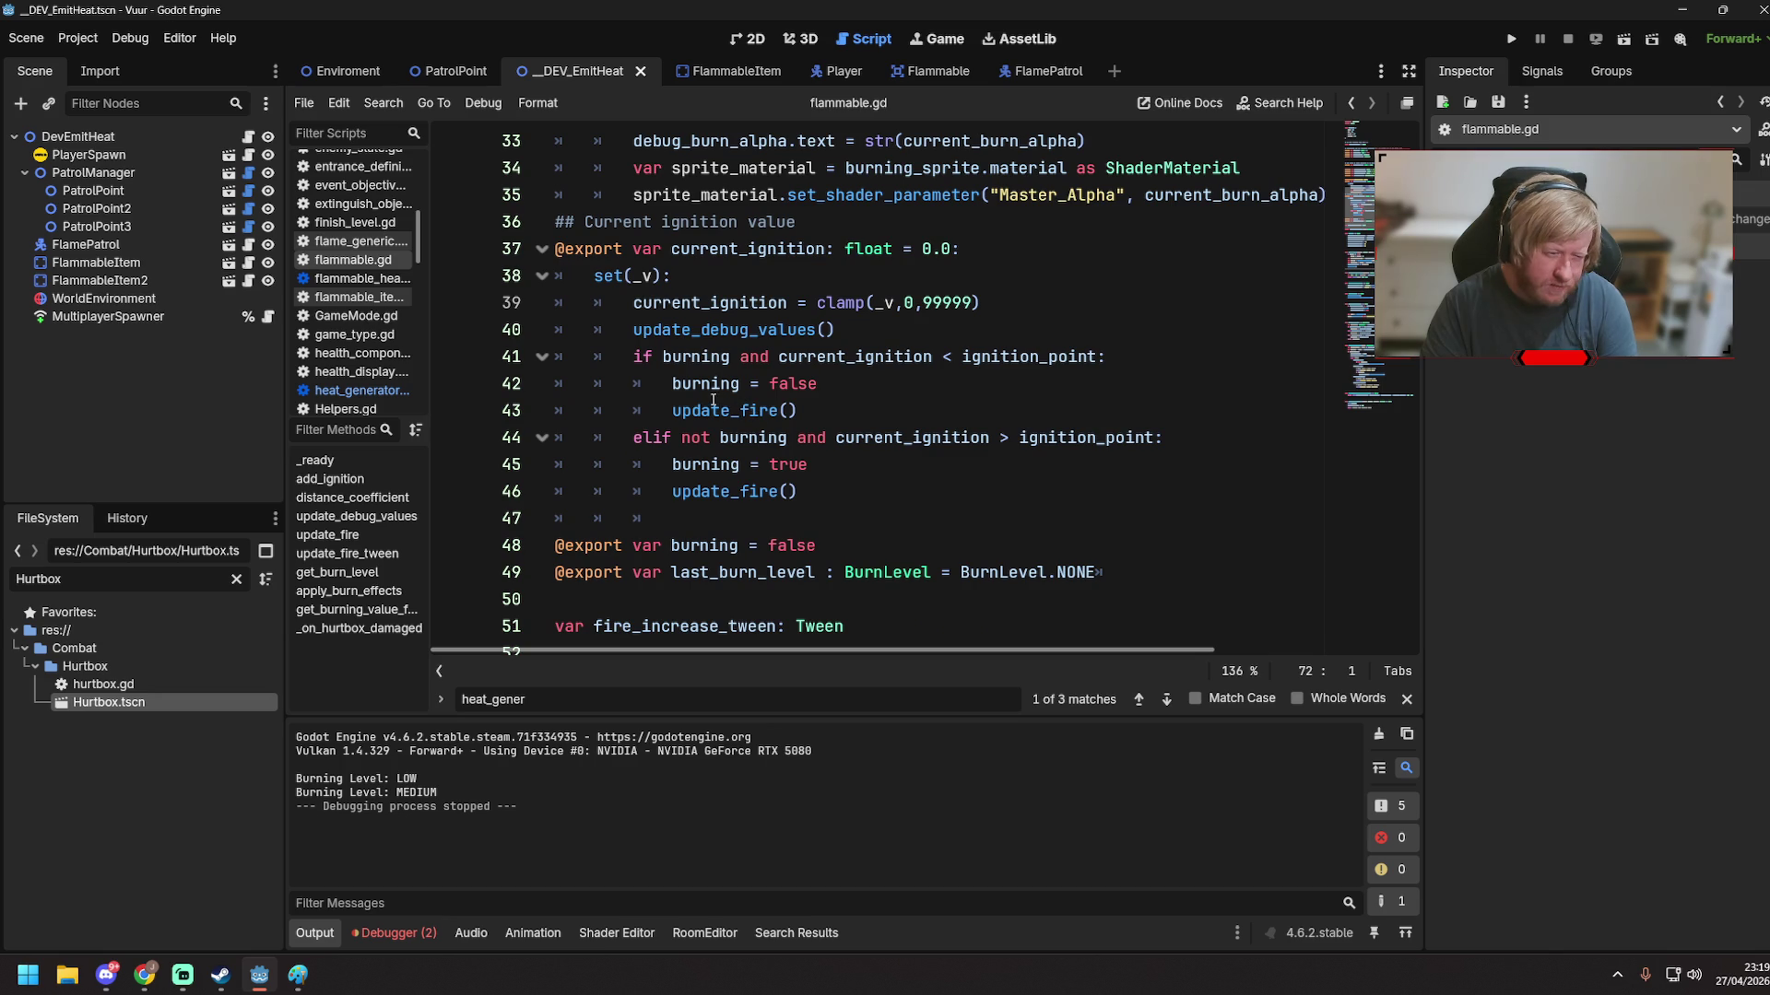
drag(795, 410, 693, 407)
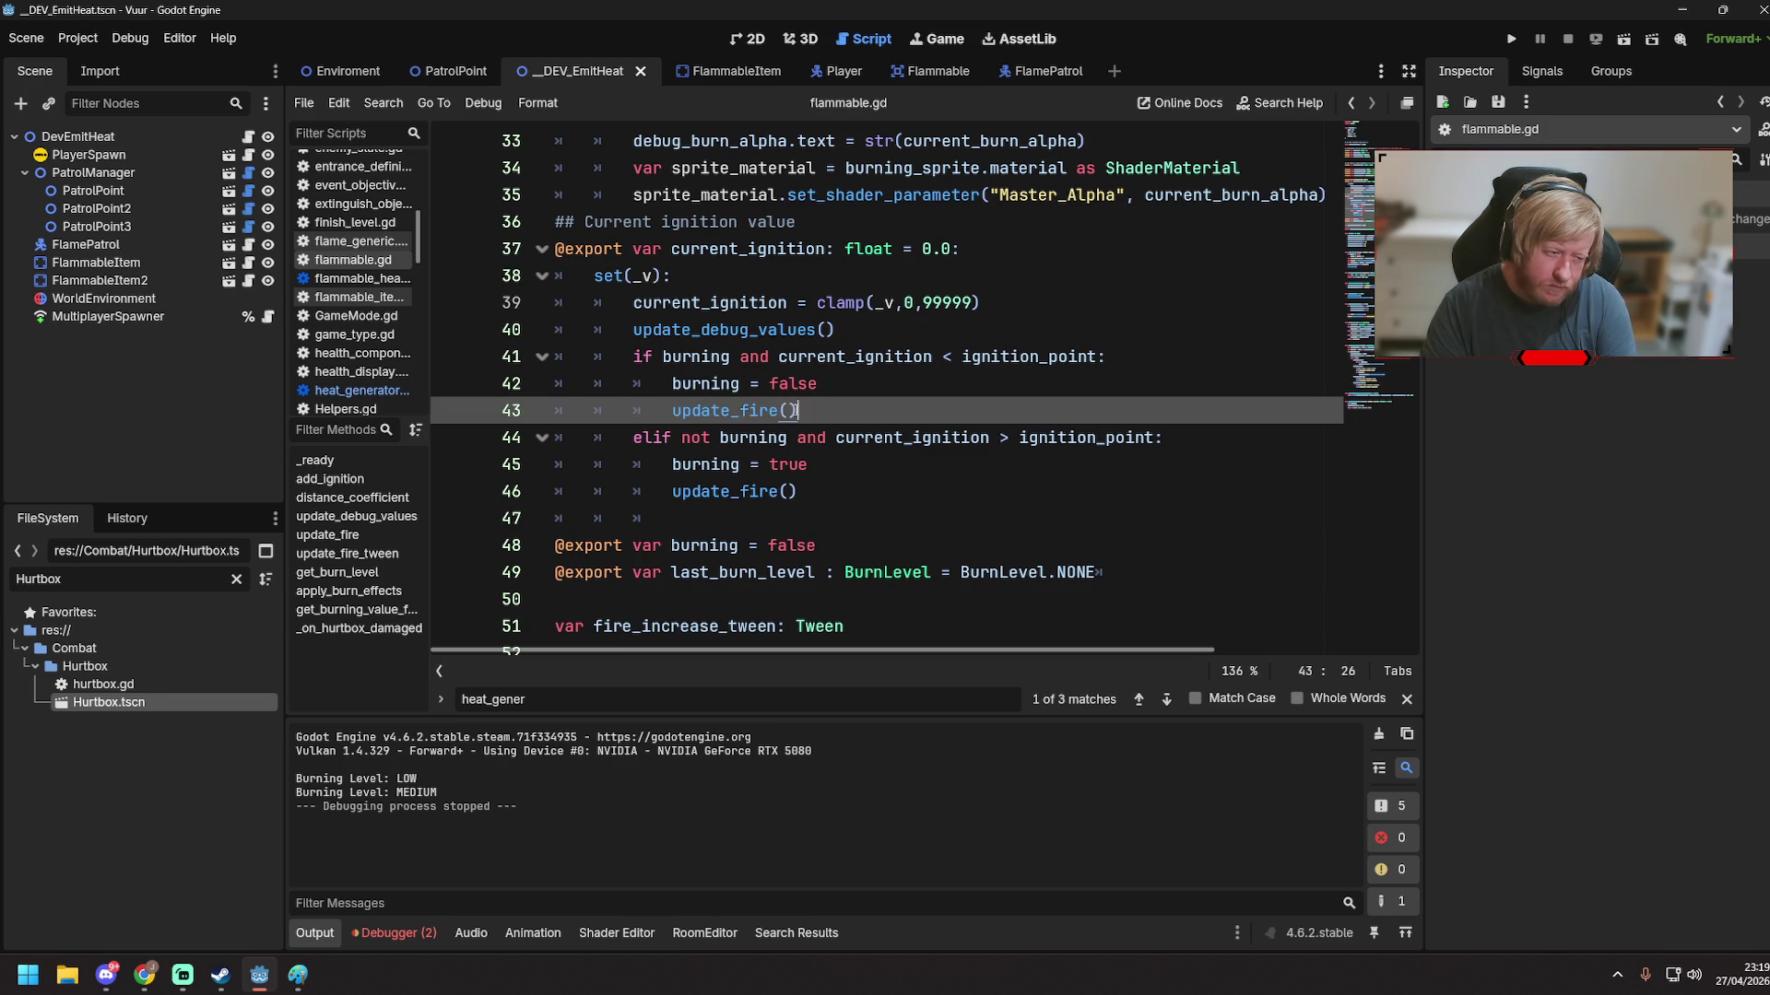
click(821, 493)
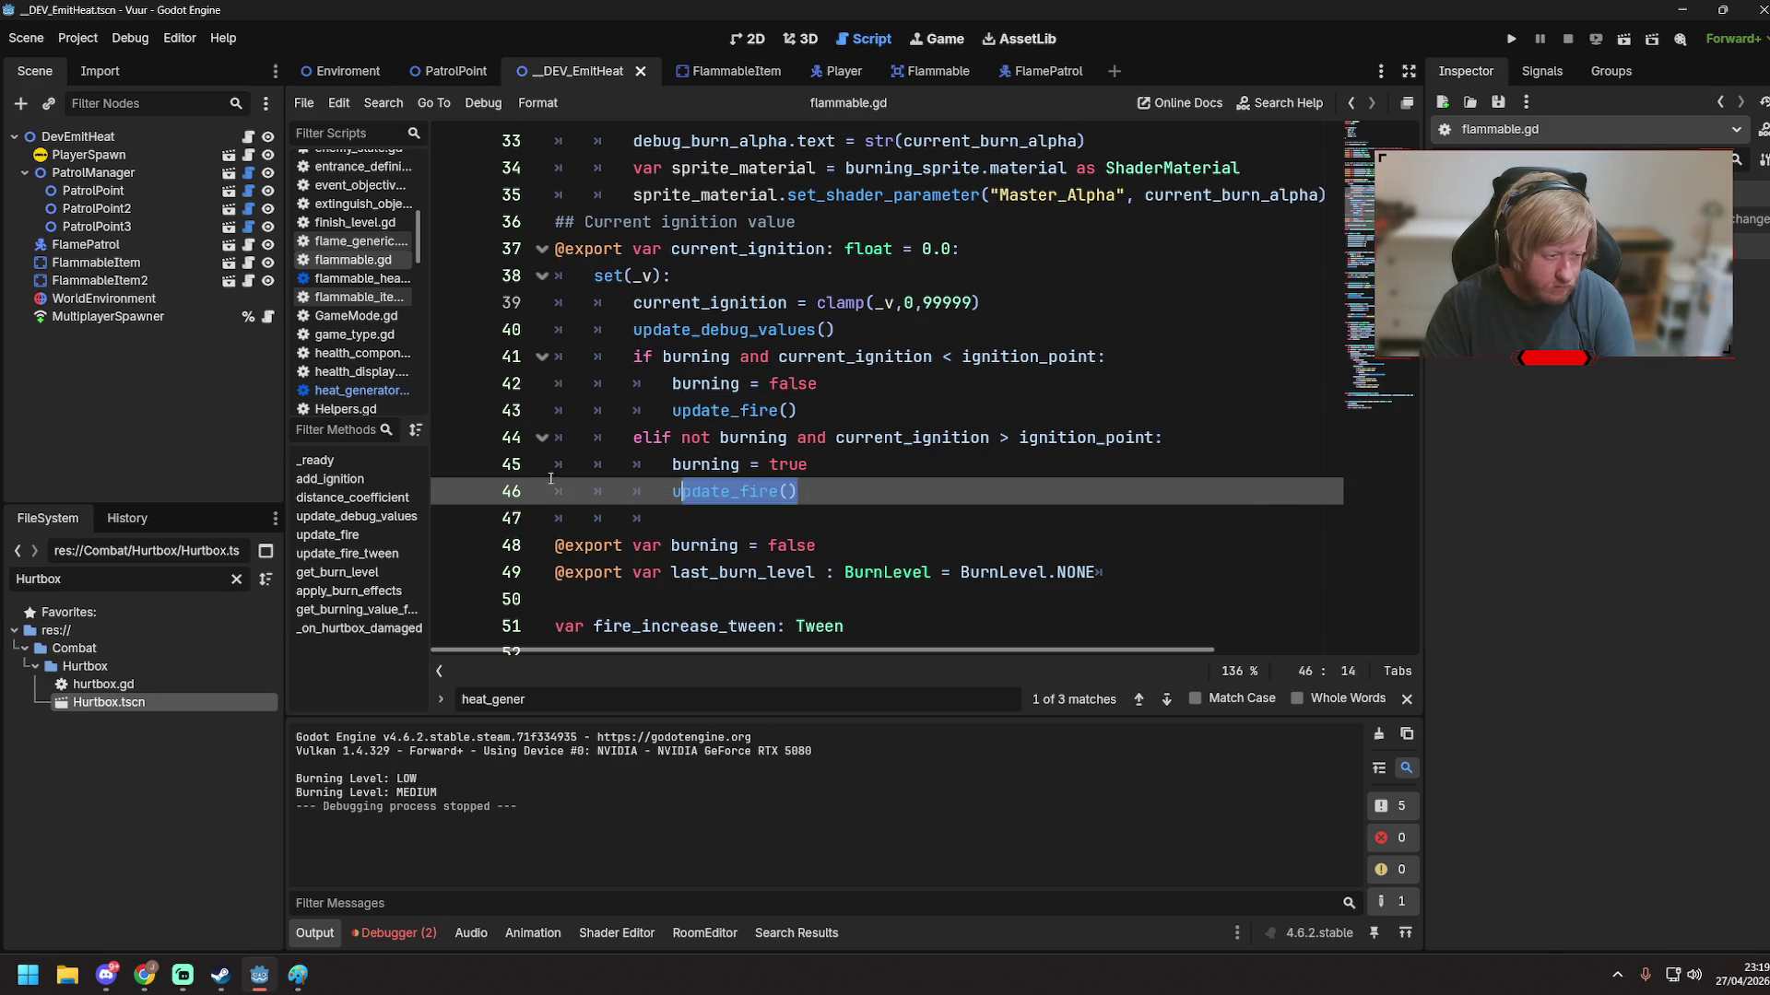
drag(595, 478, 496, 489)
key(BackSpace)
key(BackSpace)
drag(798, 410, 496, 407)
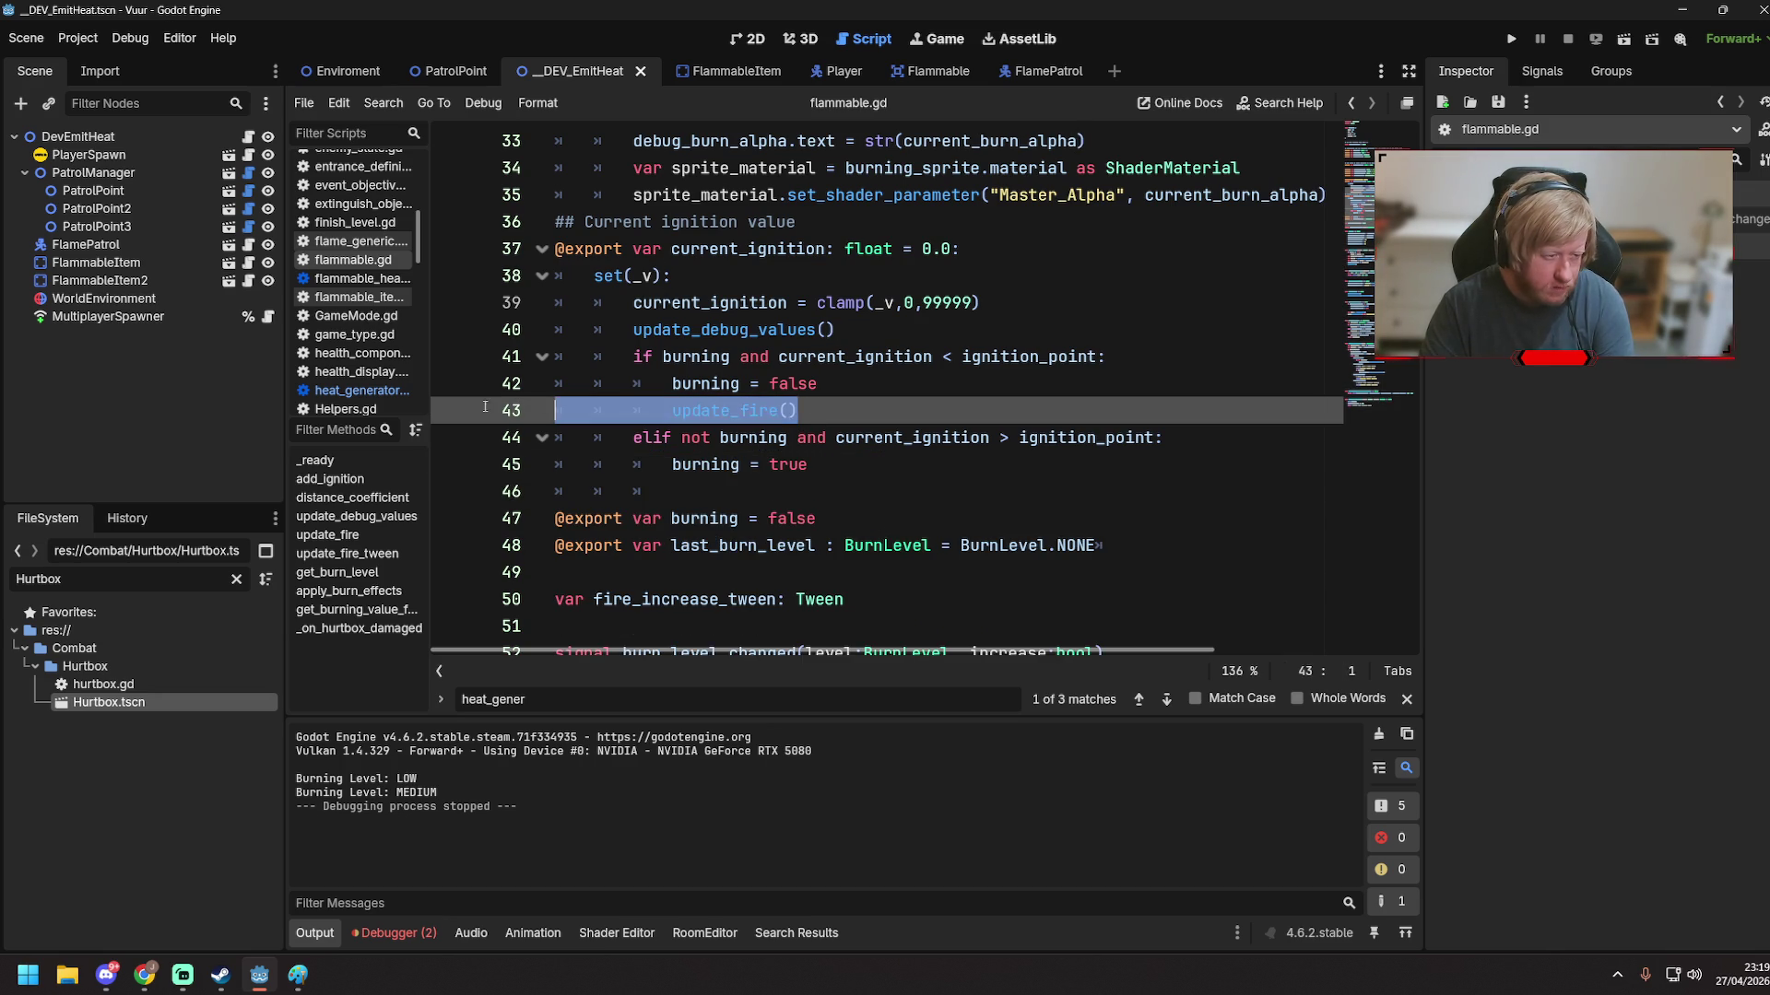
key(BackSpace)
click(859, 328)
scroll(866, 373, down, 8)
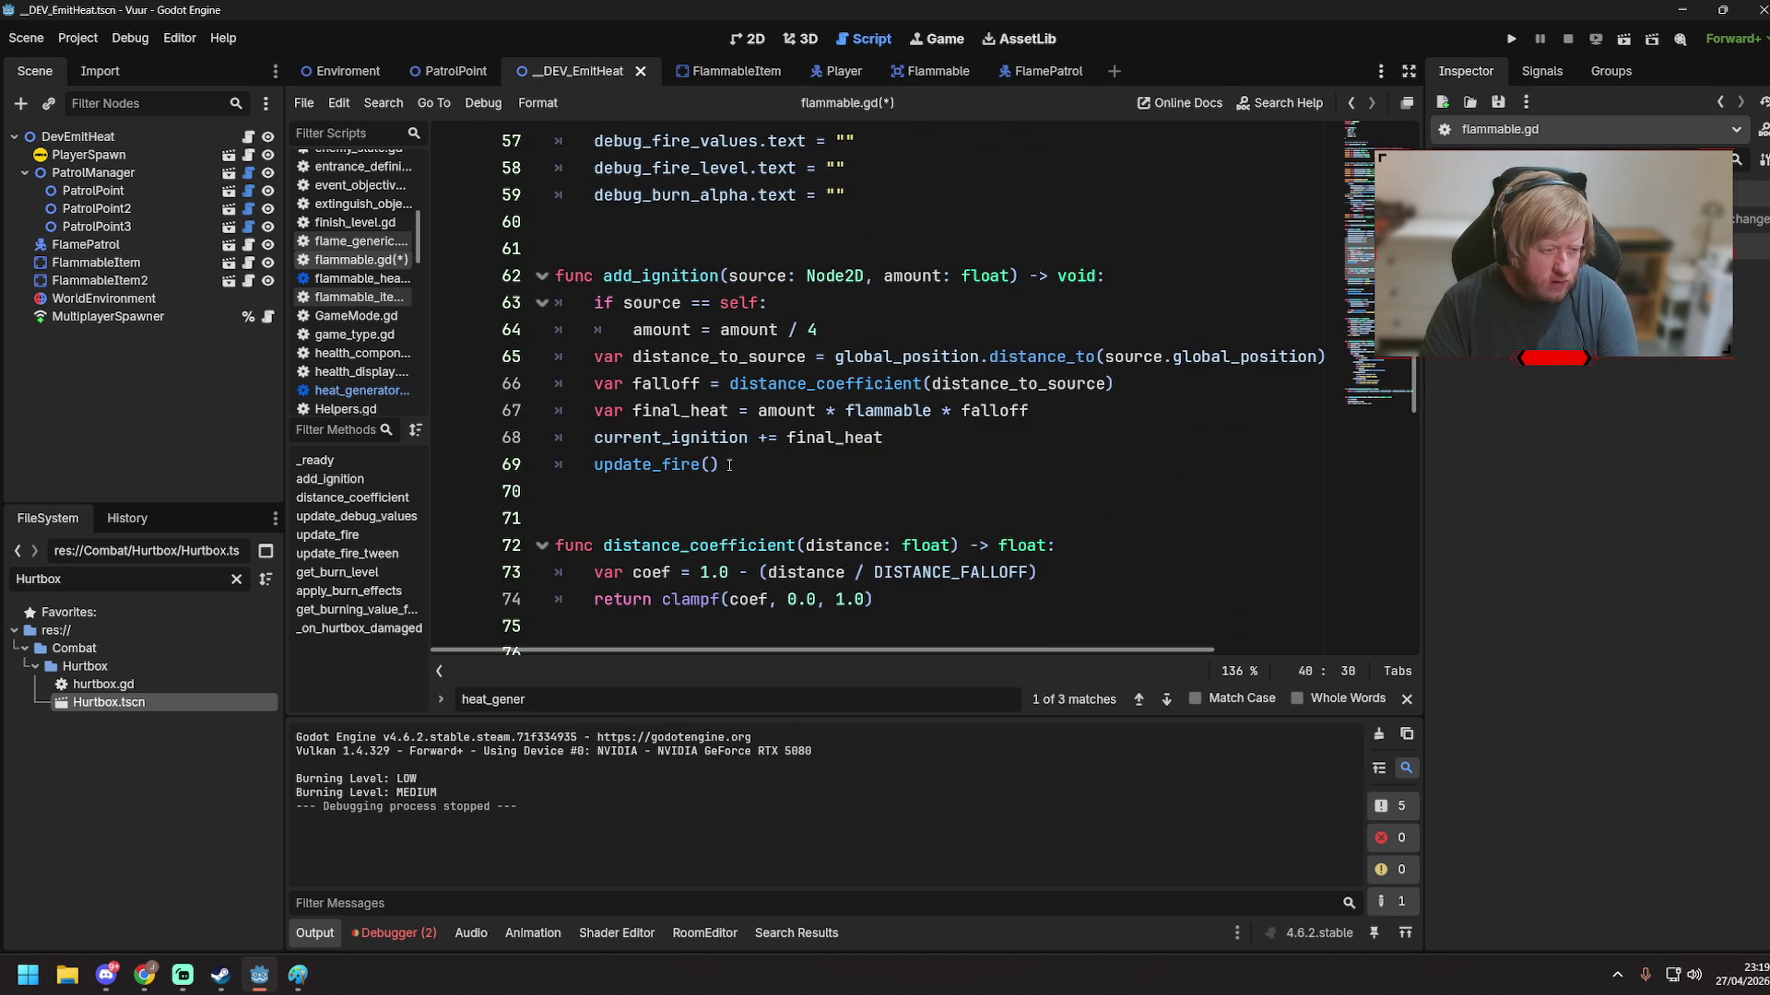
drag(730, 465, 613, 465)
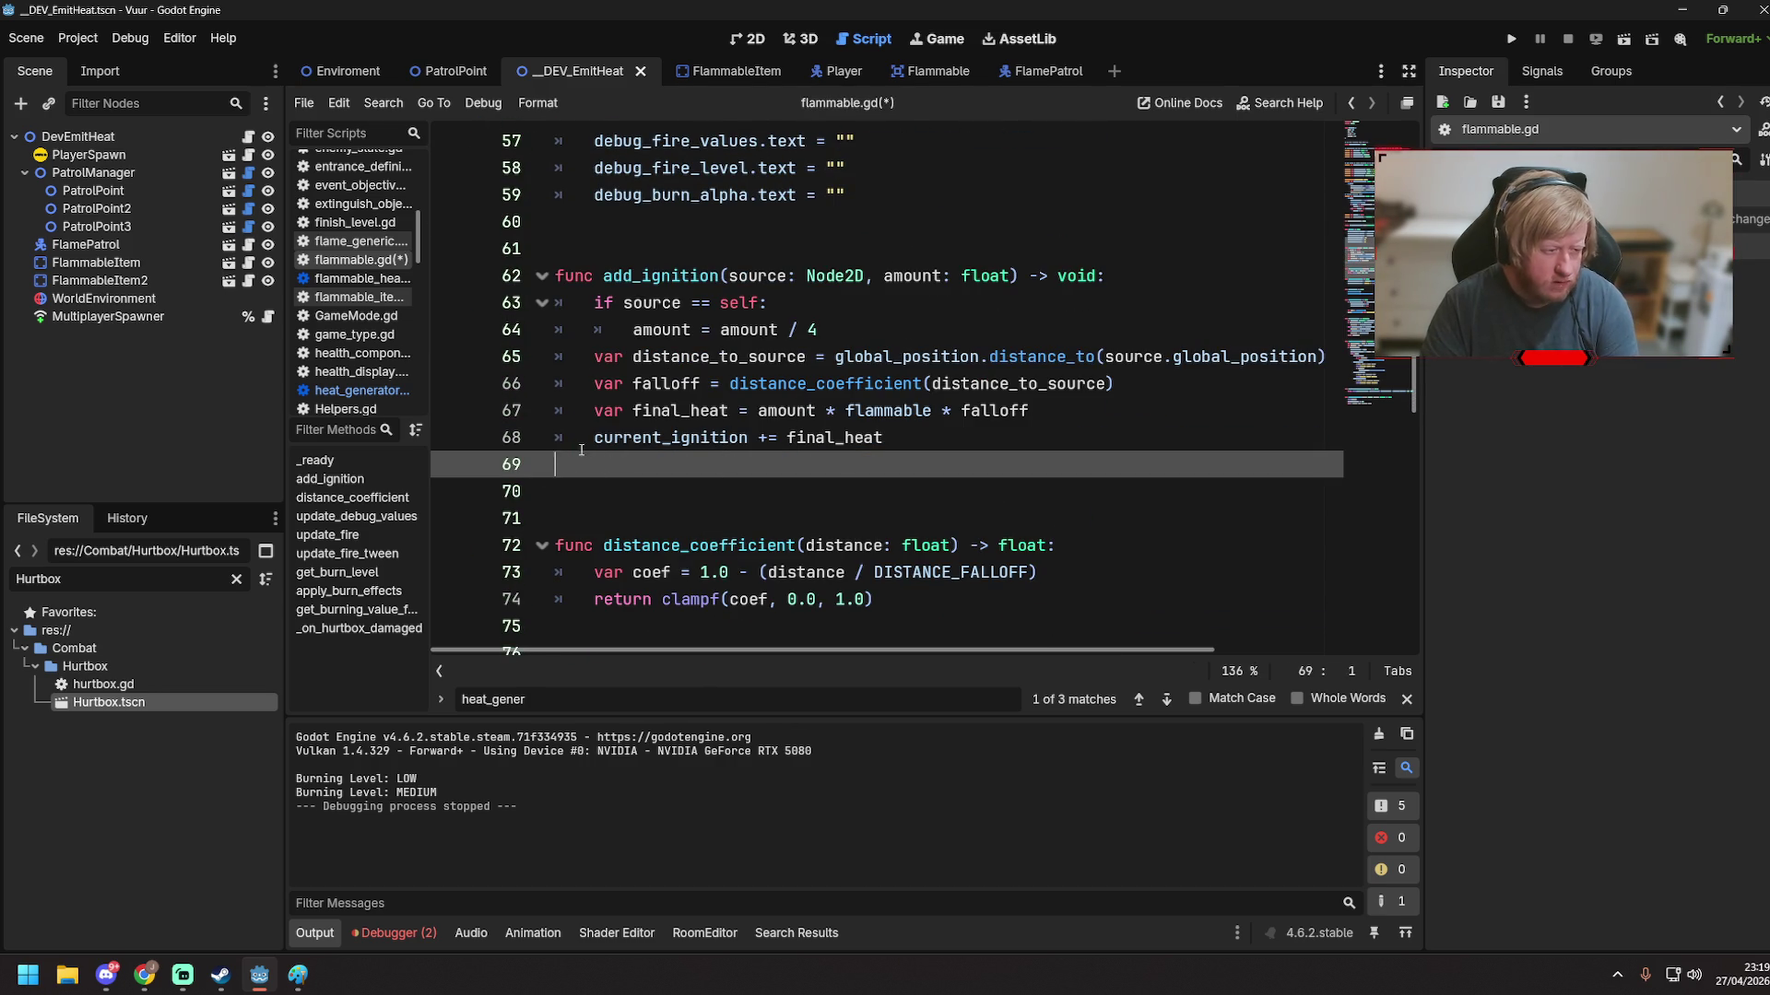
key(BackSpace)
Step: Add update_fire() on a new line after 'burning = true' in the current_ignition setter
scroll(645, 424, up, 8)
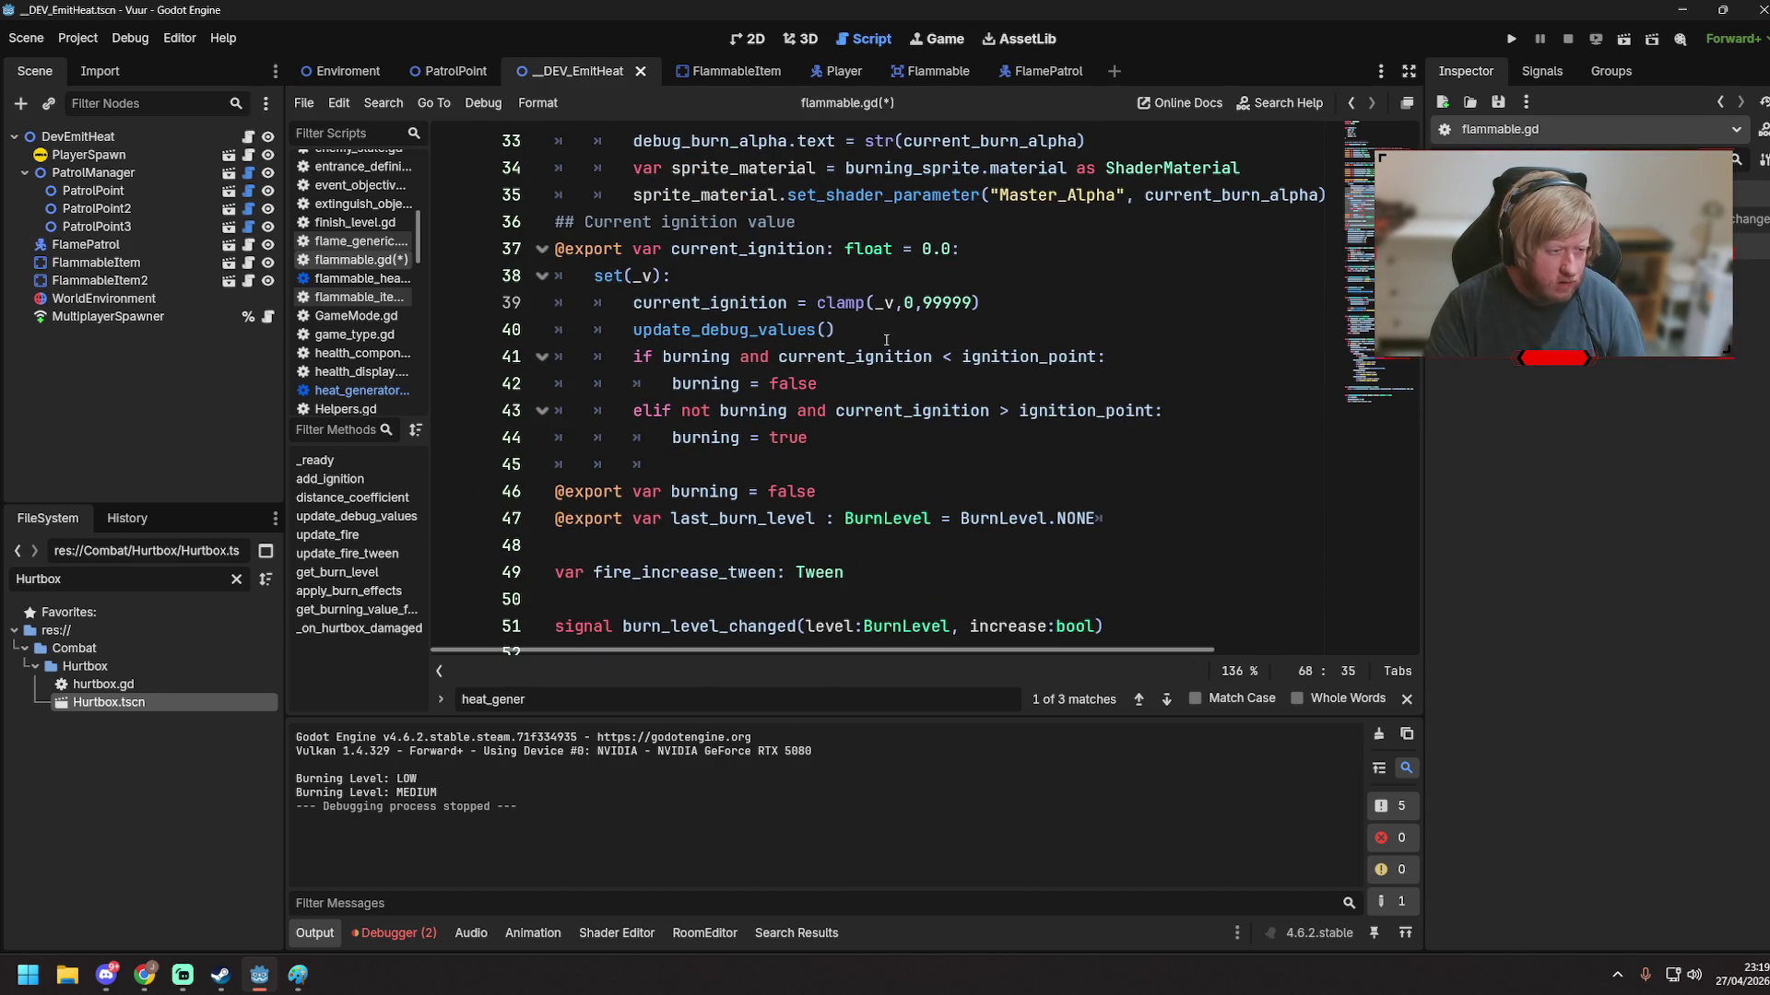
click(886, 340)
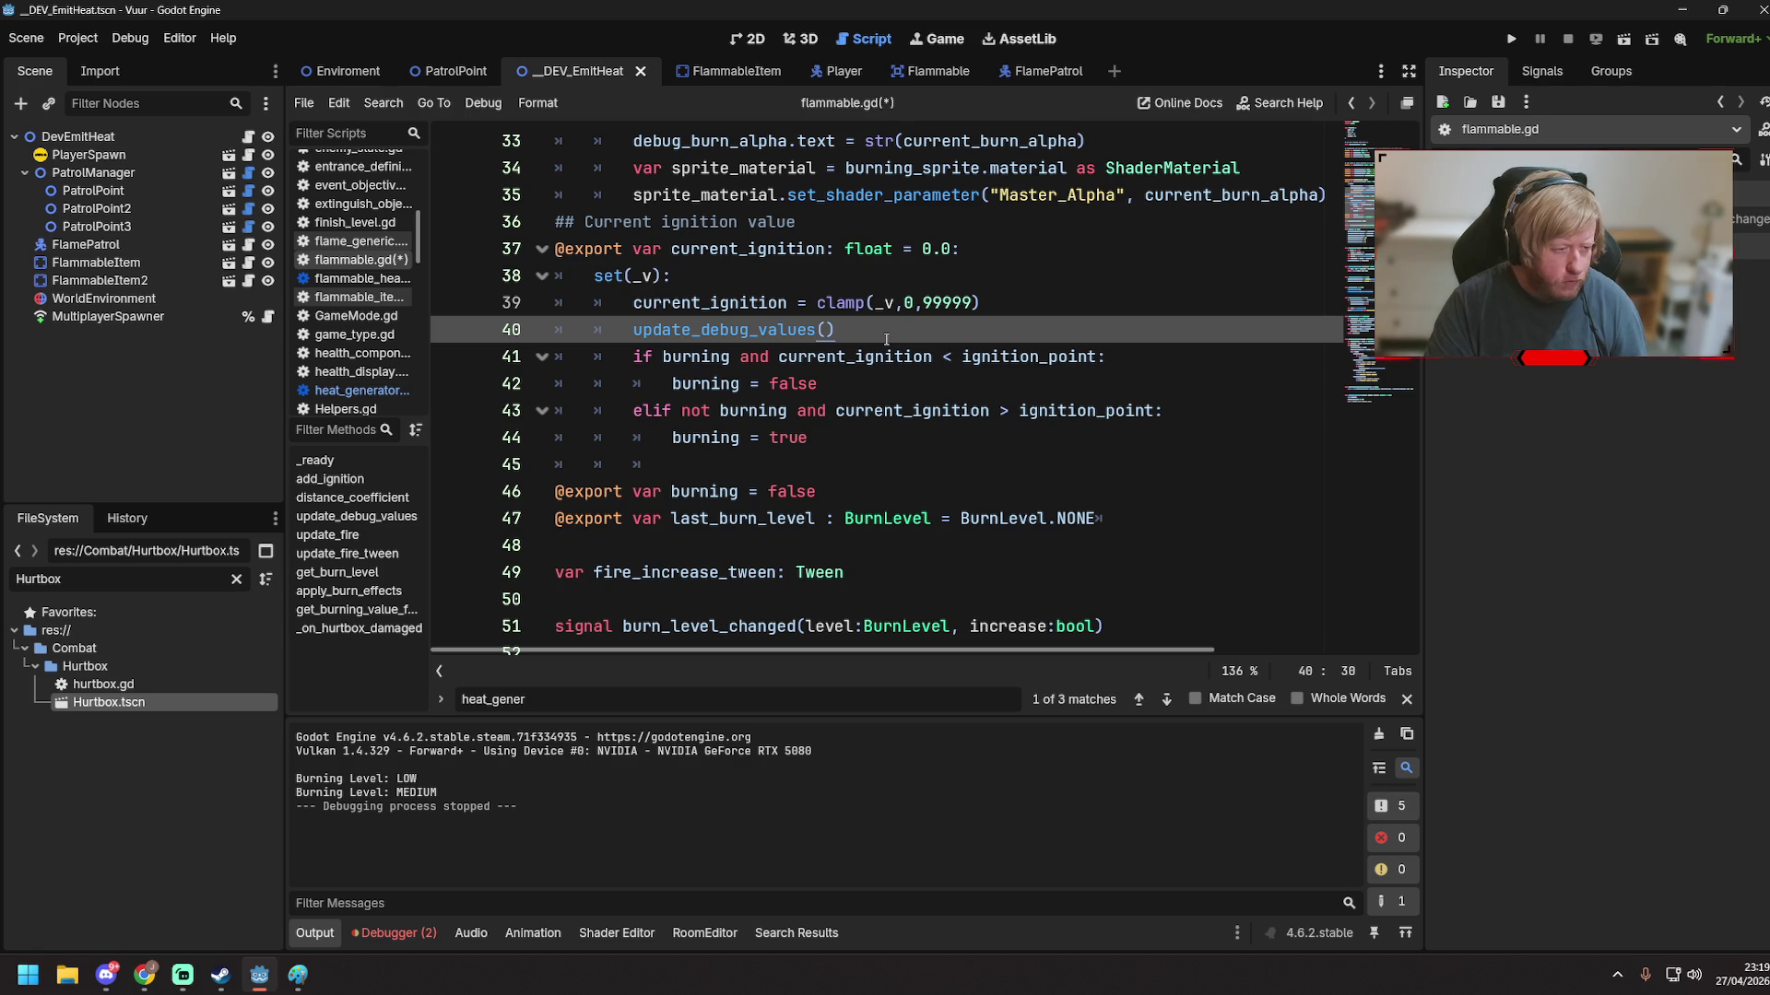
click(864, 437)
key(Return)
text(update_fire())
key(ctrl+s)
Step: Test-run the game with F5, walking the firefighter briefly, then stop it
click(912, 276)
key(F5)
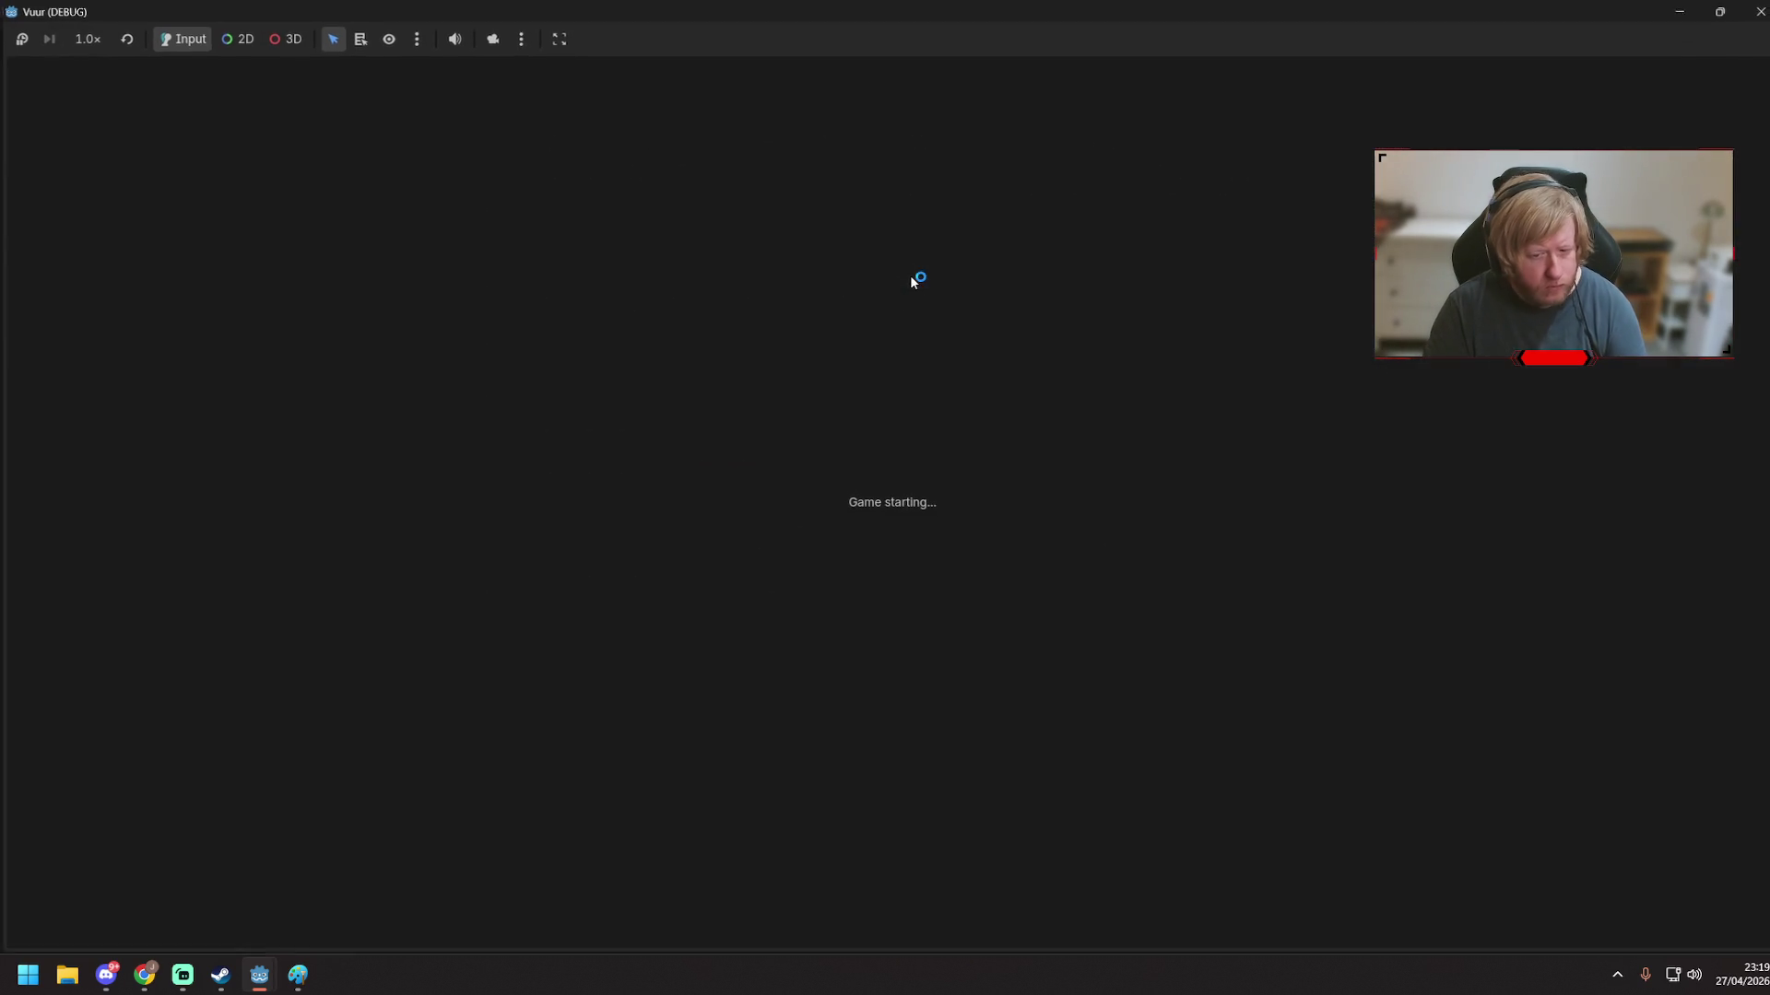
key(d)
key(w)
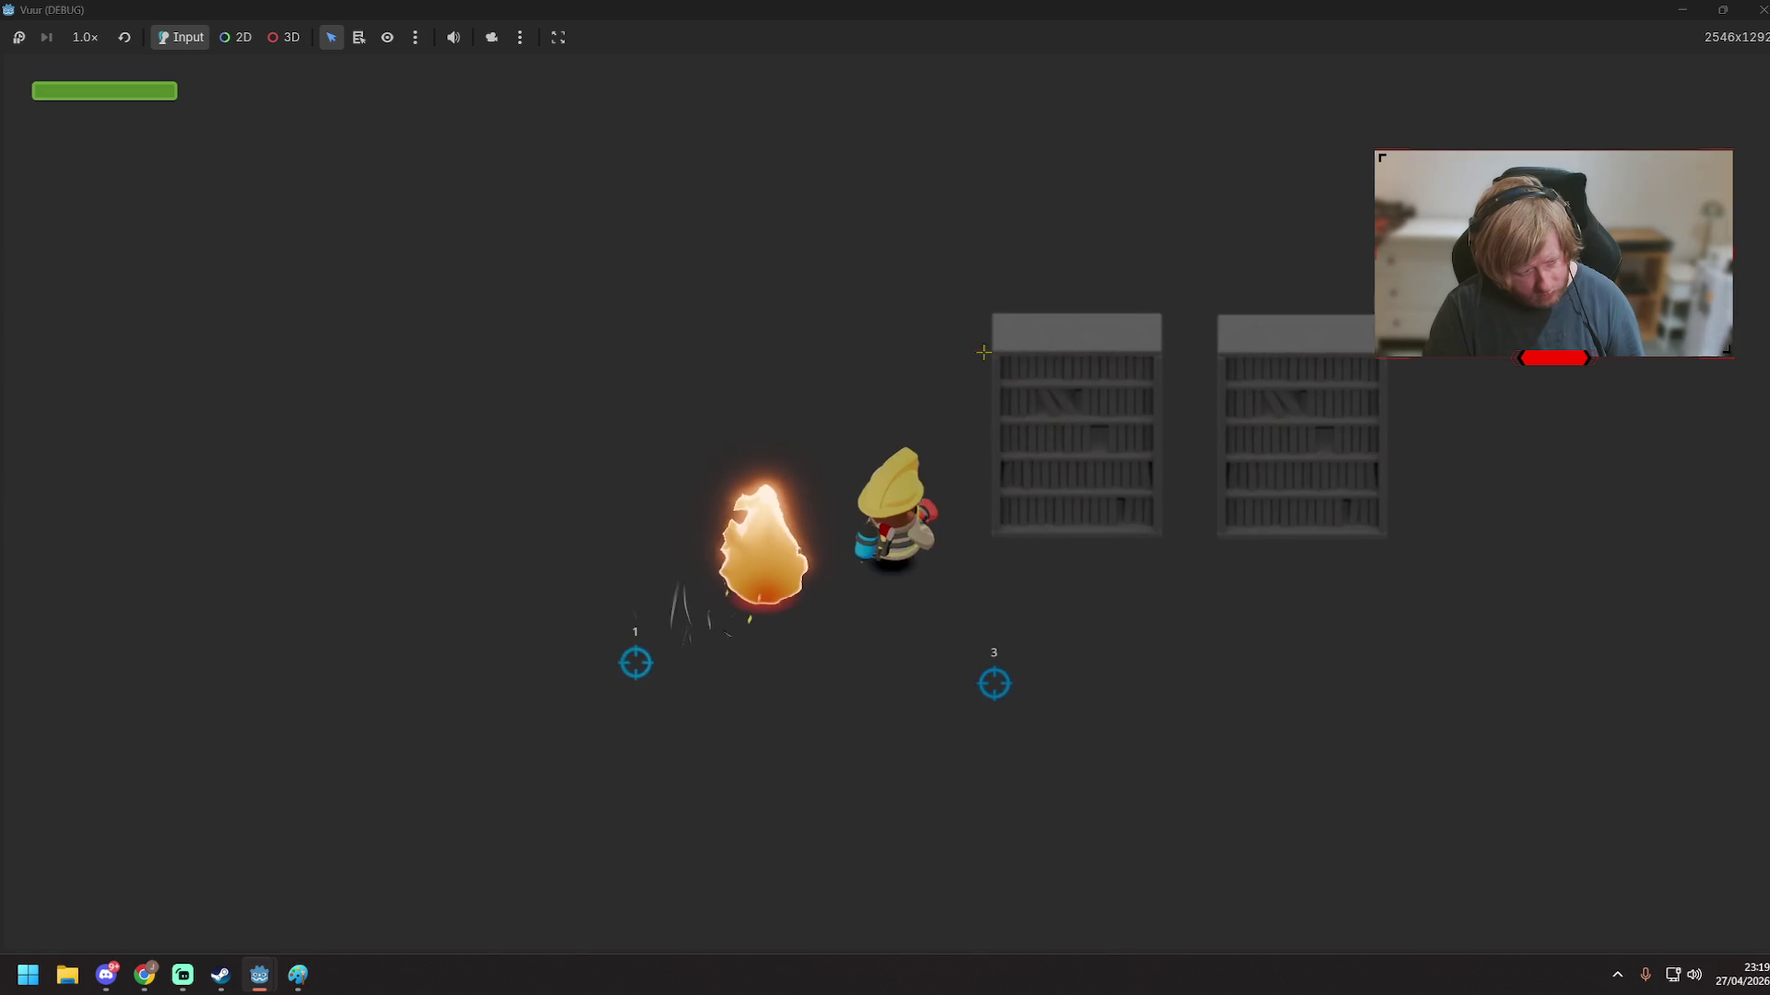
key(F8)
Step: Move PatrolPoint3 up and right in the 2D view, then run the scene again
click(817, 330)
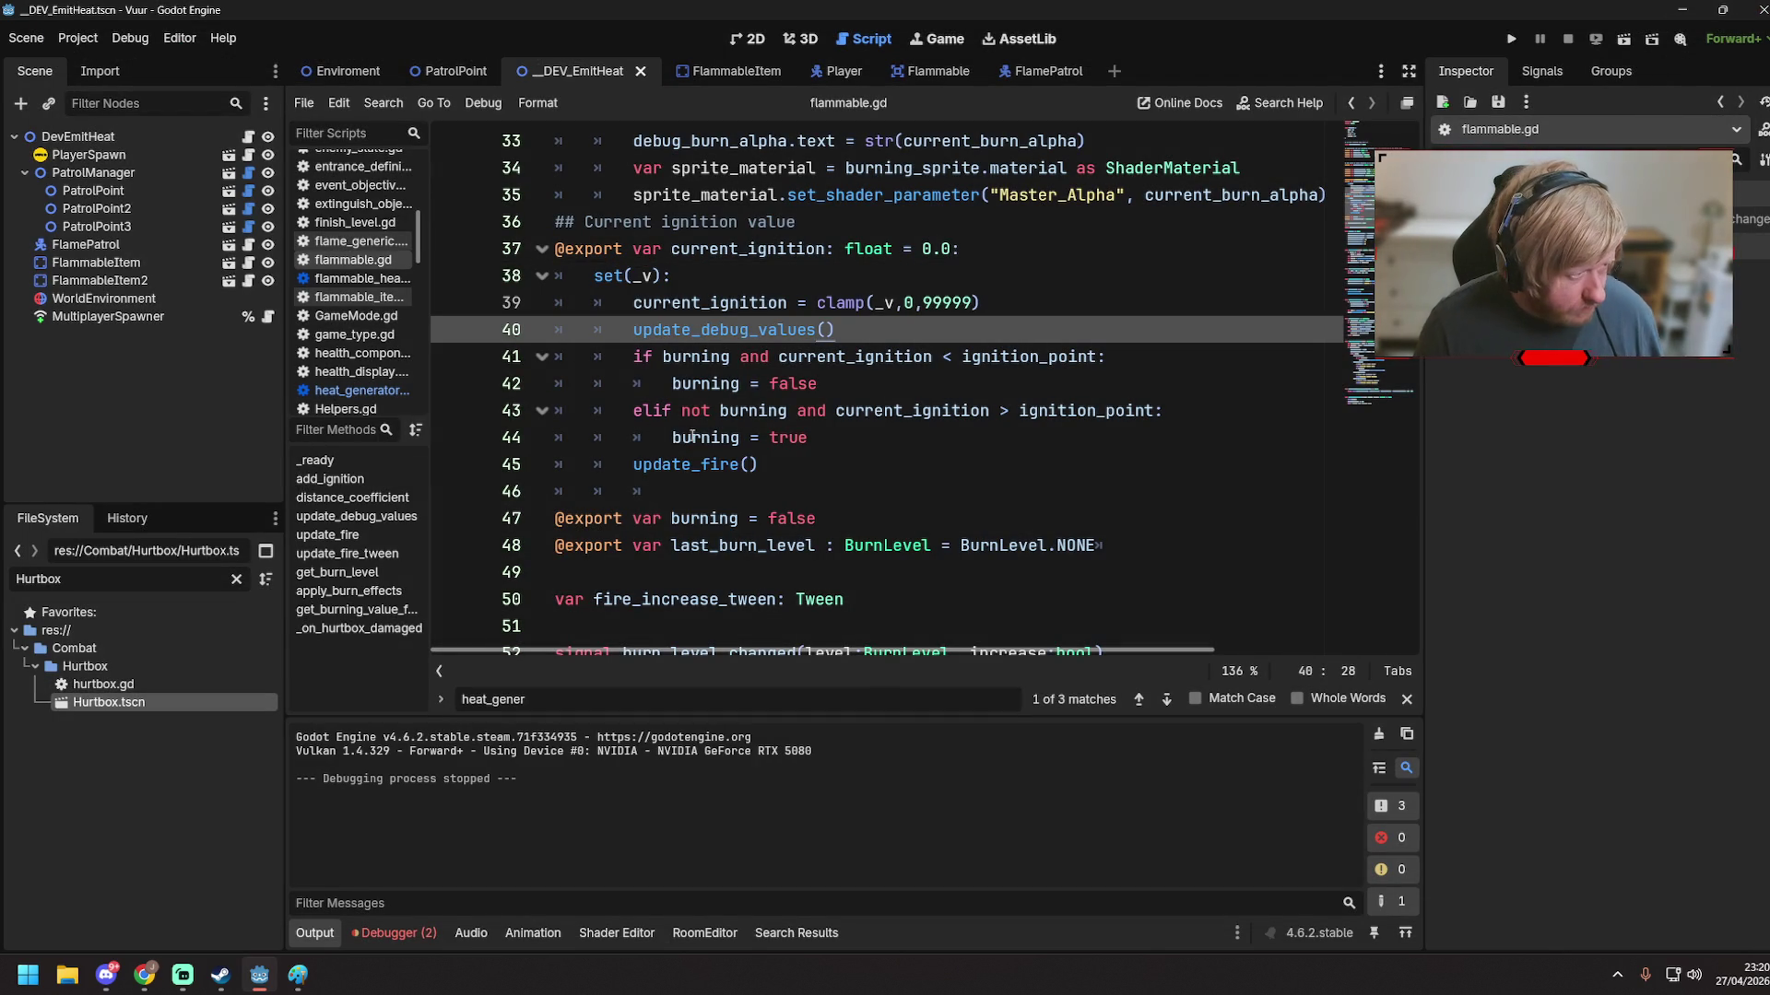
click(730, 43)
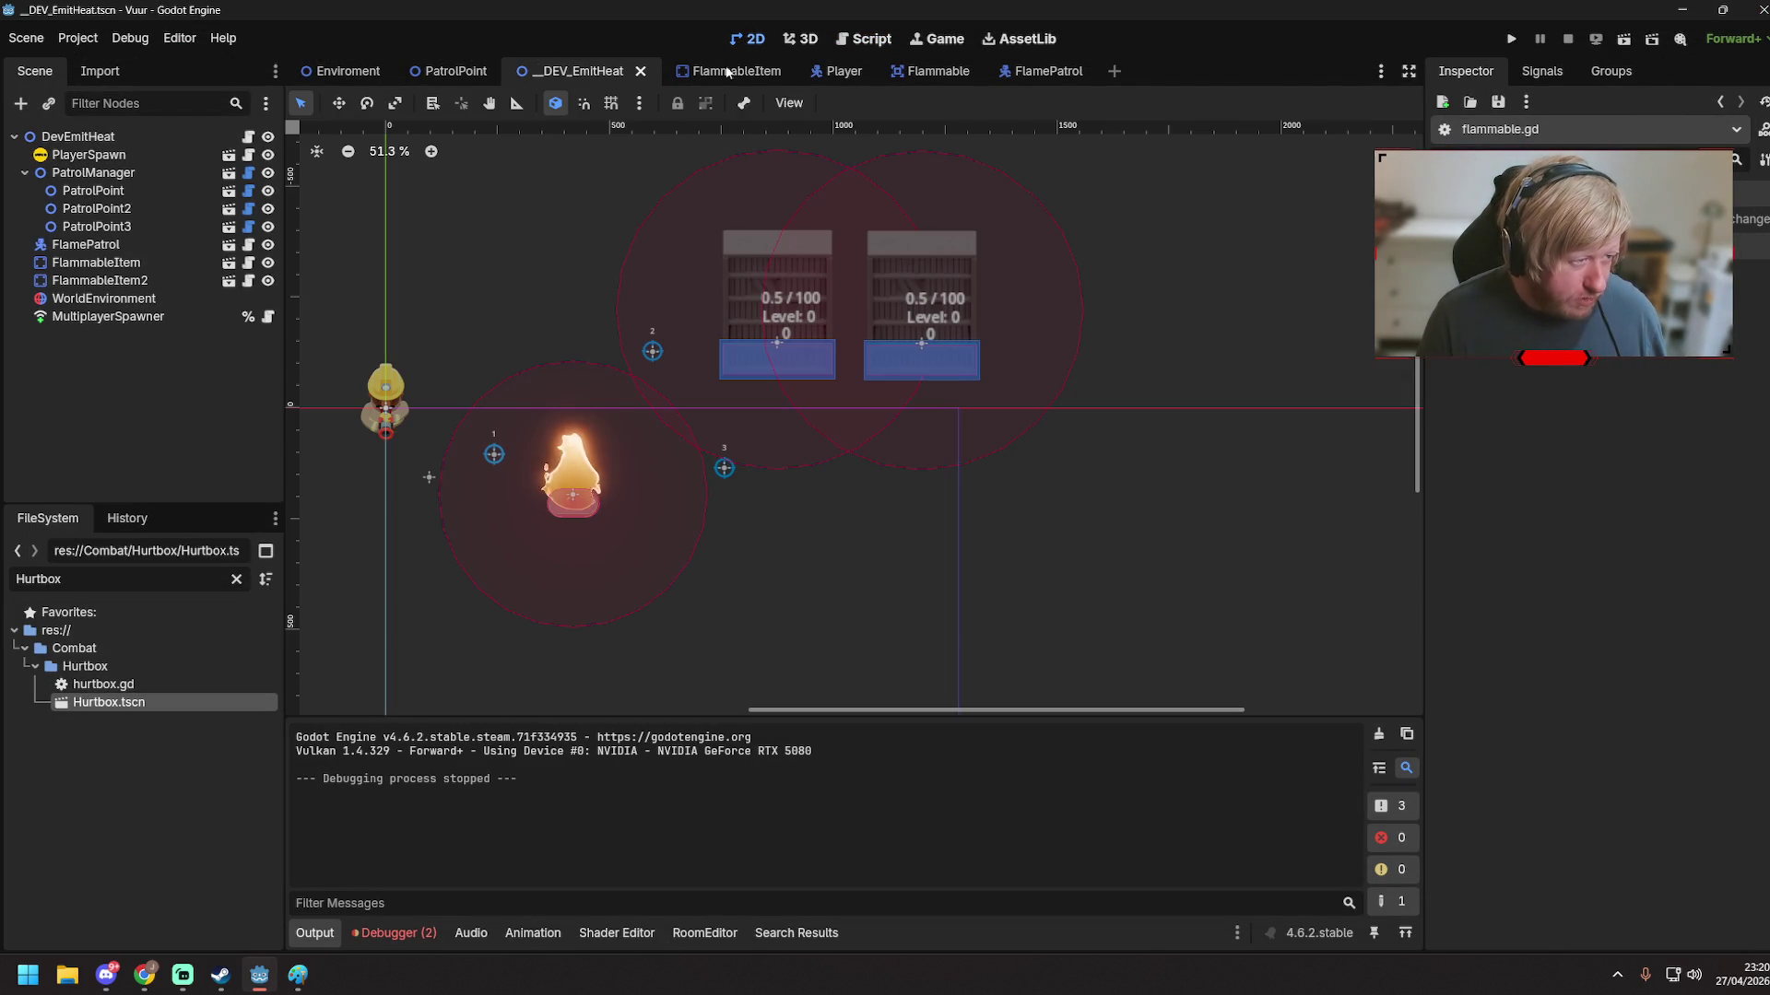
click(725, 470)
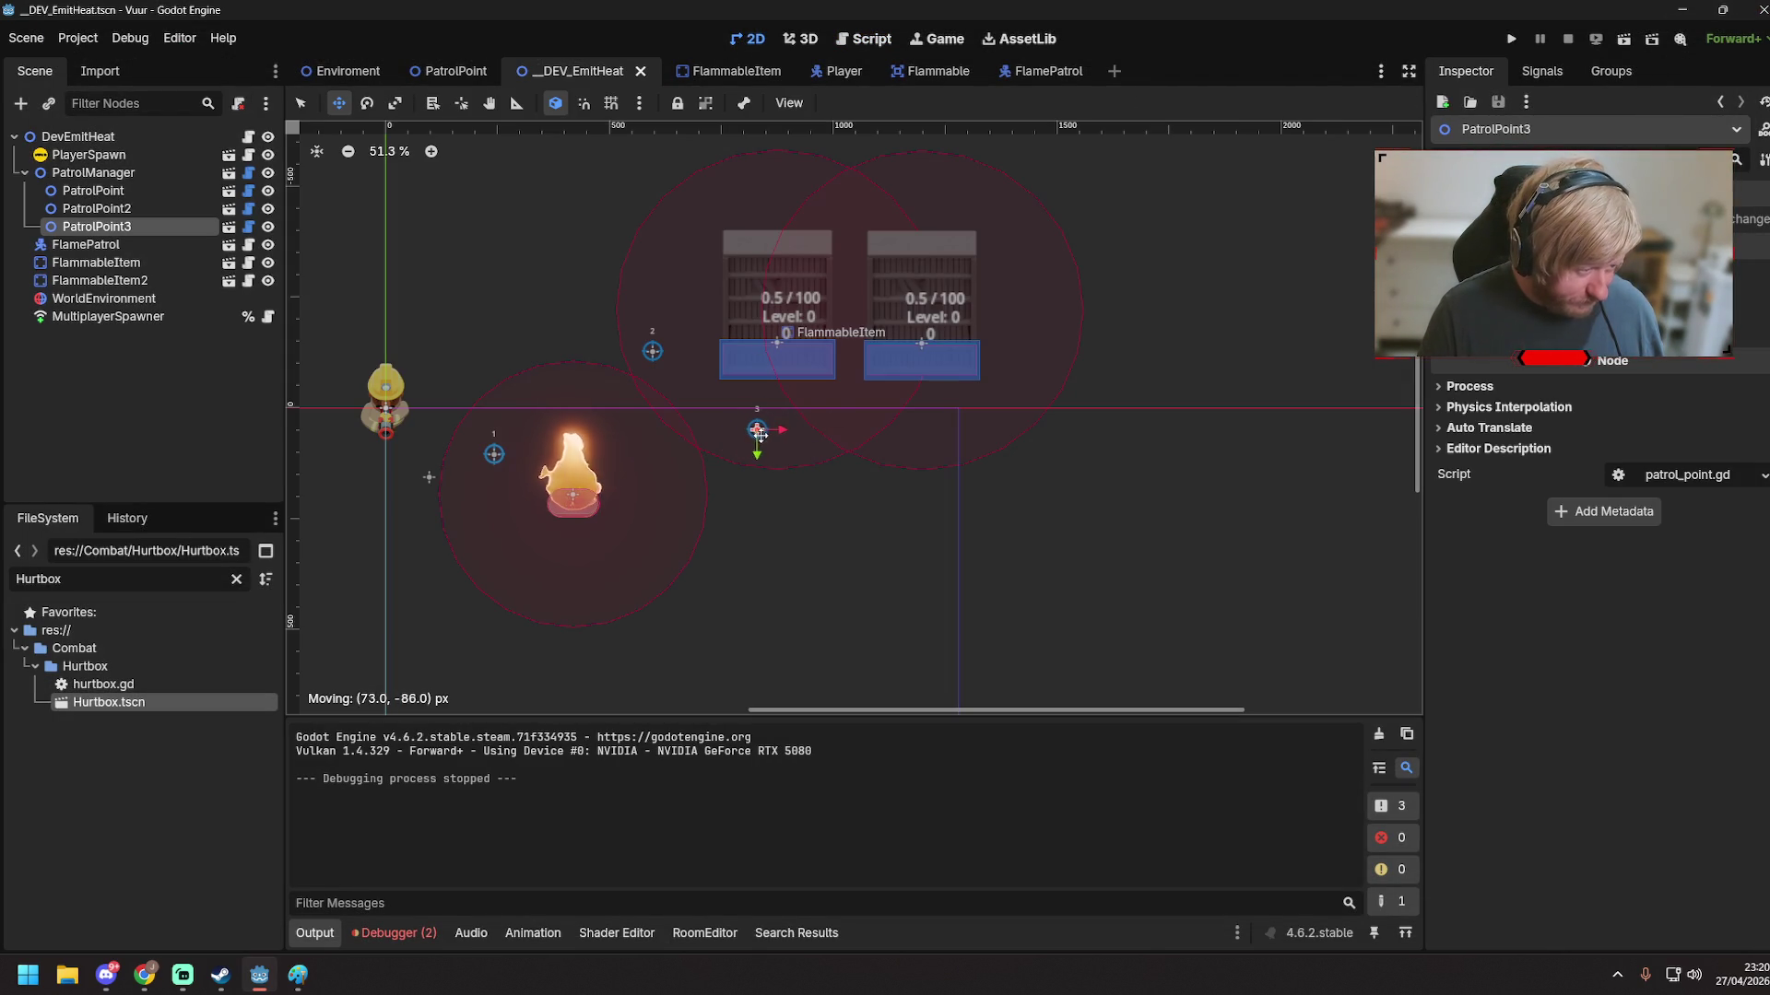
key(F6)
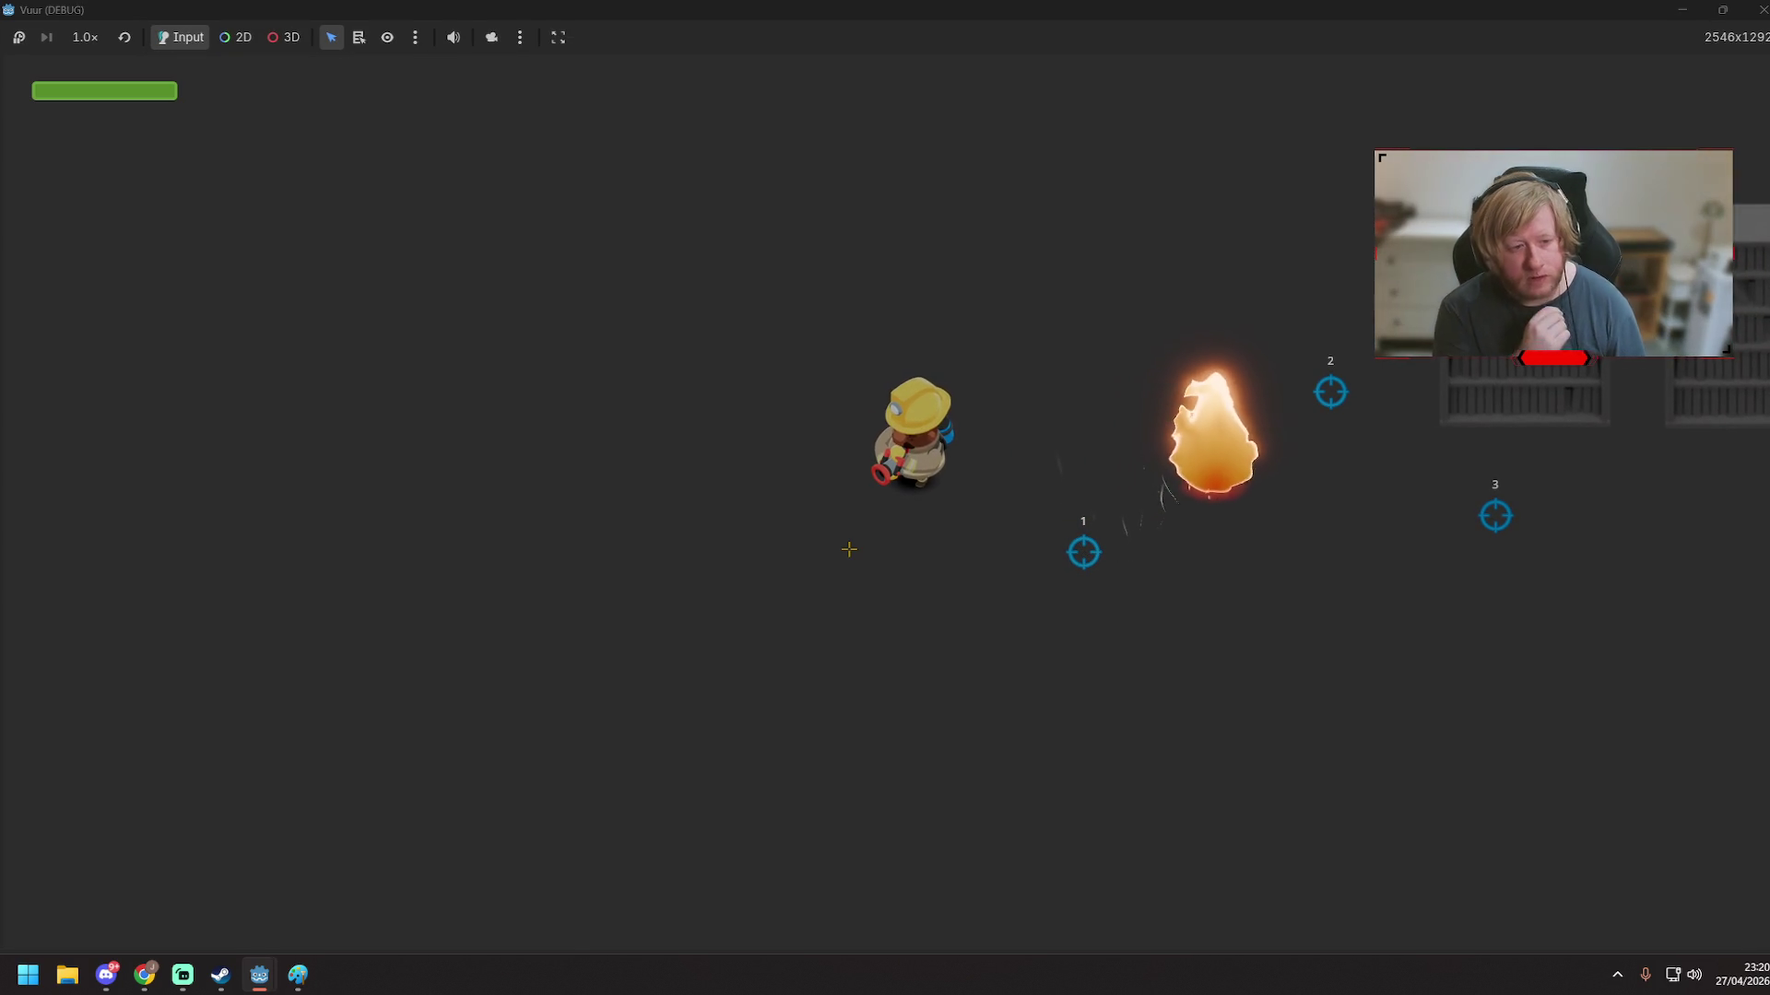
Step: Walk the firefighter around the shelves until the left bookcase burns at Level 3, then stop the game
key(s)
key(d)
key(d)
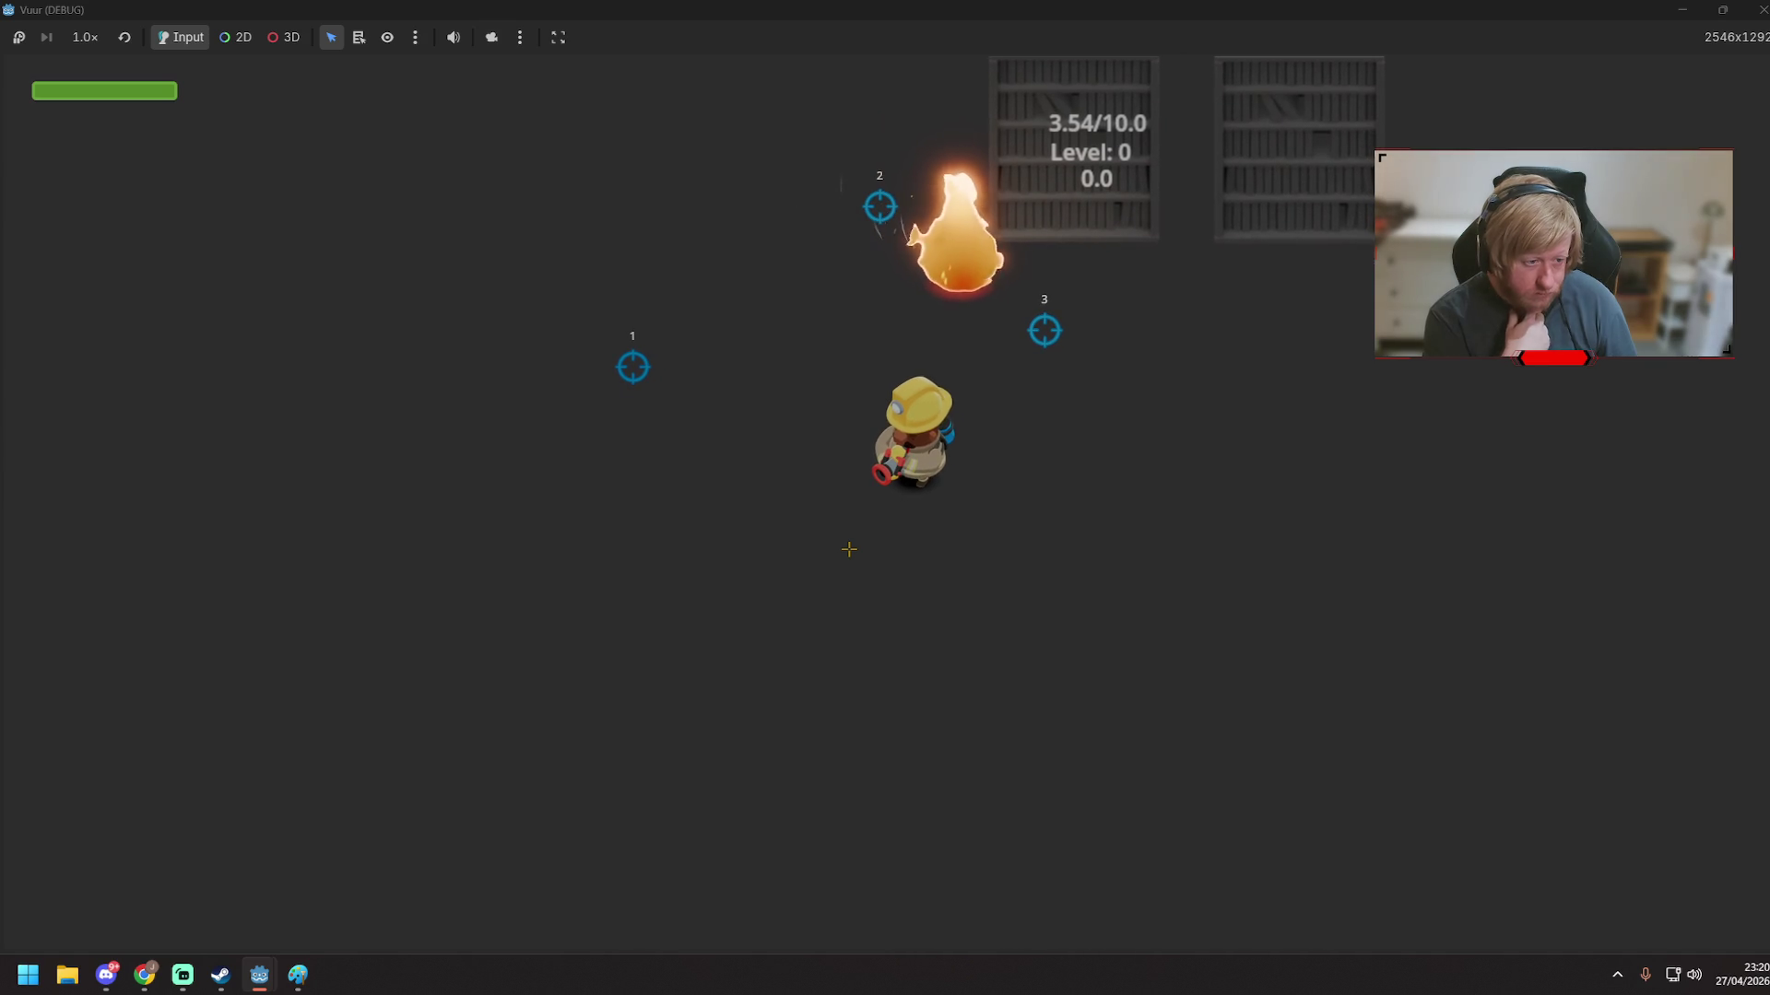
key(d)
key(w)
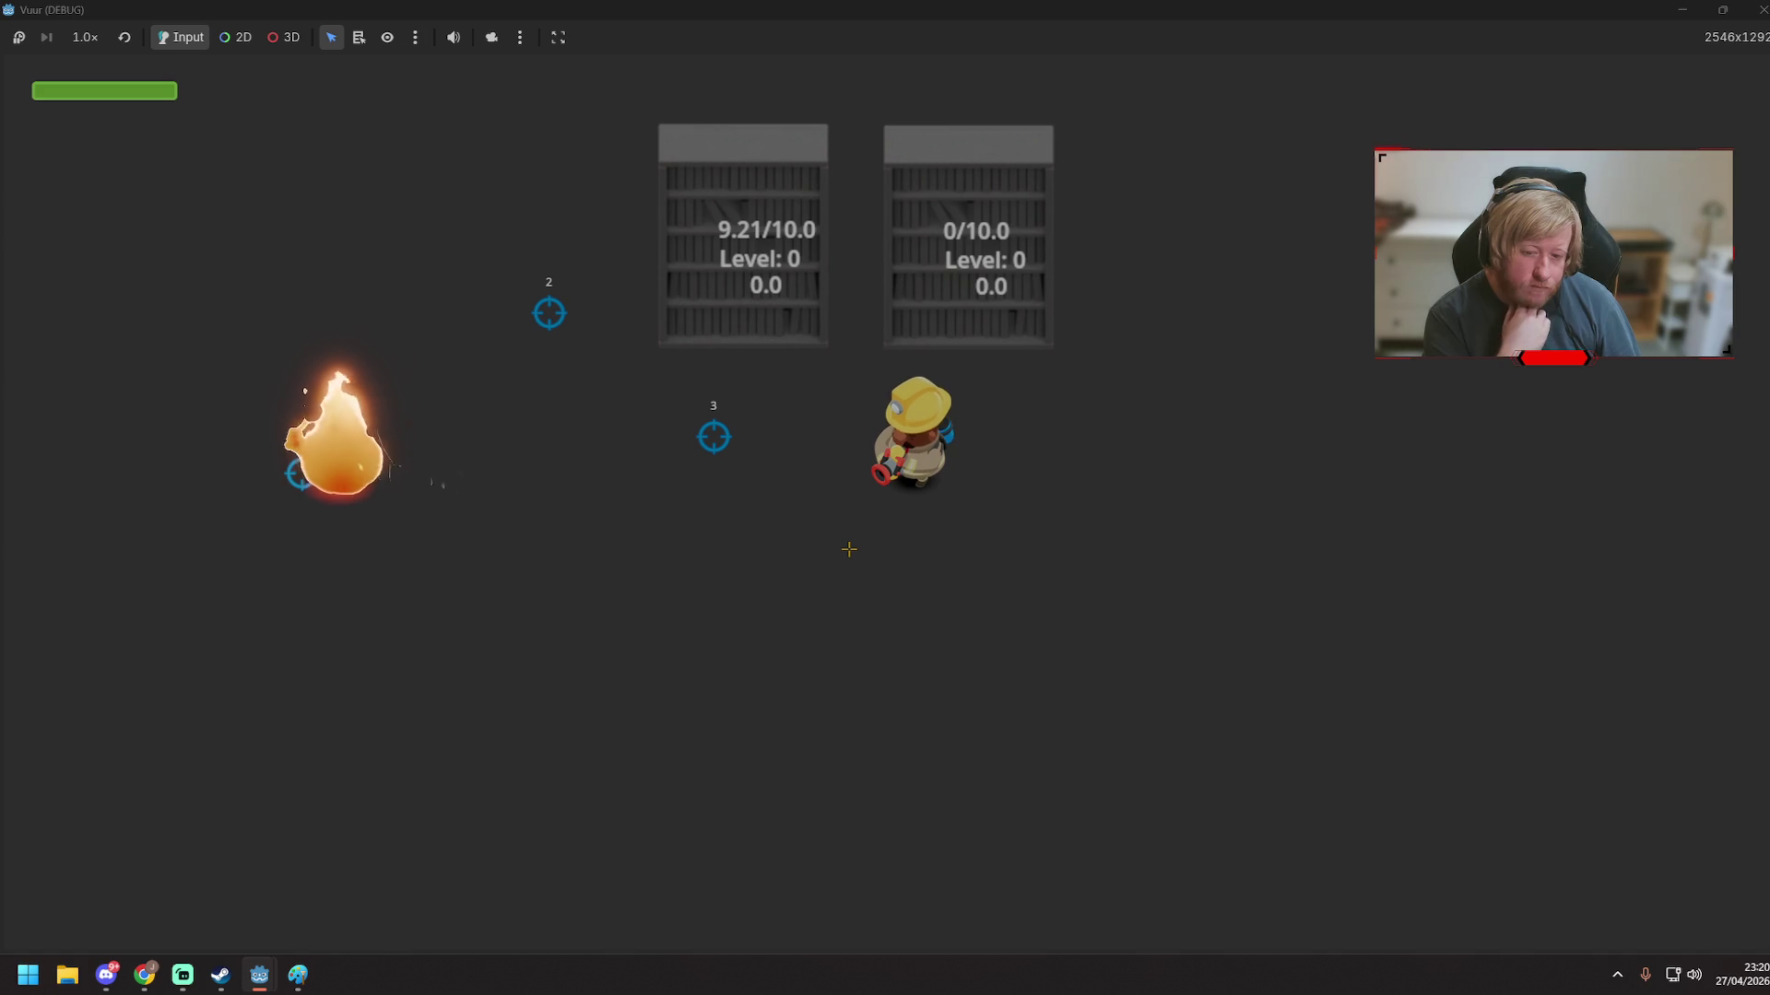
key(d)
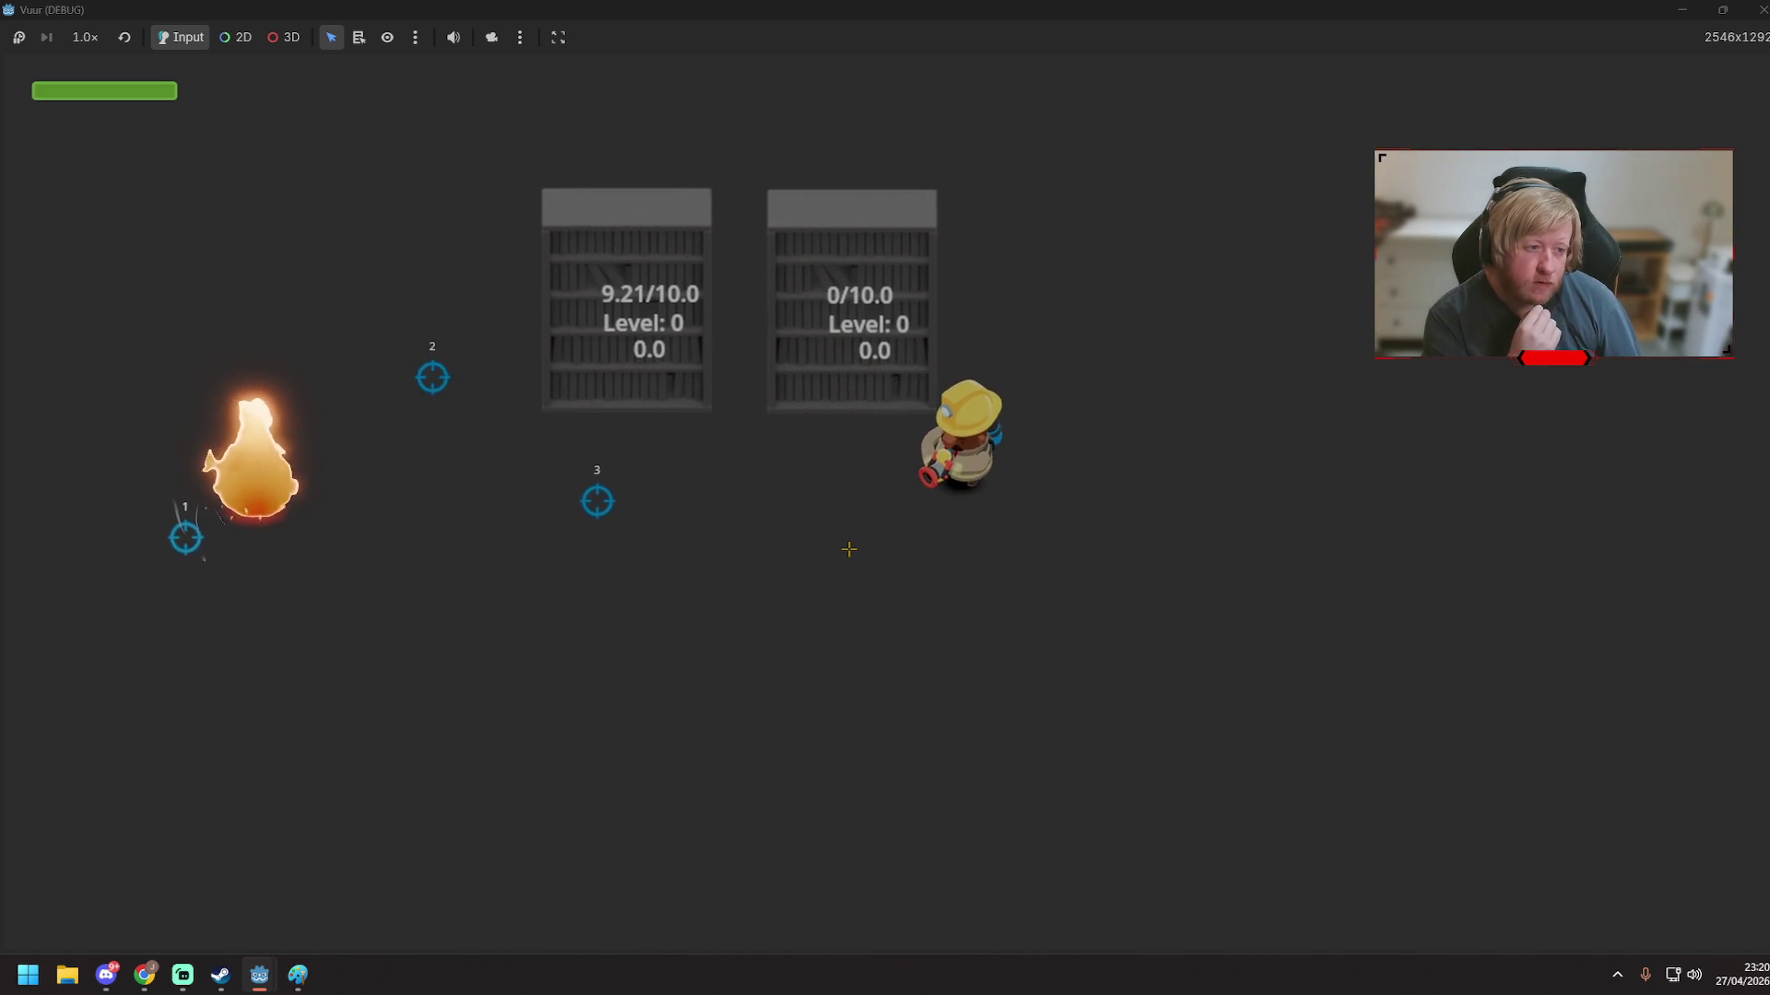
key(s)
key(a)
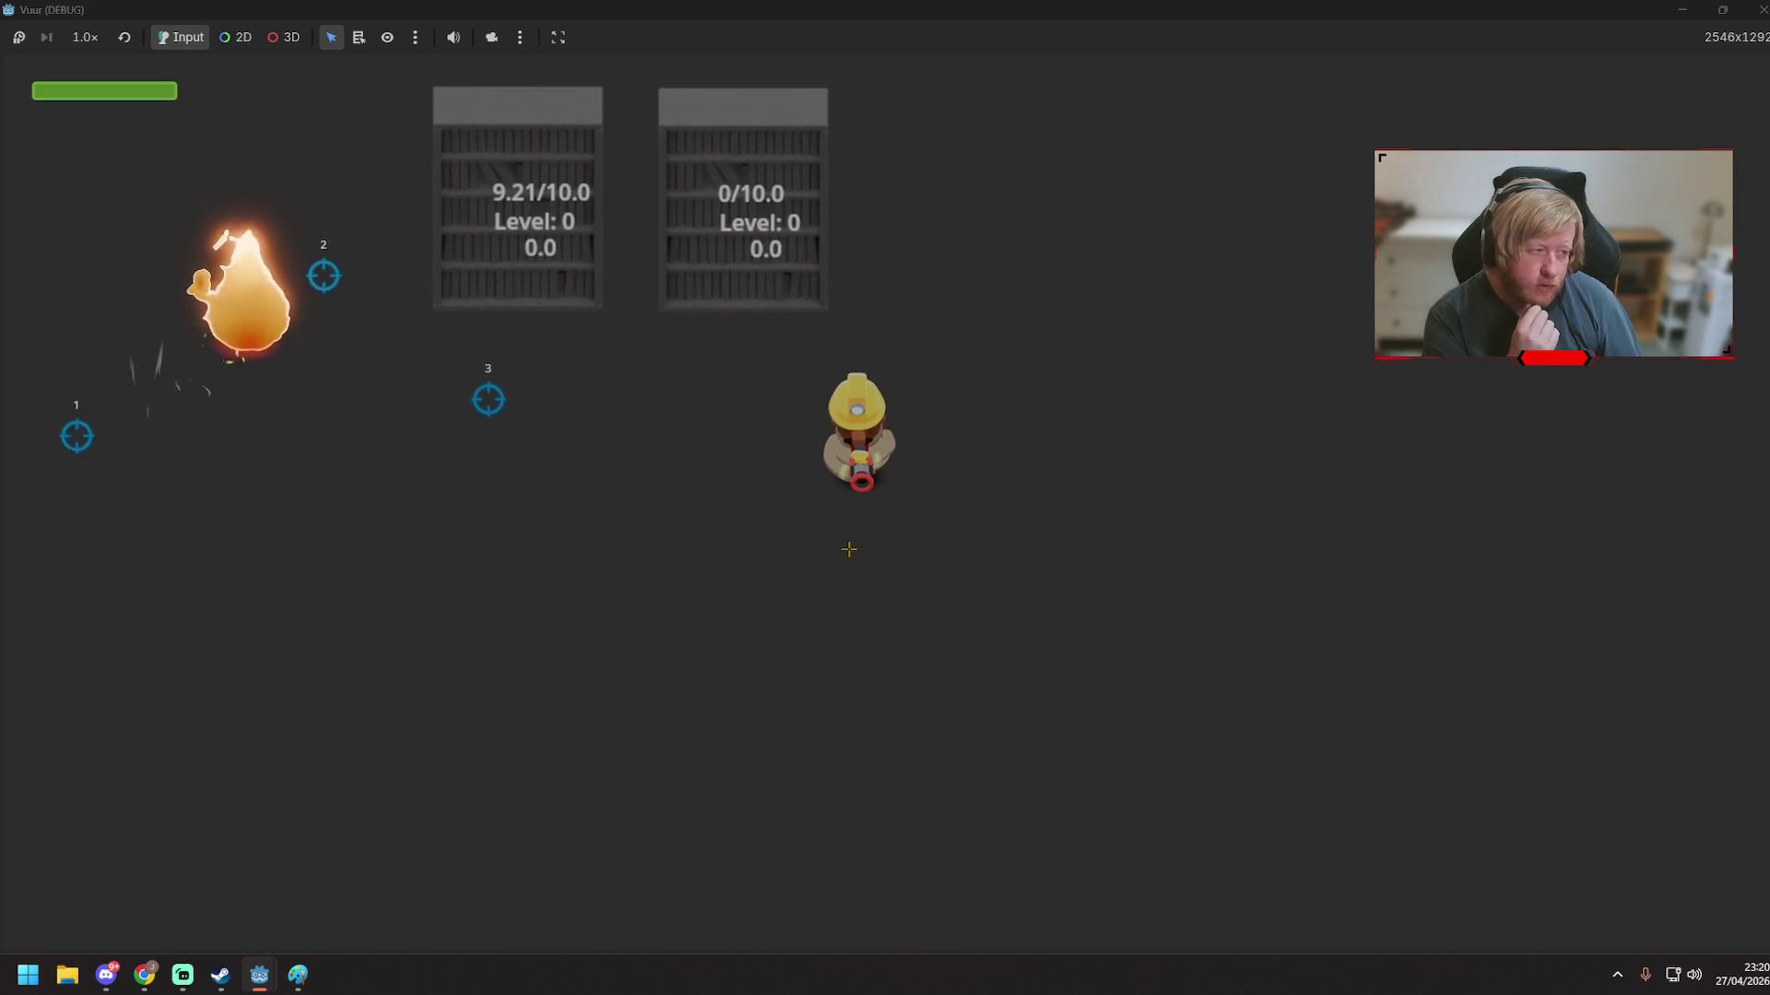
key(a)
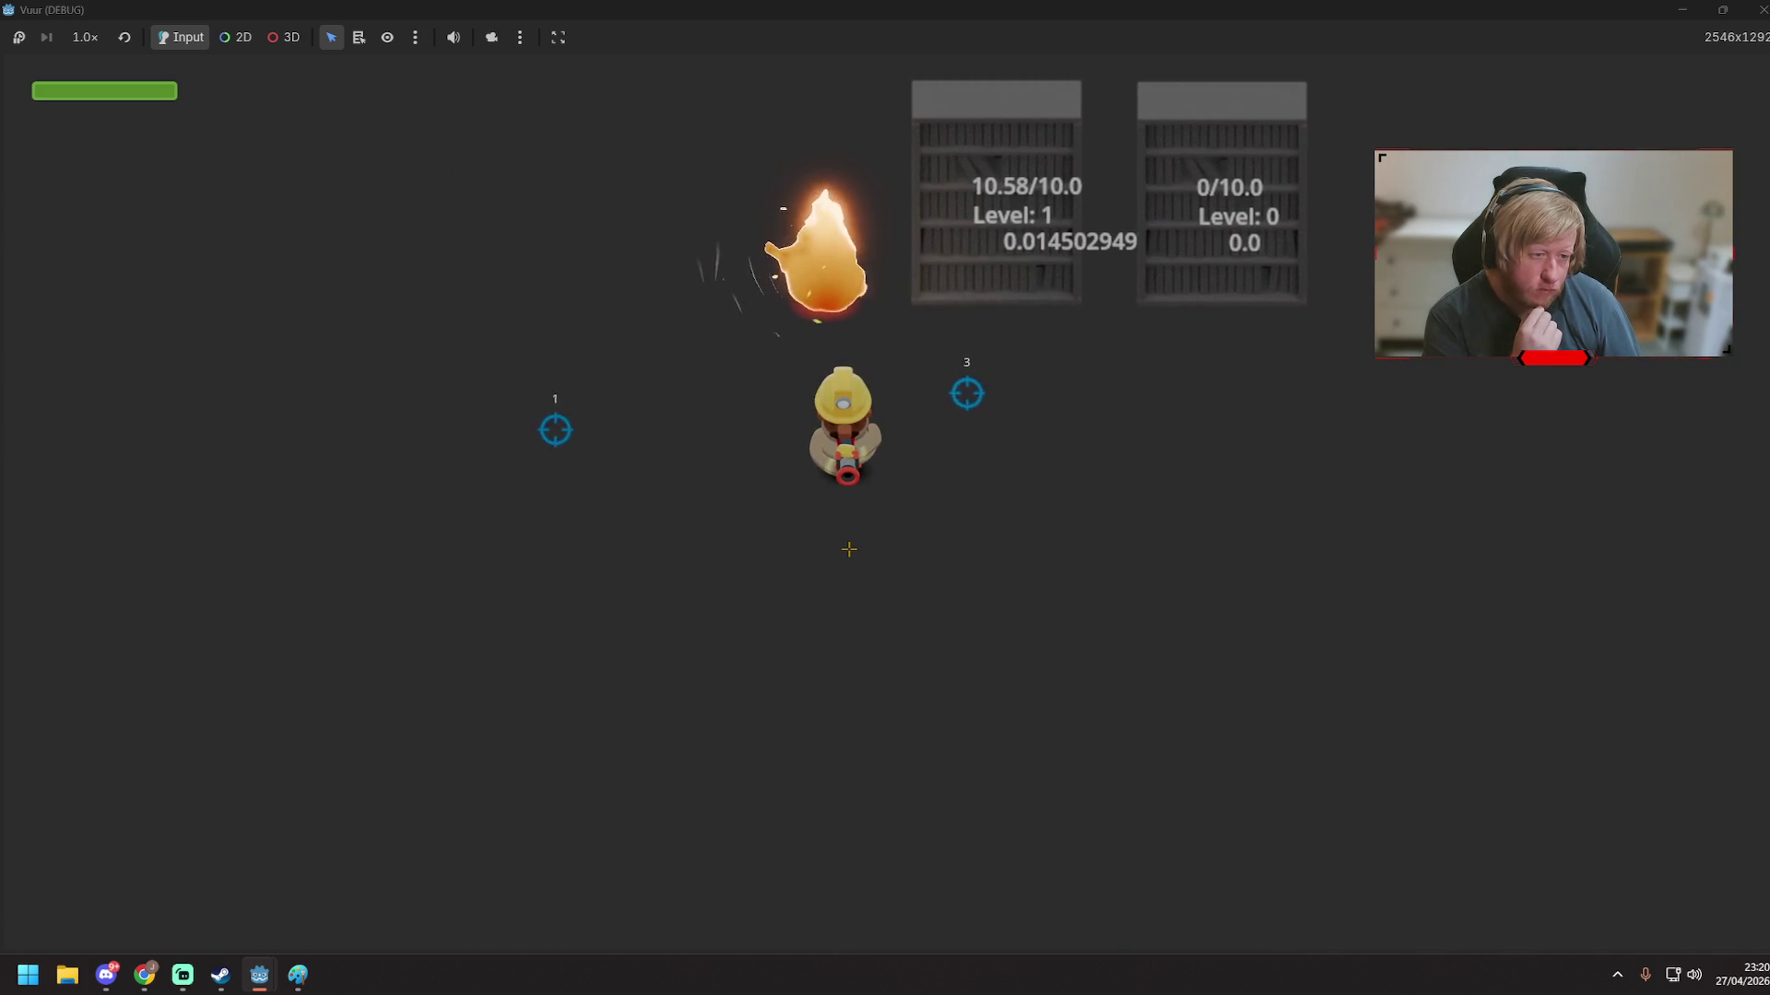
key(d)
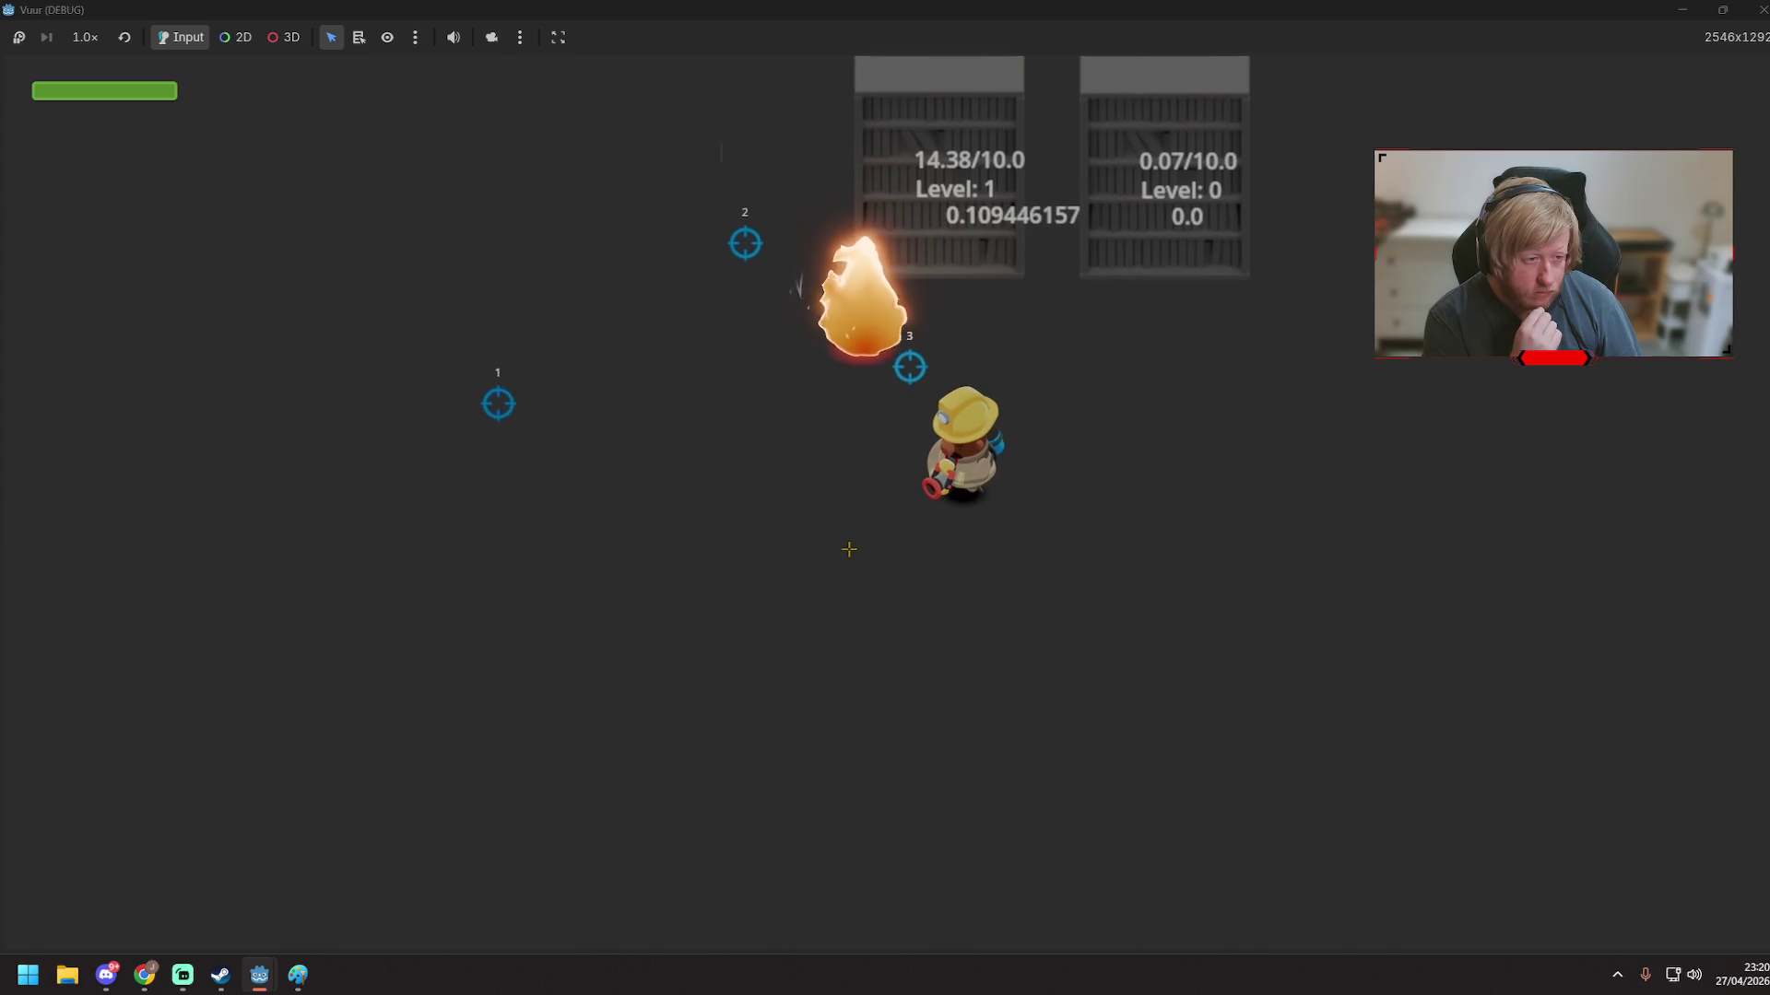
key(w)
key(d)
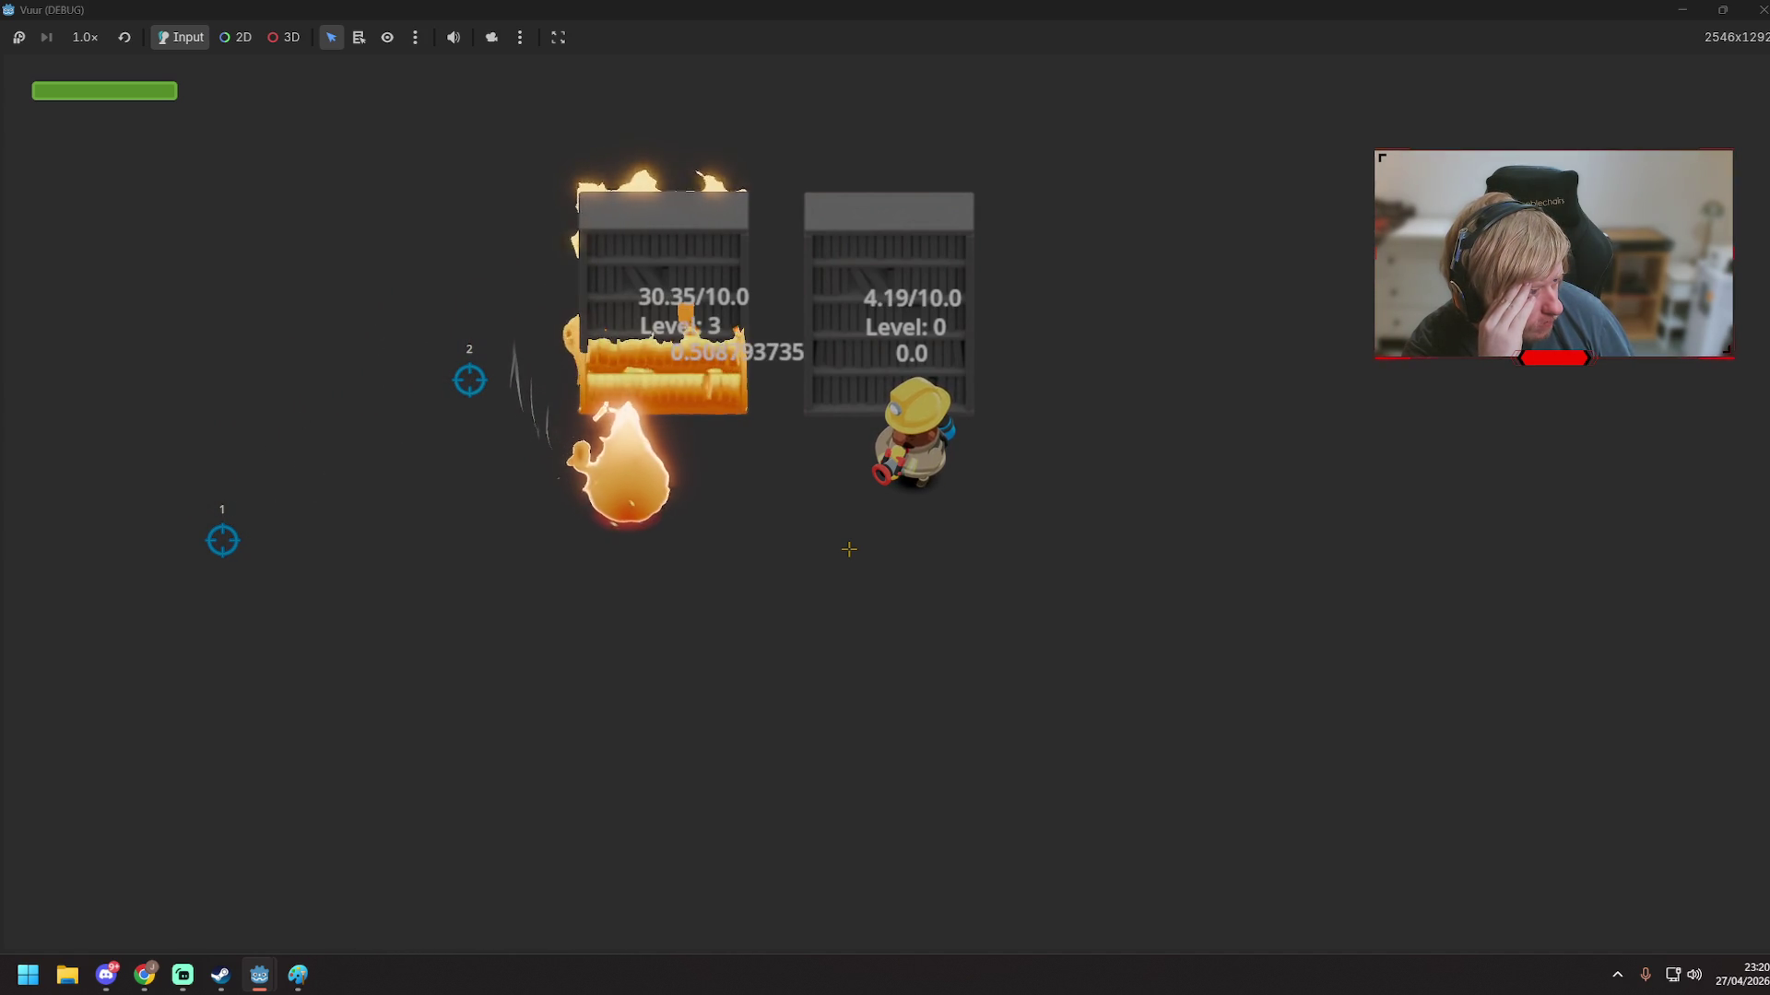
key(a)
key(s)
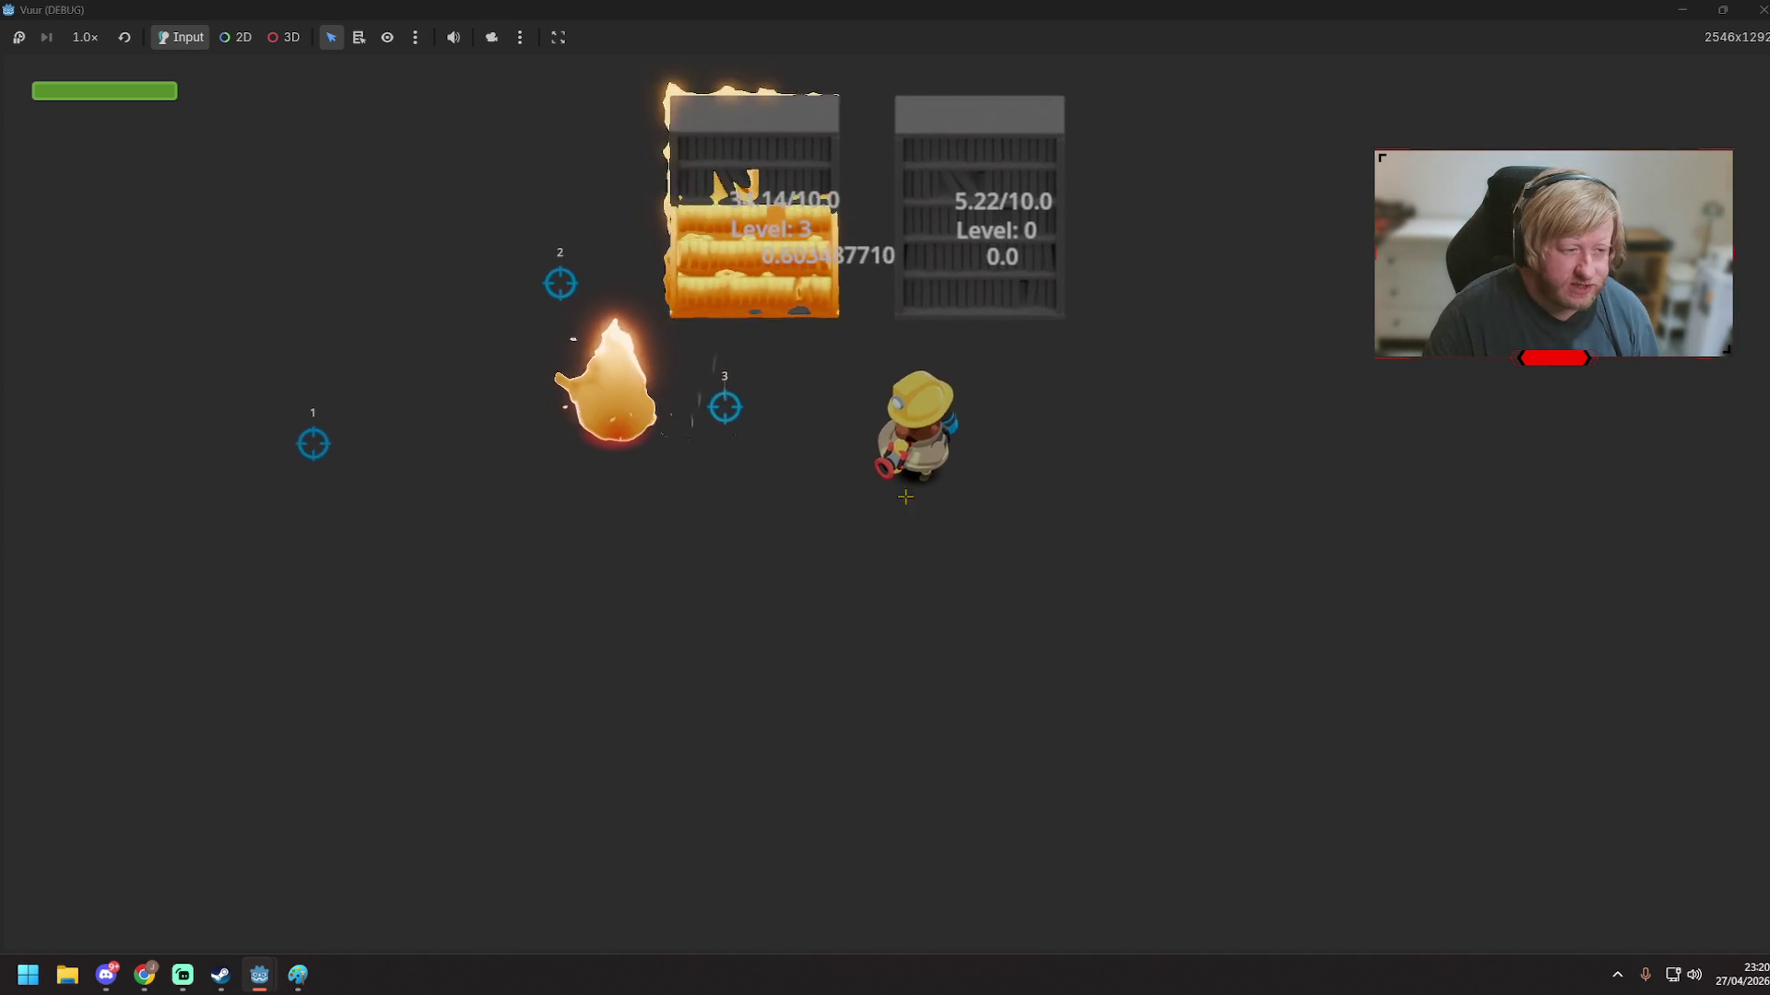
click(1763, 10)
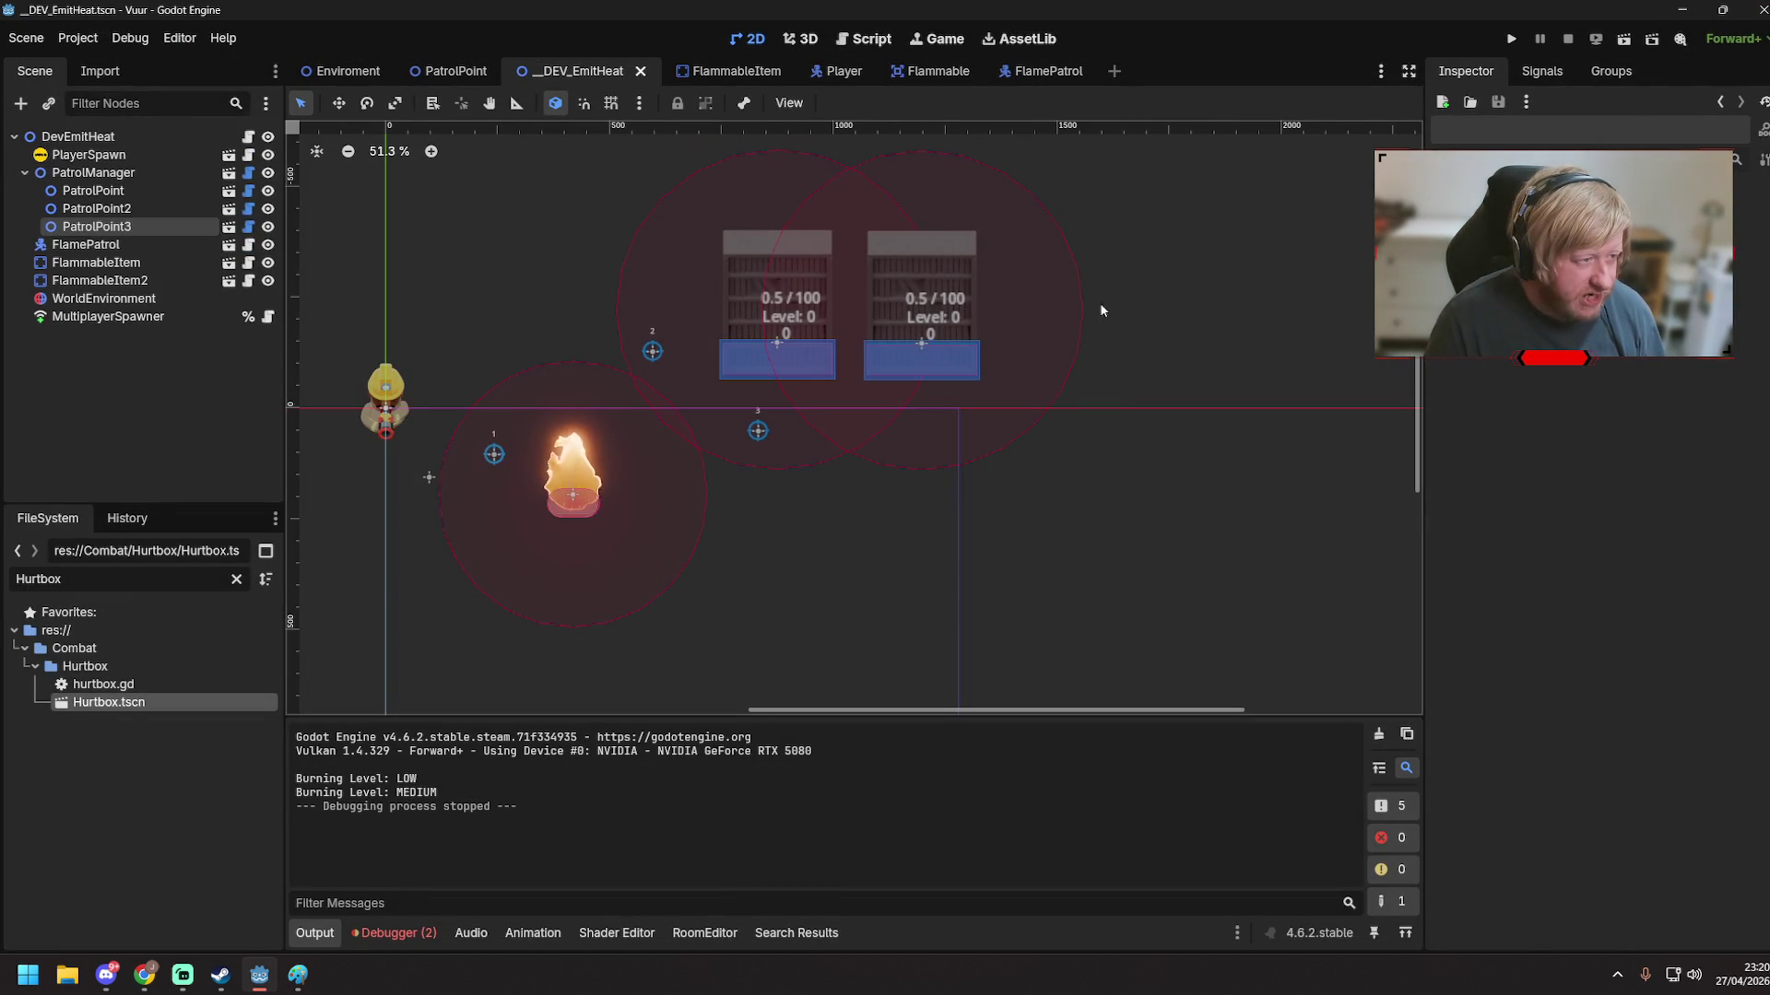
Step: Scroll through flammable.gd to review the current_ignition setter and update_fire code
click(863, 38)
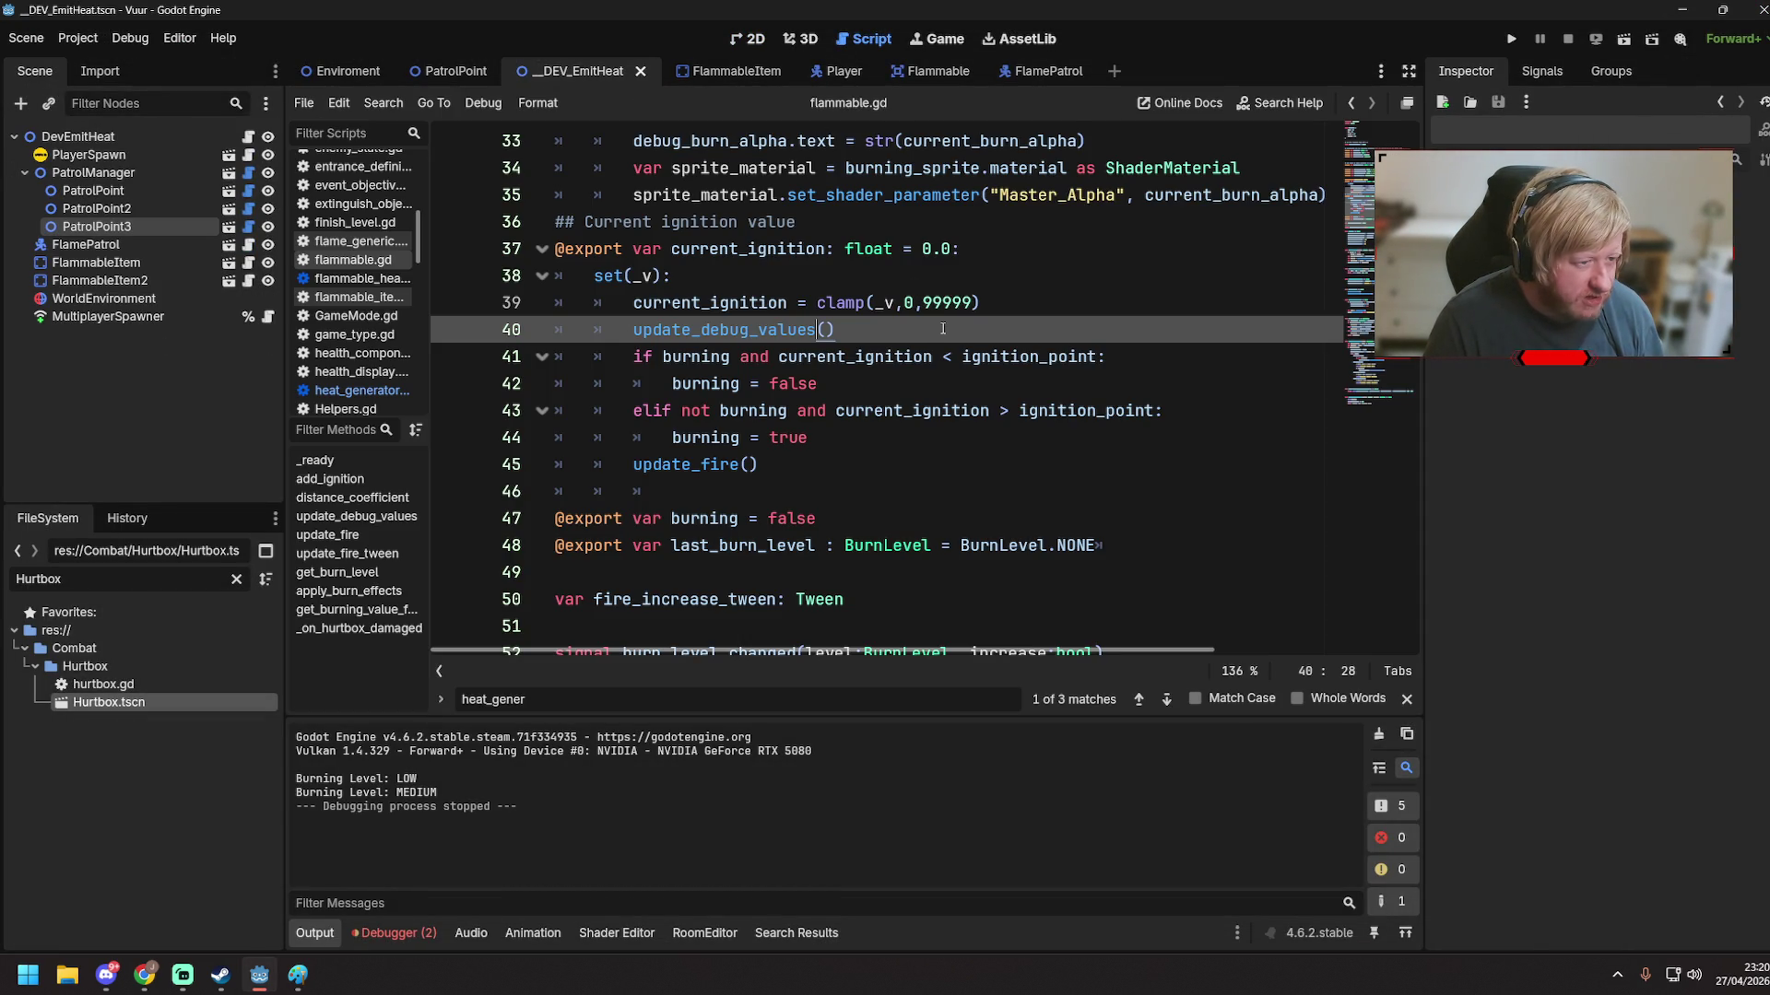
scroll(950, 353, up, 6)
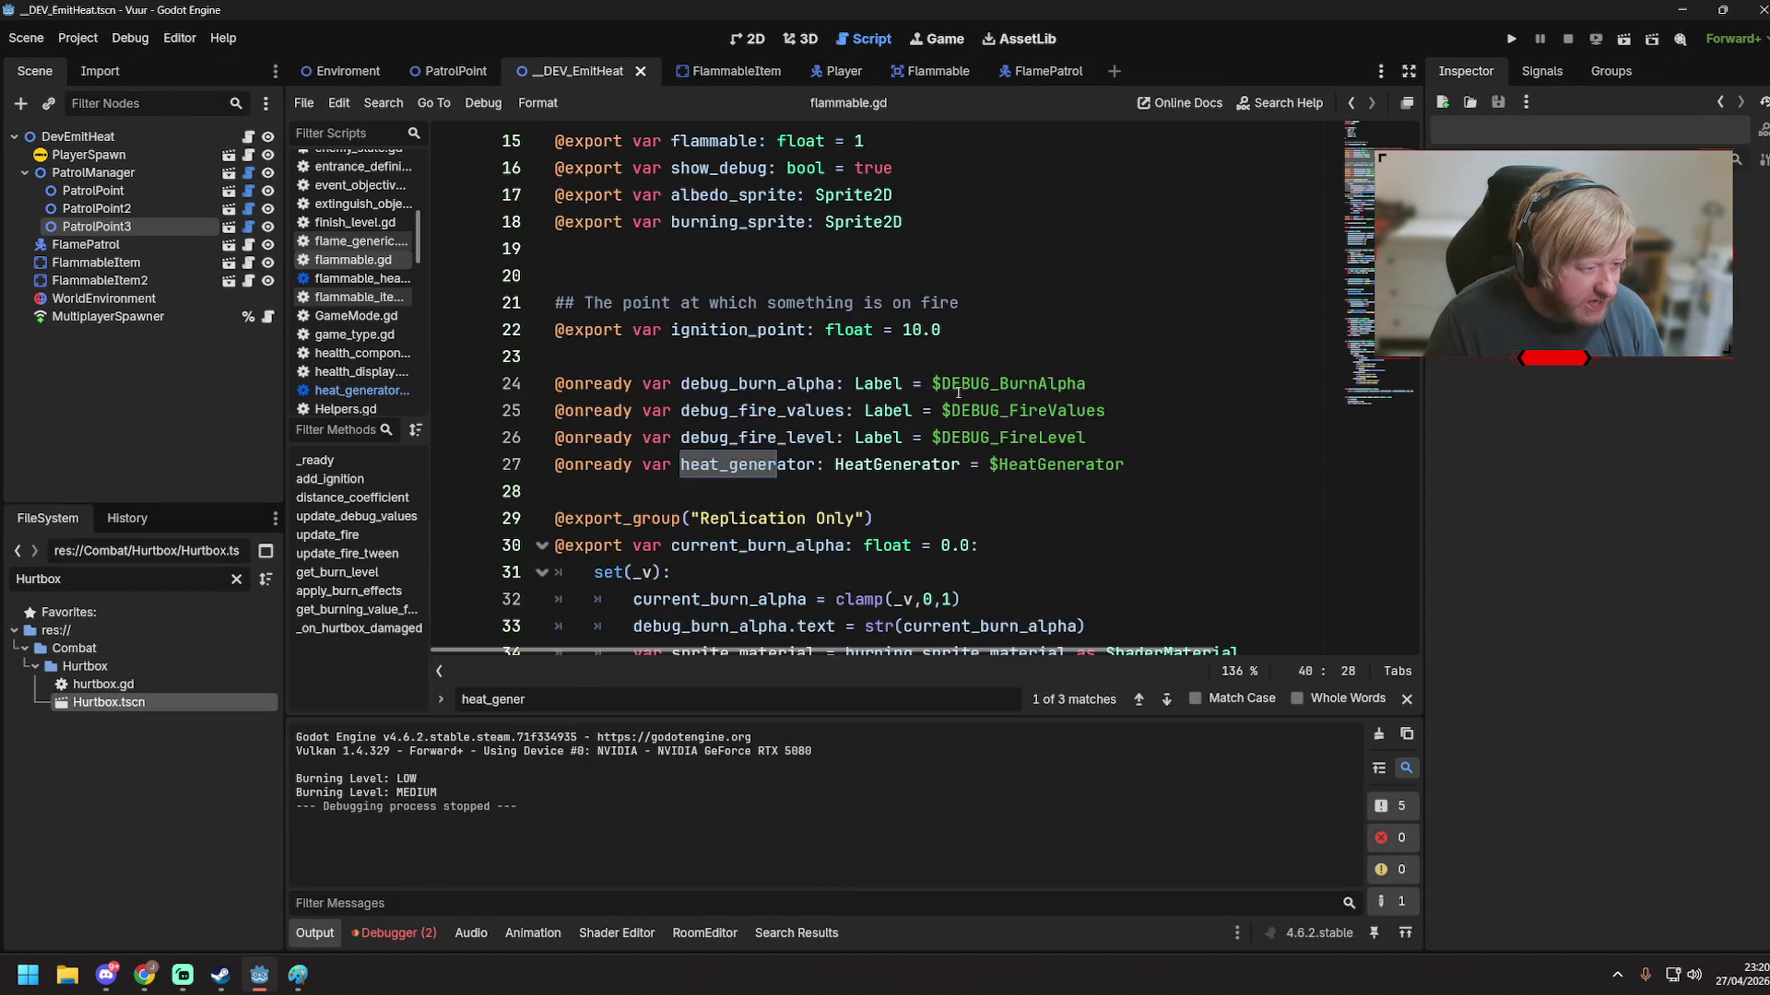
scroll(979, 425, down, 6)
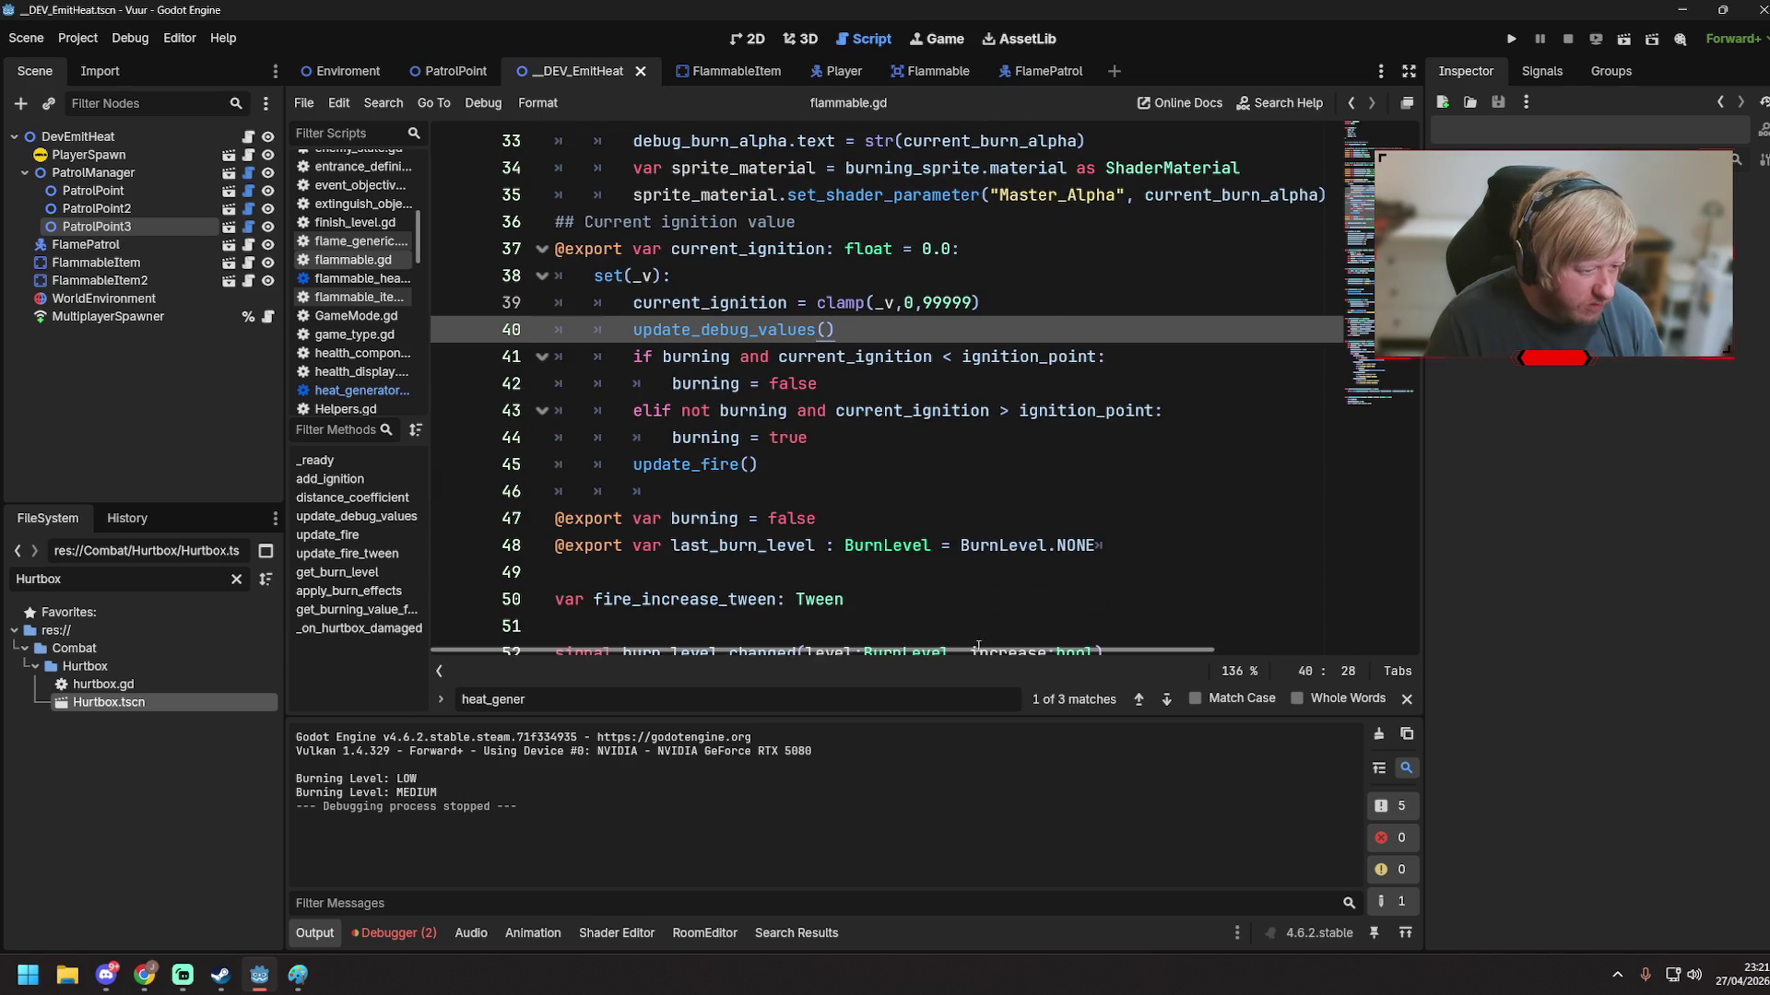
scroll(969, 658, right, 2)
scroll(969, 659, left, 2)
scroll(1053, 534, down, 7)
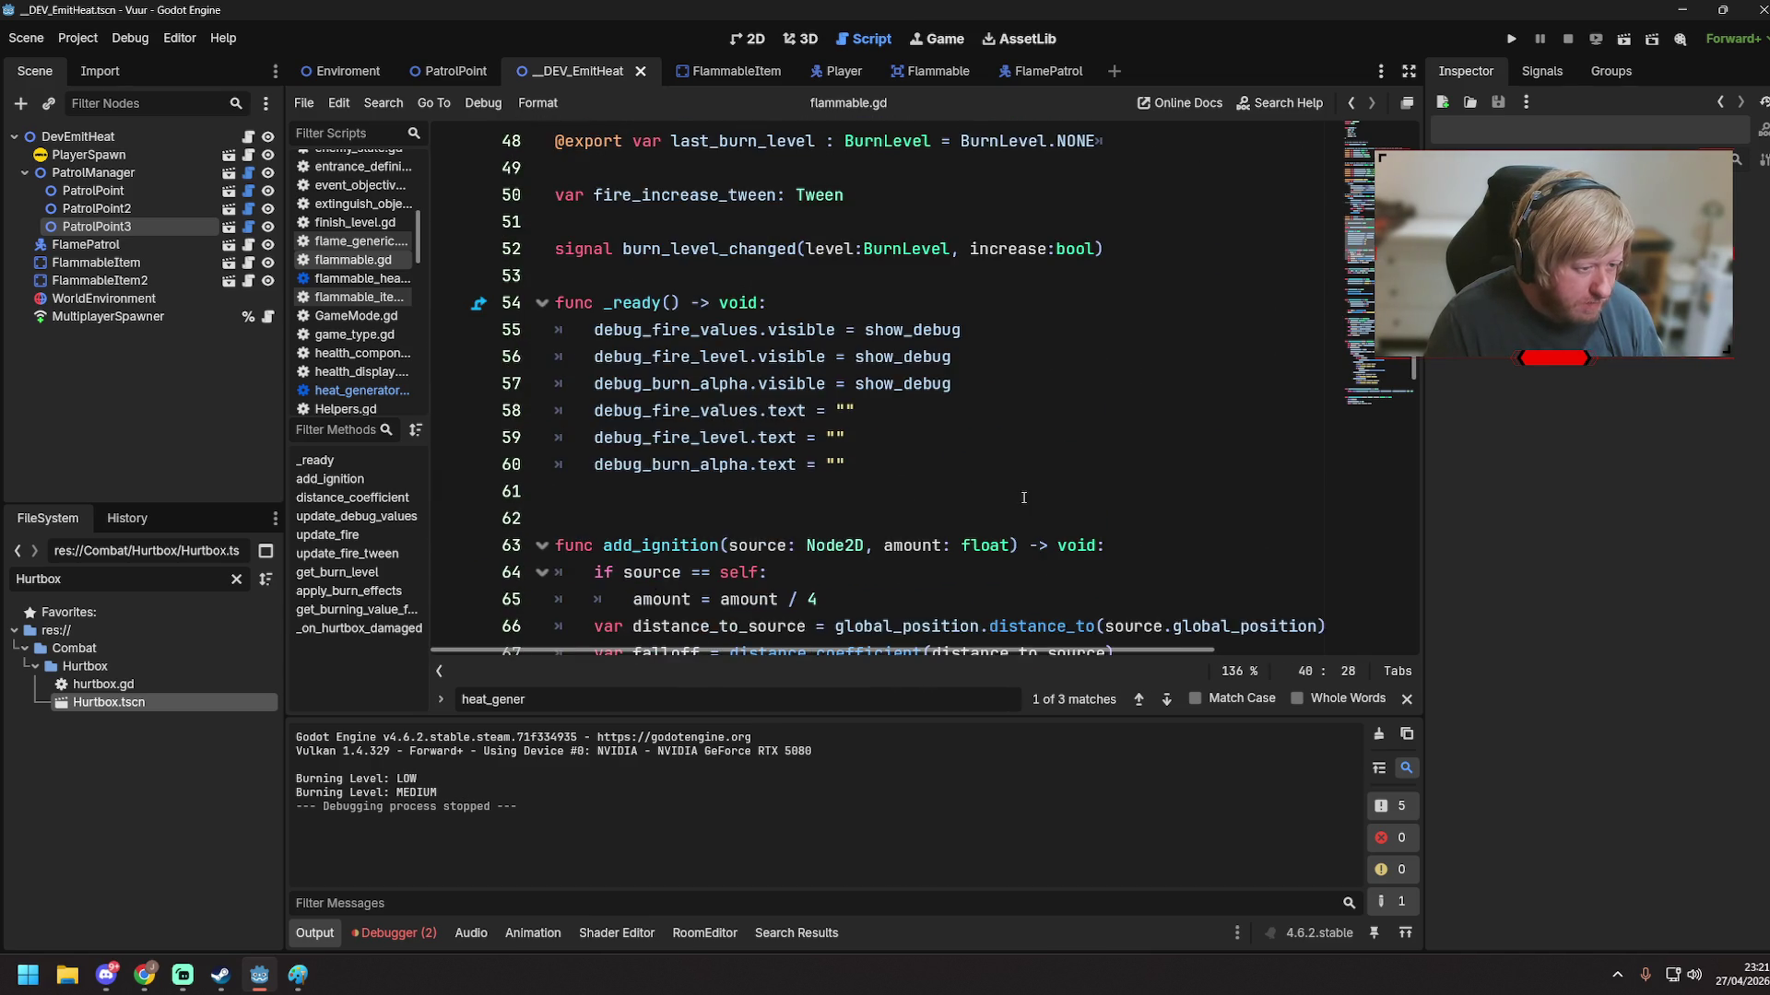
scroll(1053, 534, down, 1)
scroll(1014, 543, up, 2)
scroll(916, 555, down, 3)
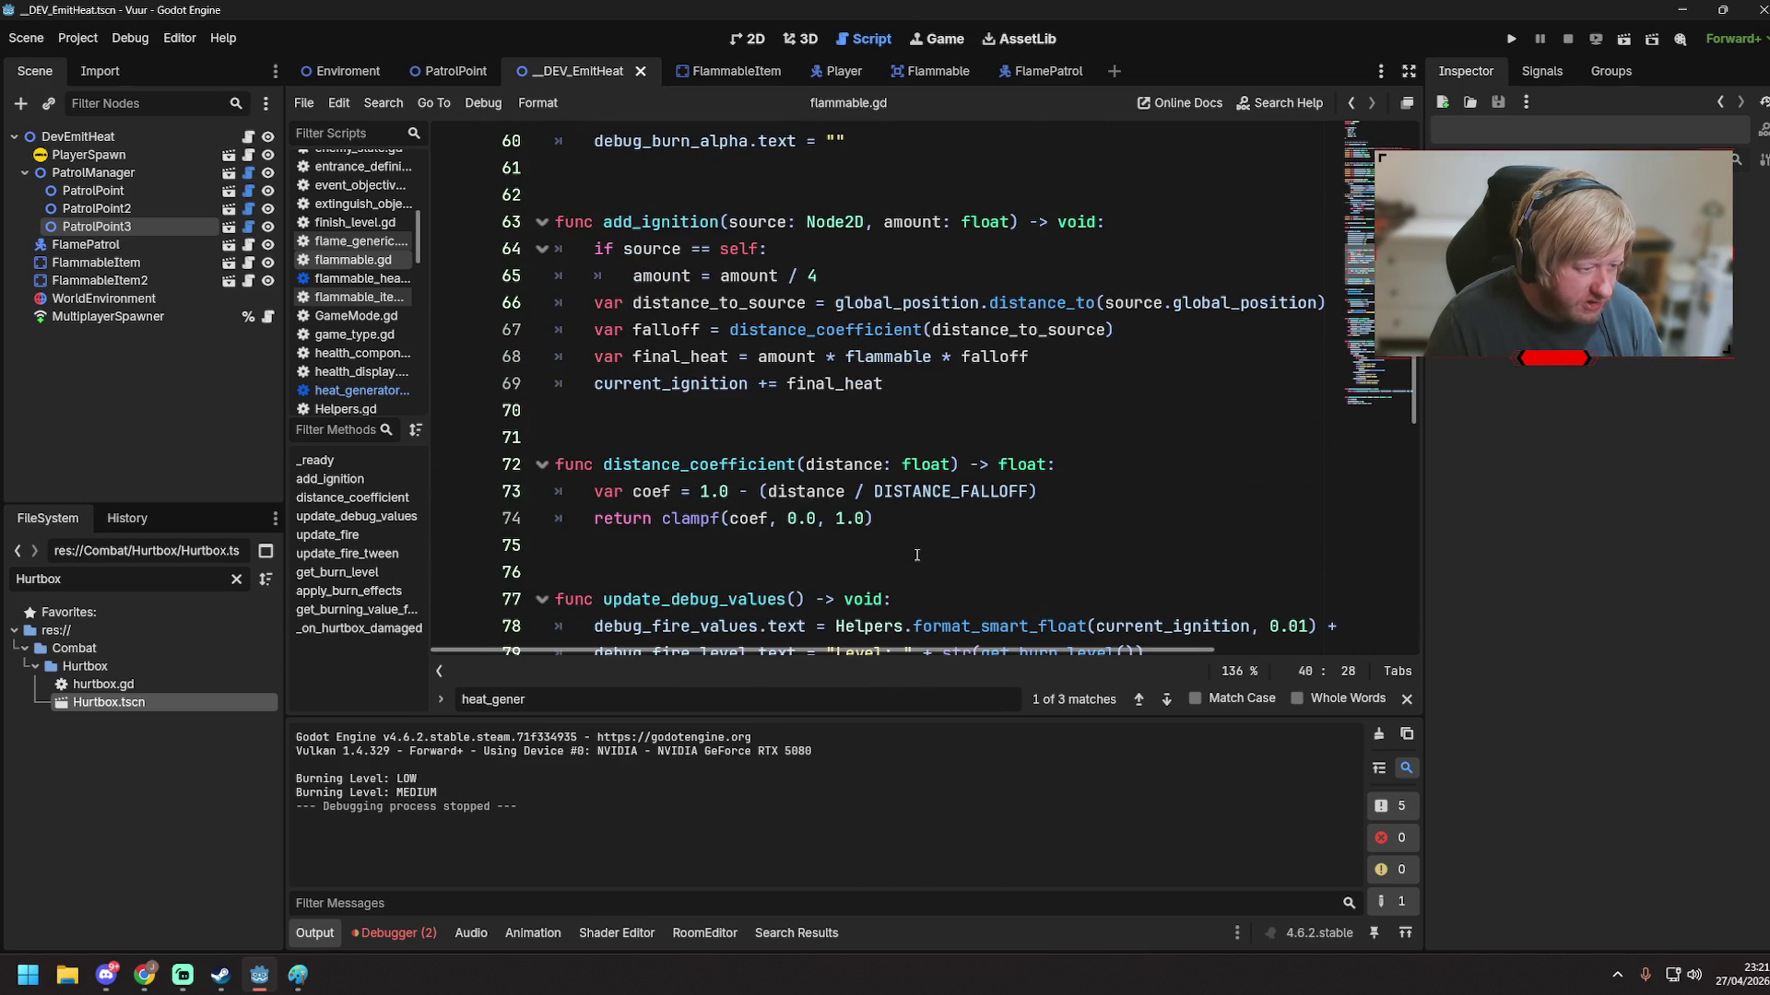
scroll(906, 550, down, 2)
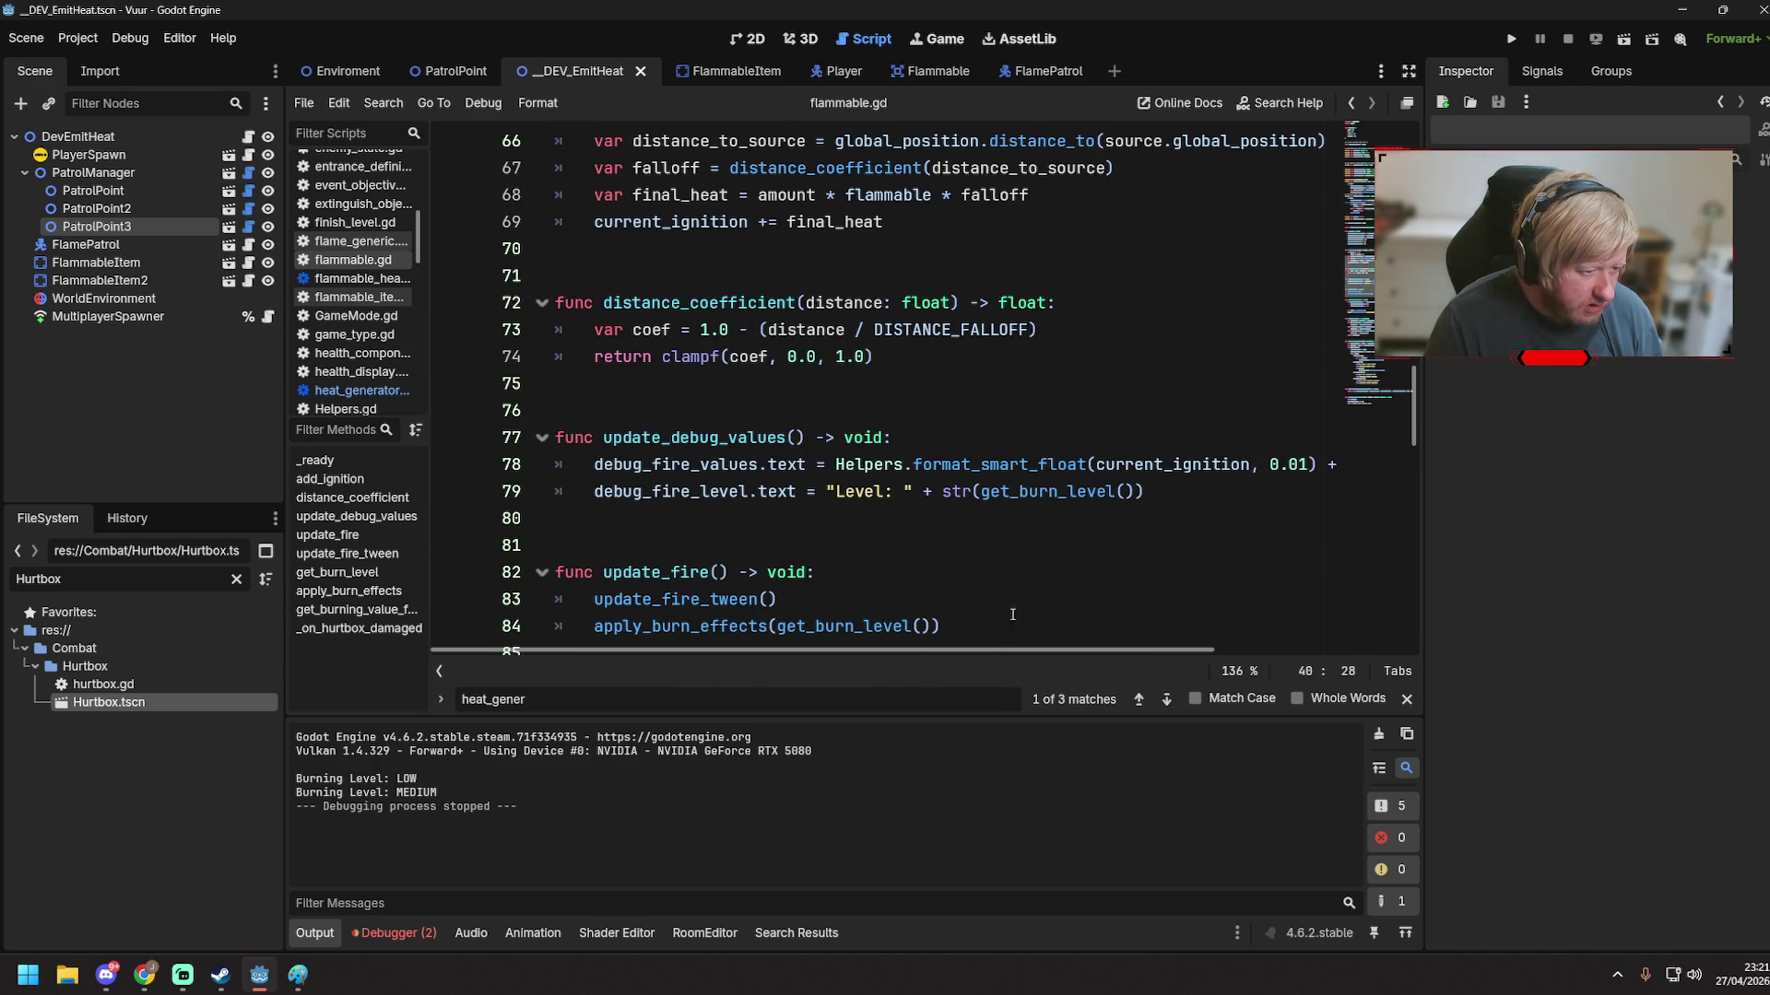
scroll(1015, 613, up, 13)
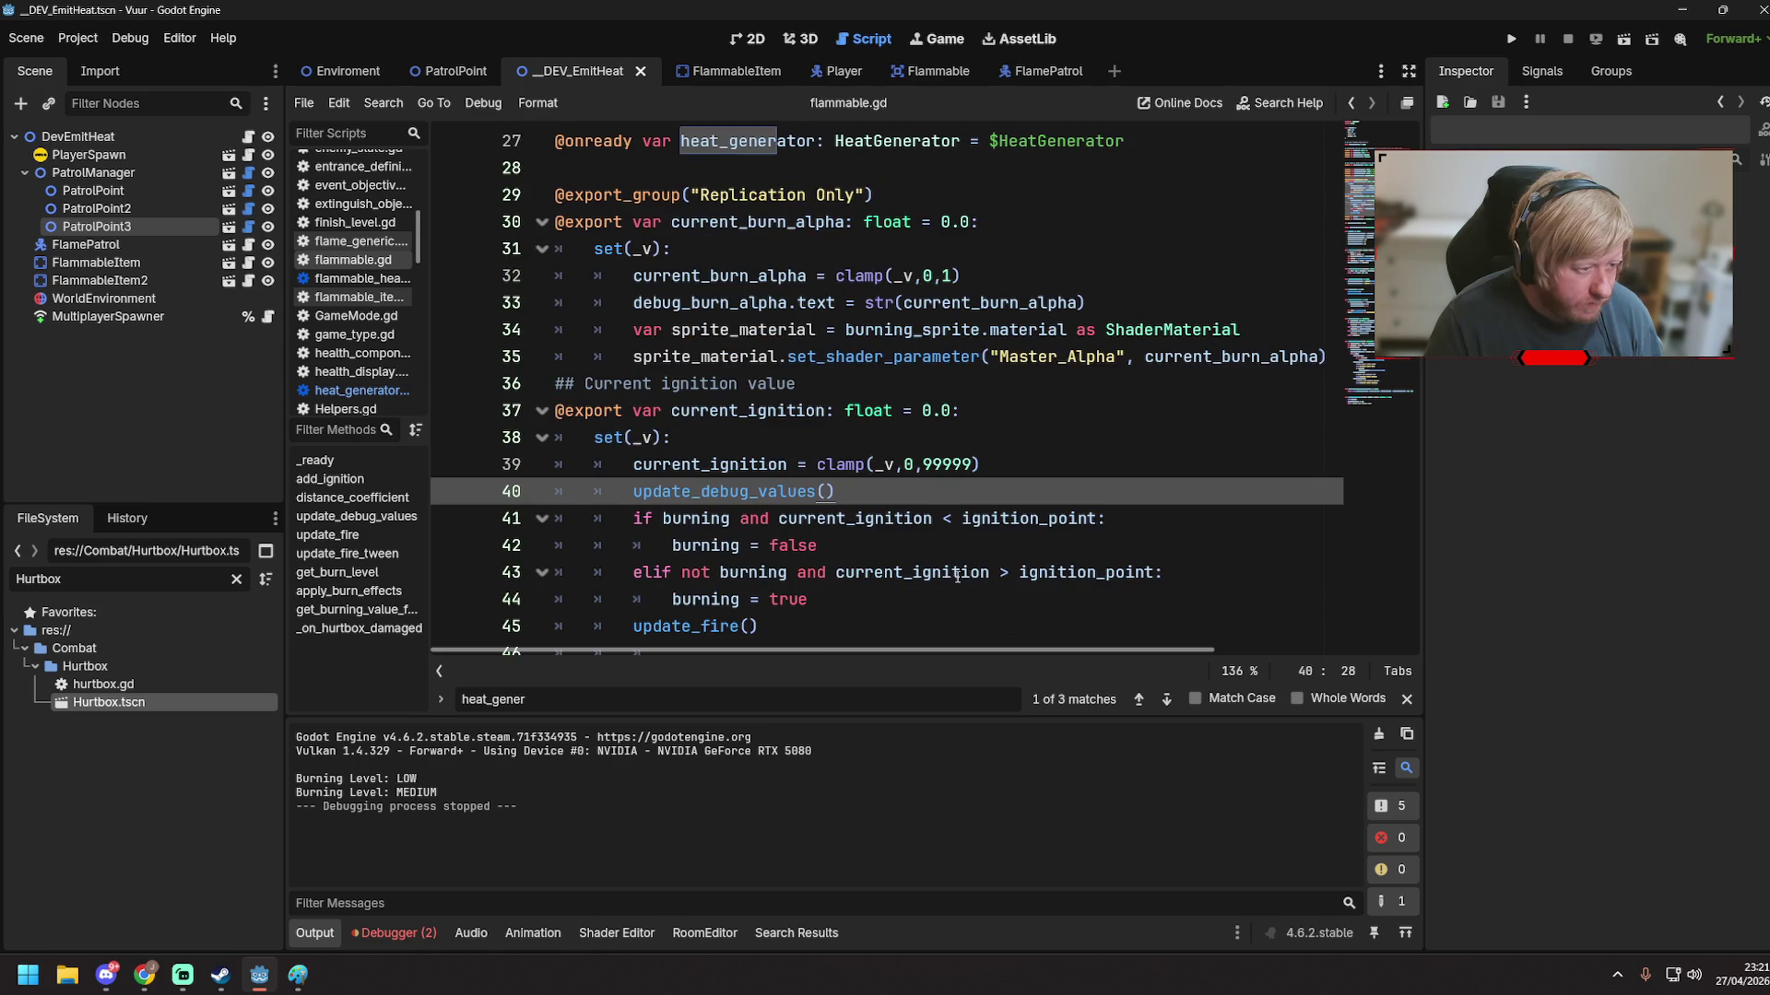
scroll(977, 534, up, 1)
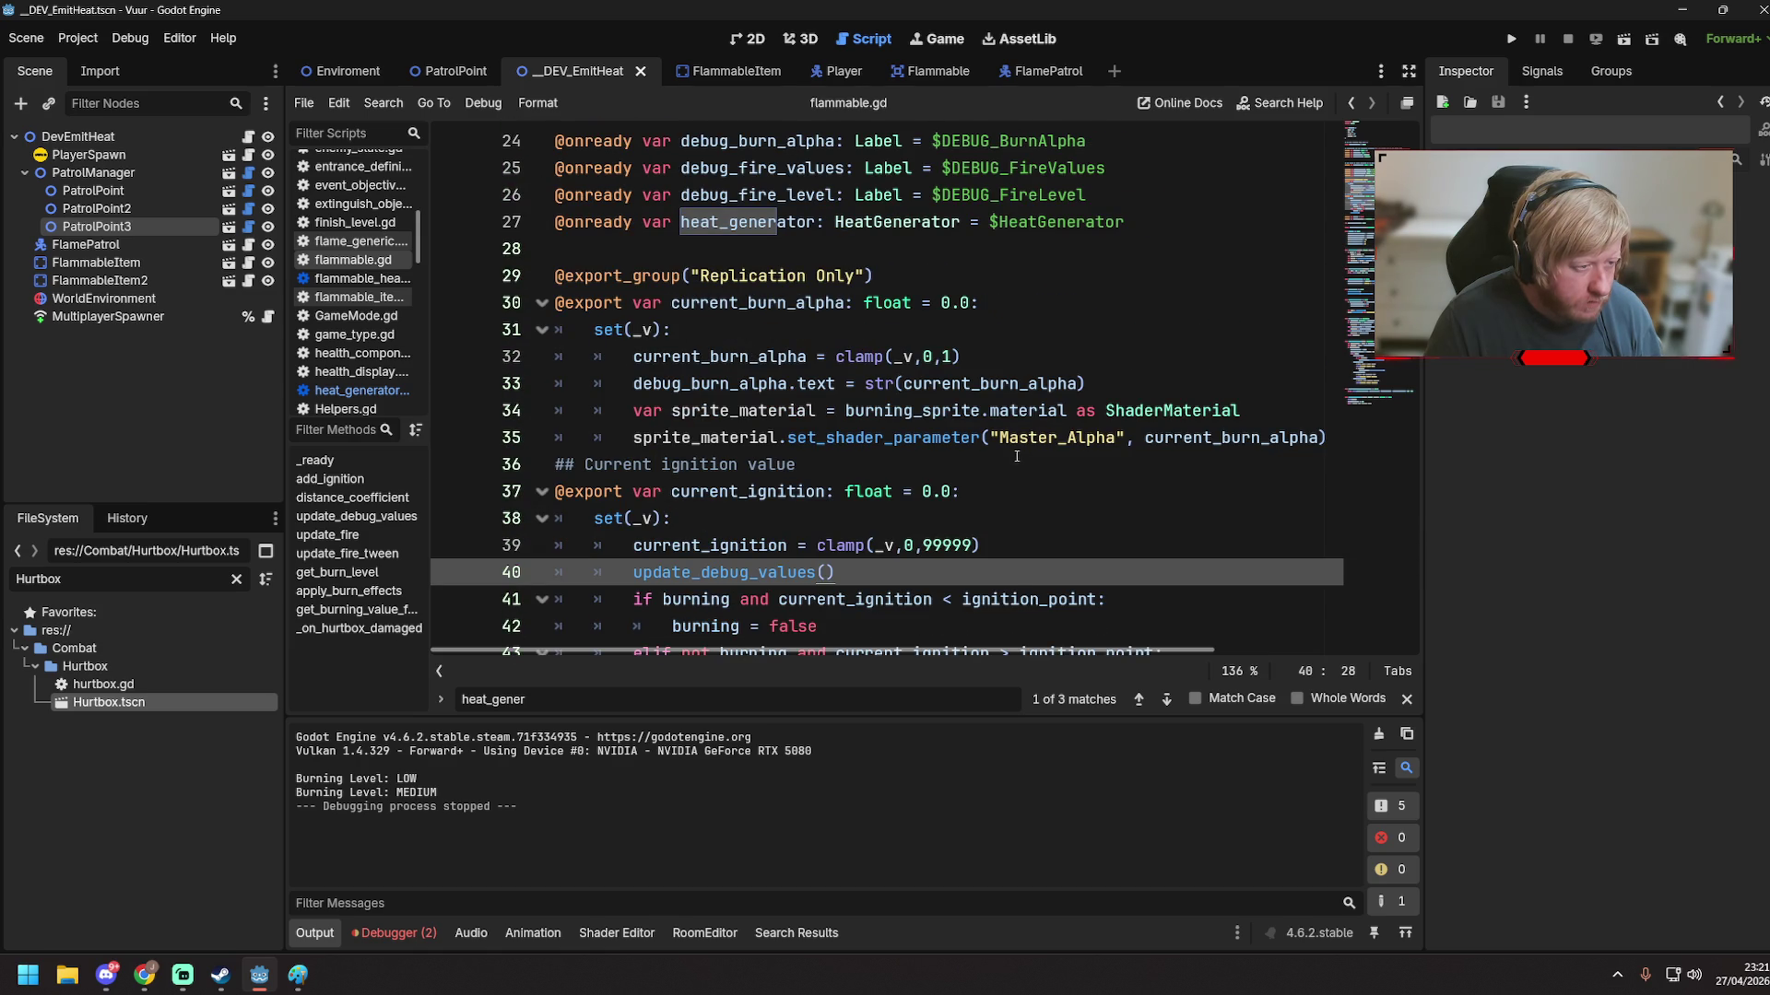
scroll(1015, 455, down, 4)
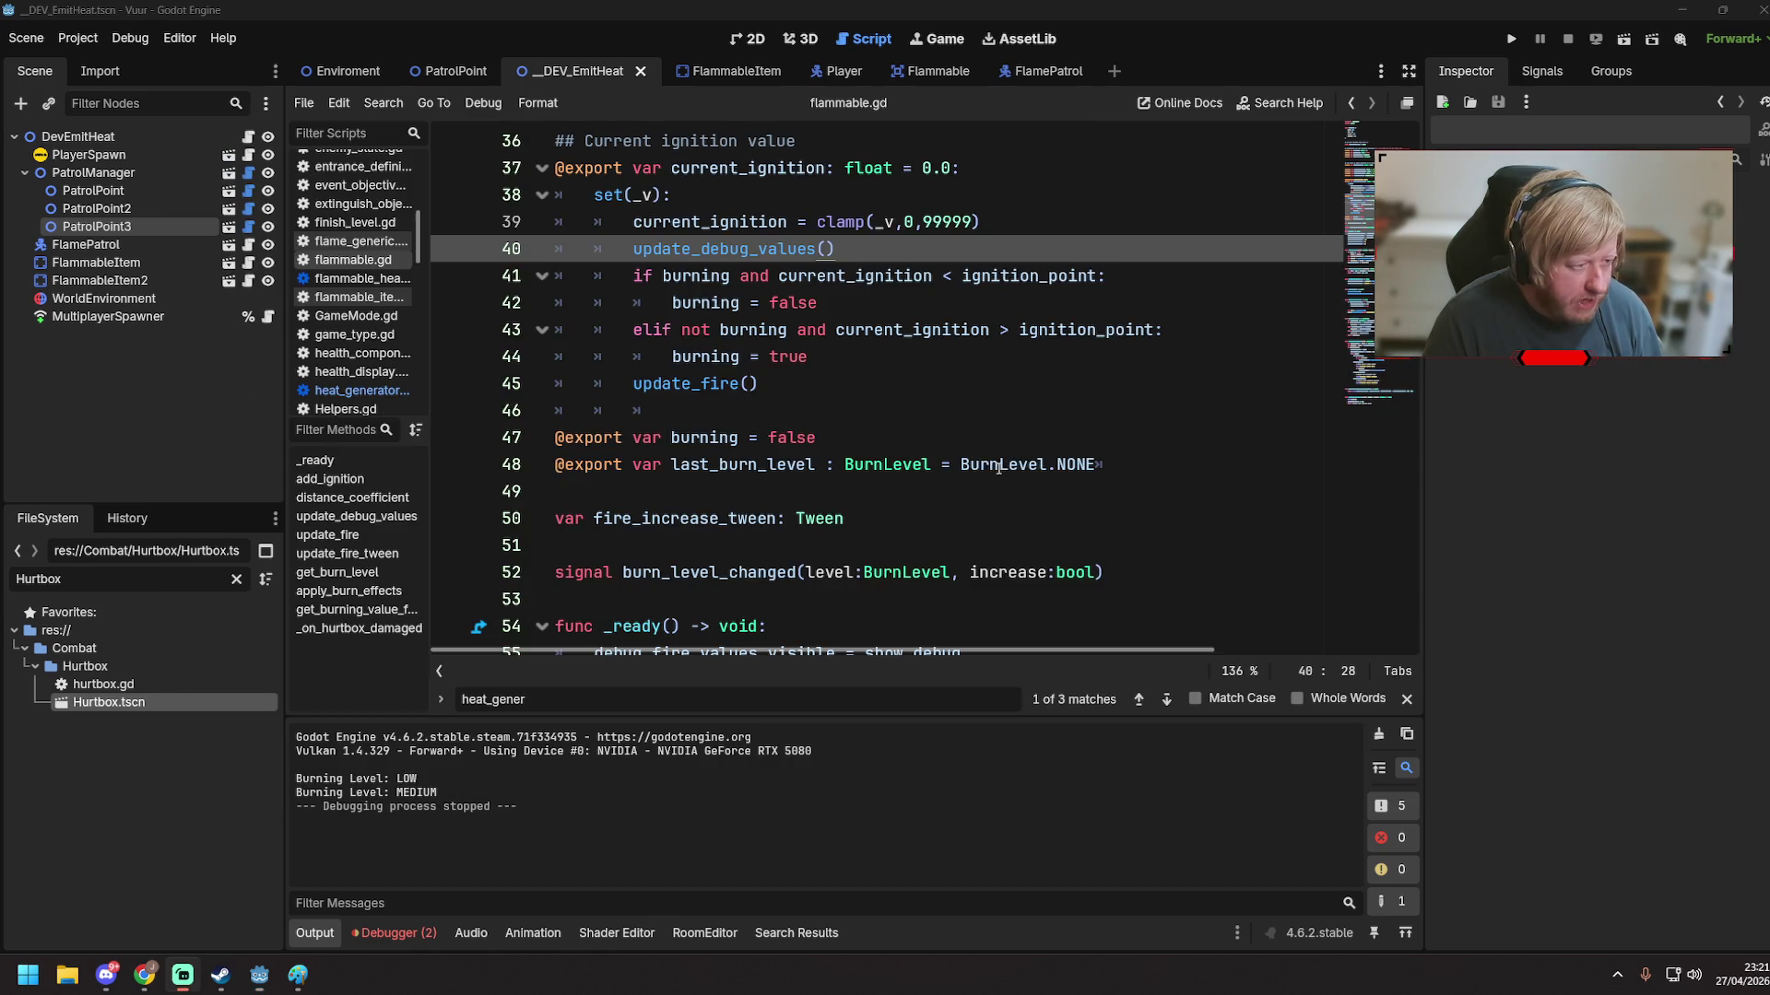
key(alt+Tab)
click(920, 441)
scroll(920, 440, down, 4)
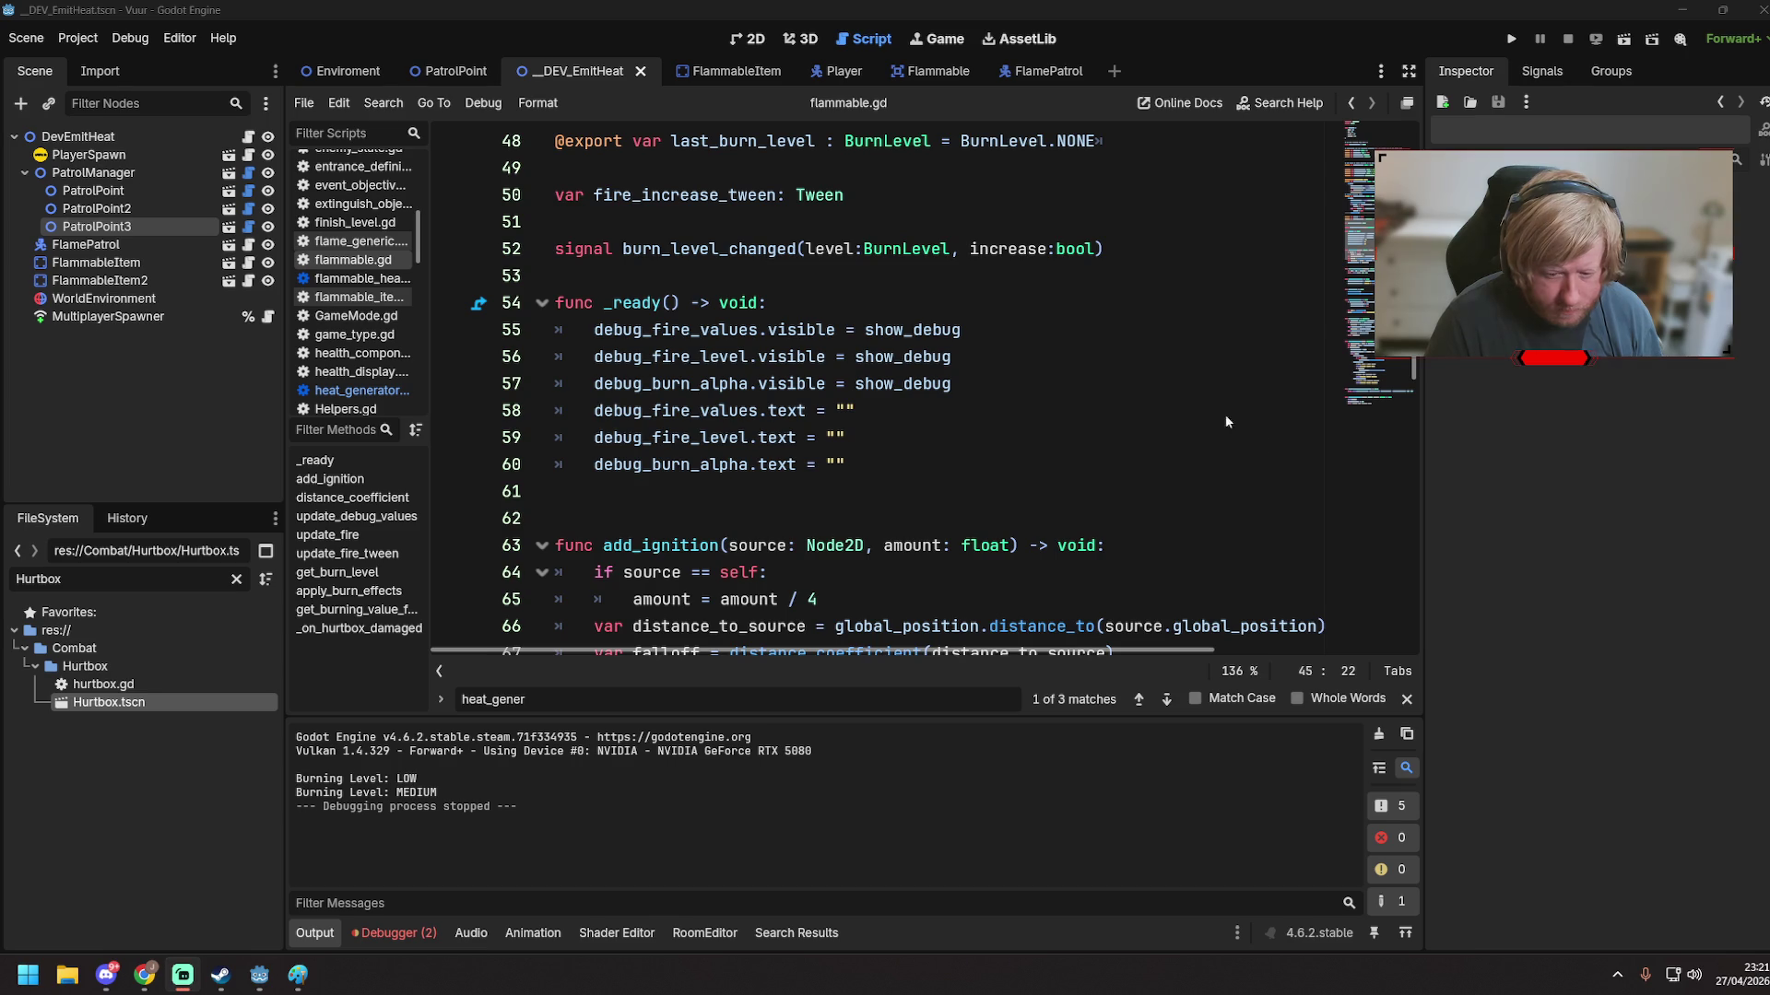
scroll(1270, 446, down, 7)
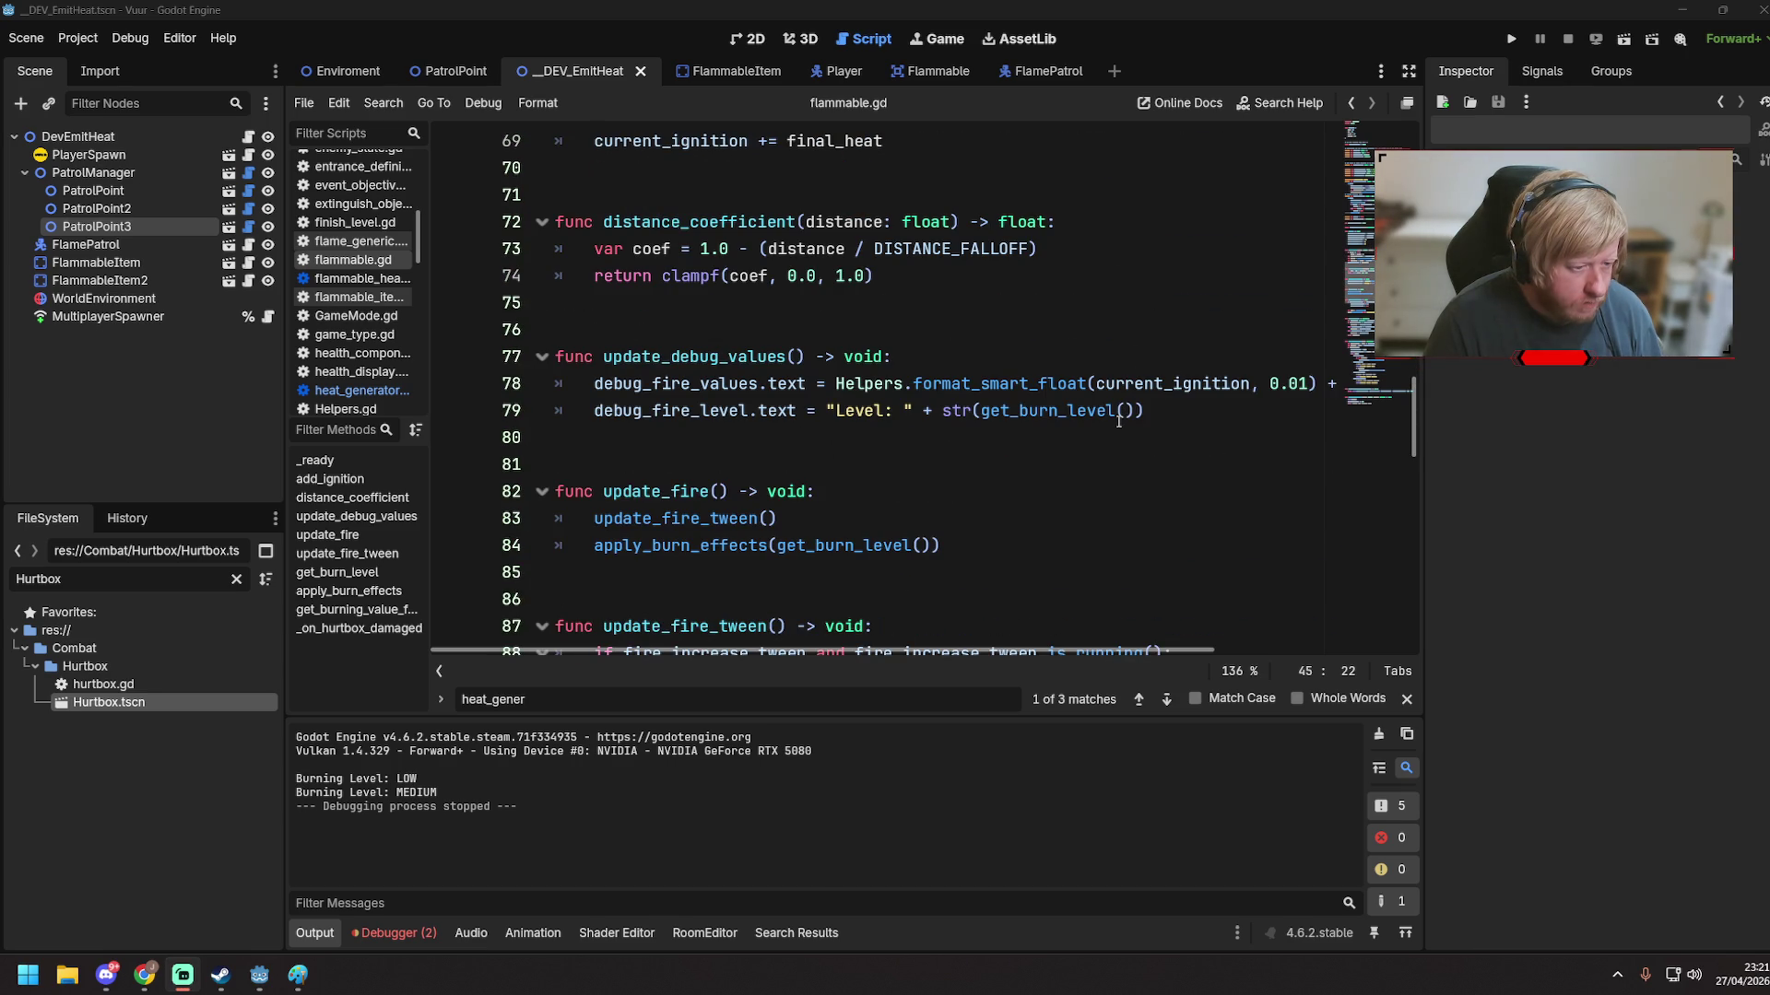
scroll(1117, 422, down, 5)
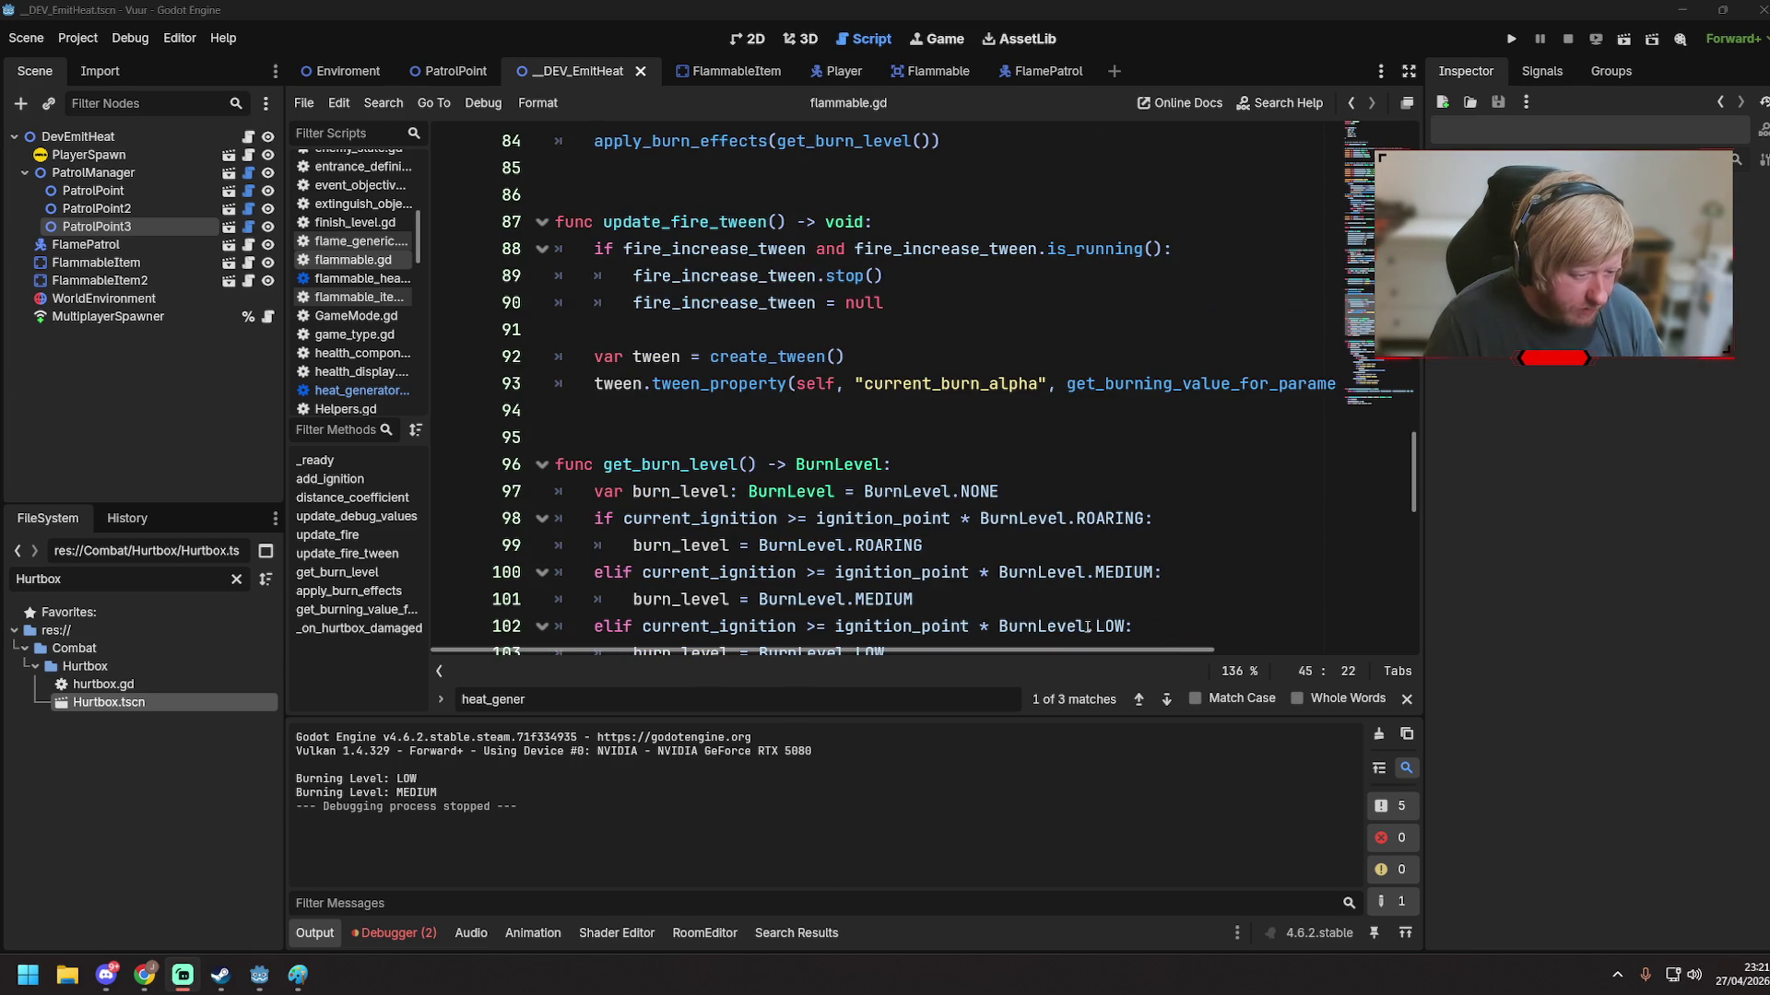
Step: Inspect the 0.5-second tween in update_fire, then launch the game with F5
drag(1093, 657, 1347, 655)
double_click(1162, 383)
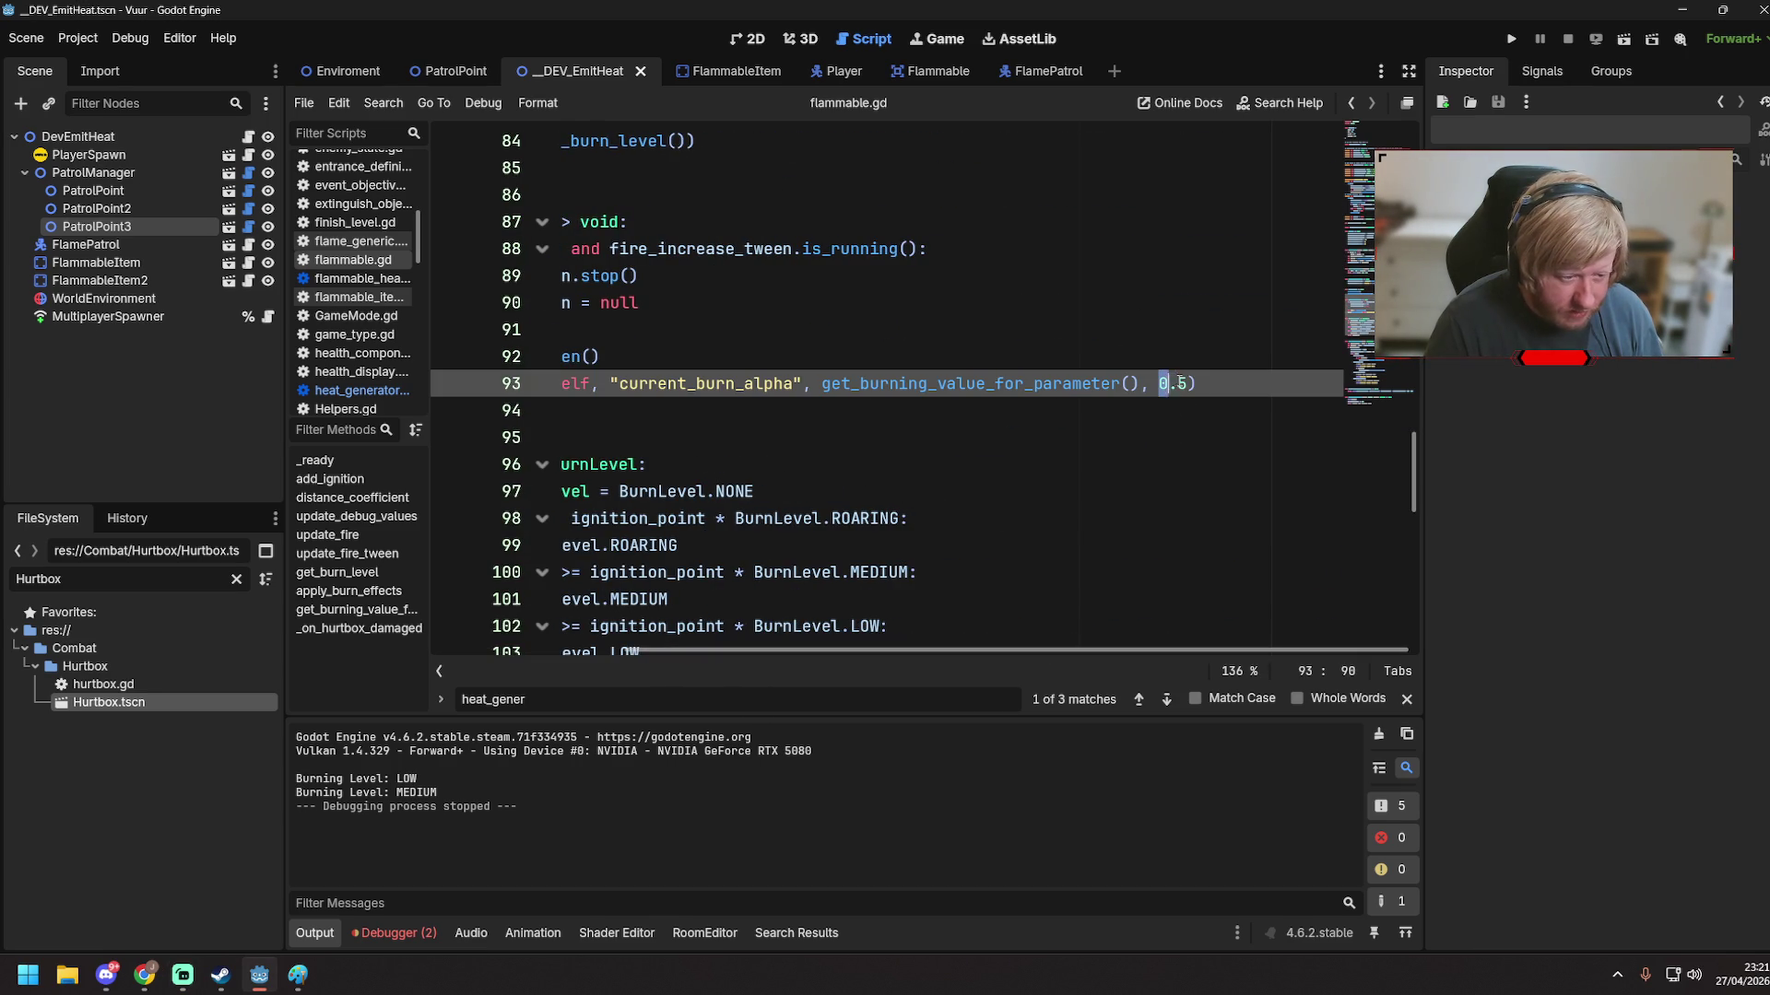
drag(766, 357, 428, 338)
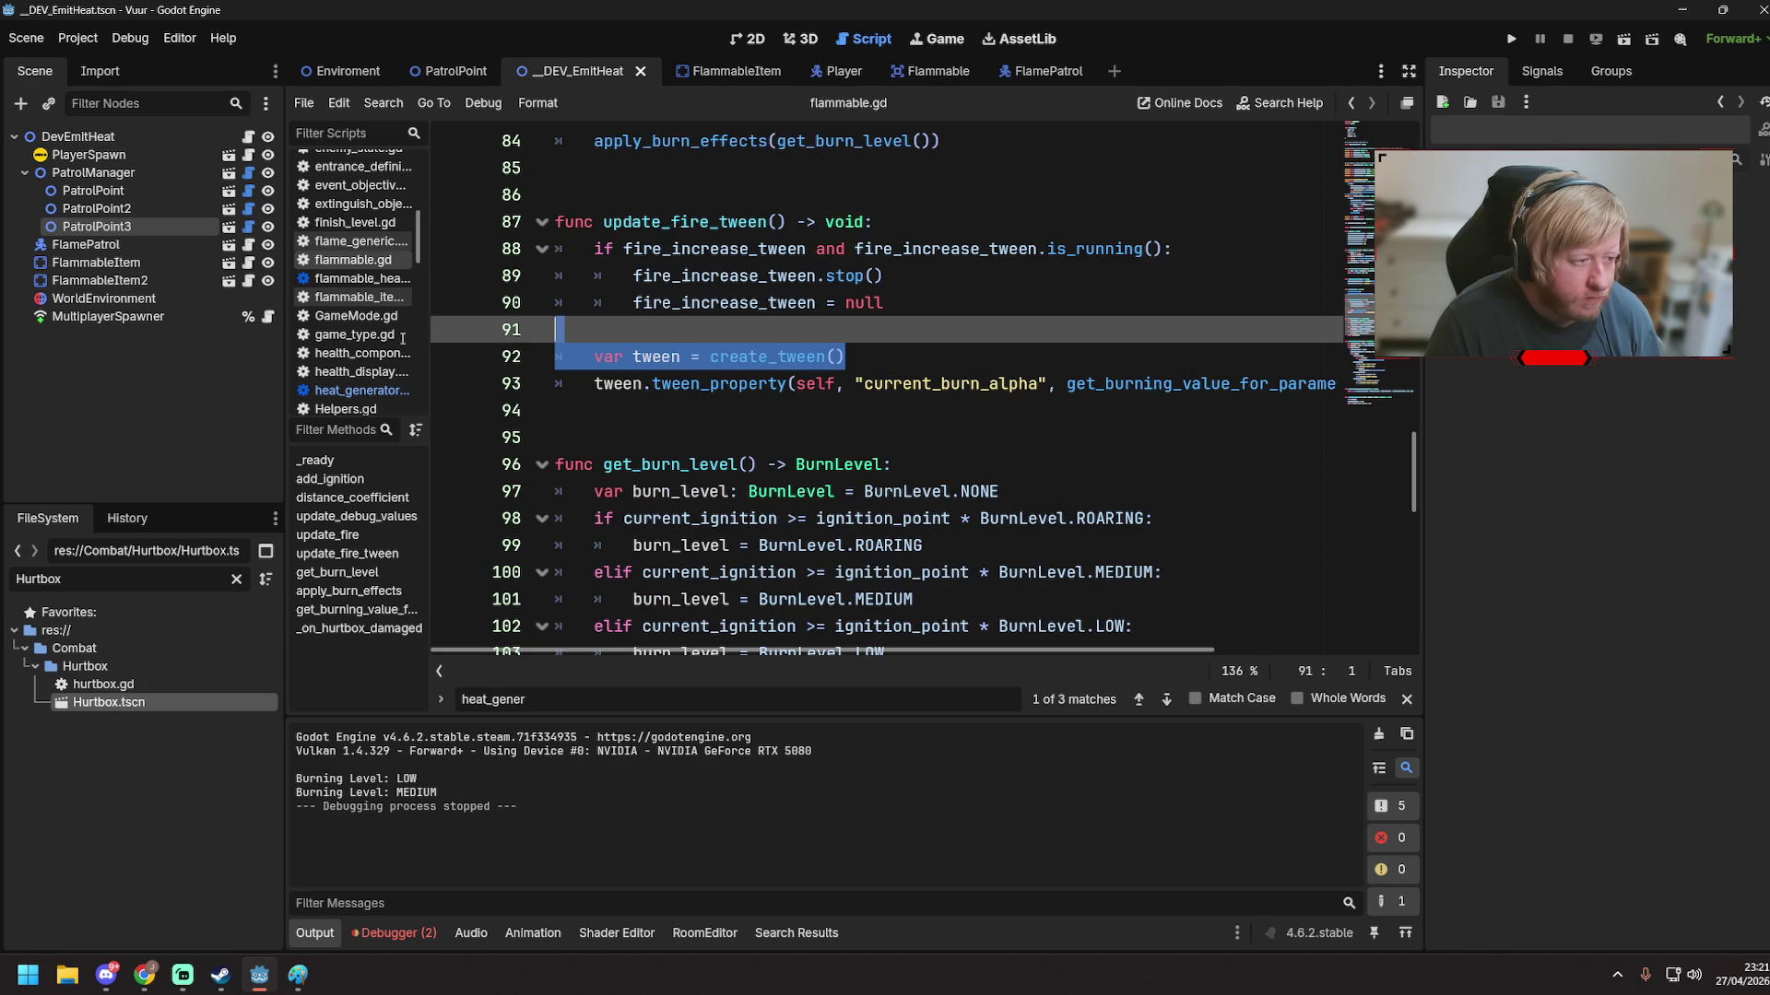
click(858, 356)
scroll(858, 357, up, 10)
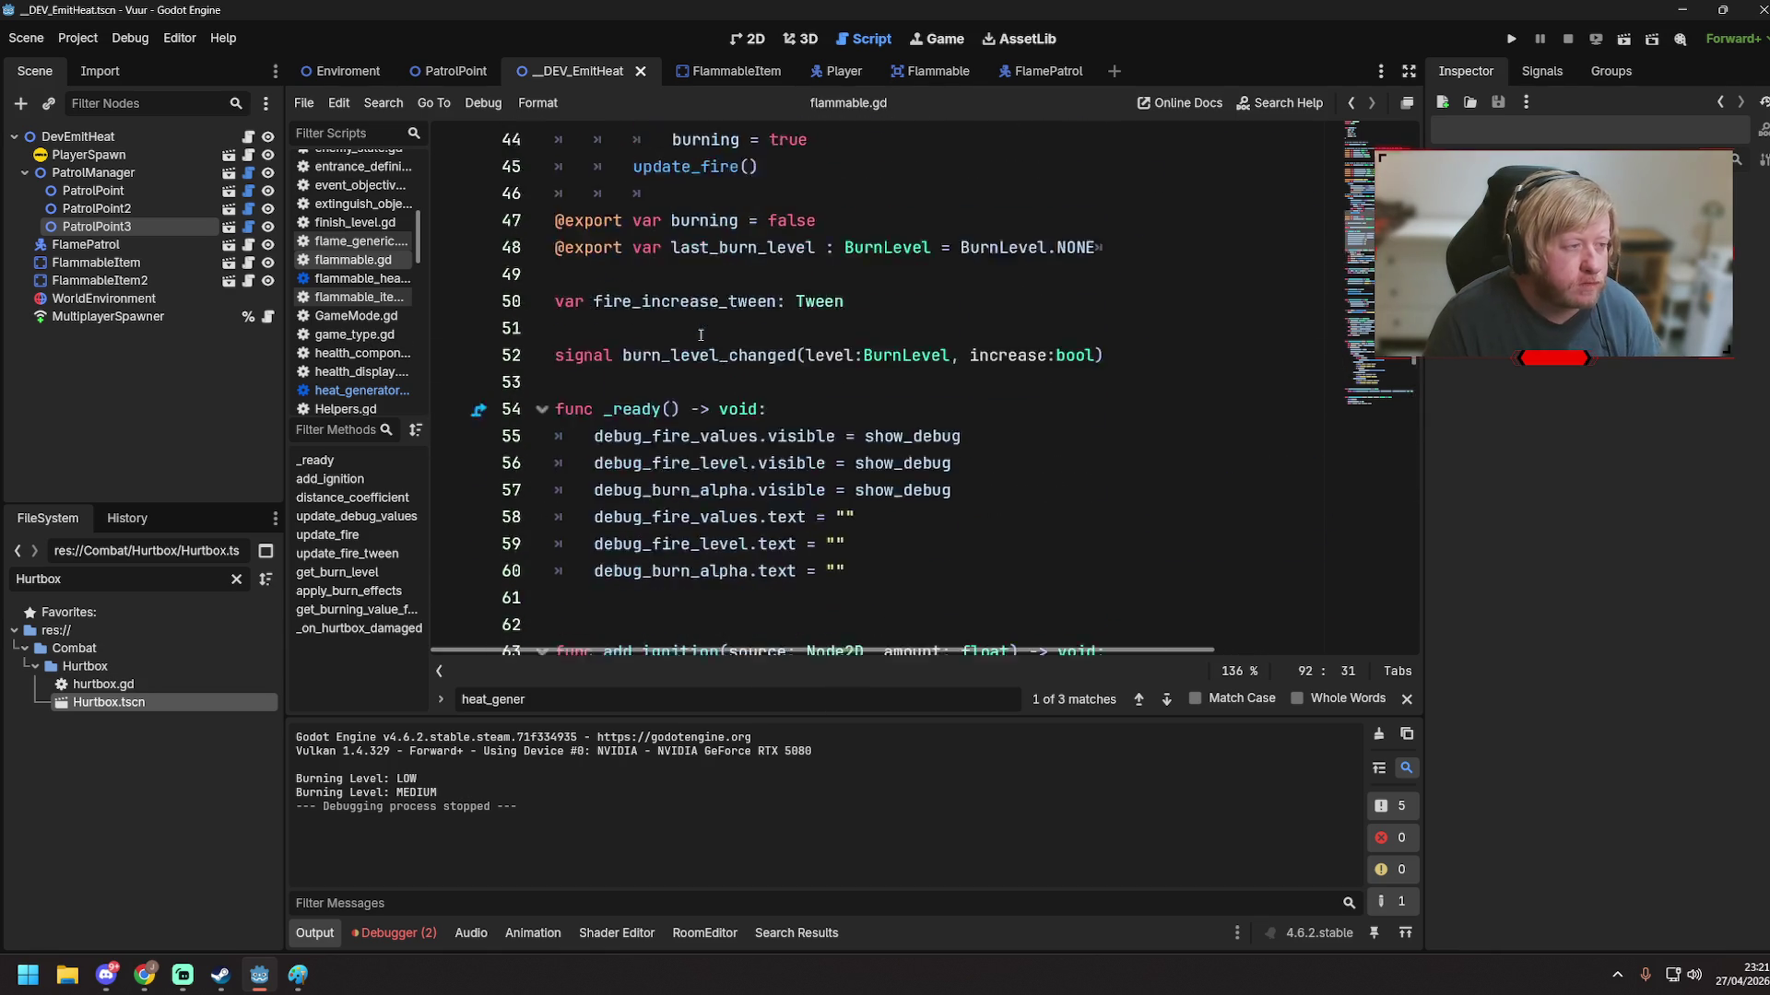
key(F5)
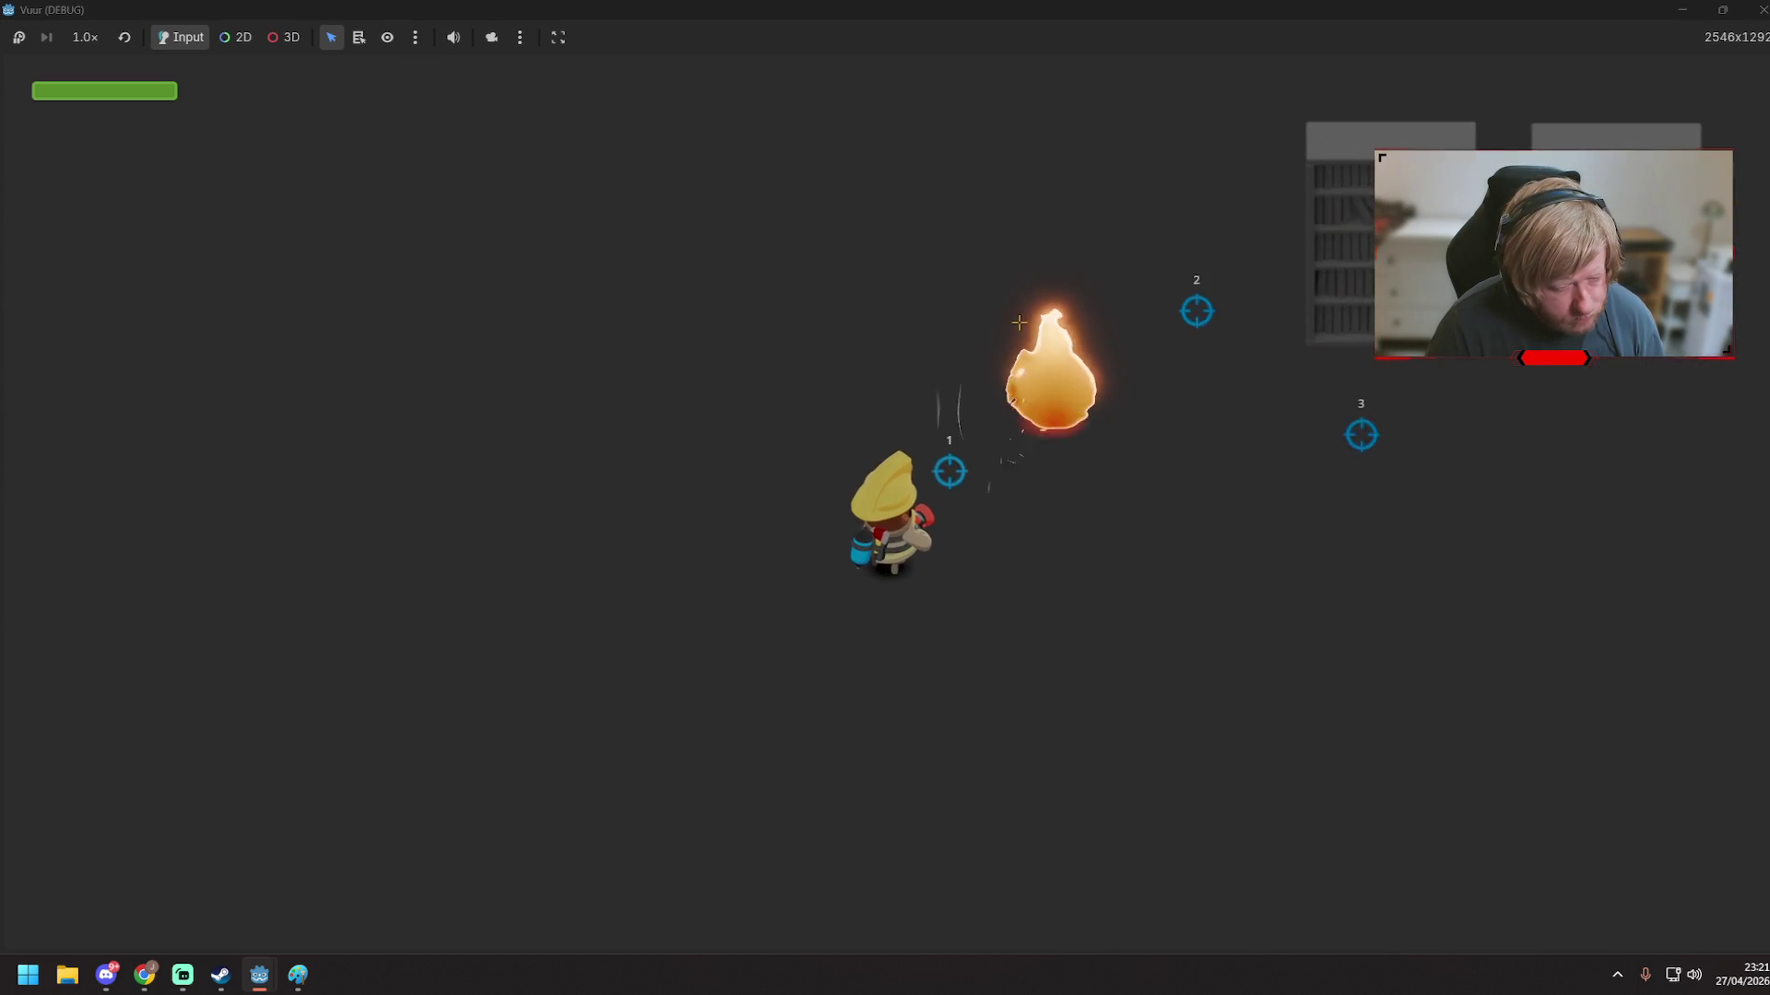
Step: Walk the firefighter around the level toward the burning bookshelf
key(w)
key(d)
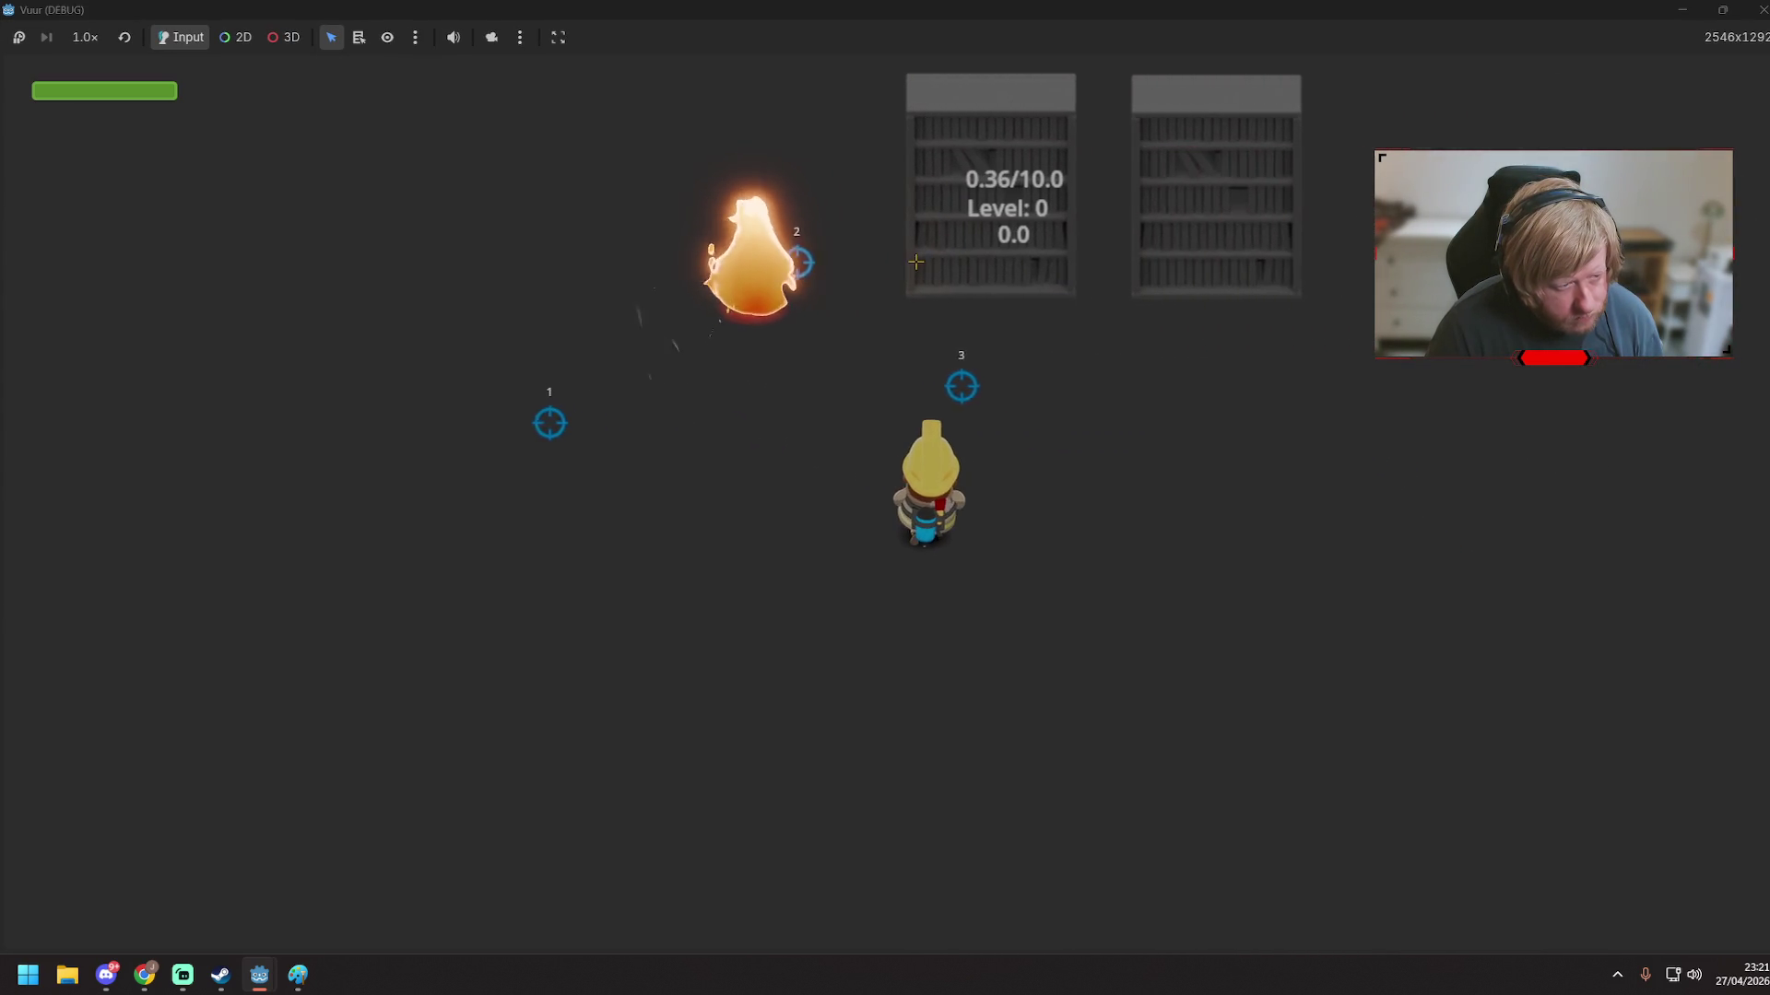
key(w)
key(s)
key(a)
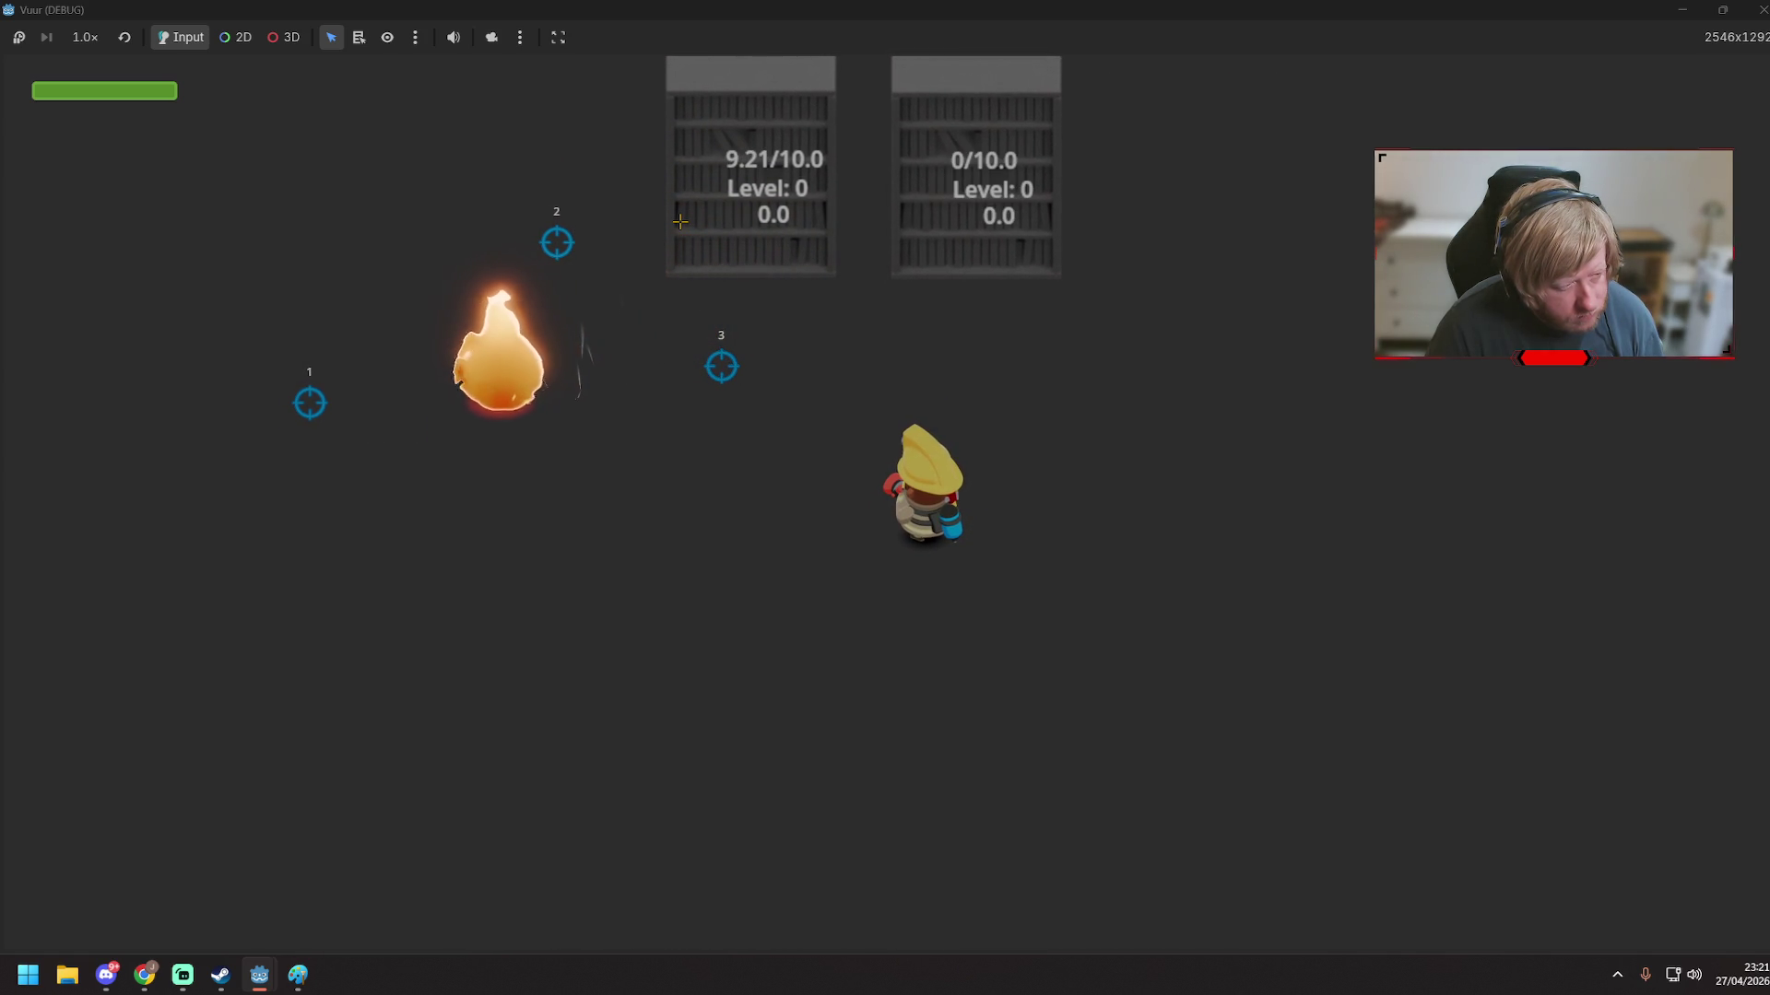
key(w)
key(d)
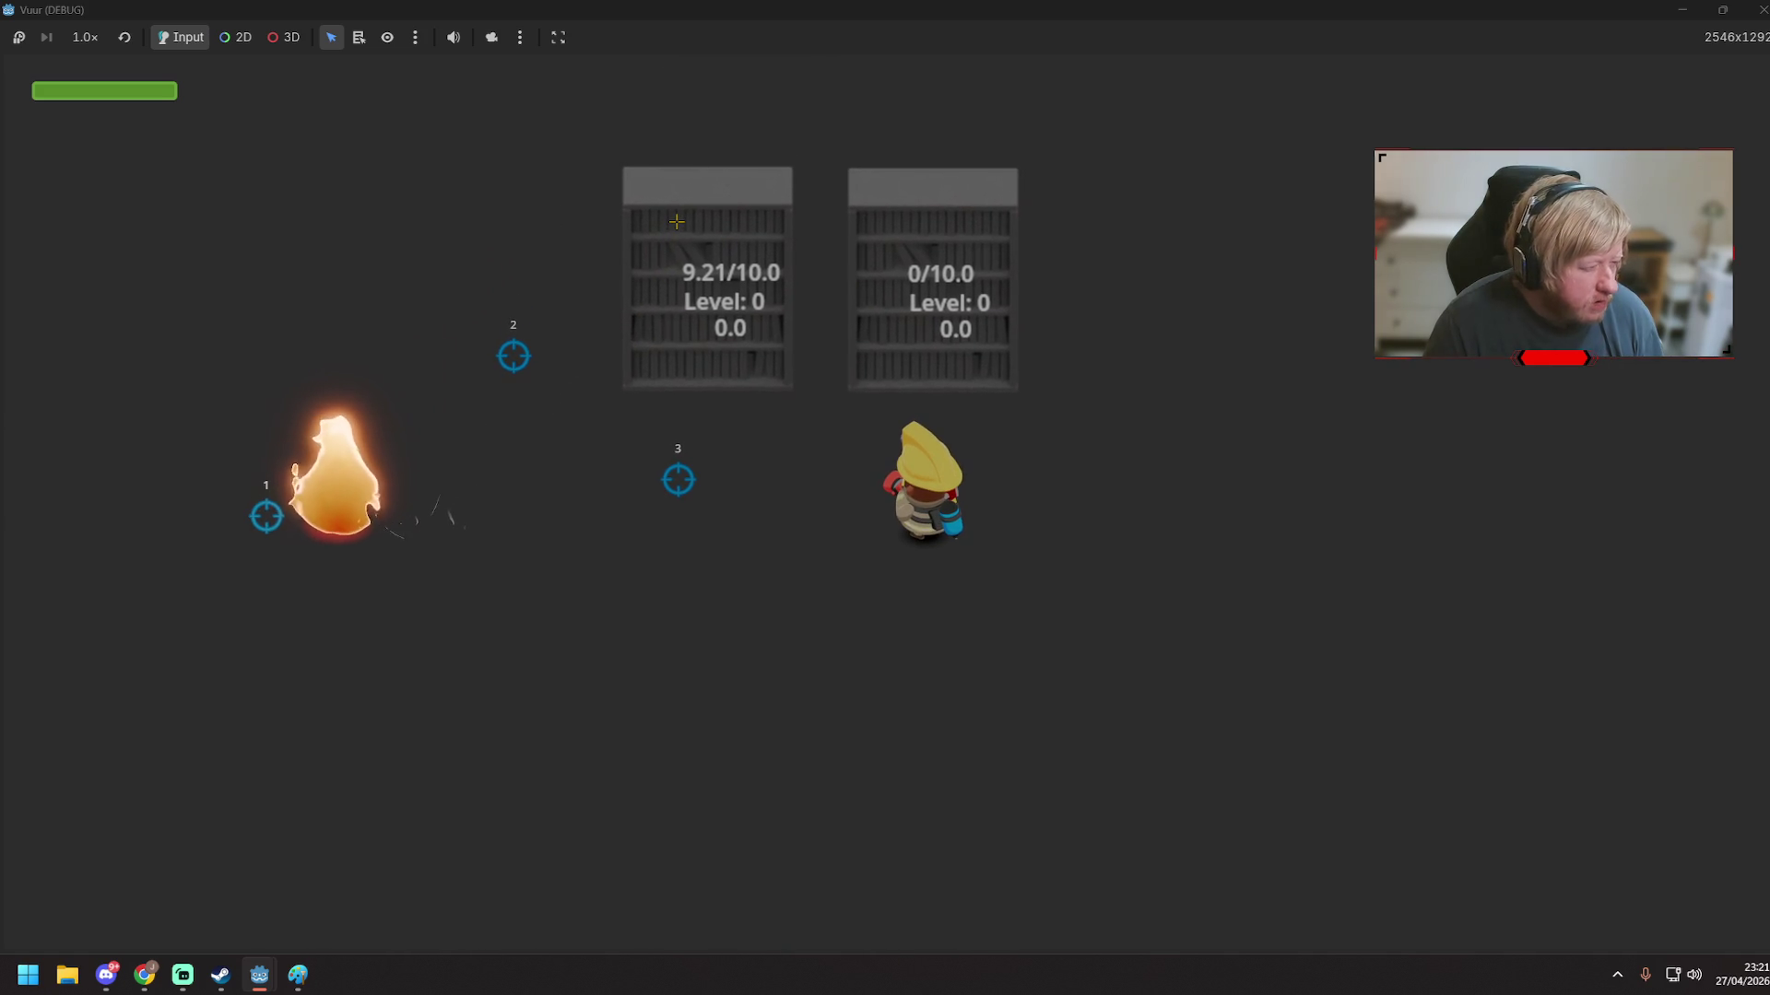
key(w)
key(d)
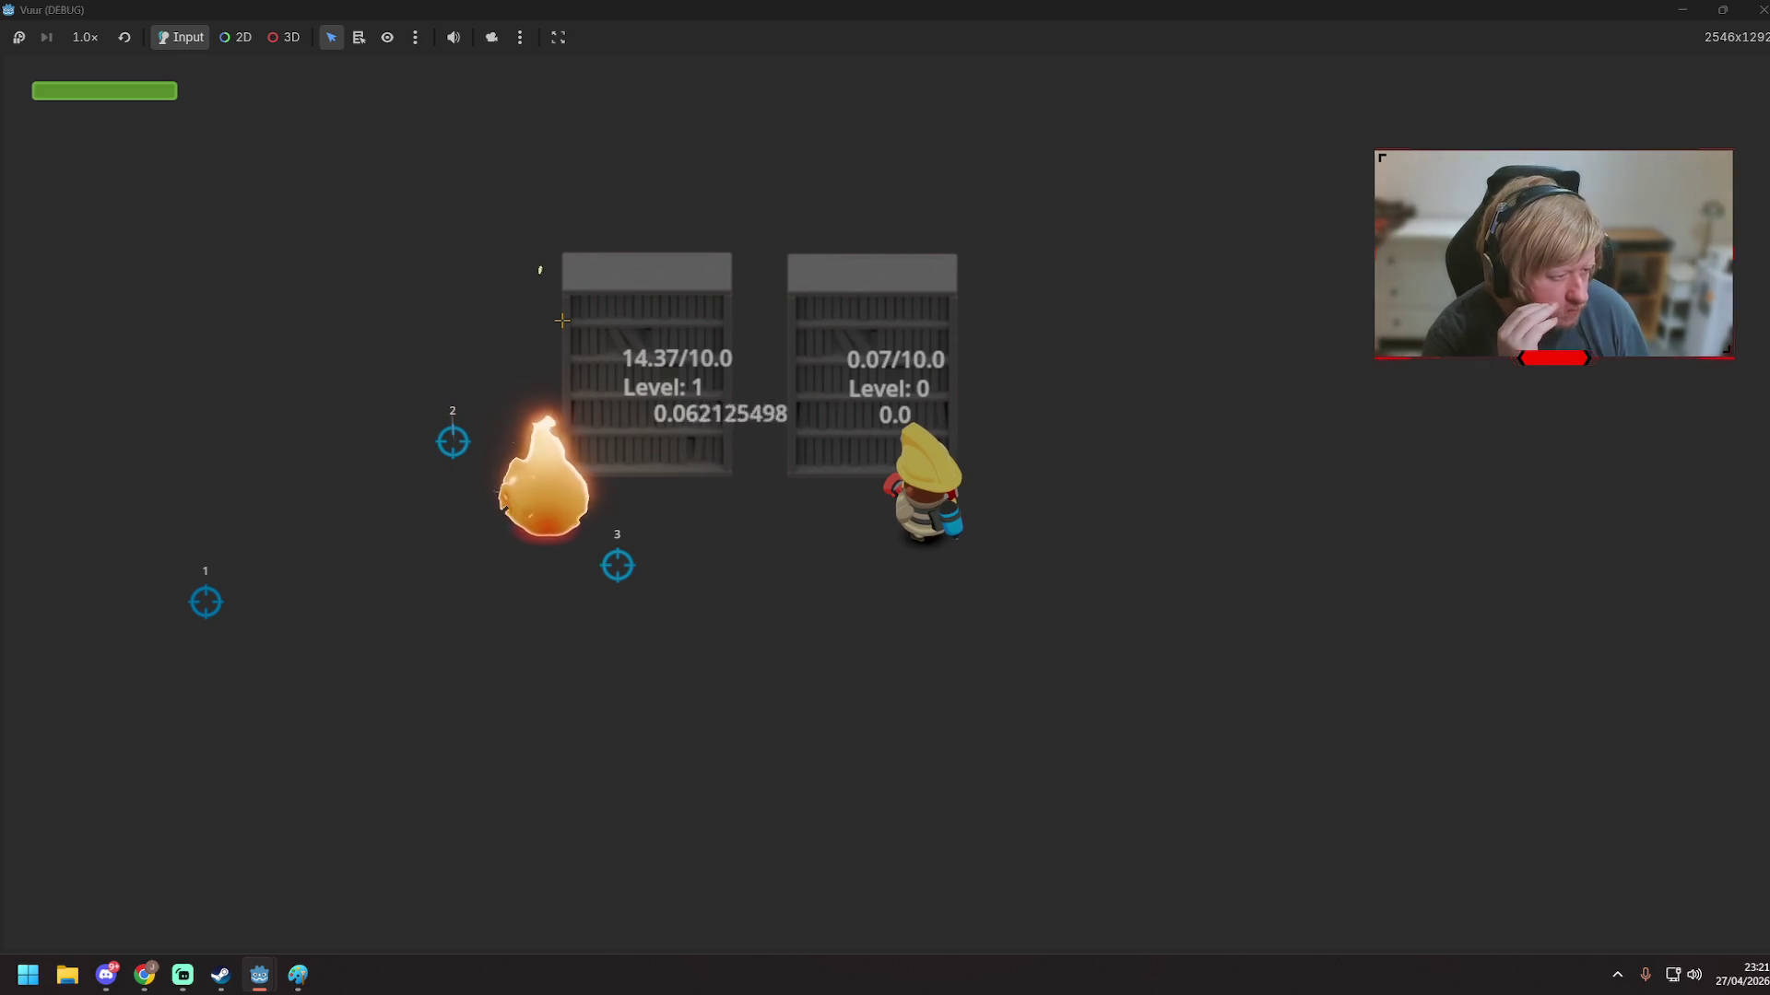
key(s)
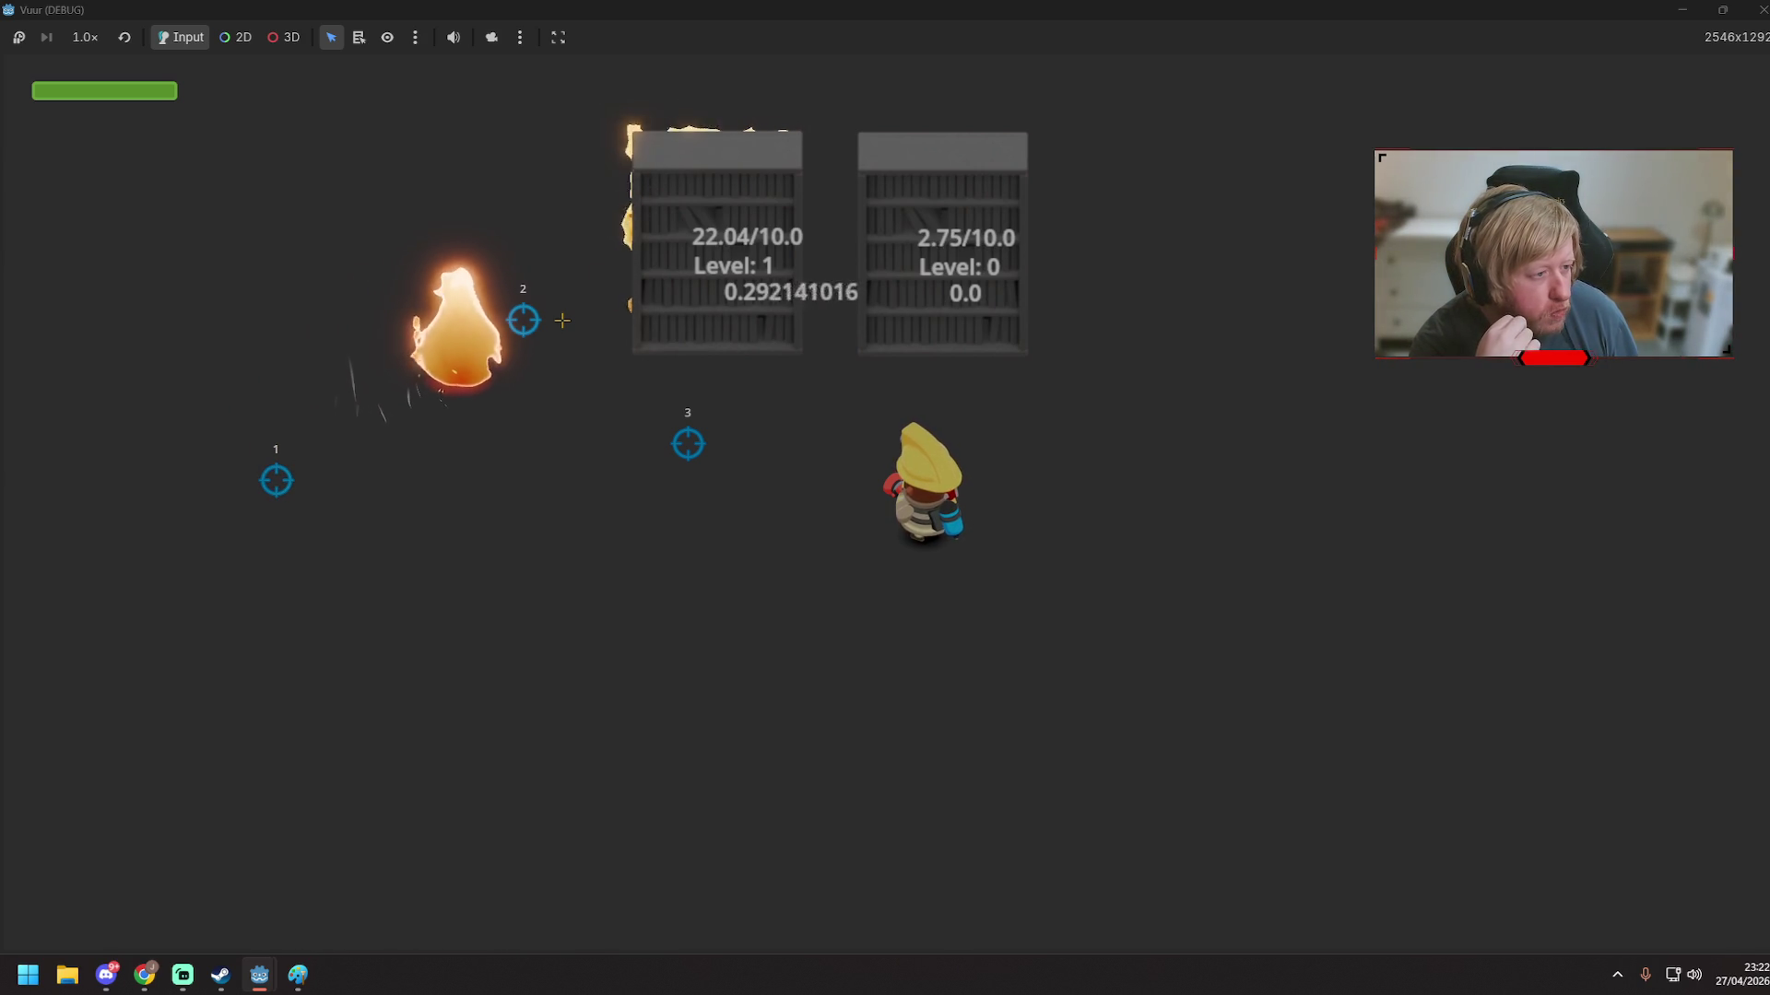
Step: Approach the burning bookshelf and spray water on it
key(d)
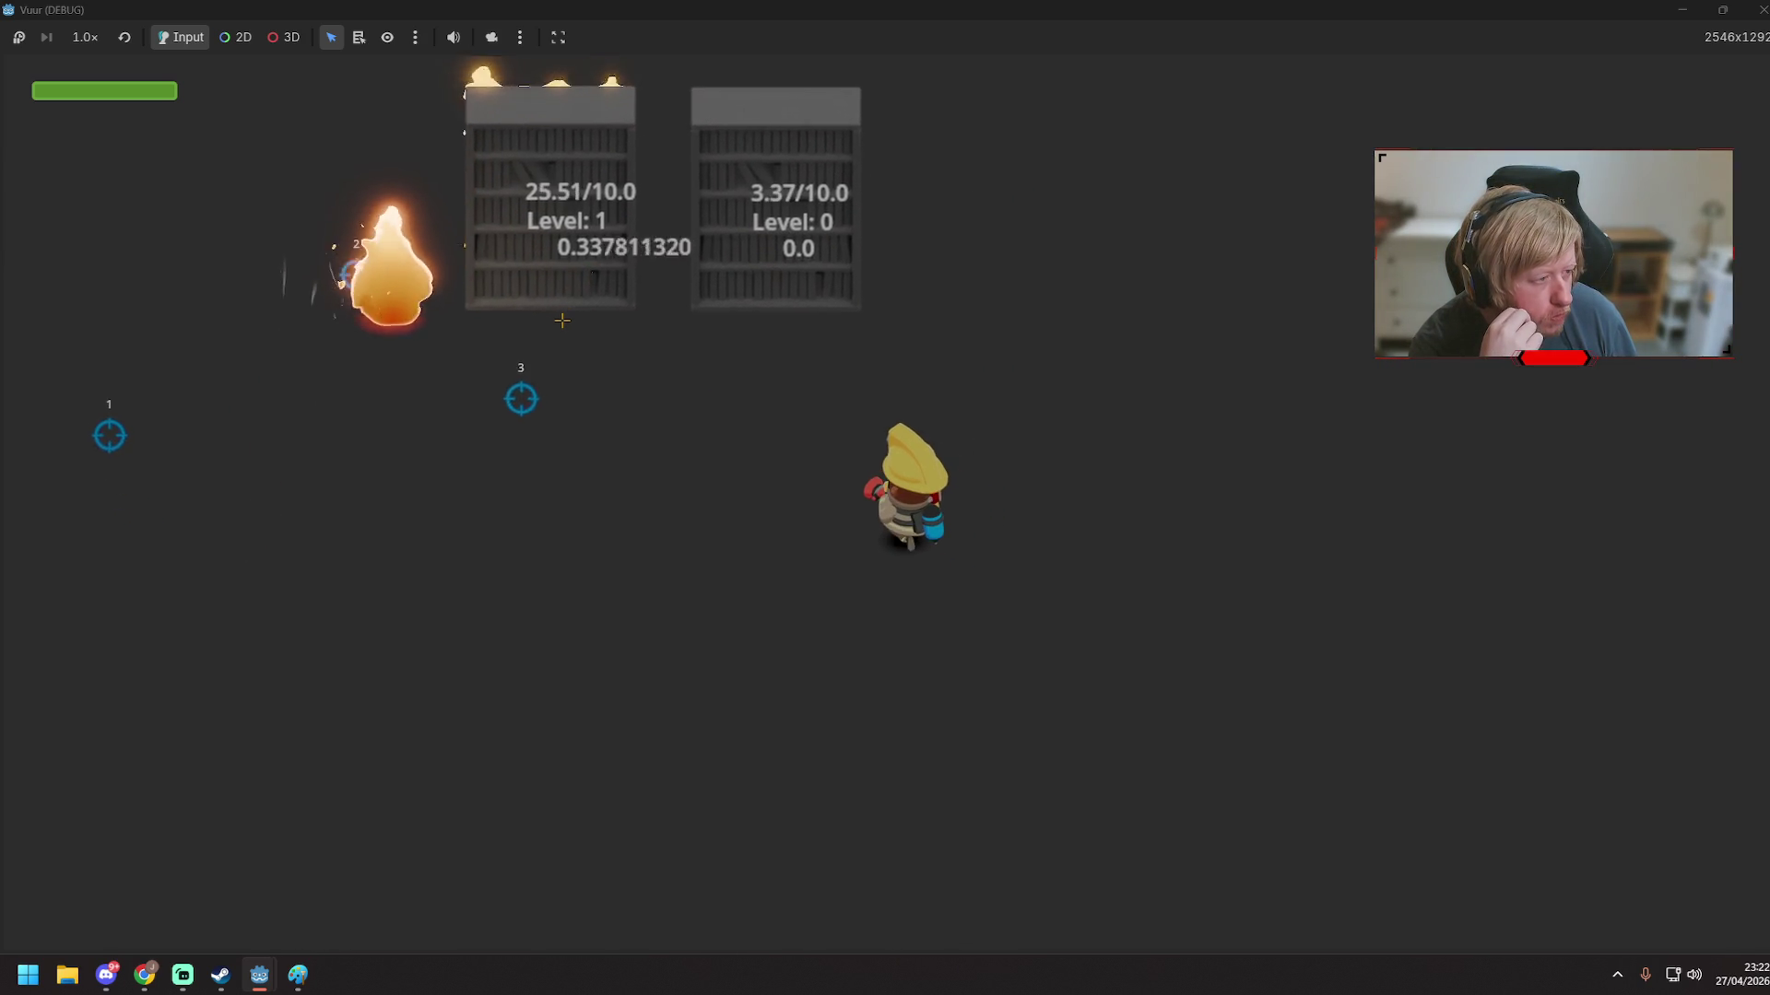
key(a)
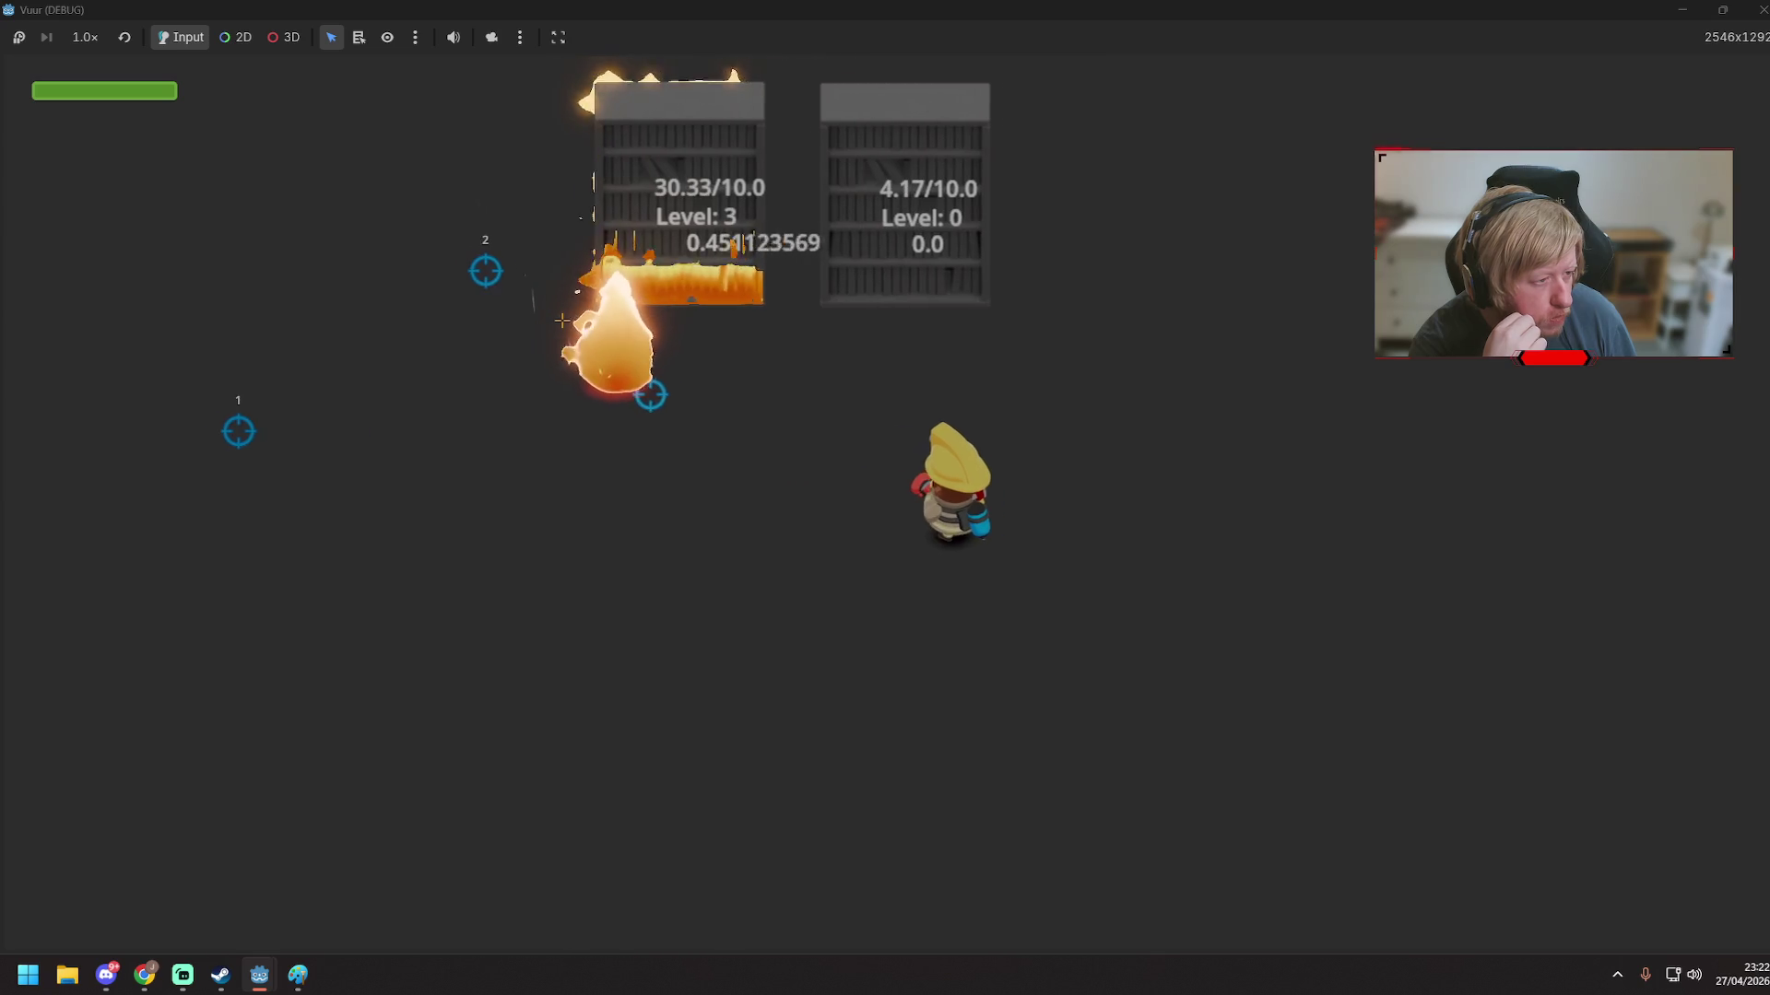
key(a)
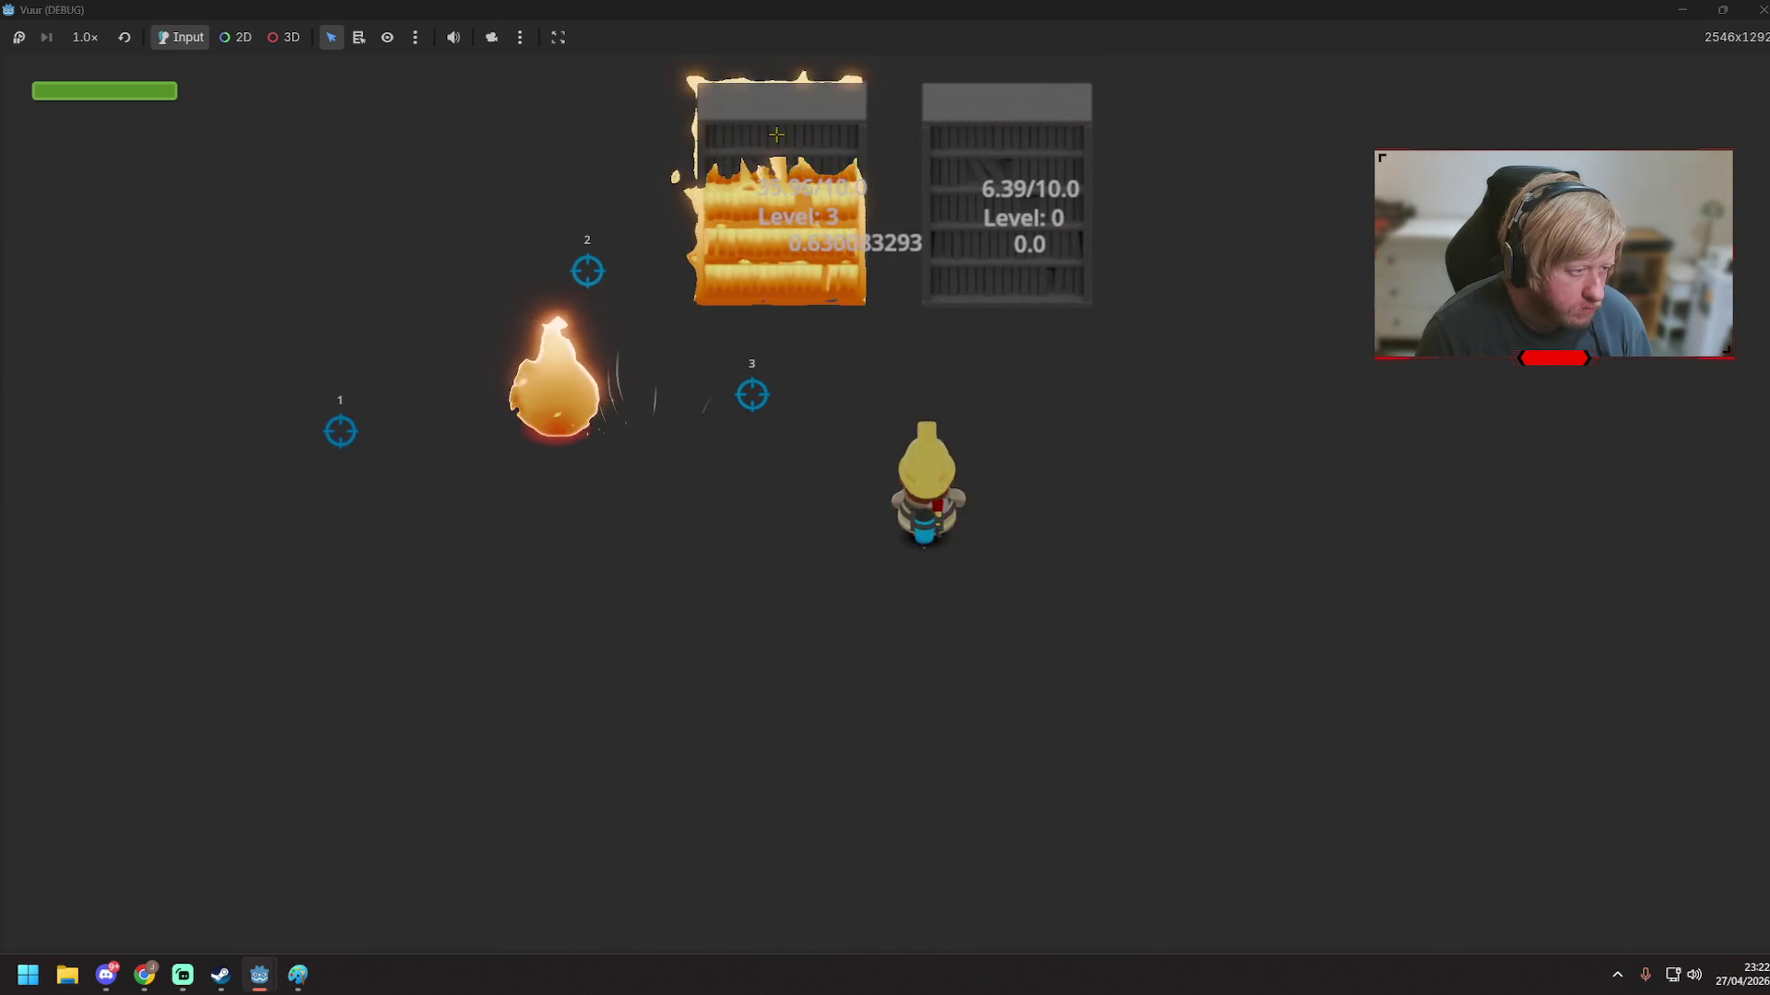
key(a)
click(811, 234)
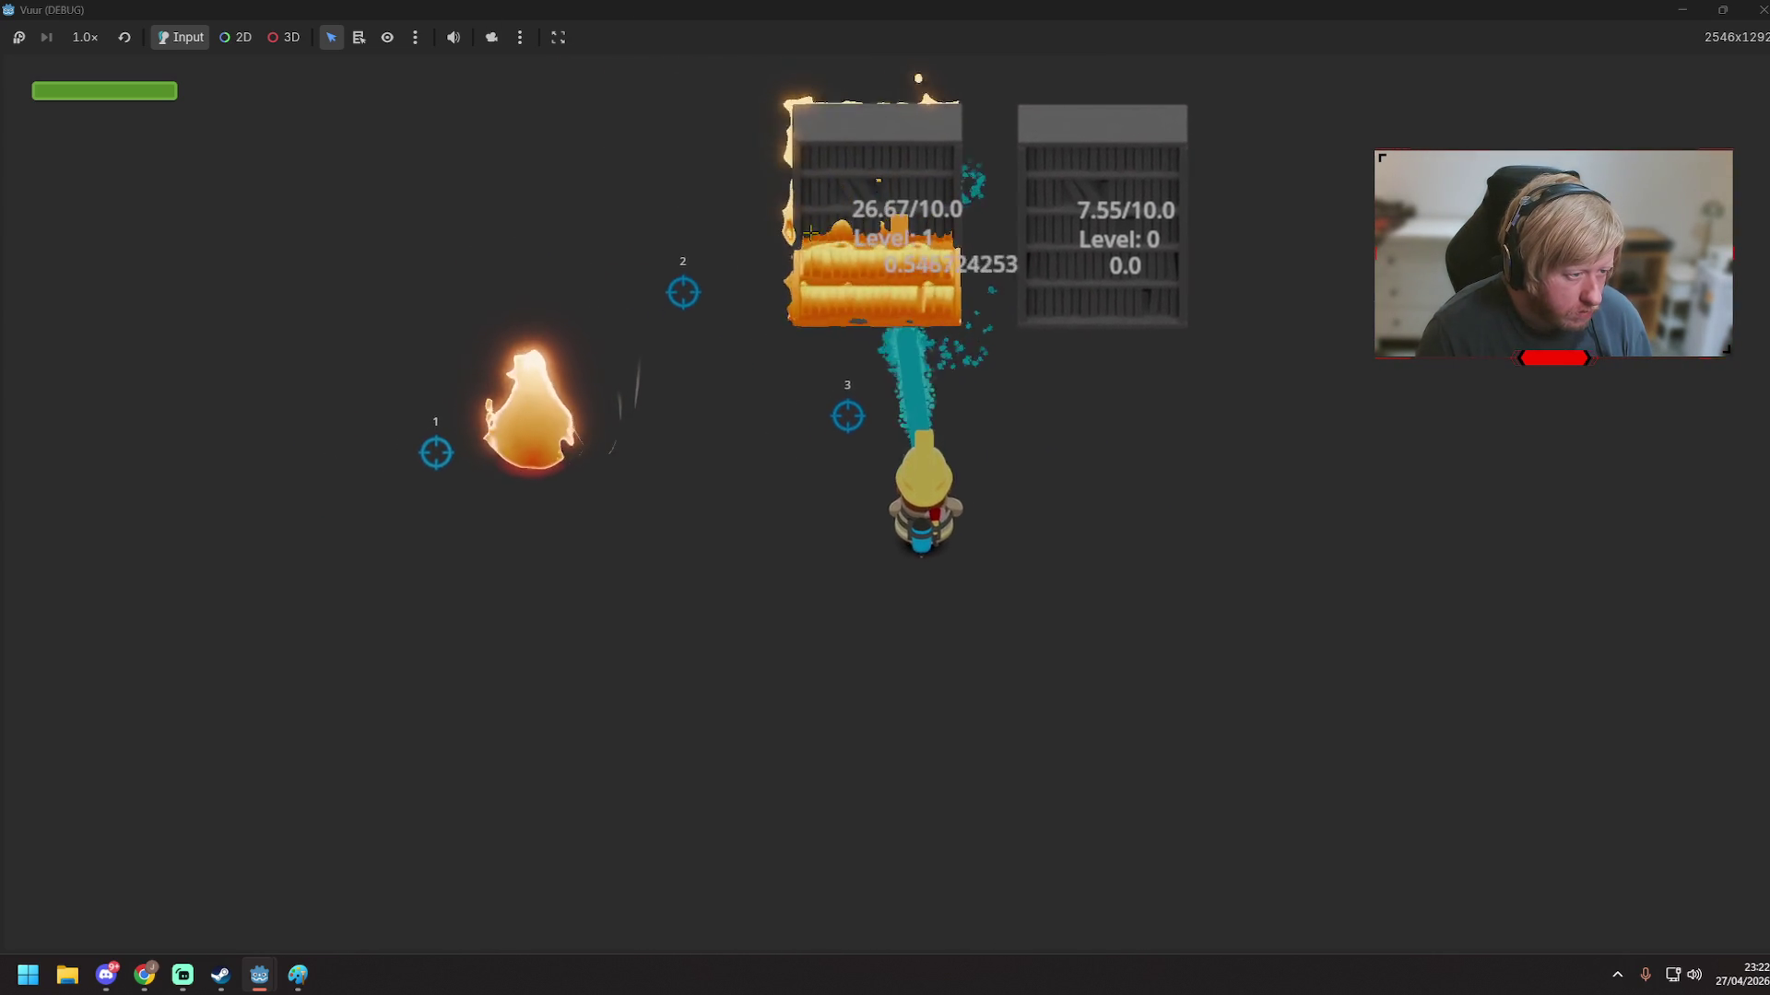
key(d)
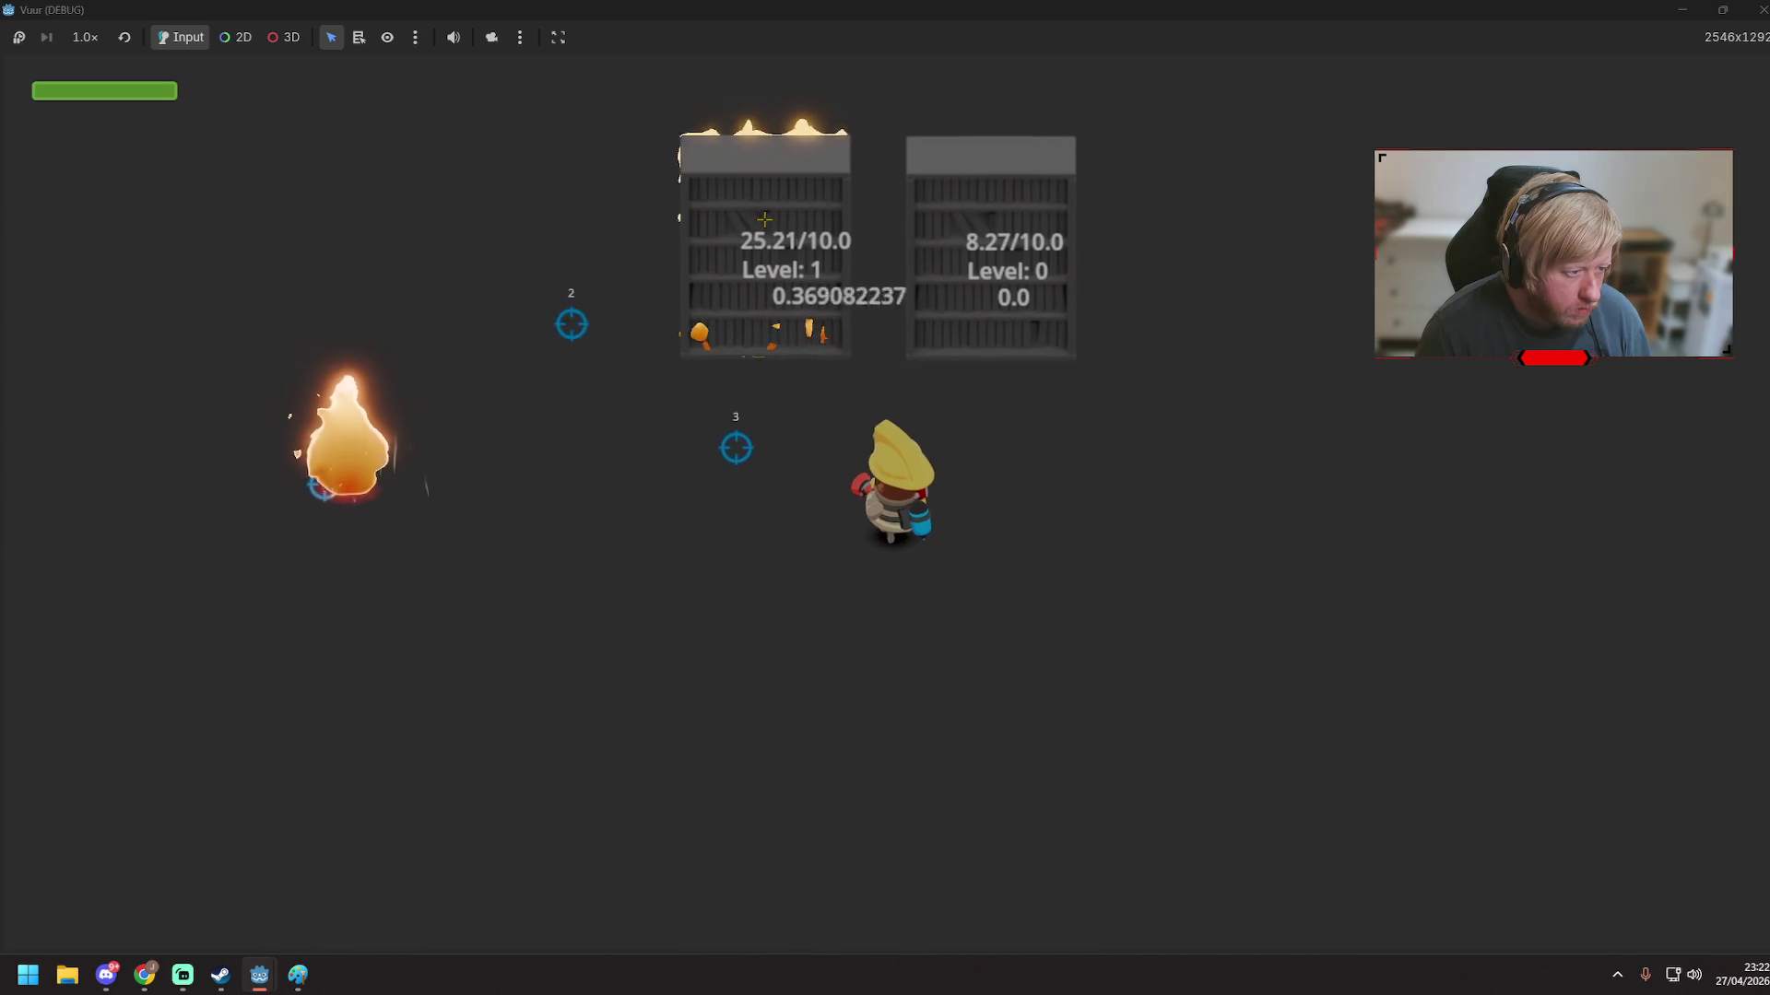
click(771, 211)
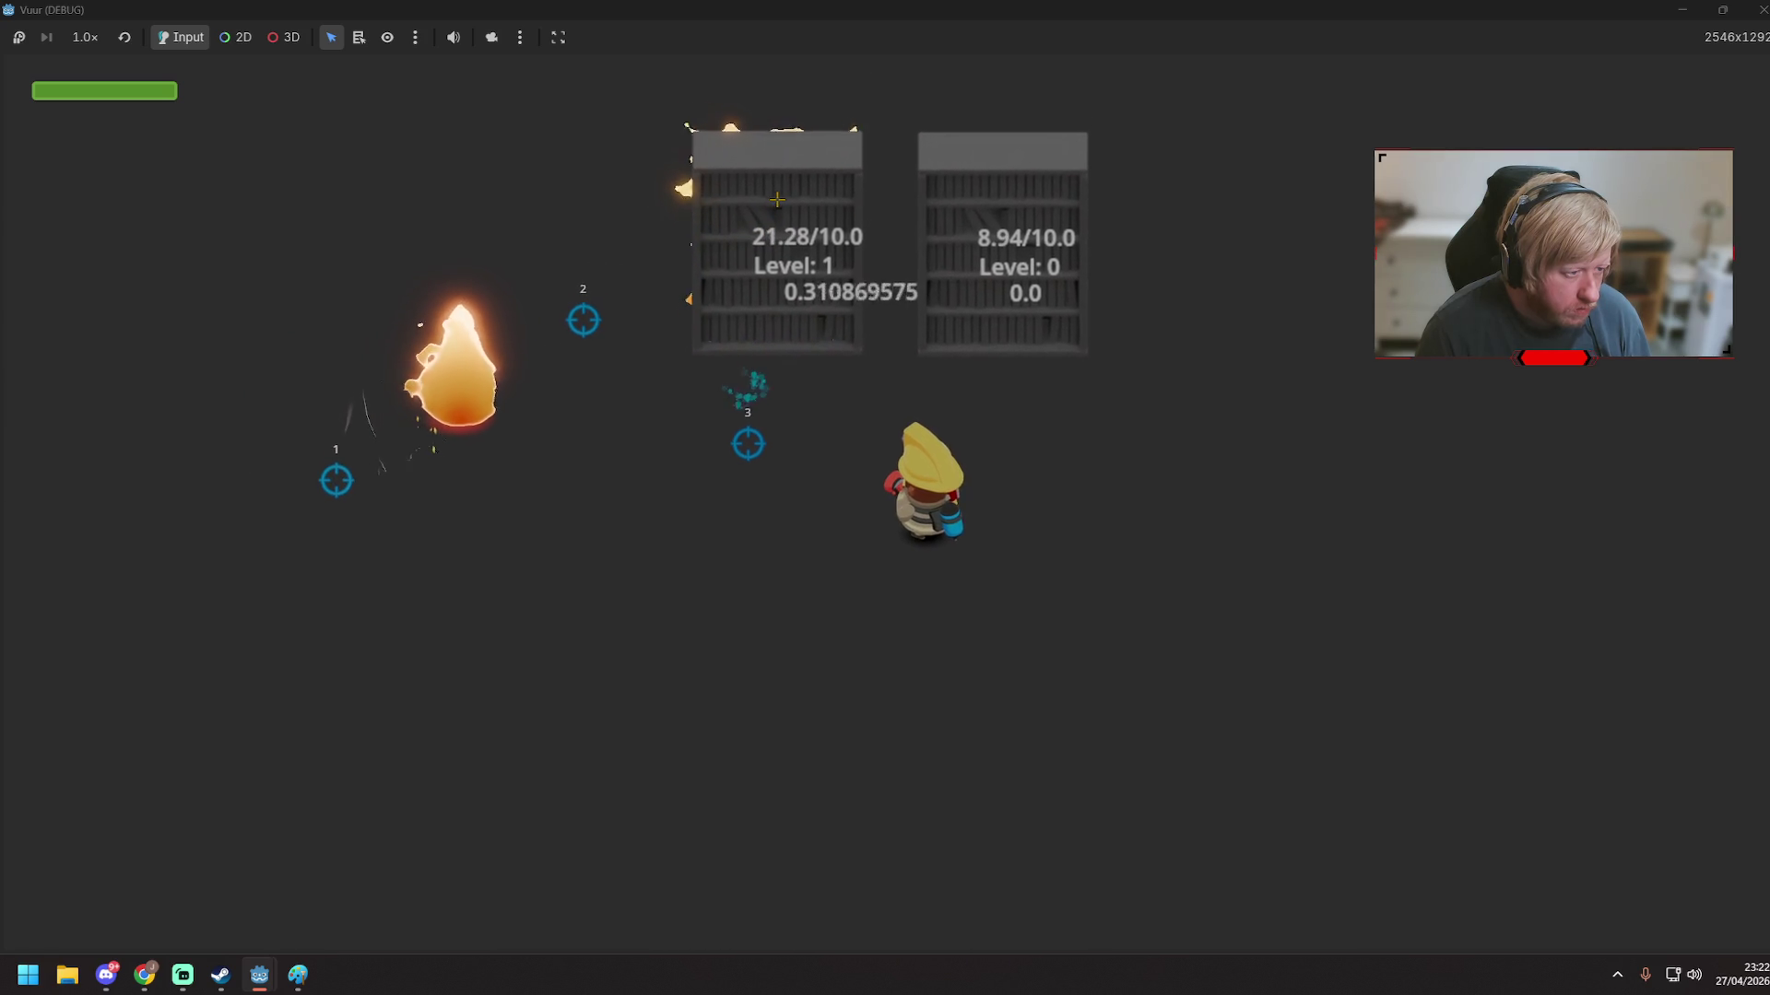
key(d)
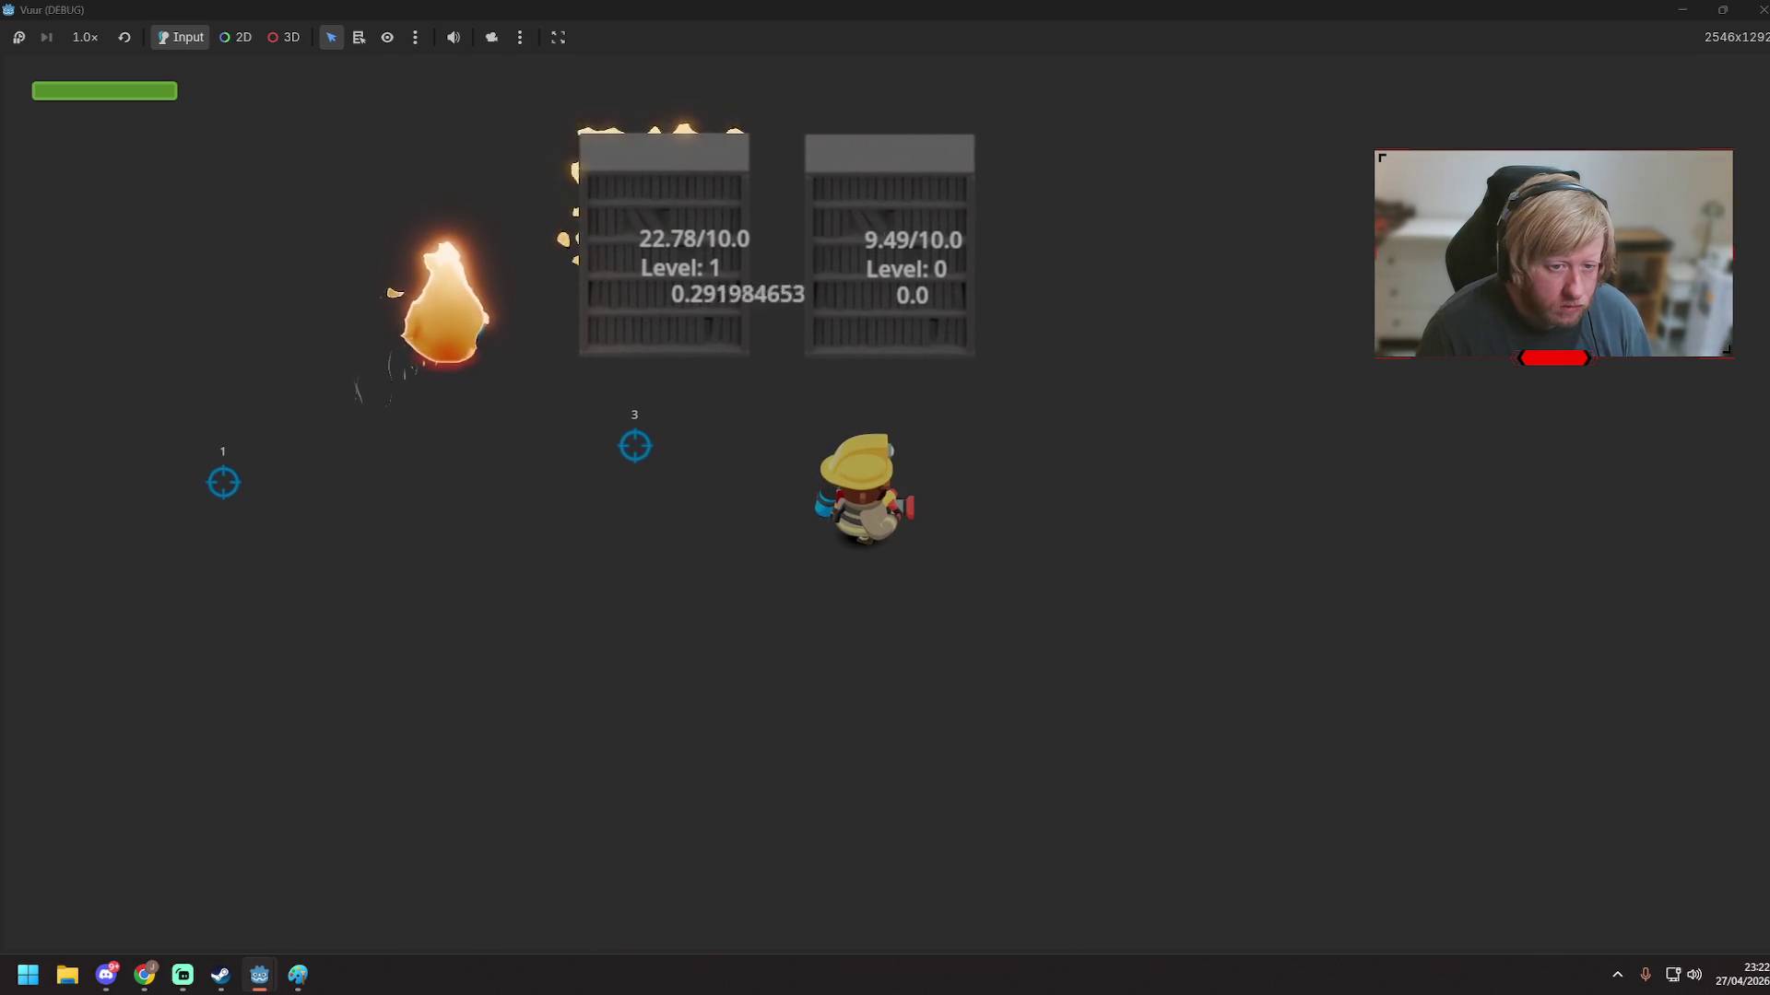
Step: Stop the game, change line 136's ignition reduction from 0.3 to 0.1, and relaunch
key(F8)
scroll(802, 472, down, 7)
scroll(802, 472, down, 20)
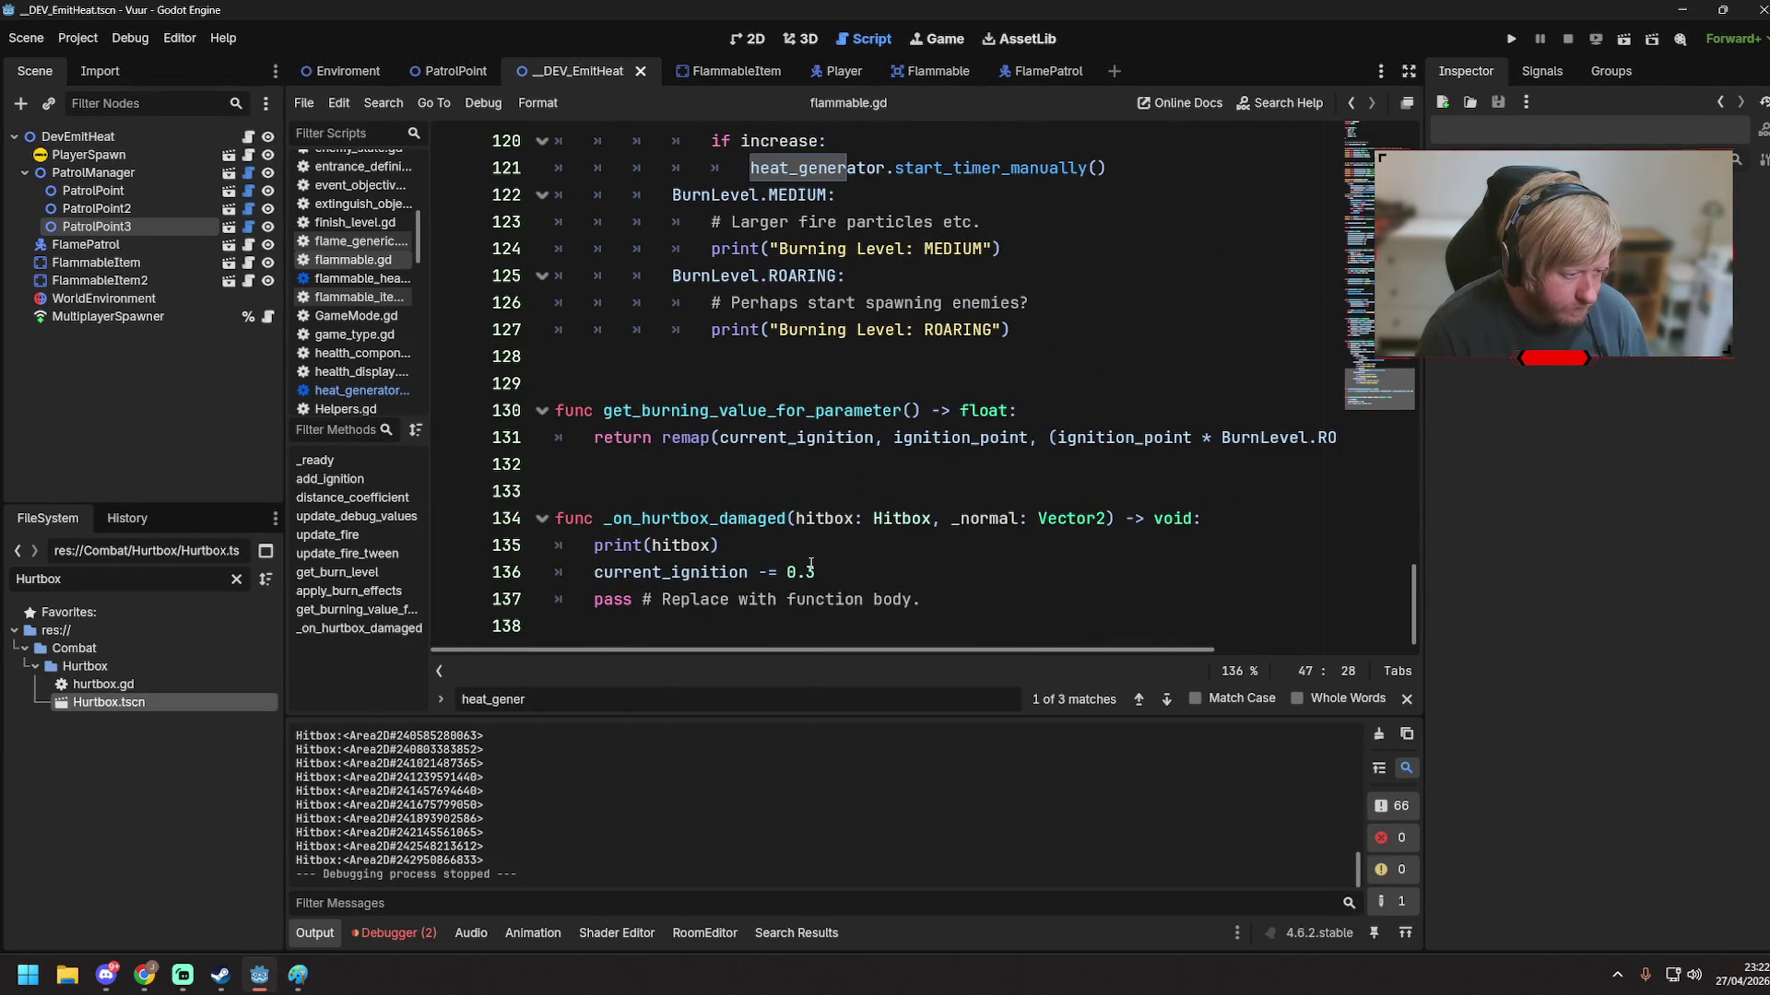
click(807, 571)
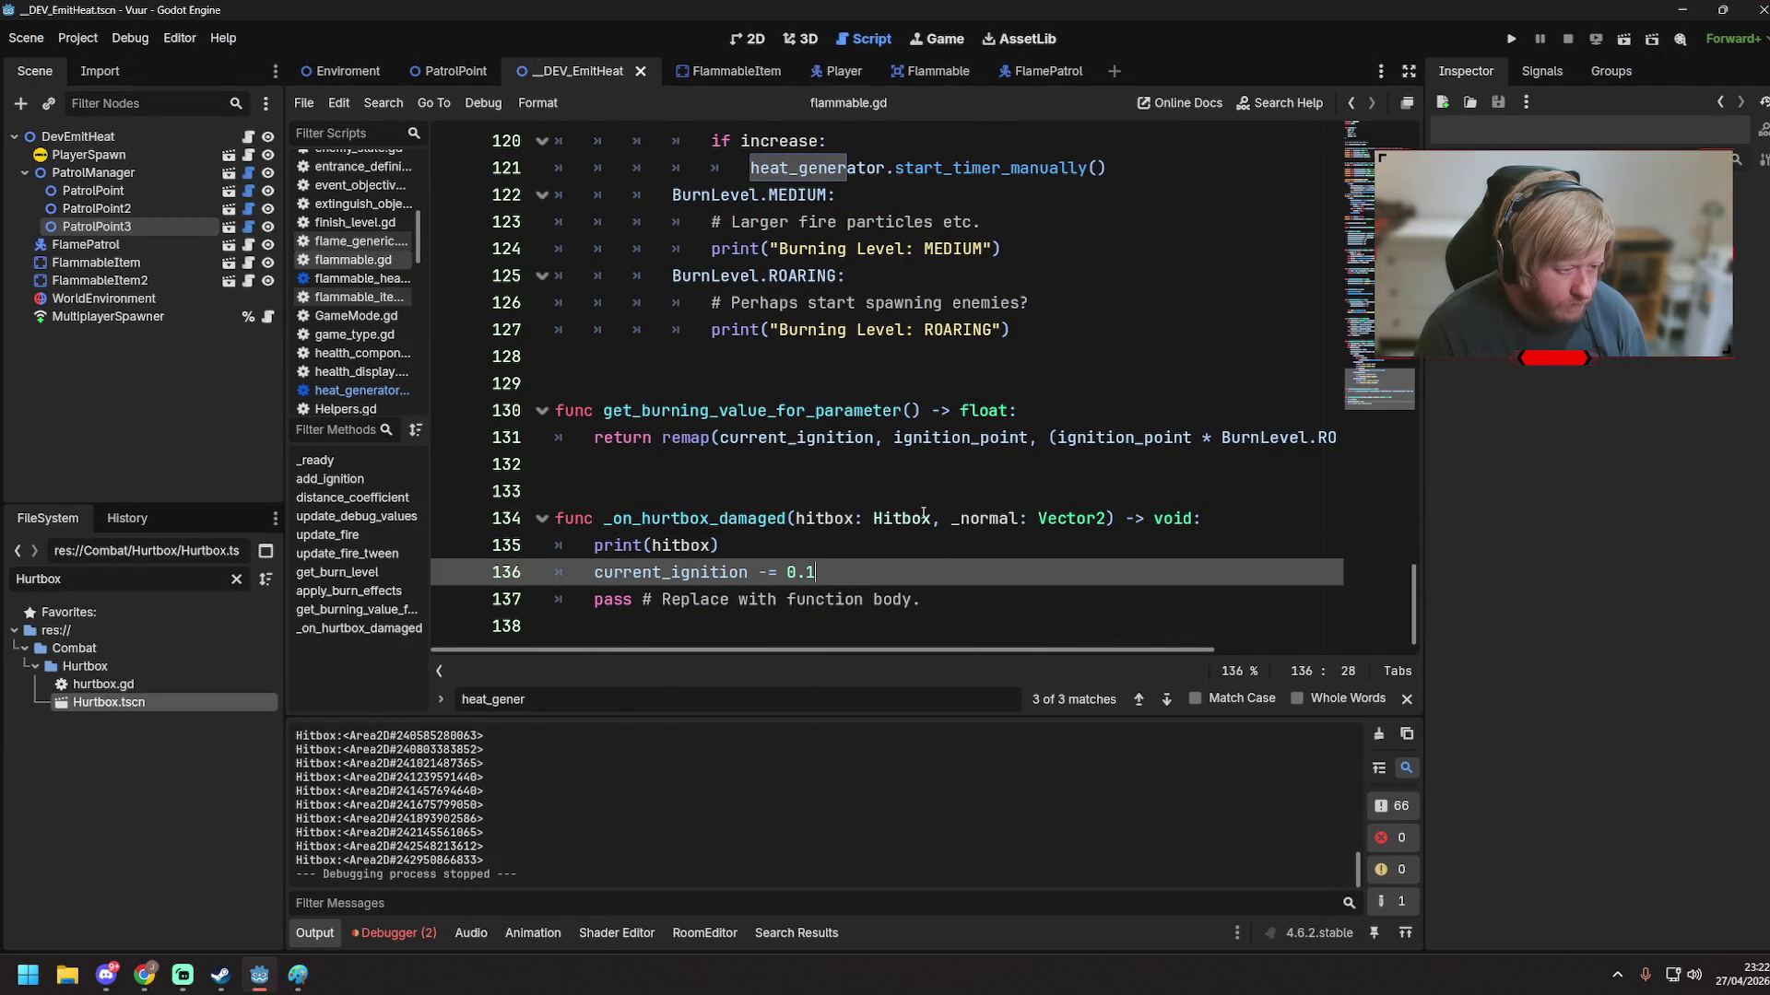
click(859, 360)
key(F6)
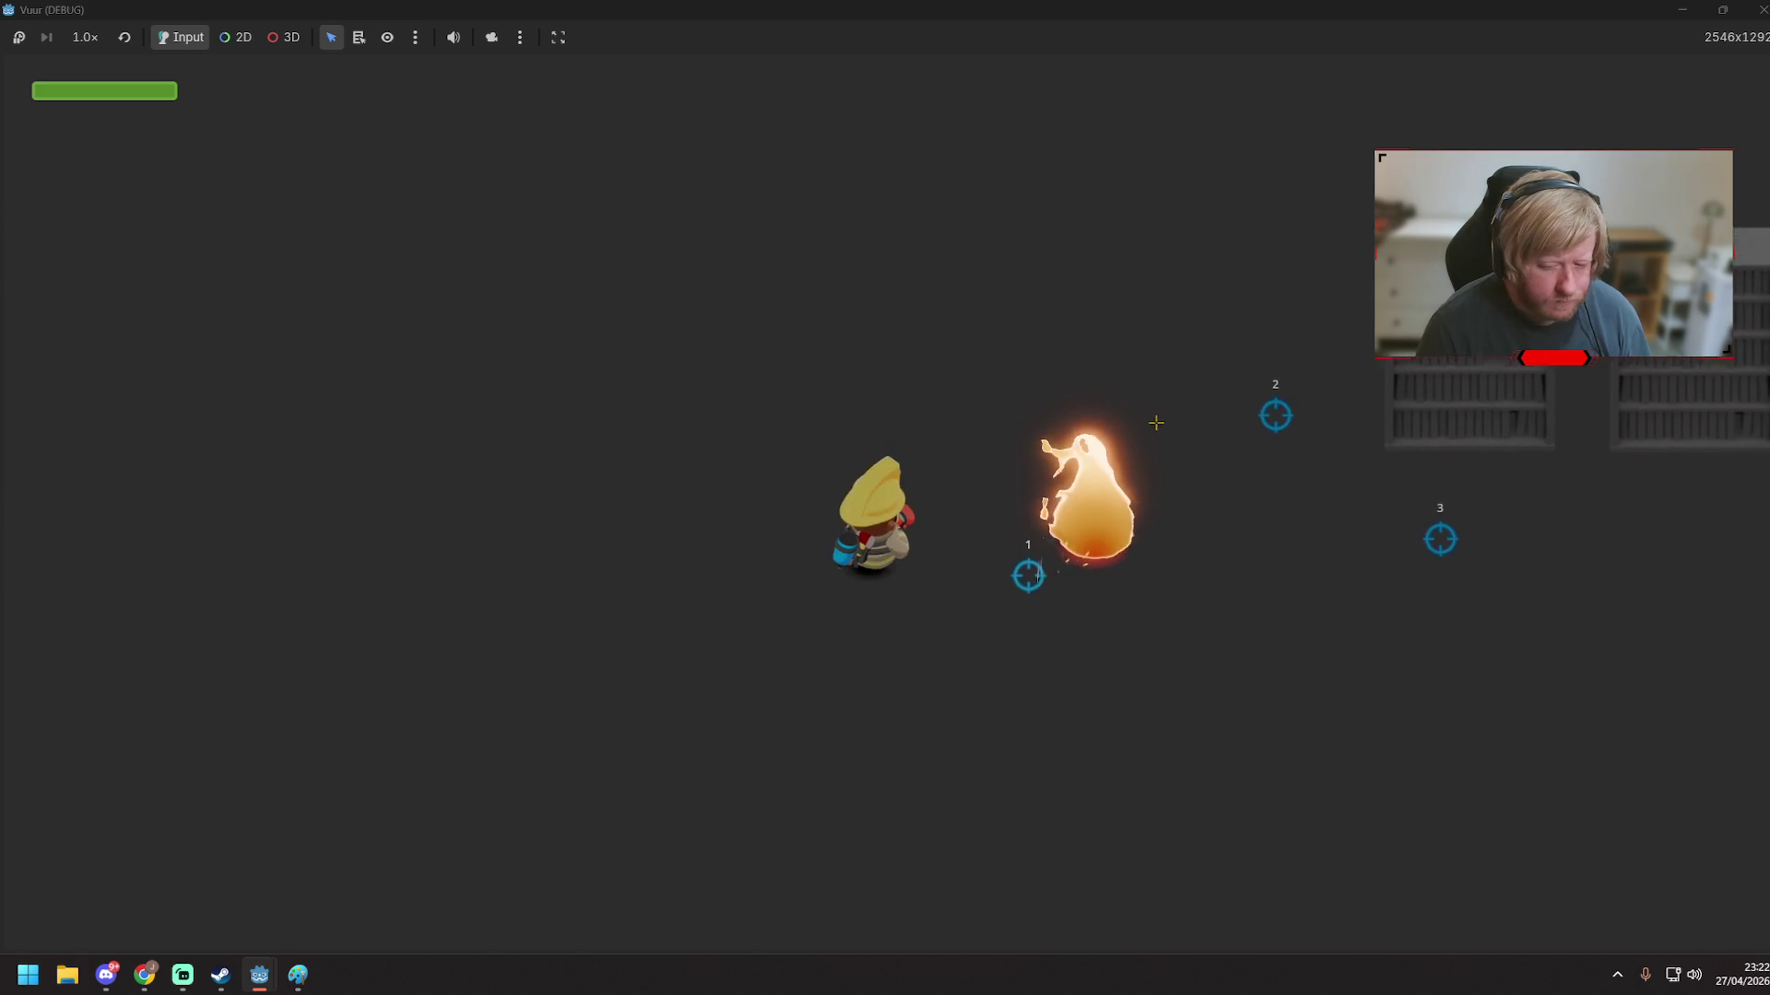
Step: Walk the firefighter right and down near the fire as the left bookshelf ignites
key(d)
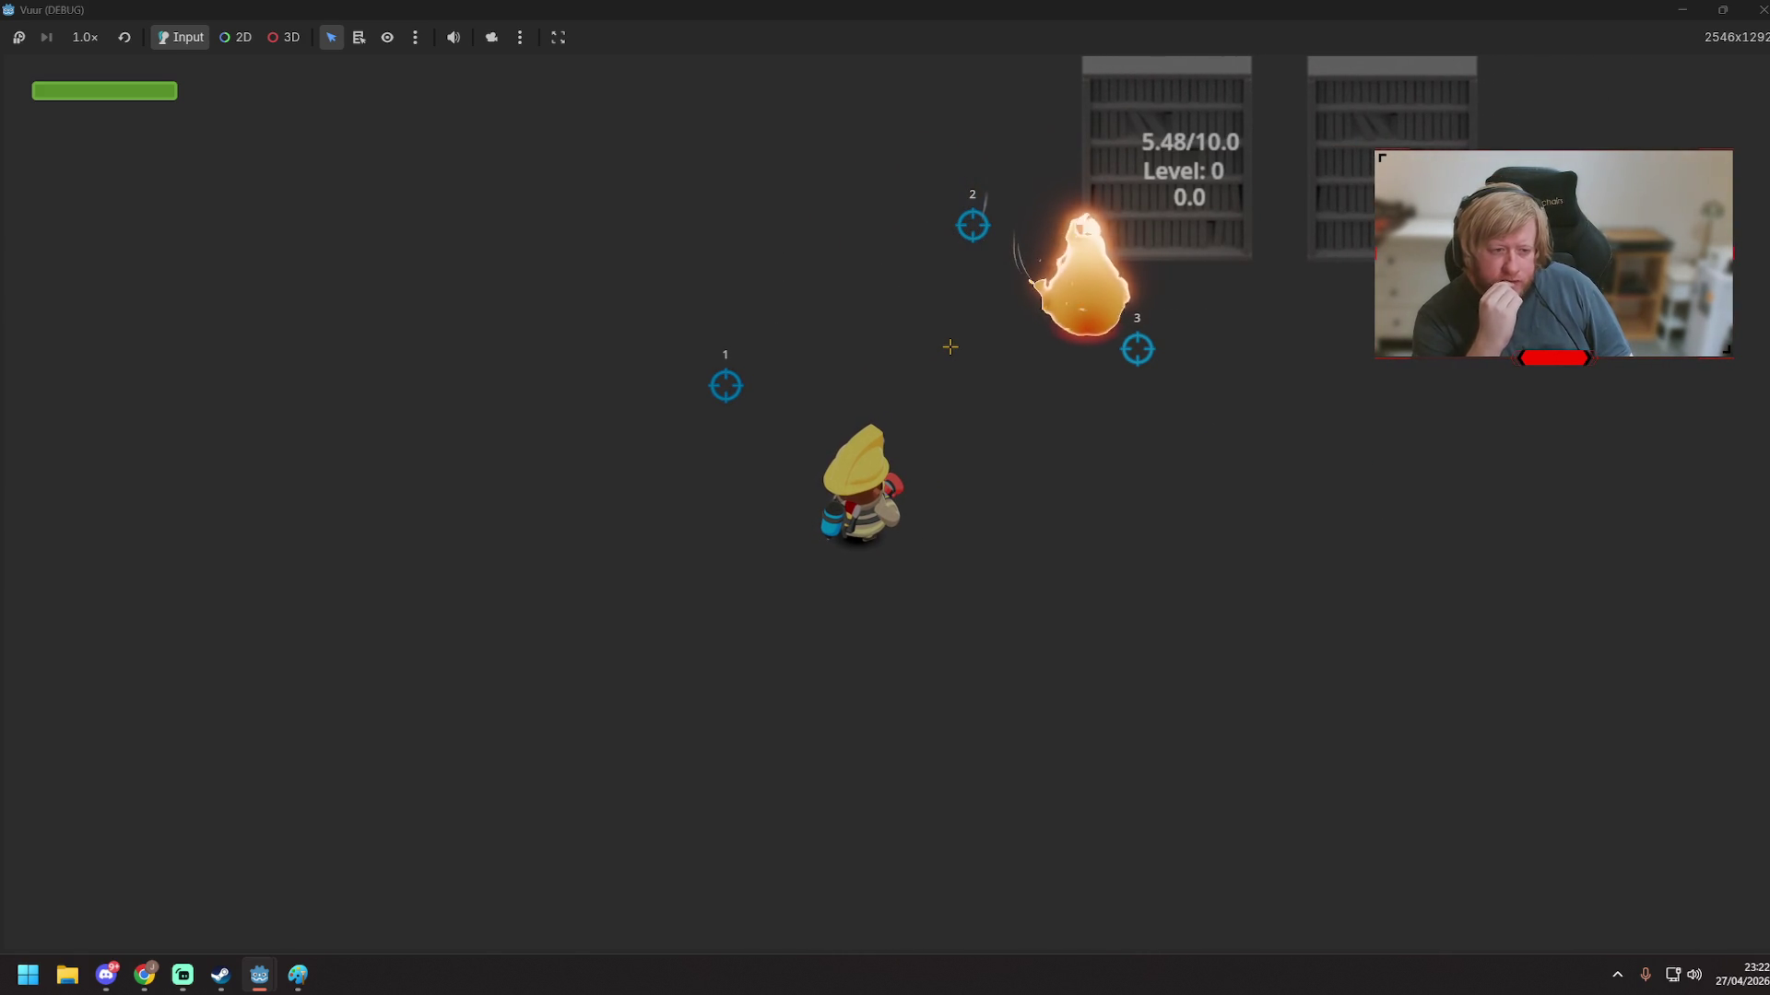
key(s)
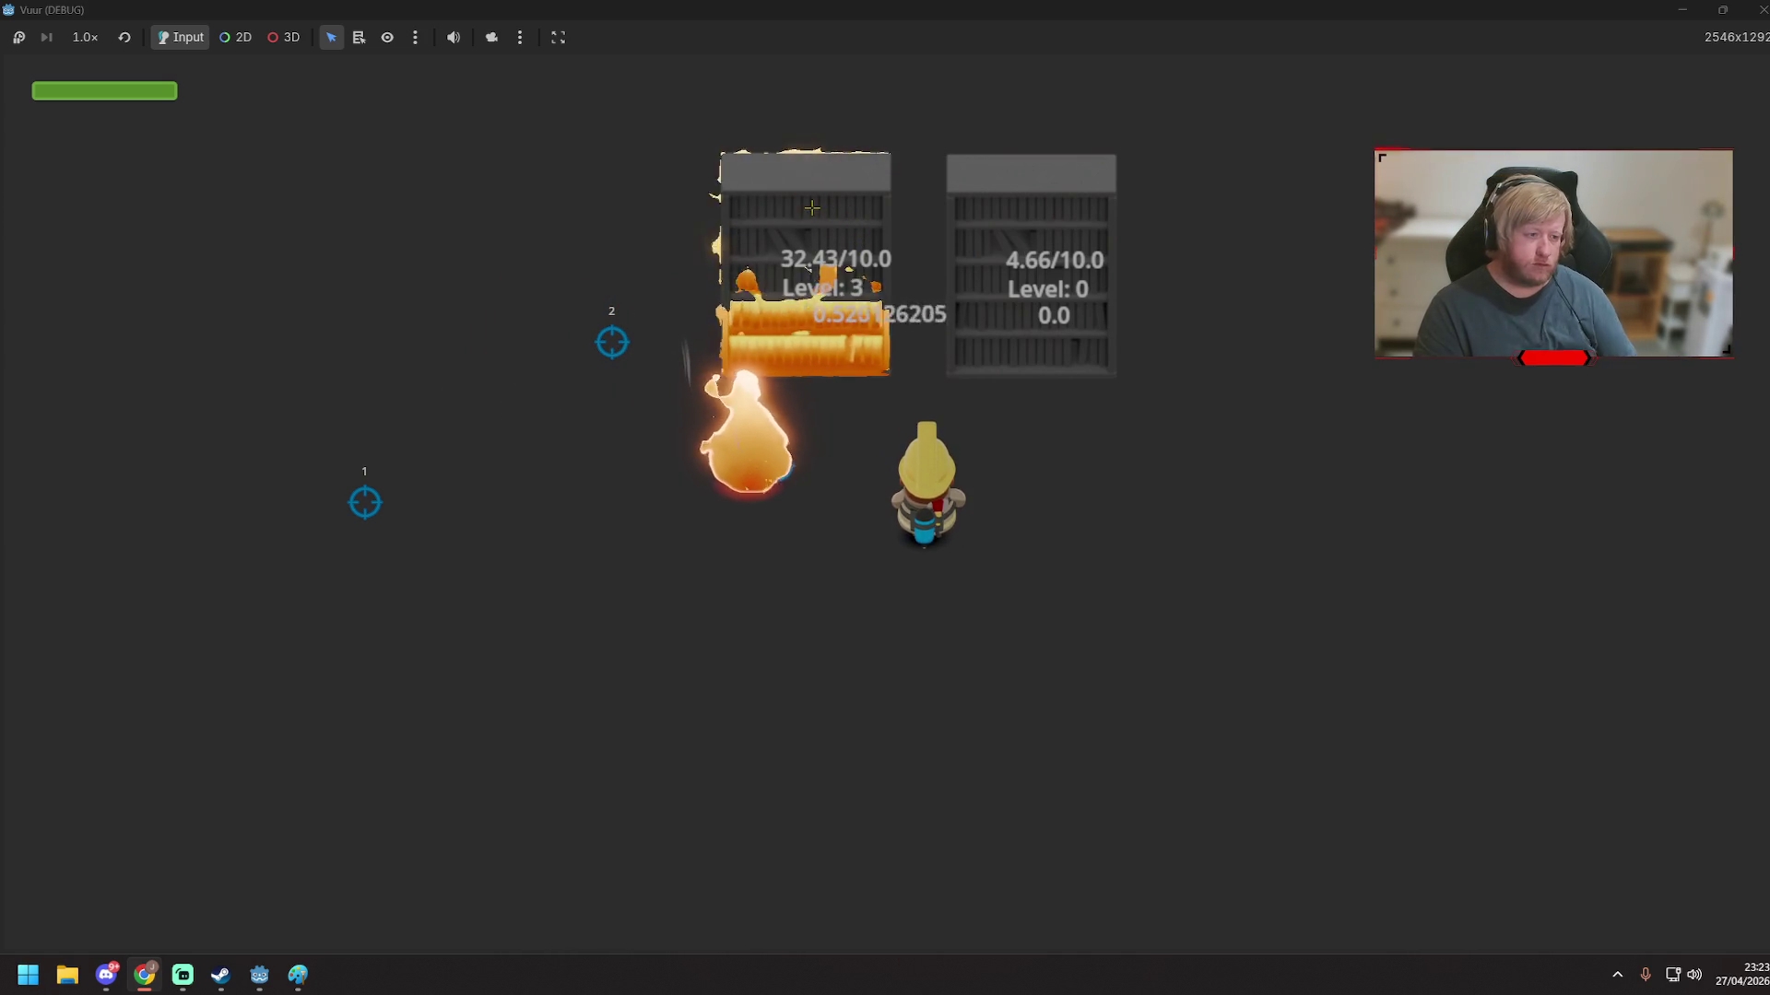
Step: Spray water at the burning left bookshelf and the fire creature
key(s)
drag(864, 154, 830, 144)
key(w)
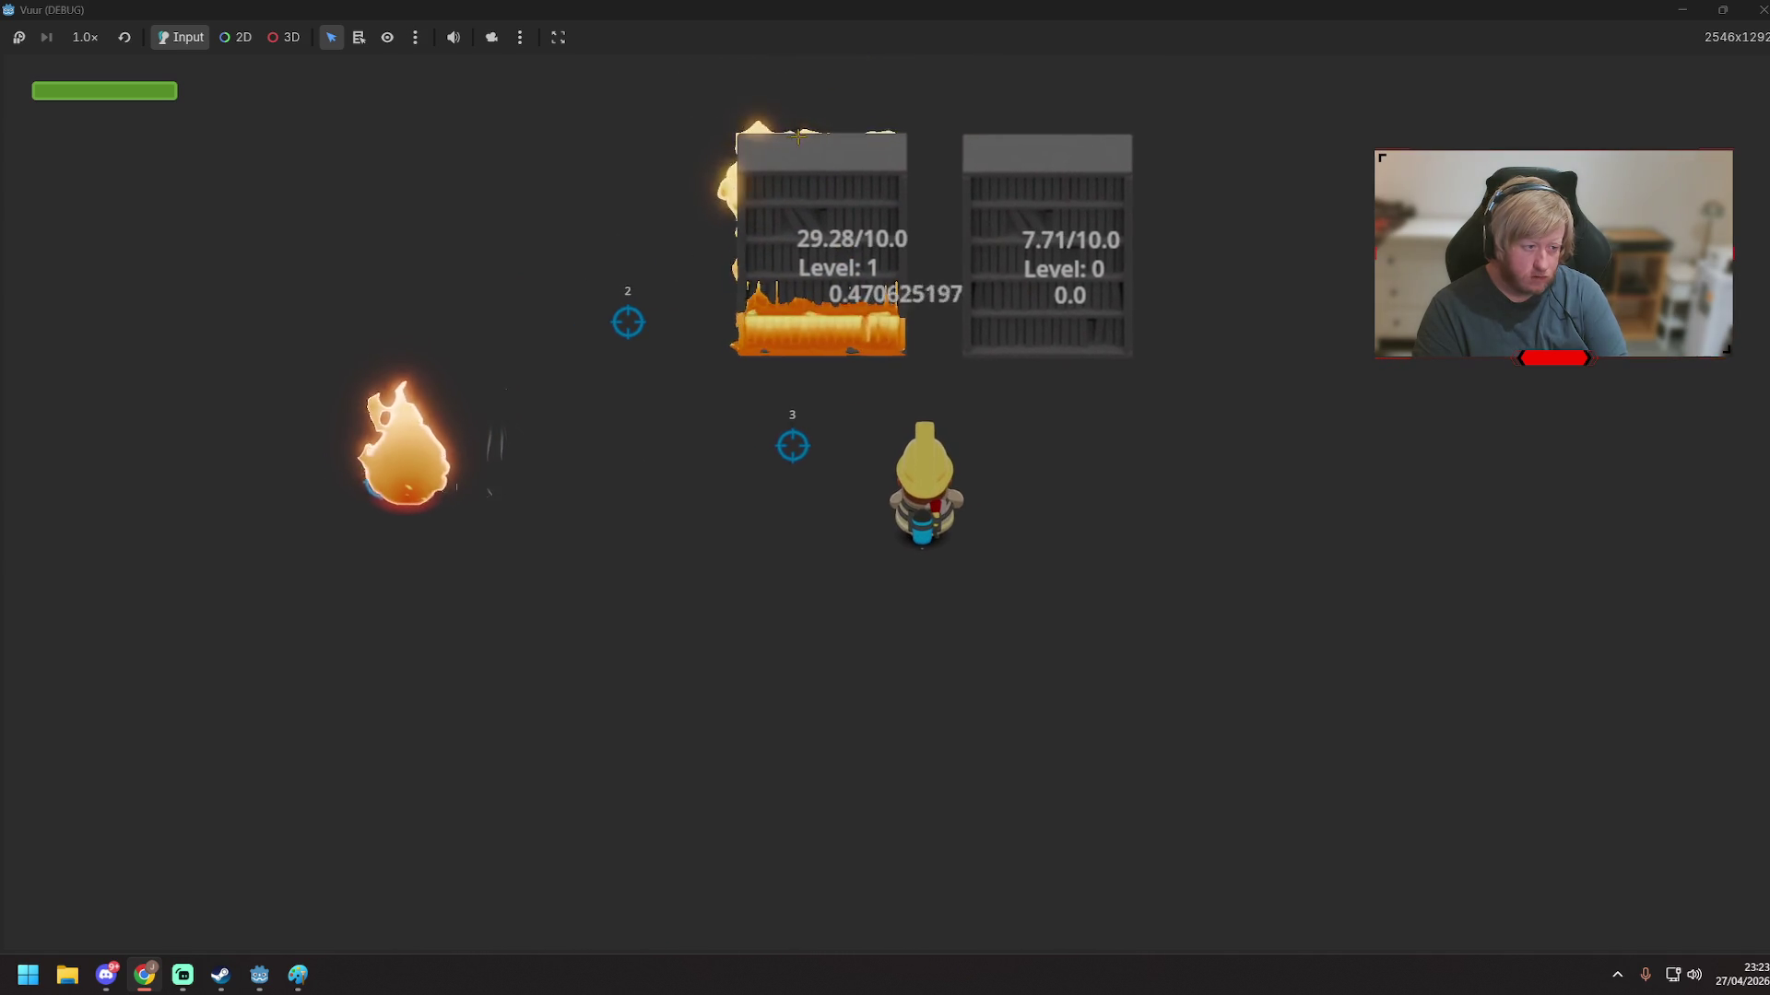
key(a)
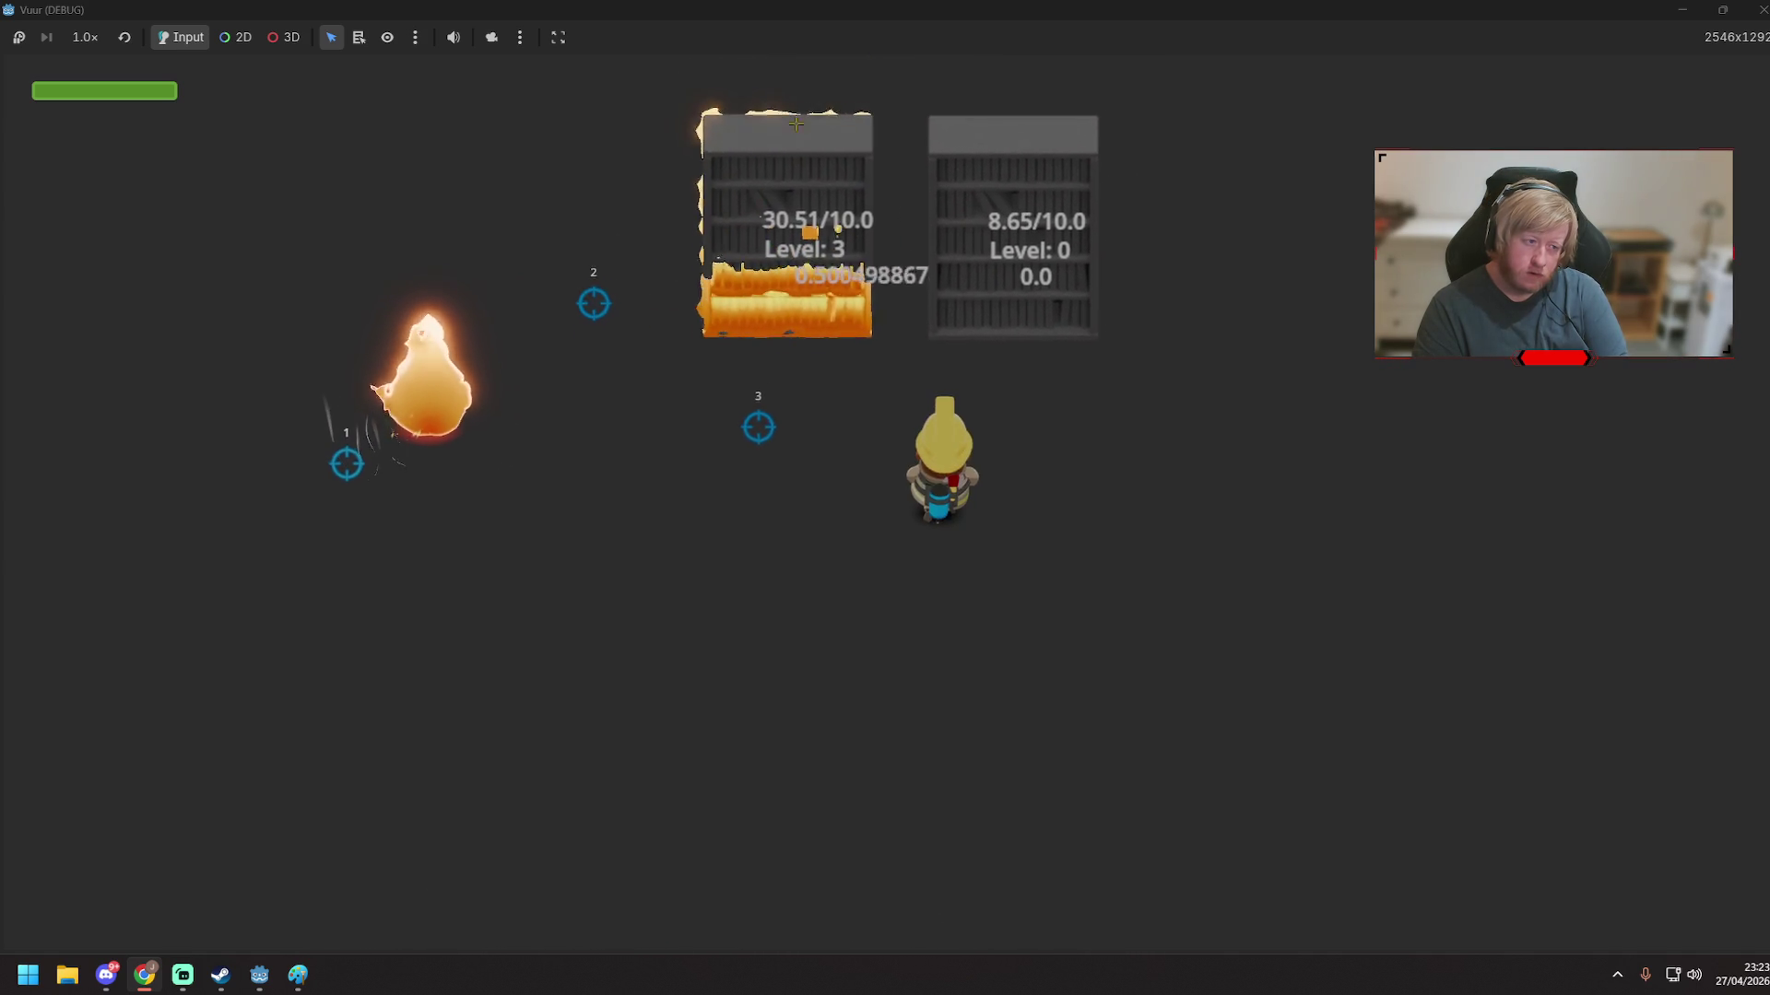
drag(806, 143, 776, 140)
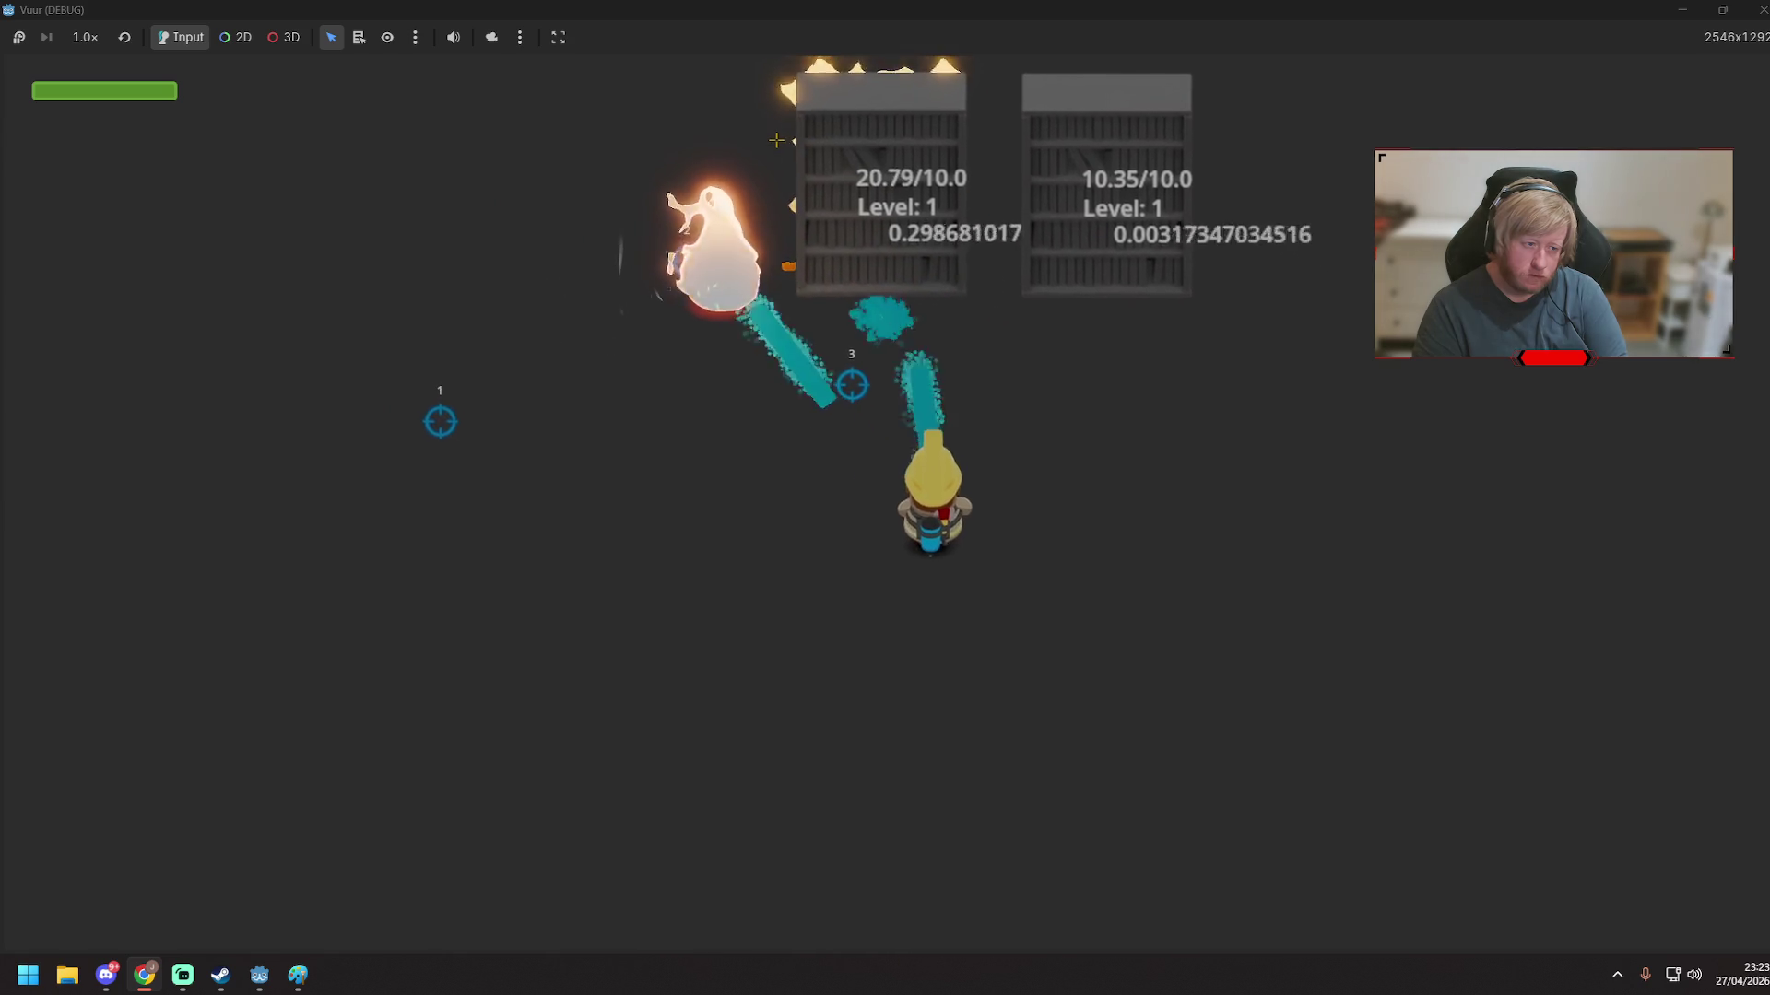
drag(868, 127, 784, 124)
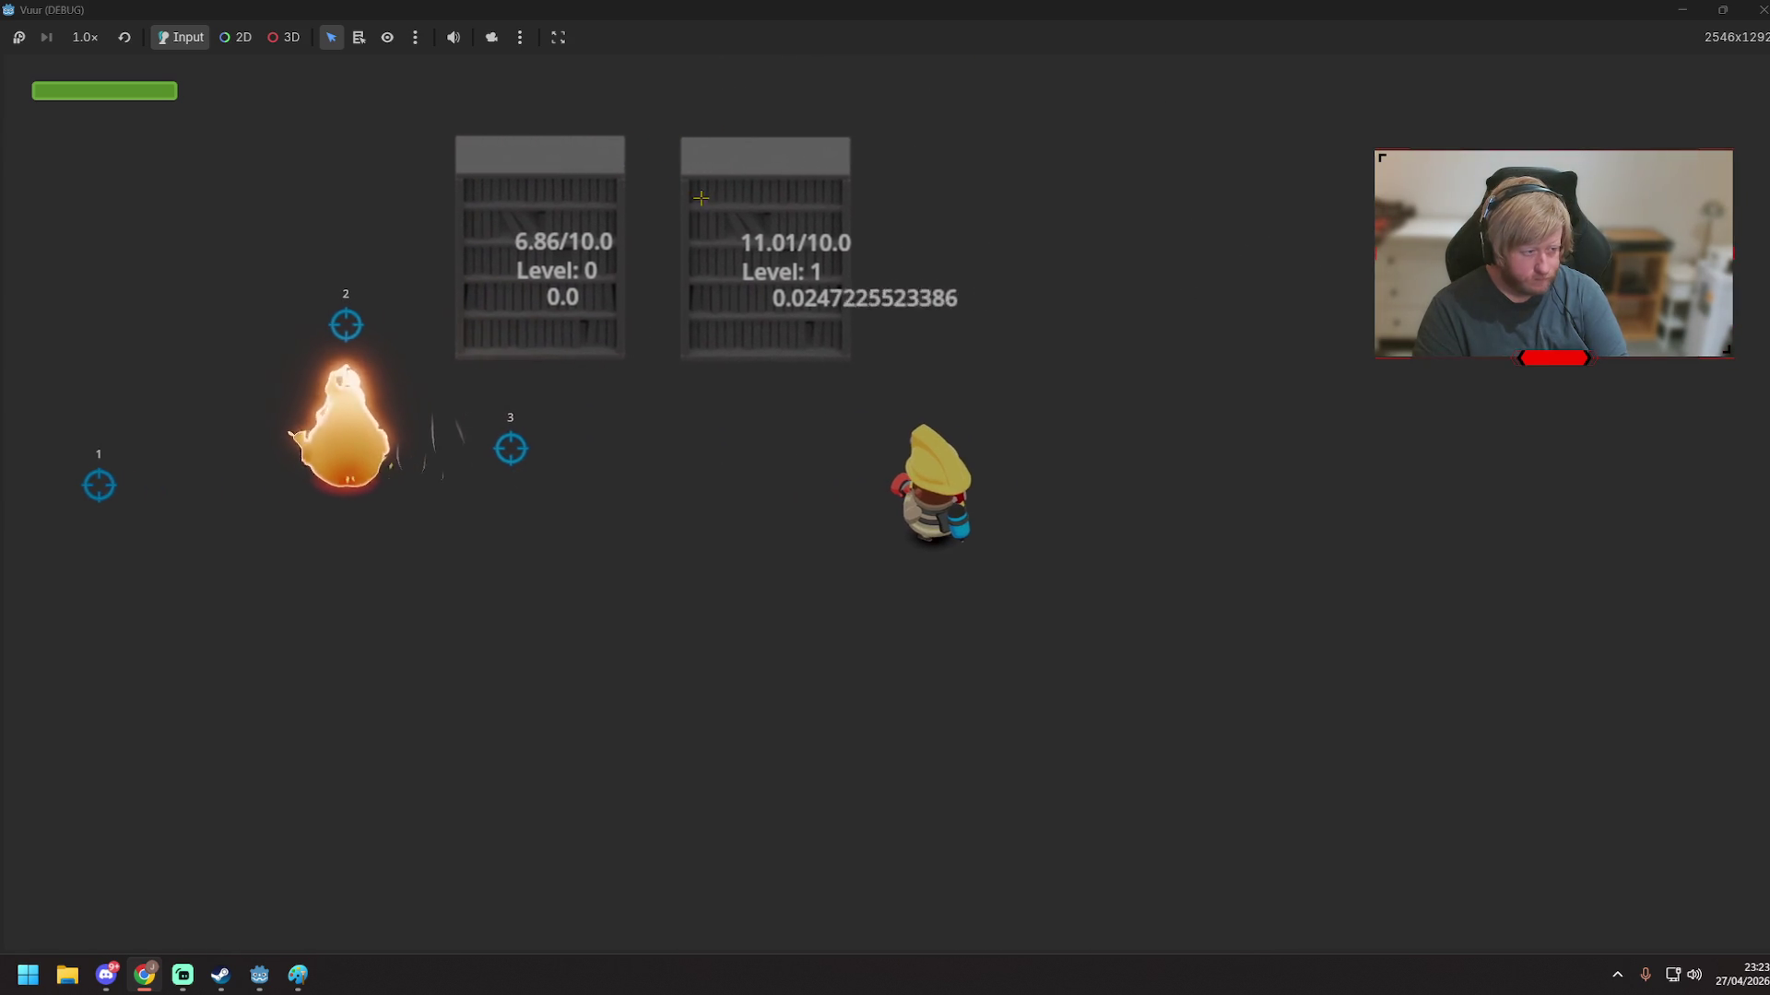
Step: Walk the firefighter around the shelves while both ignition values climb past 10
key(a)
key(d)
key(w)
key(w)
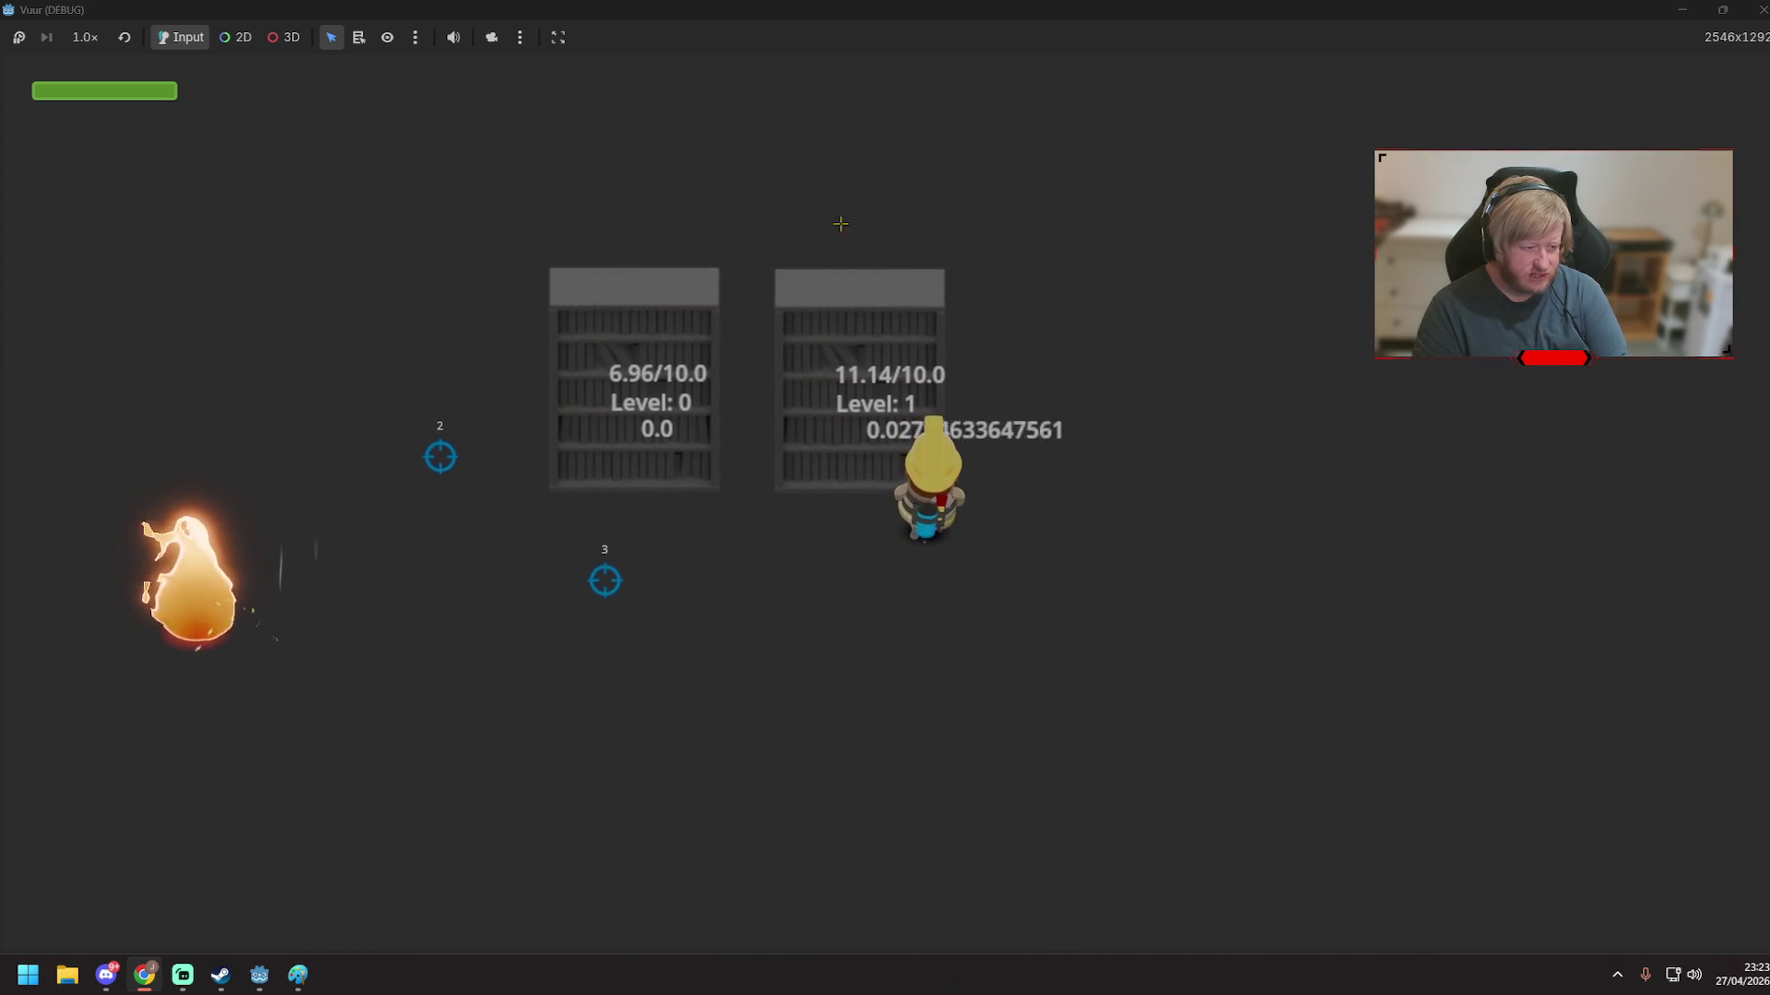
key(s)
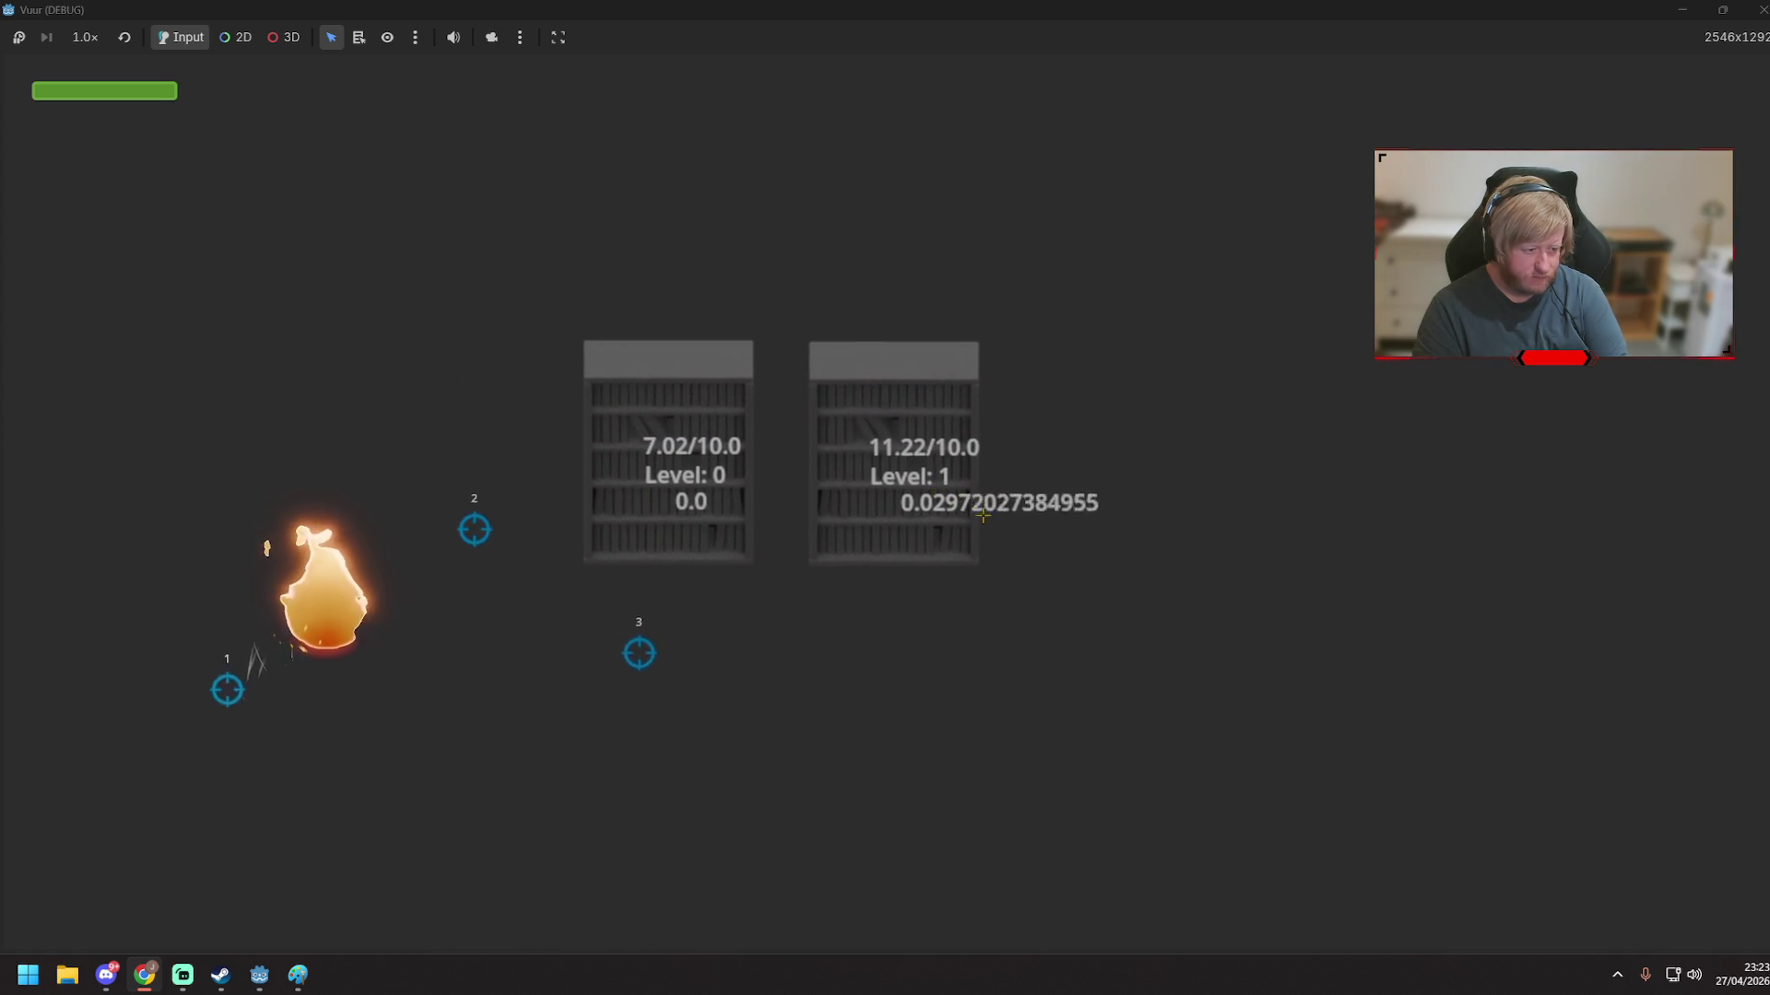
key(a)
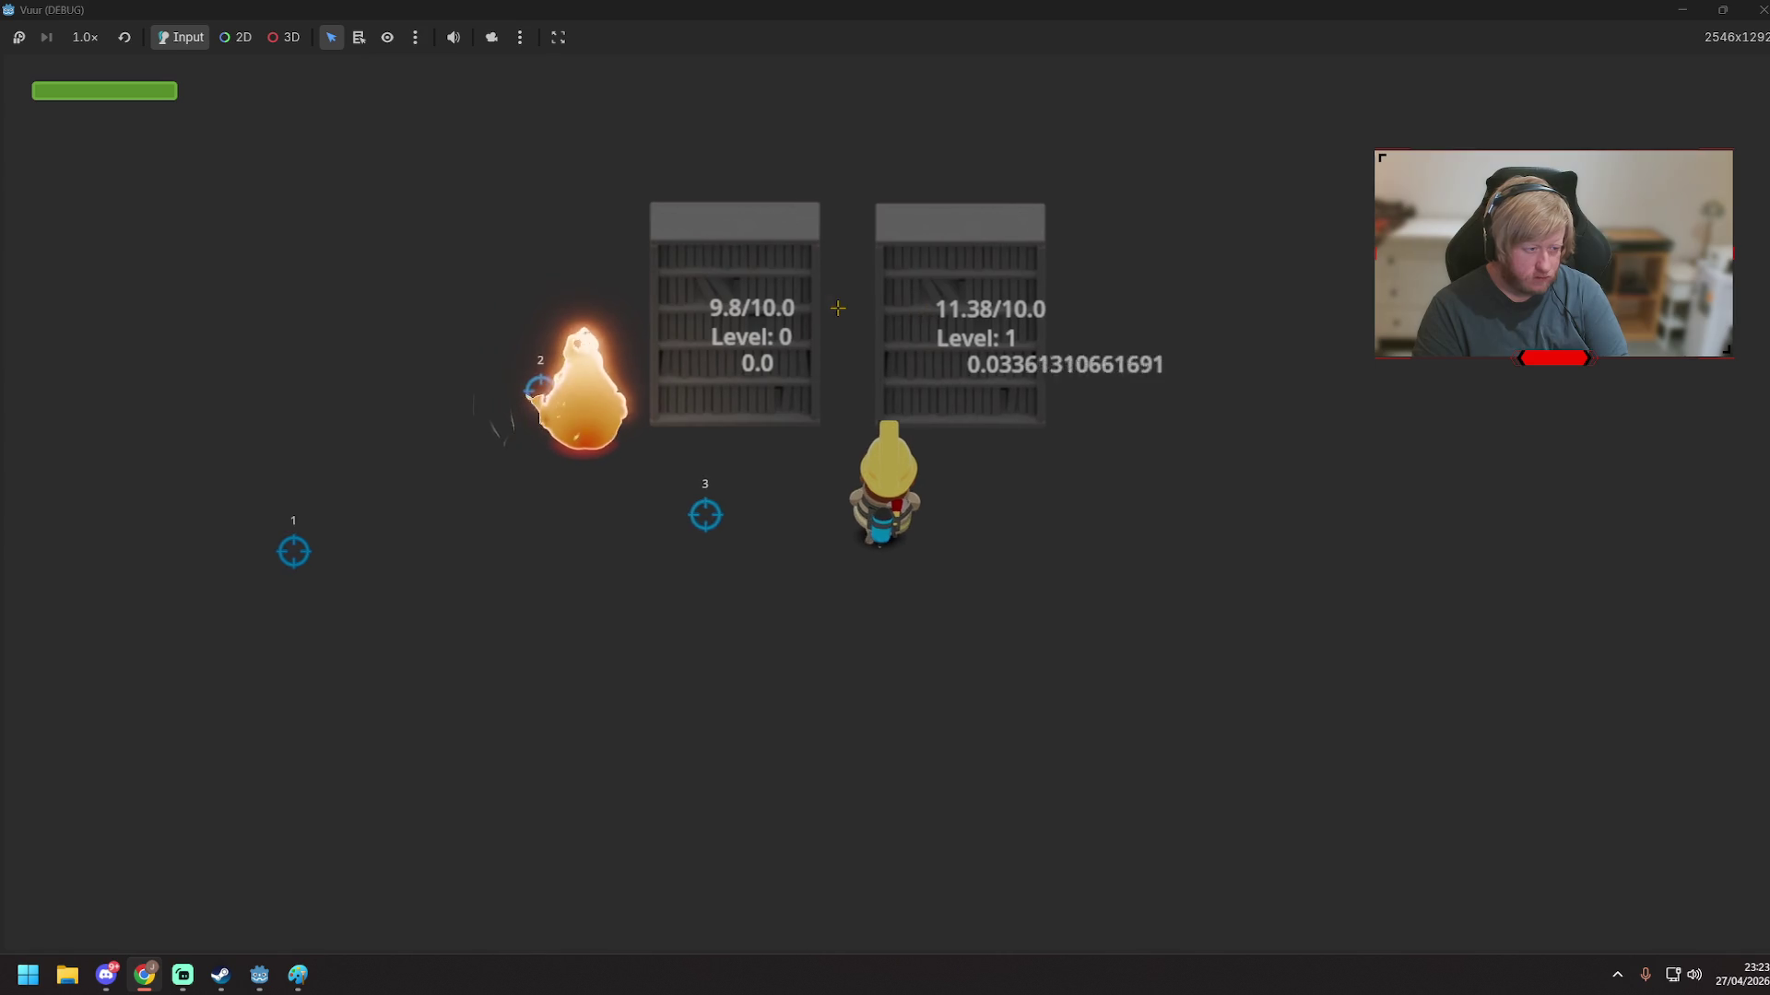
key(s)
key(a)
key(d)
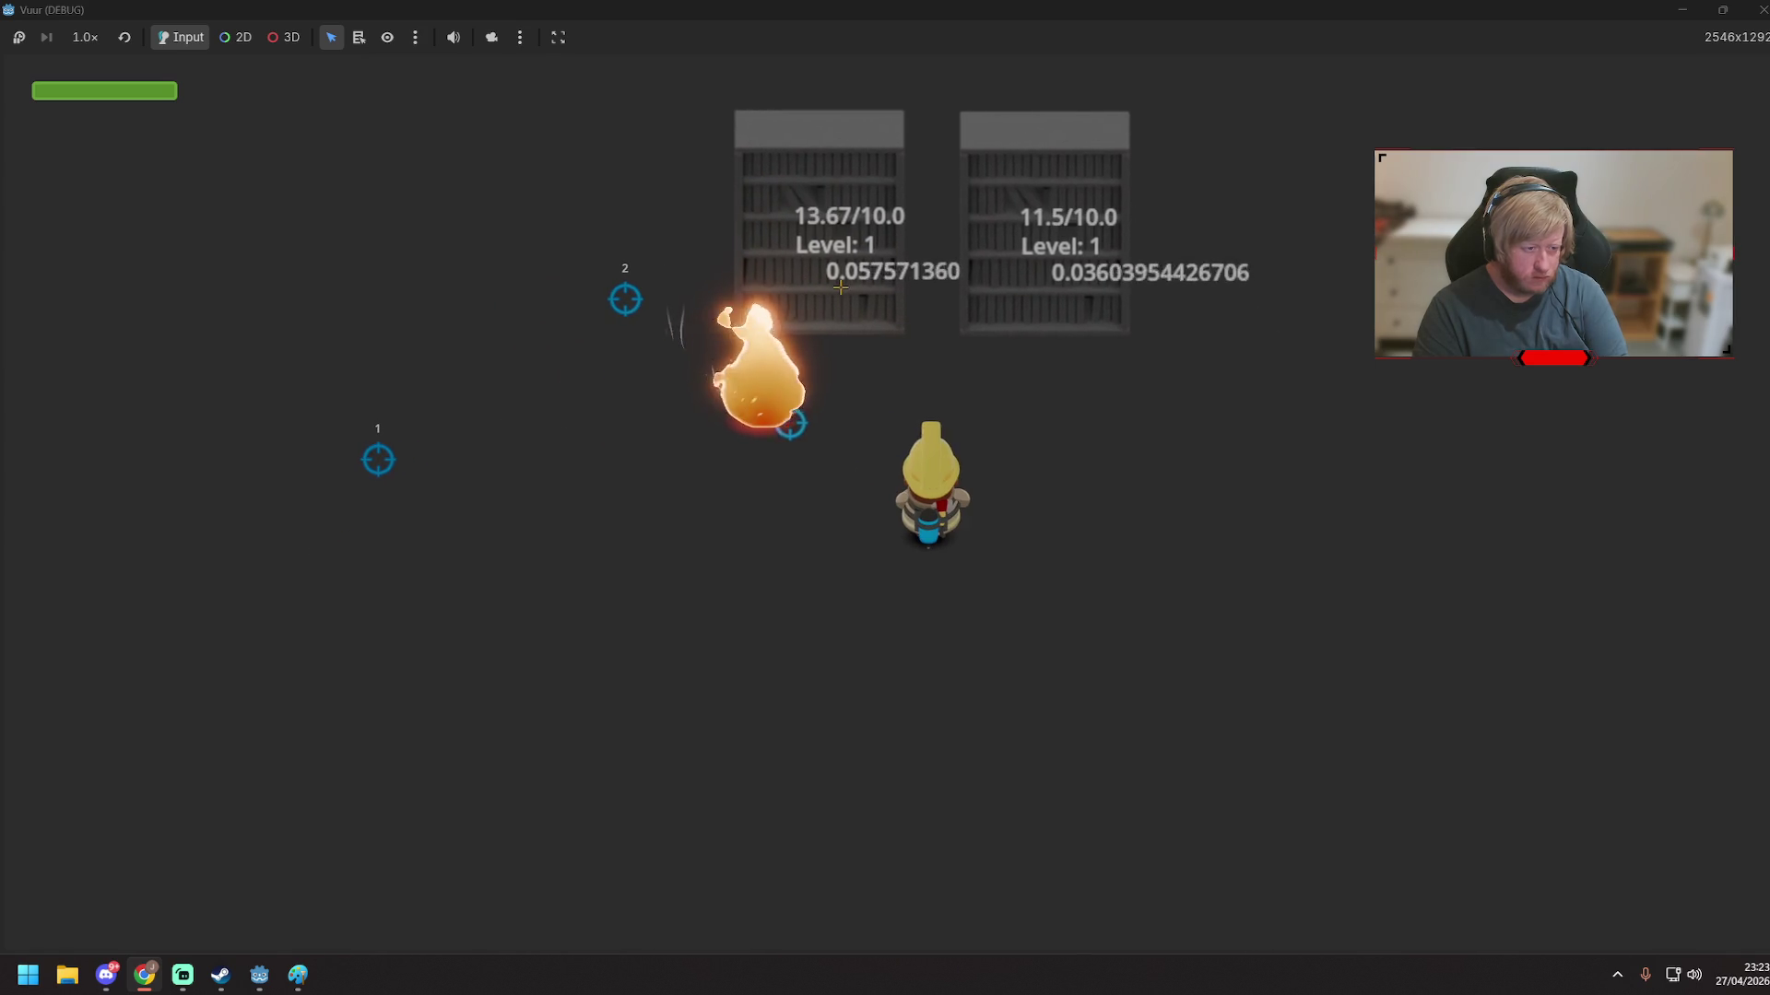
key(w)
key(d)
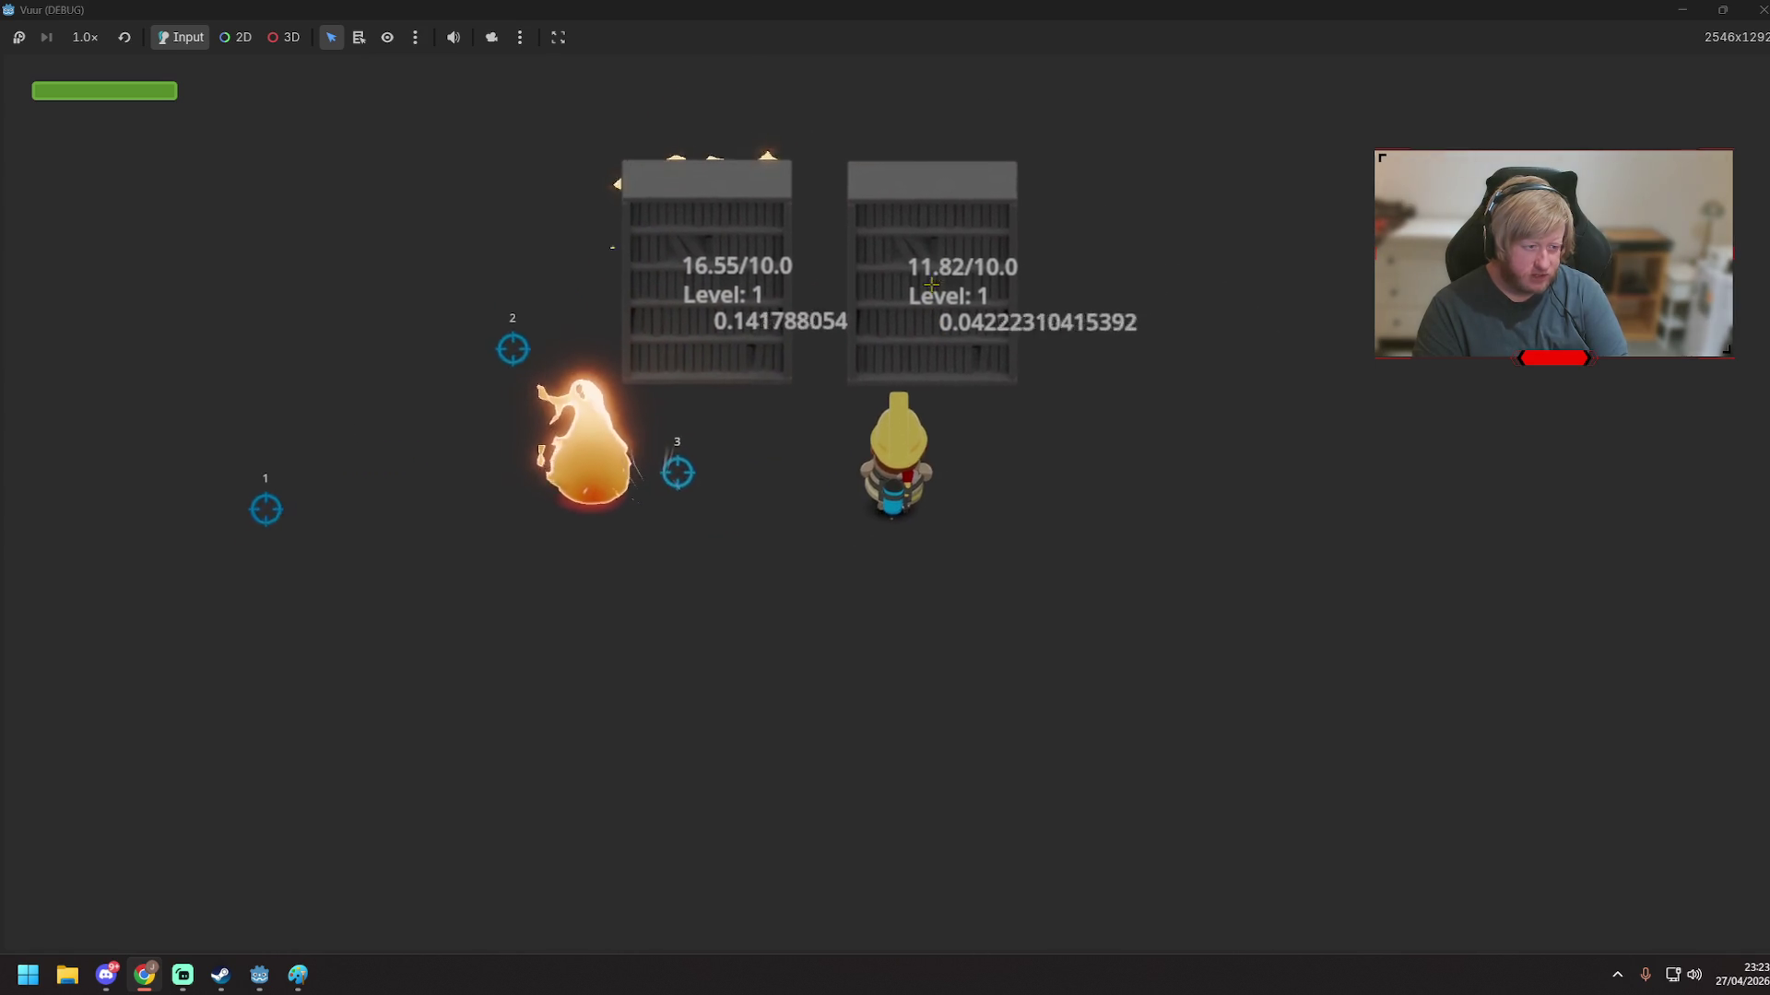
key(a)
key(s)
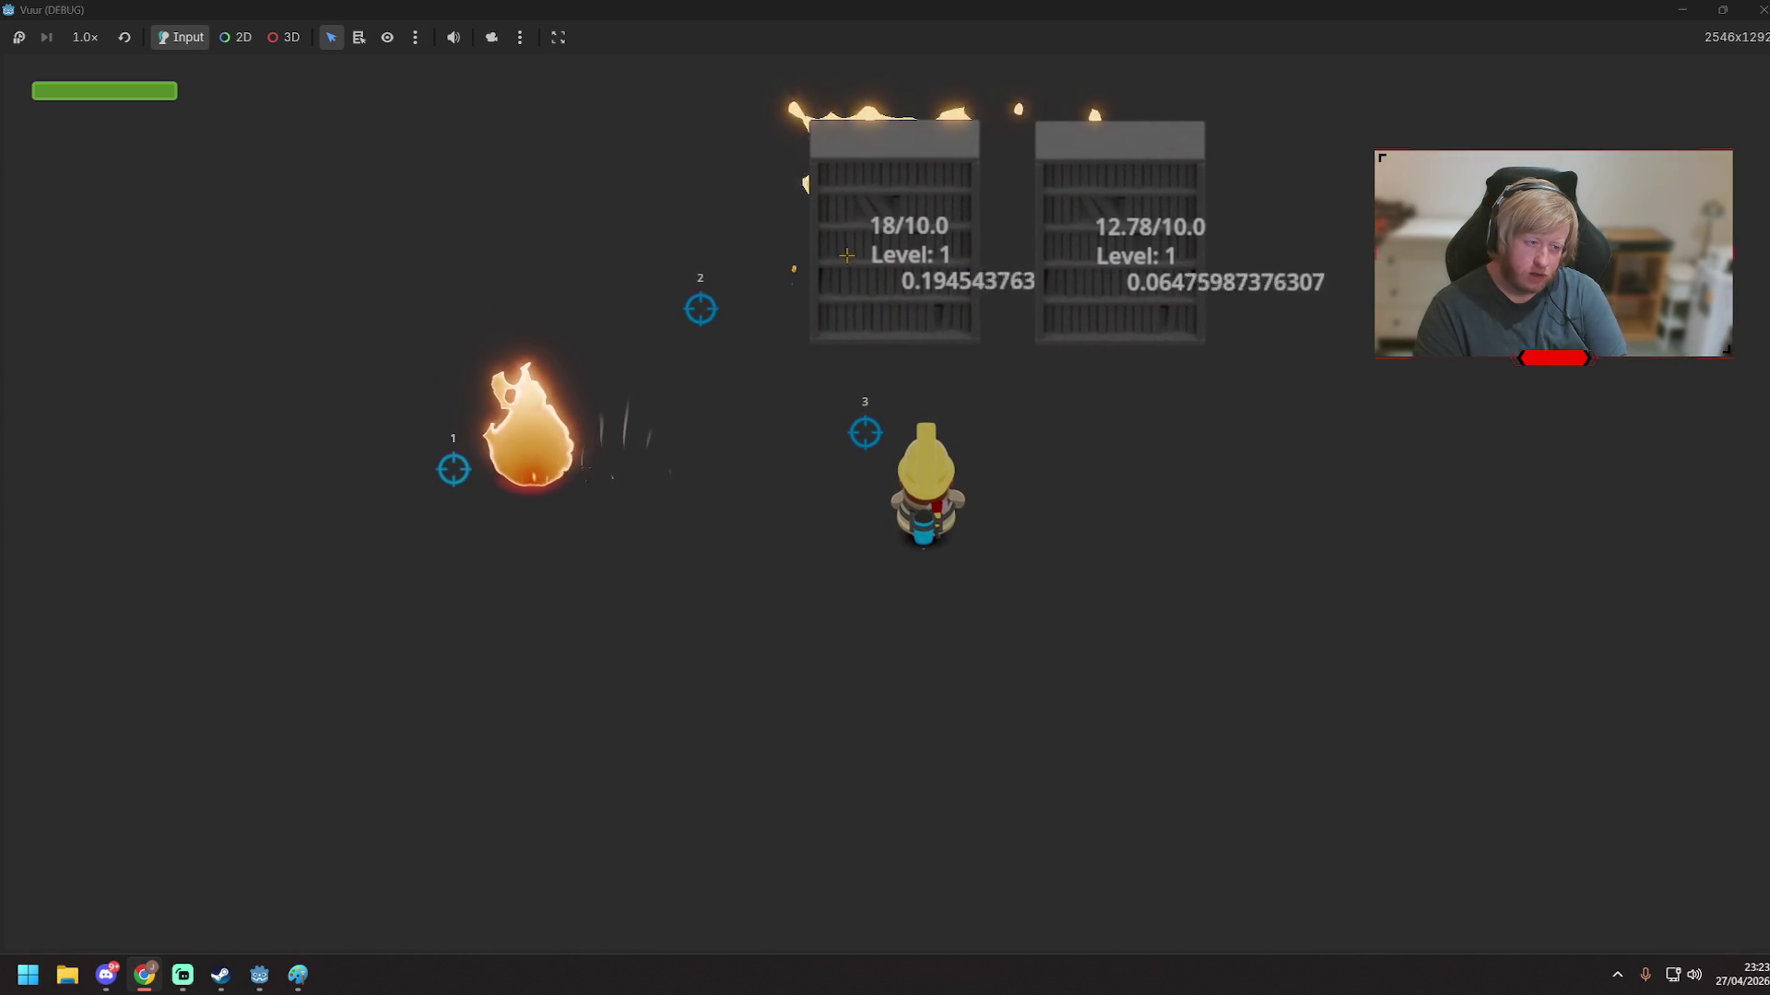
key(d)
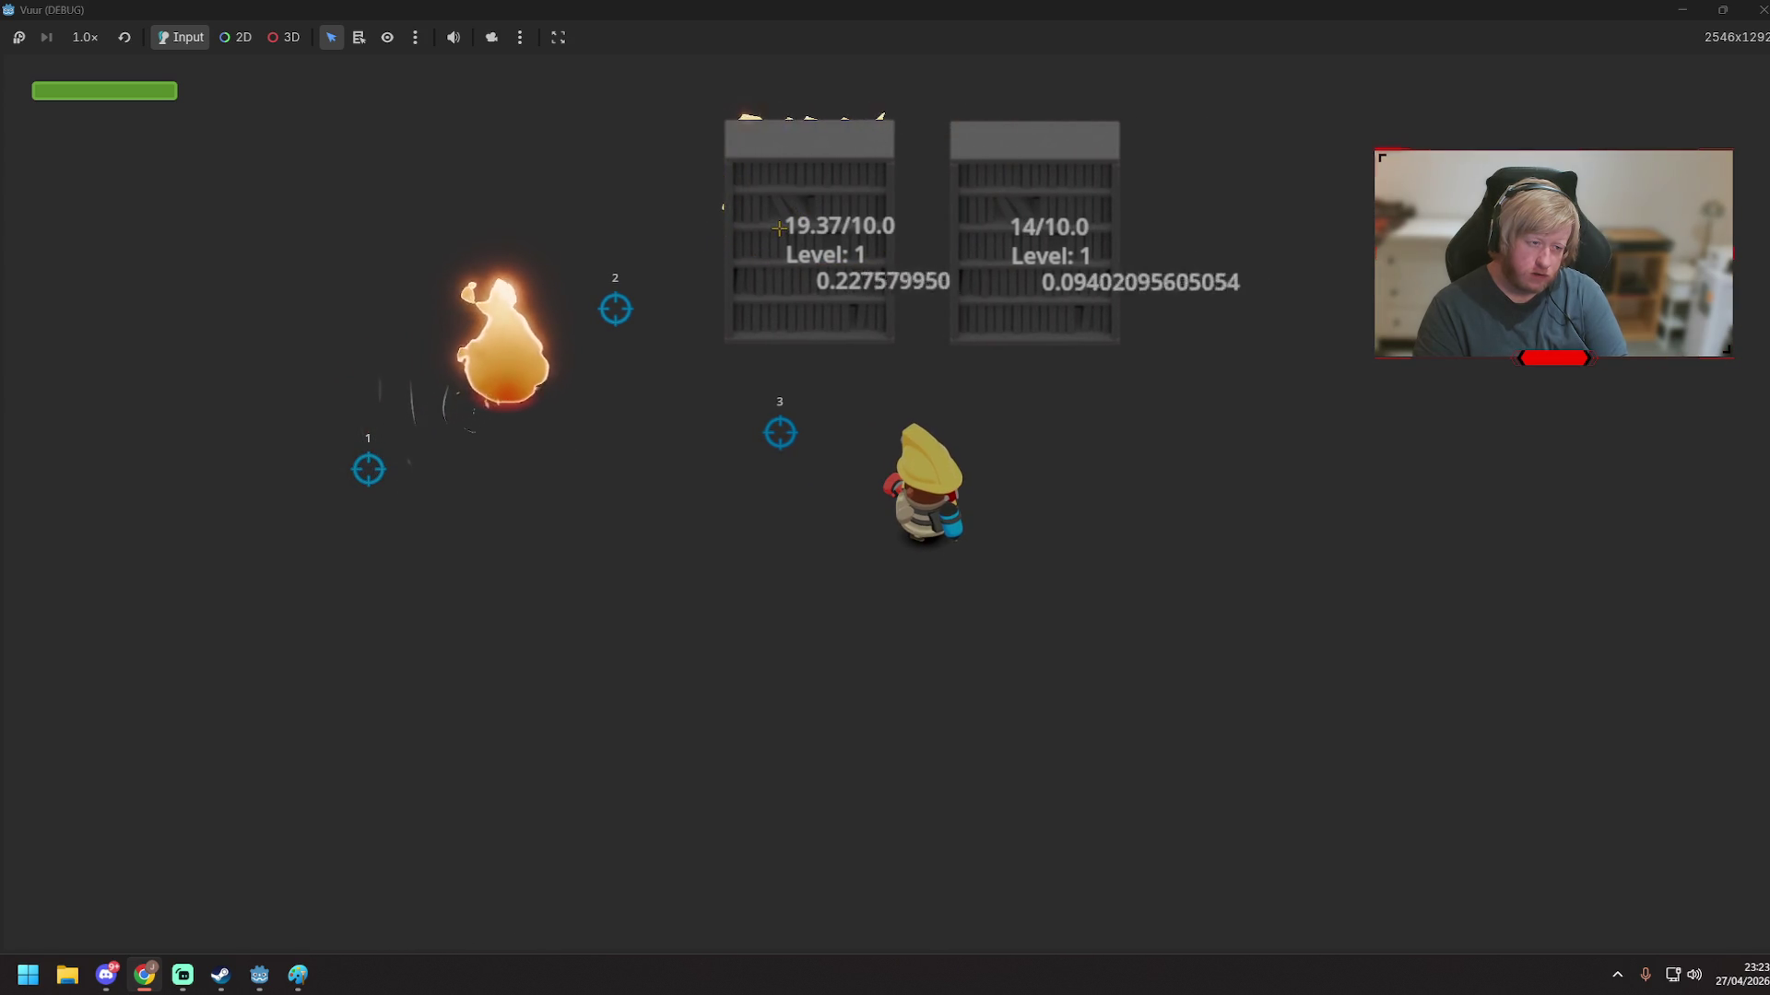
key(d)
key(d)
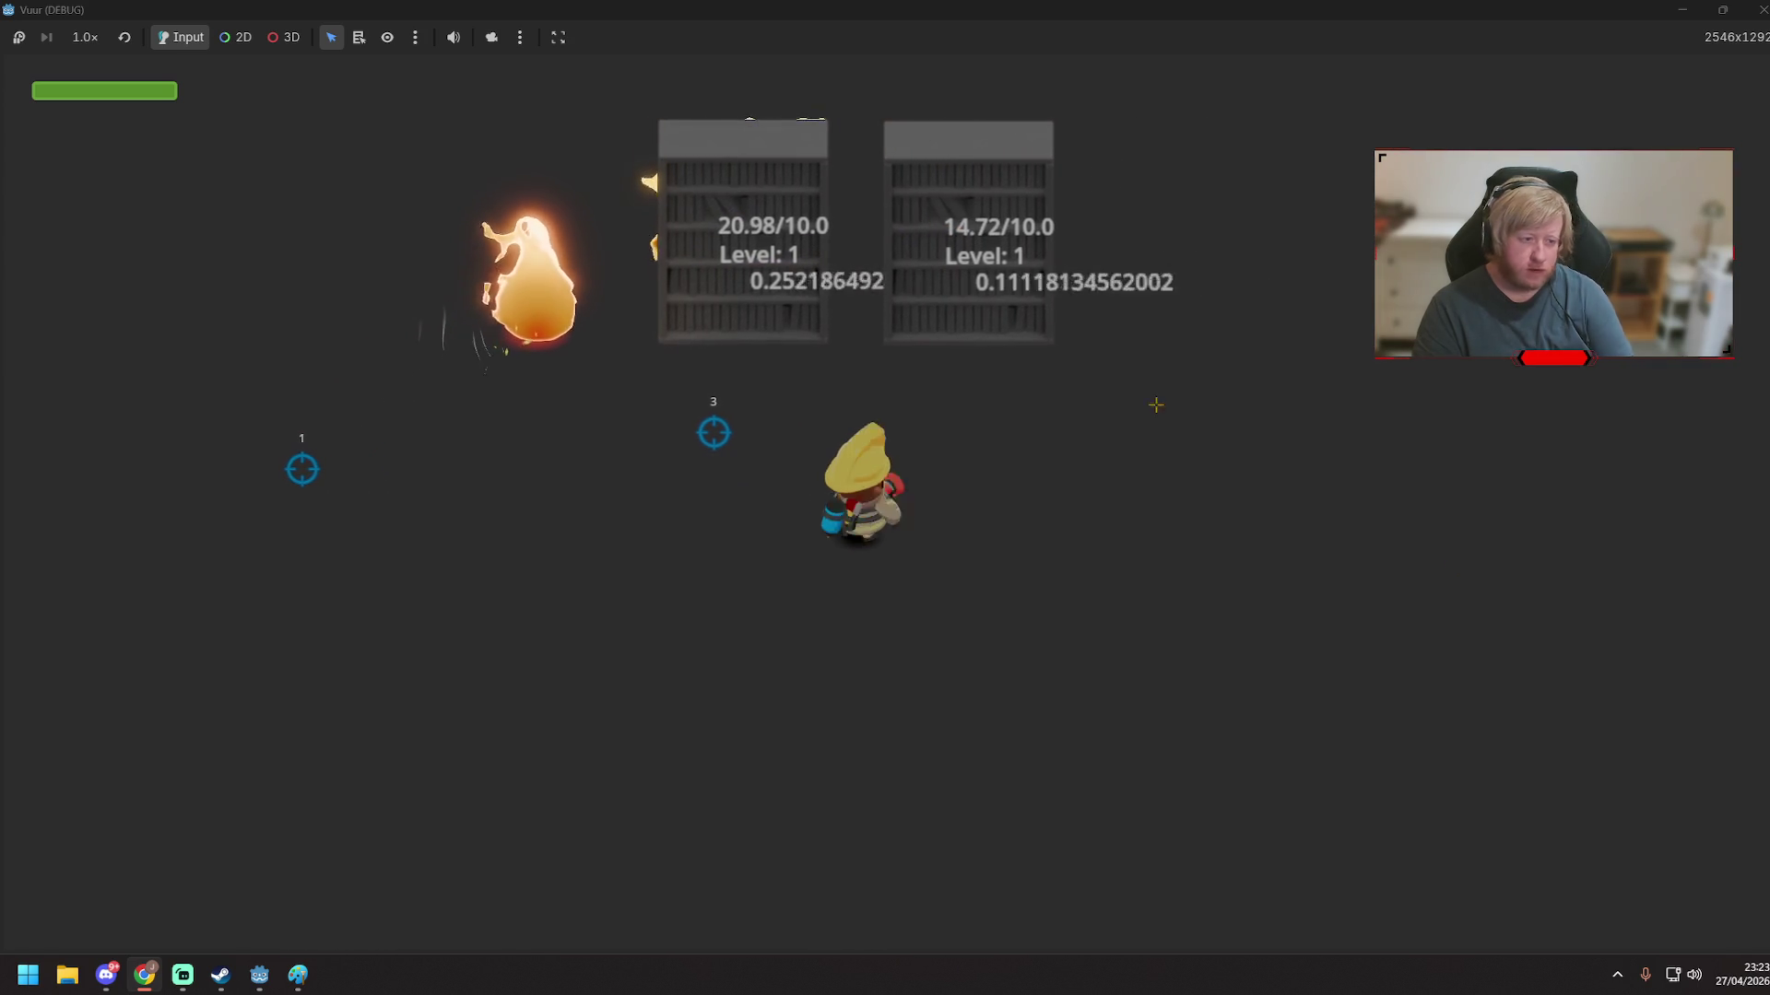
key(s)
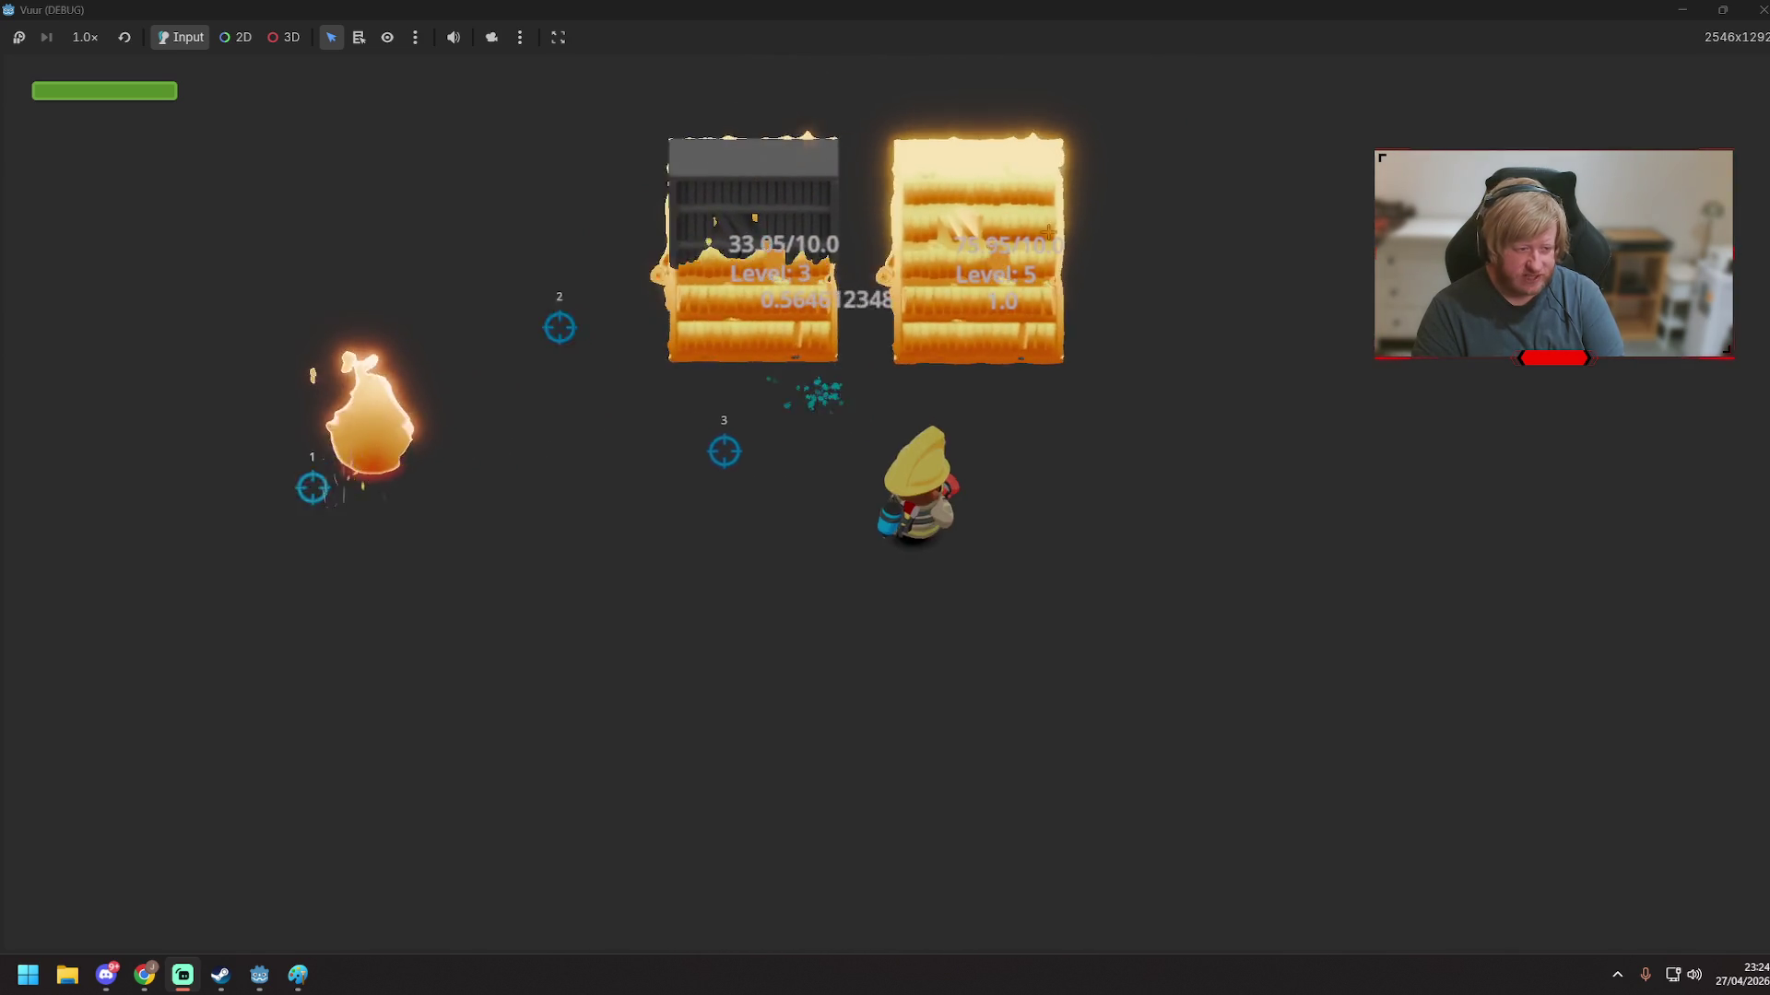
Step: Spray the burning left shelf, then return to the editor at line 136's 0.1 value
drag(848, 205, 850, 186)
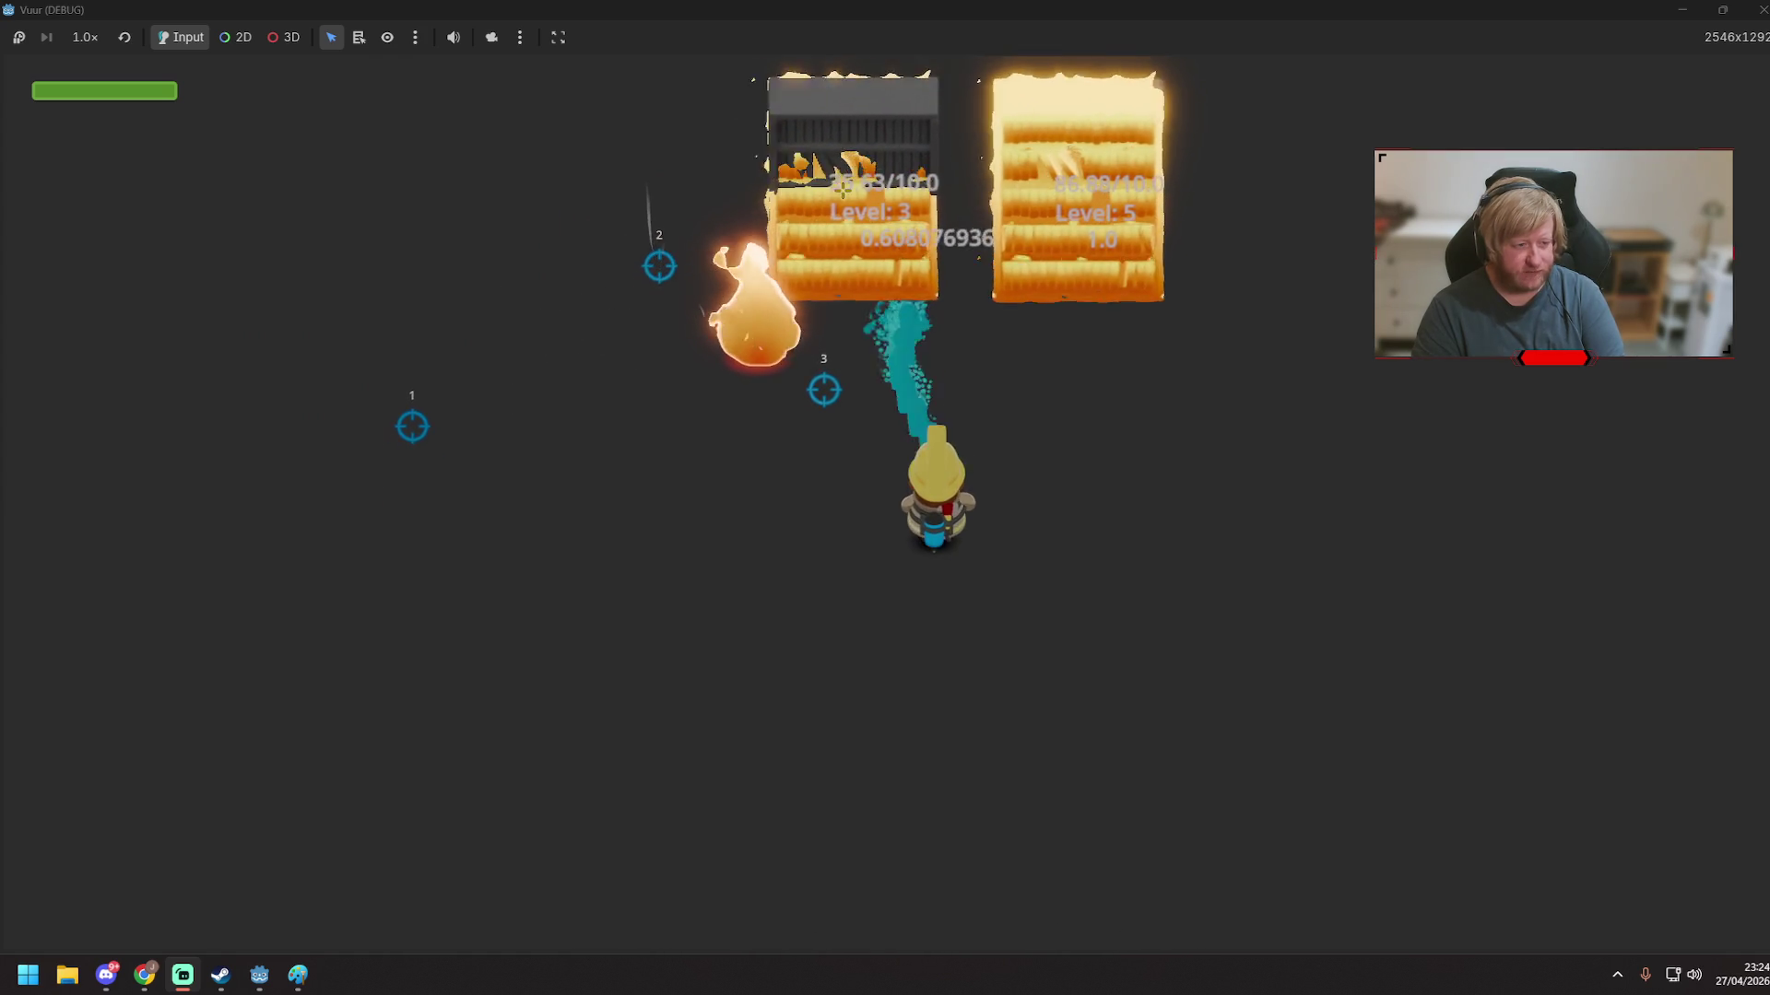
drag(842, 190, 842, 189)
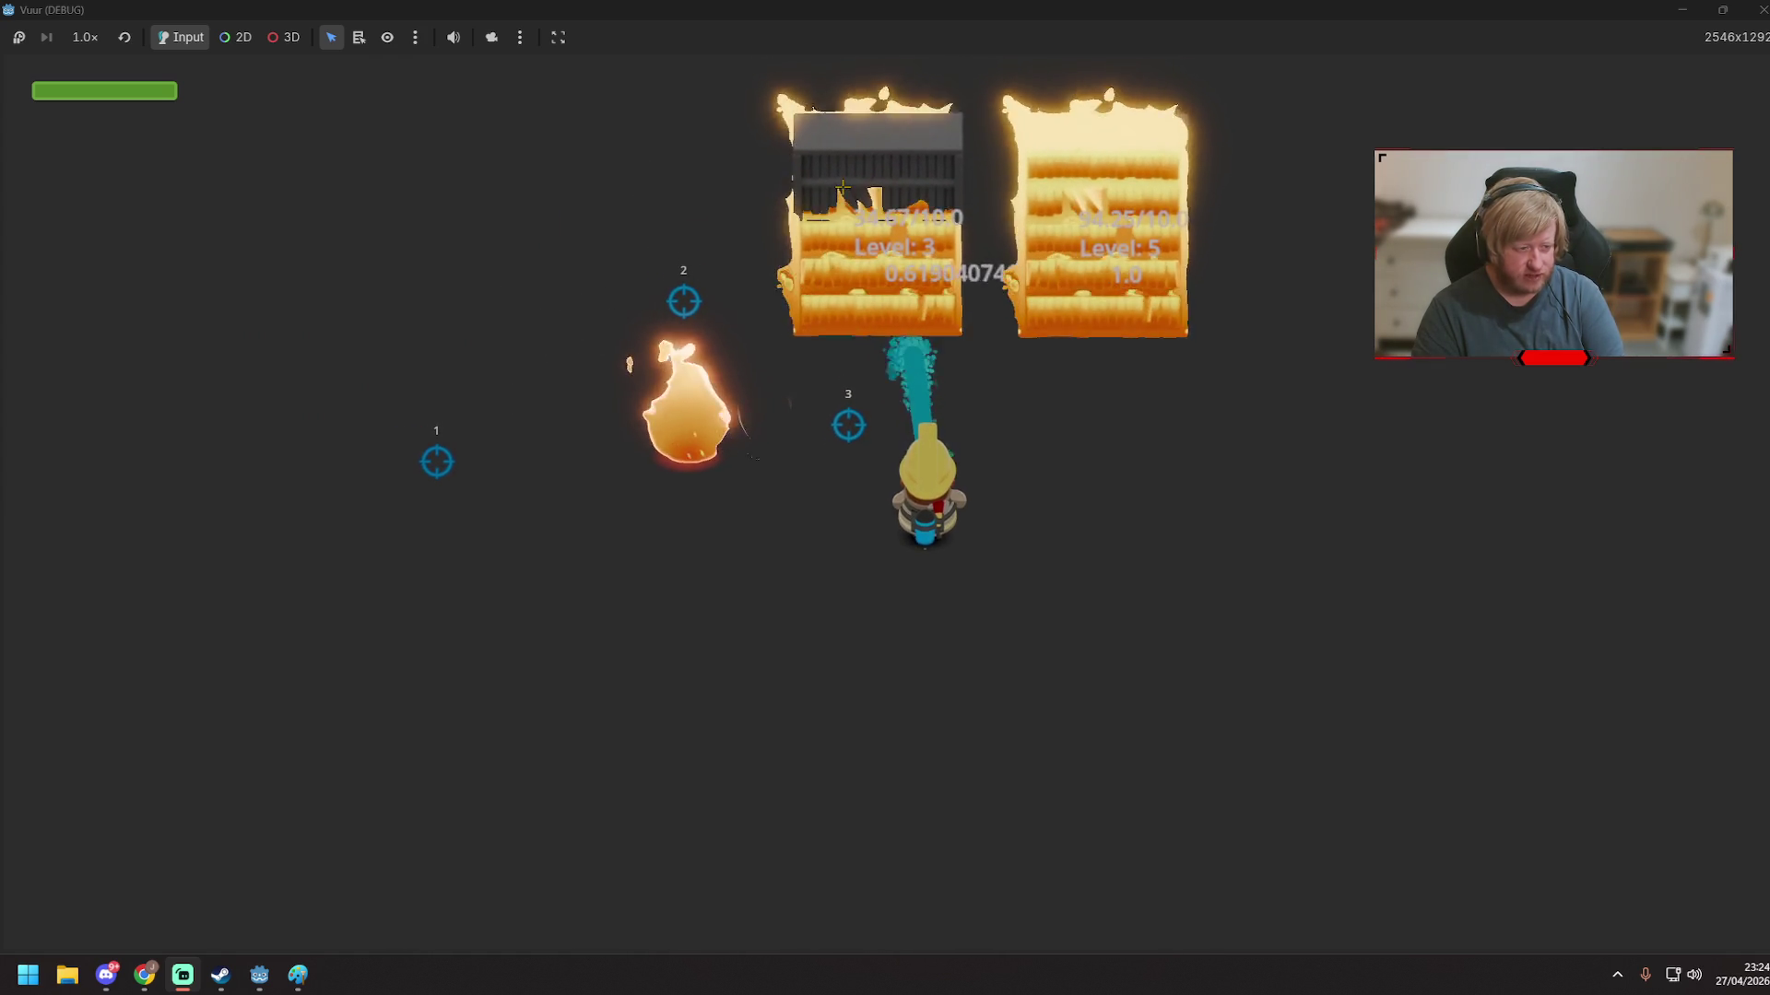
mouse_move(259, 974)
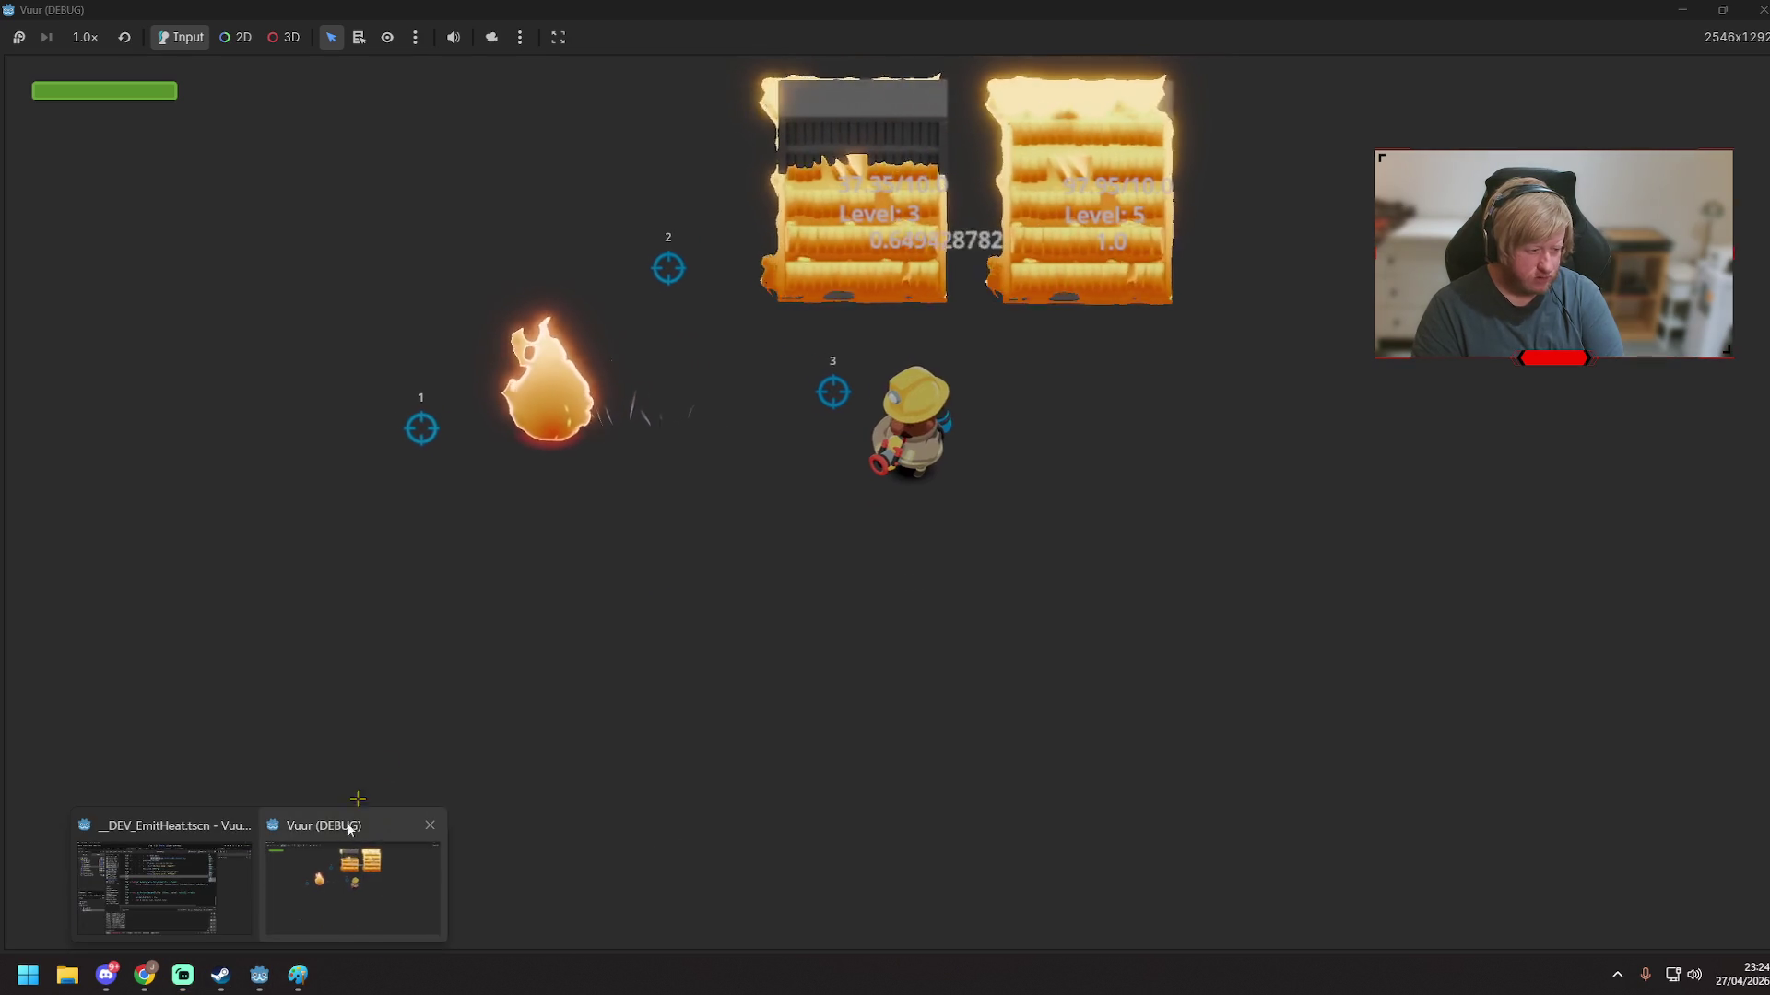
click(191, 892)
click(801, 574)
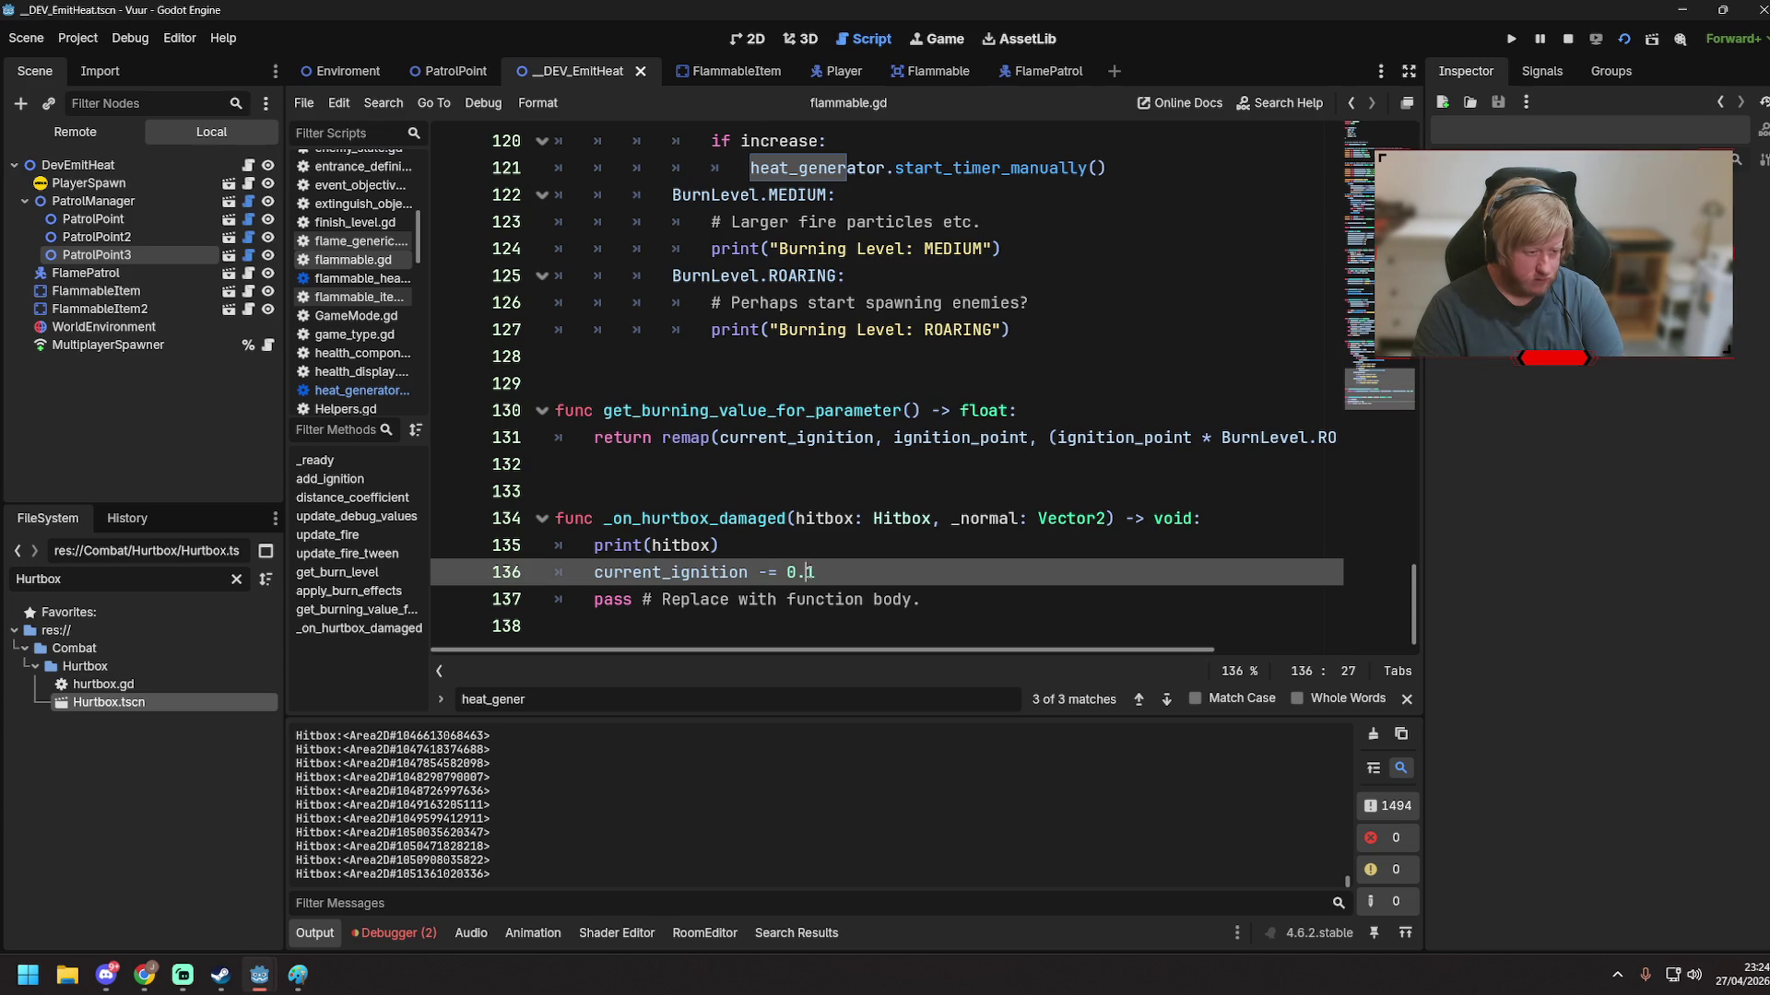
Step: Save flammable.gd with the hit reduction at 0.2 and return to the running game
key(ctrl+s)
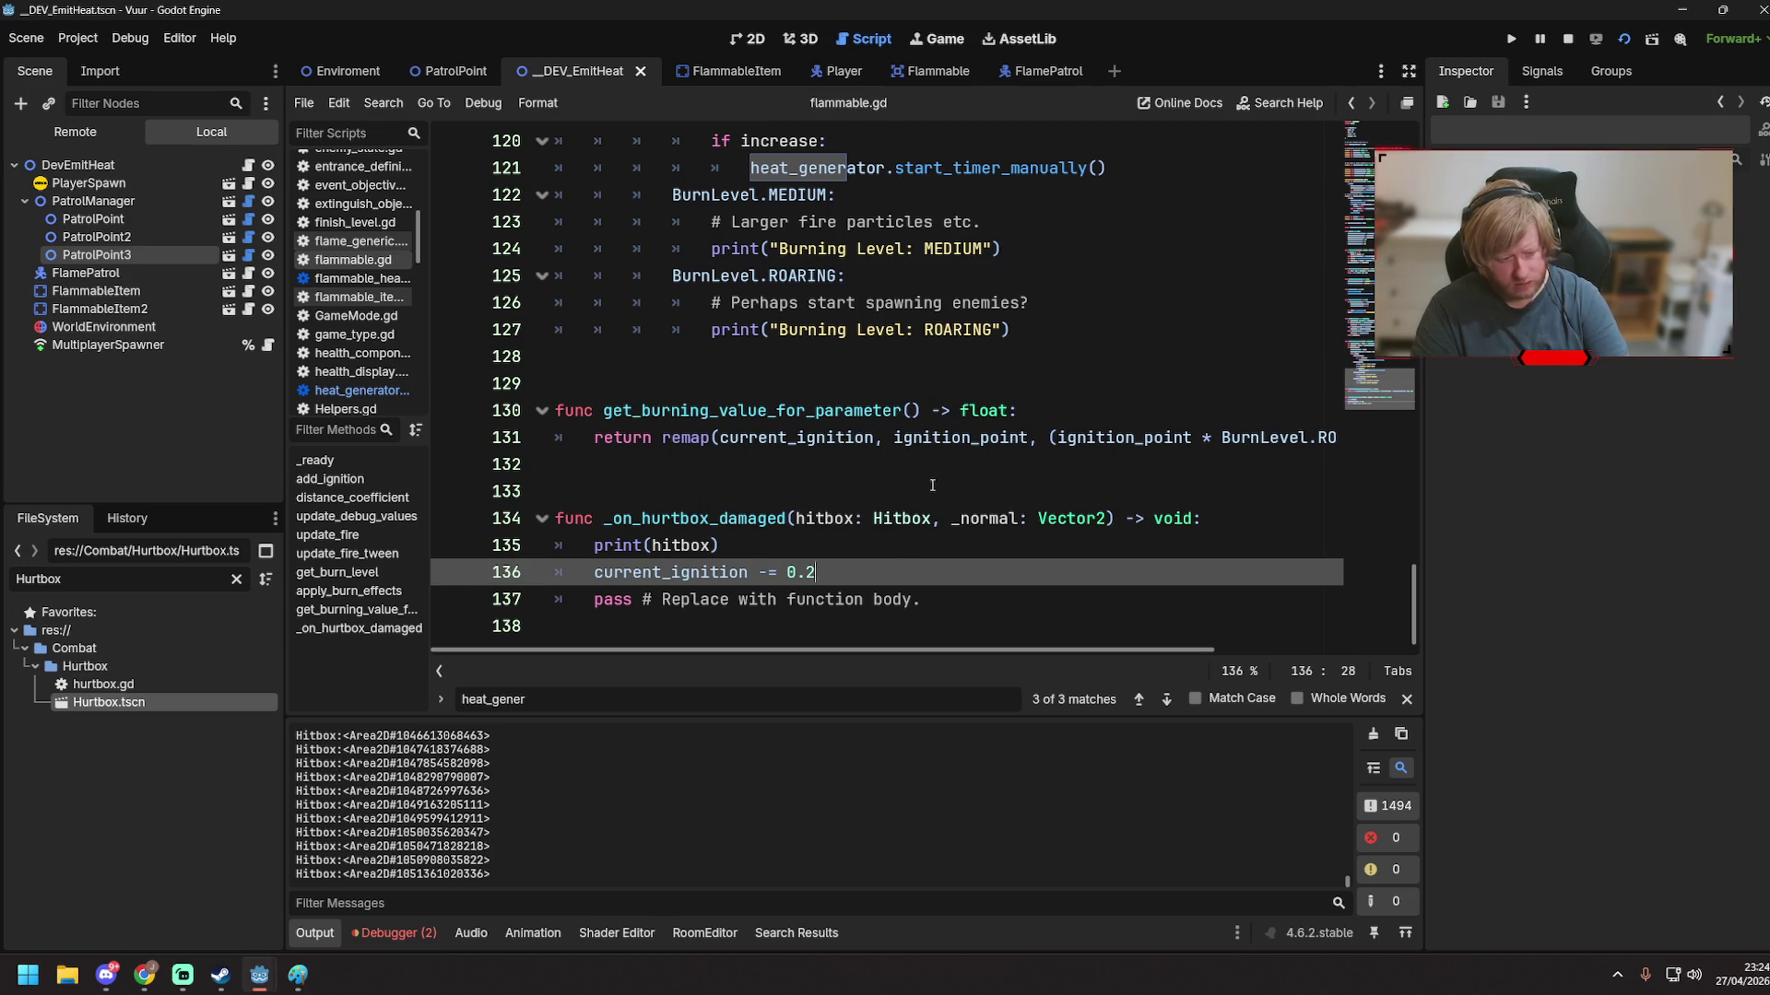
key(alt+Tab)
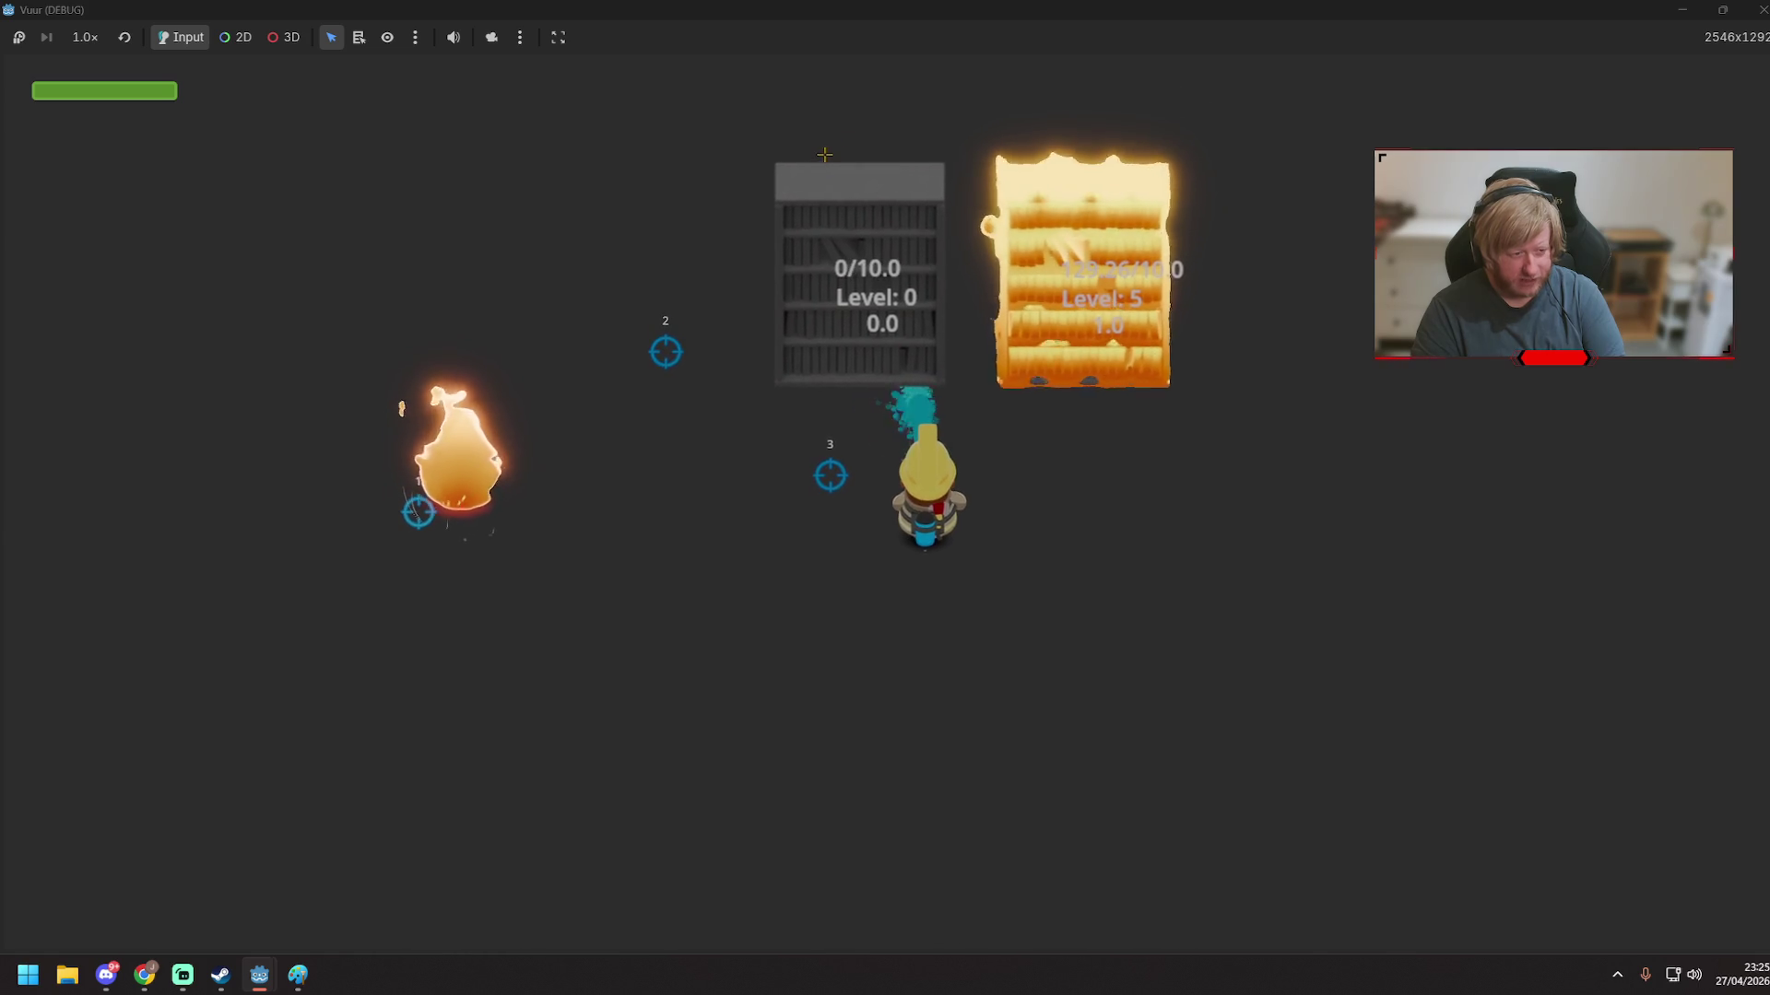
Step: Spray water on both burning shelves until their fires die down
drag(919, 134, 933, 103)
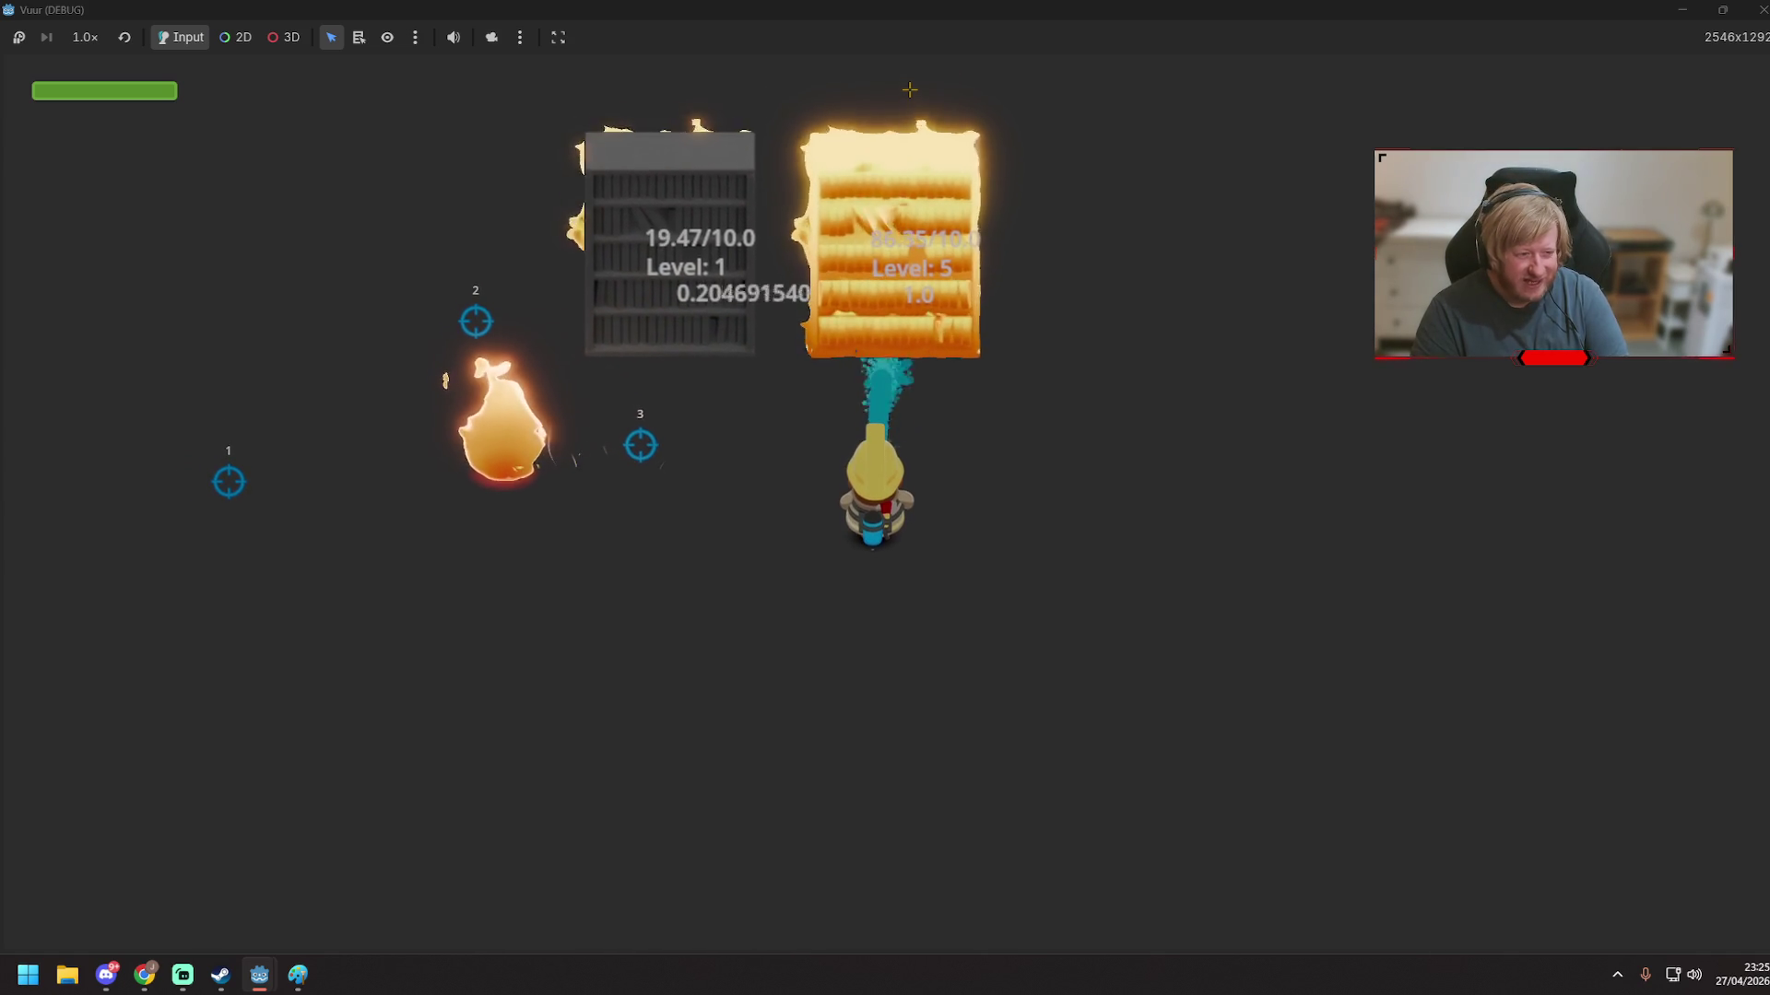
mouse_move(909, 87)
mouse_down()
mouse_move(808, 62)
mouse_move(682, 304)
mouse_up()
mouse_move(944, 215)
mouse_down()
mouse_move(733, 33)
mouse_move(838, 52)
mouse_move(821, 158)
mouse_move(901, 174)
mouse_move(740, 144)
mouse_move(872, 170)
mouse_move(734, 164)
mouse_move(803, 140)
mouse_move(875, 185)
mouse_up()
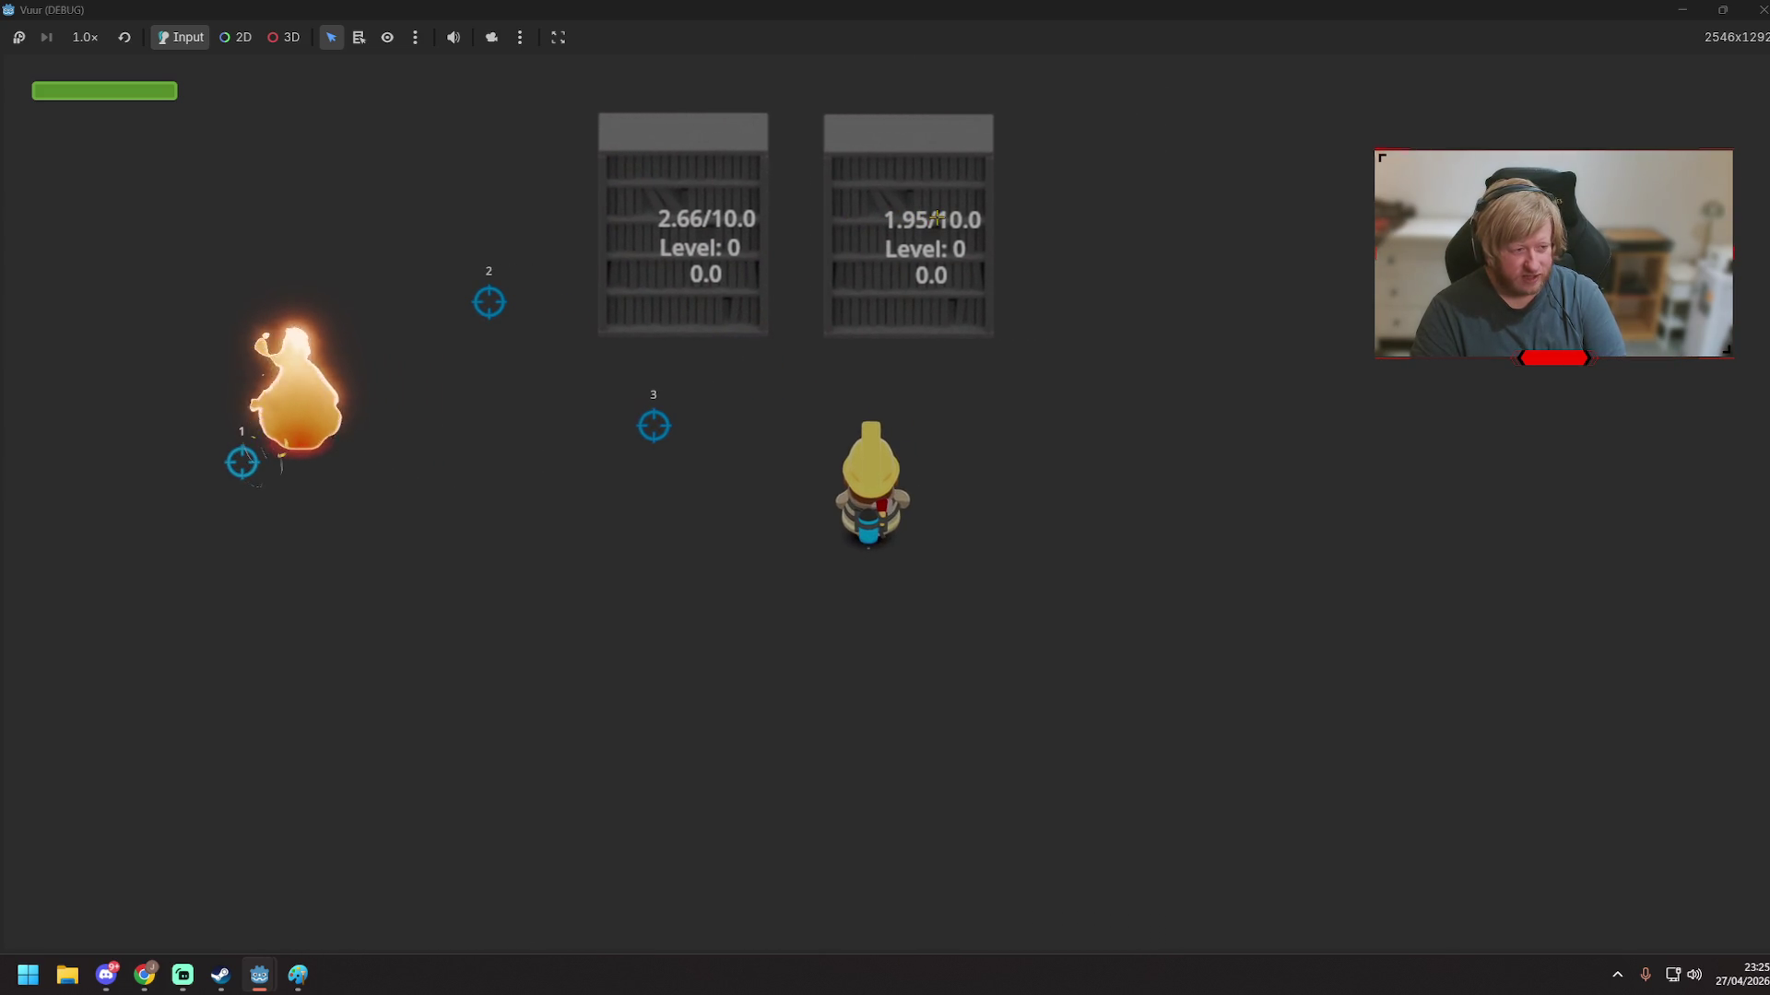
Step: Walk left to douse the wandering fire, then stop the game
key(a)
mouse_move(646, 277)
mouse_down()
mouse_move(595, 261)
mouse_move(645, 244)
mouse_up()
key(d)
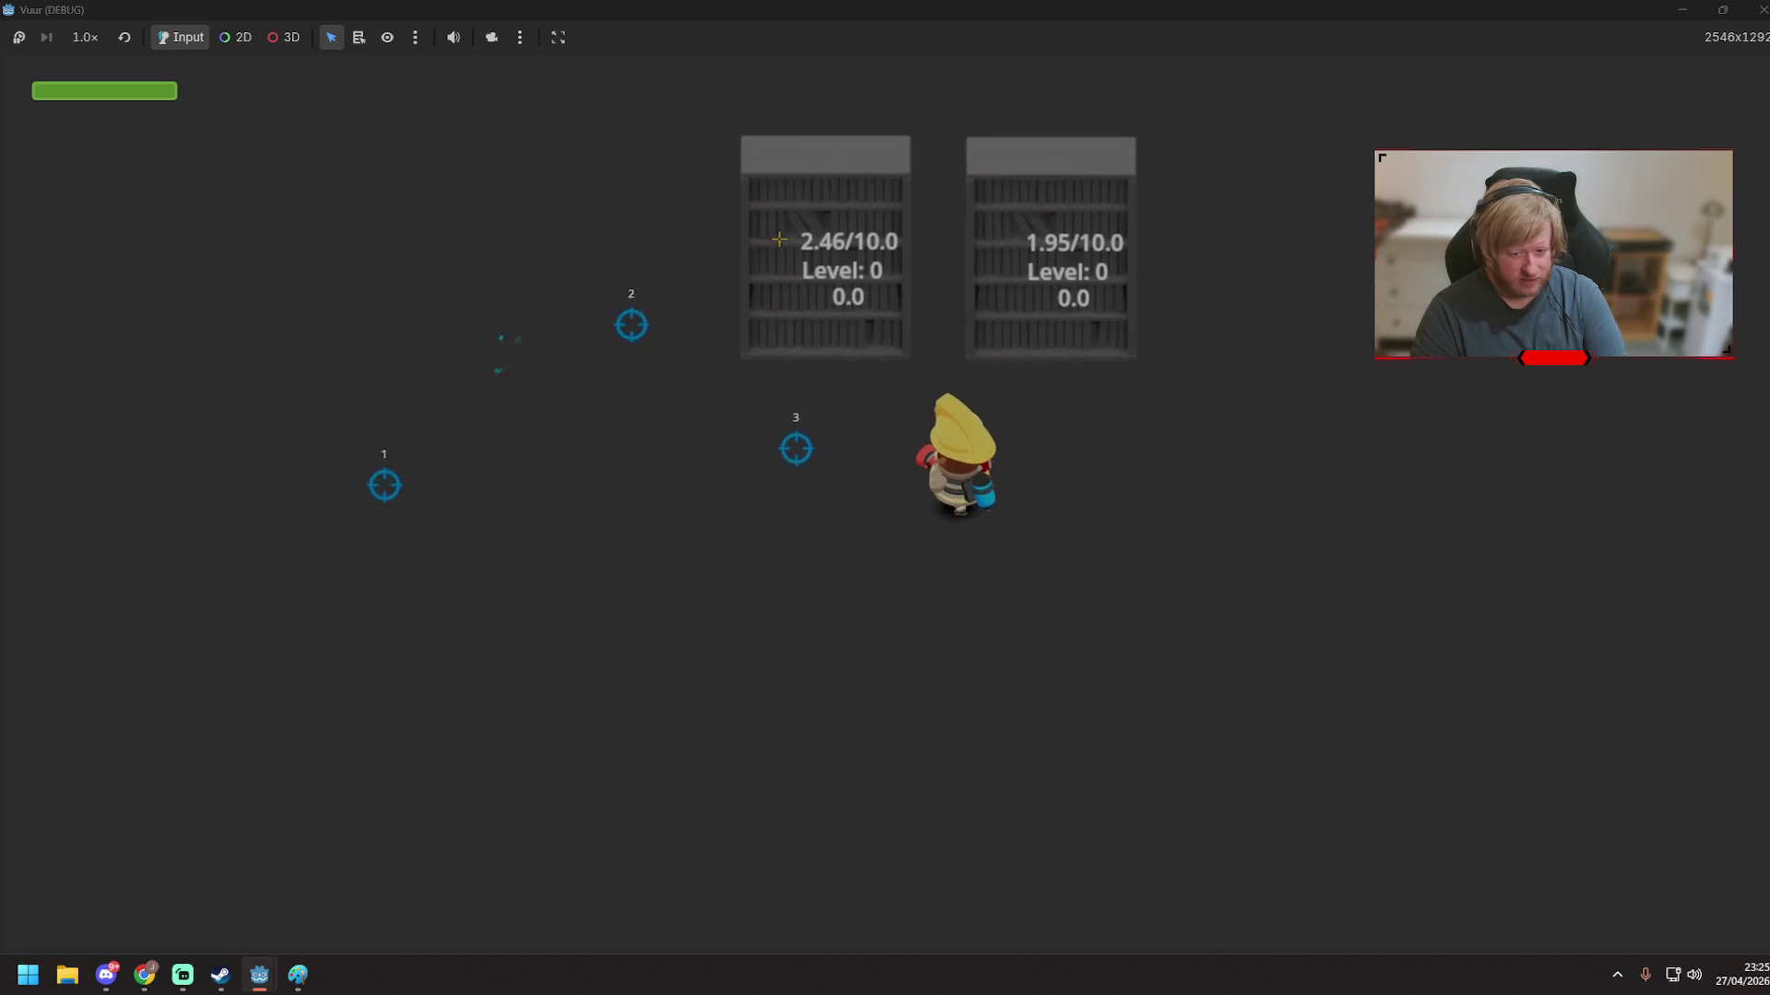
key(w)
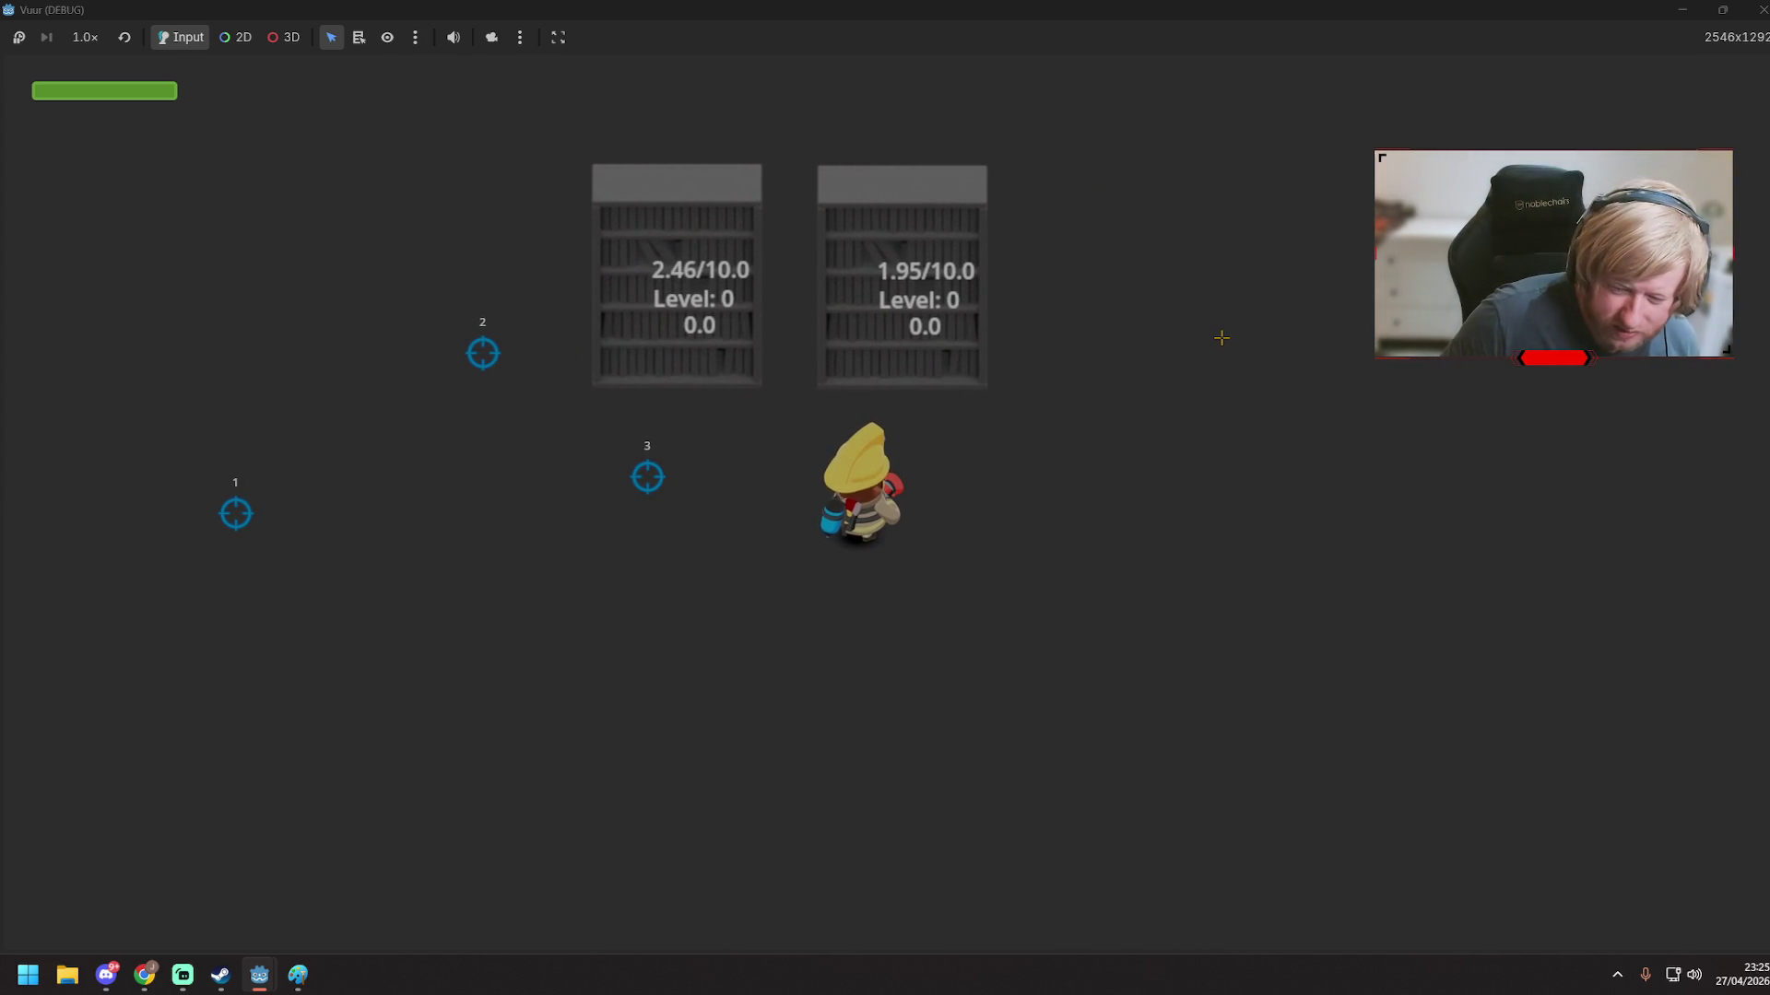
click(1763, 9)
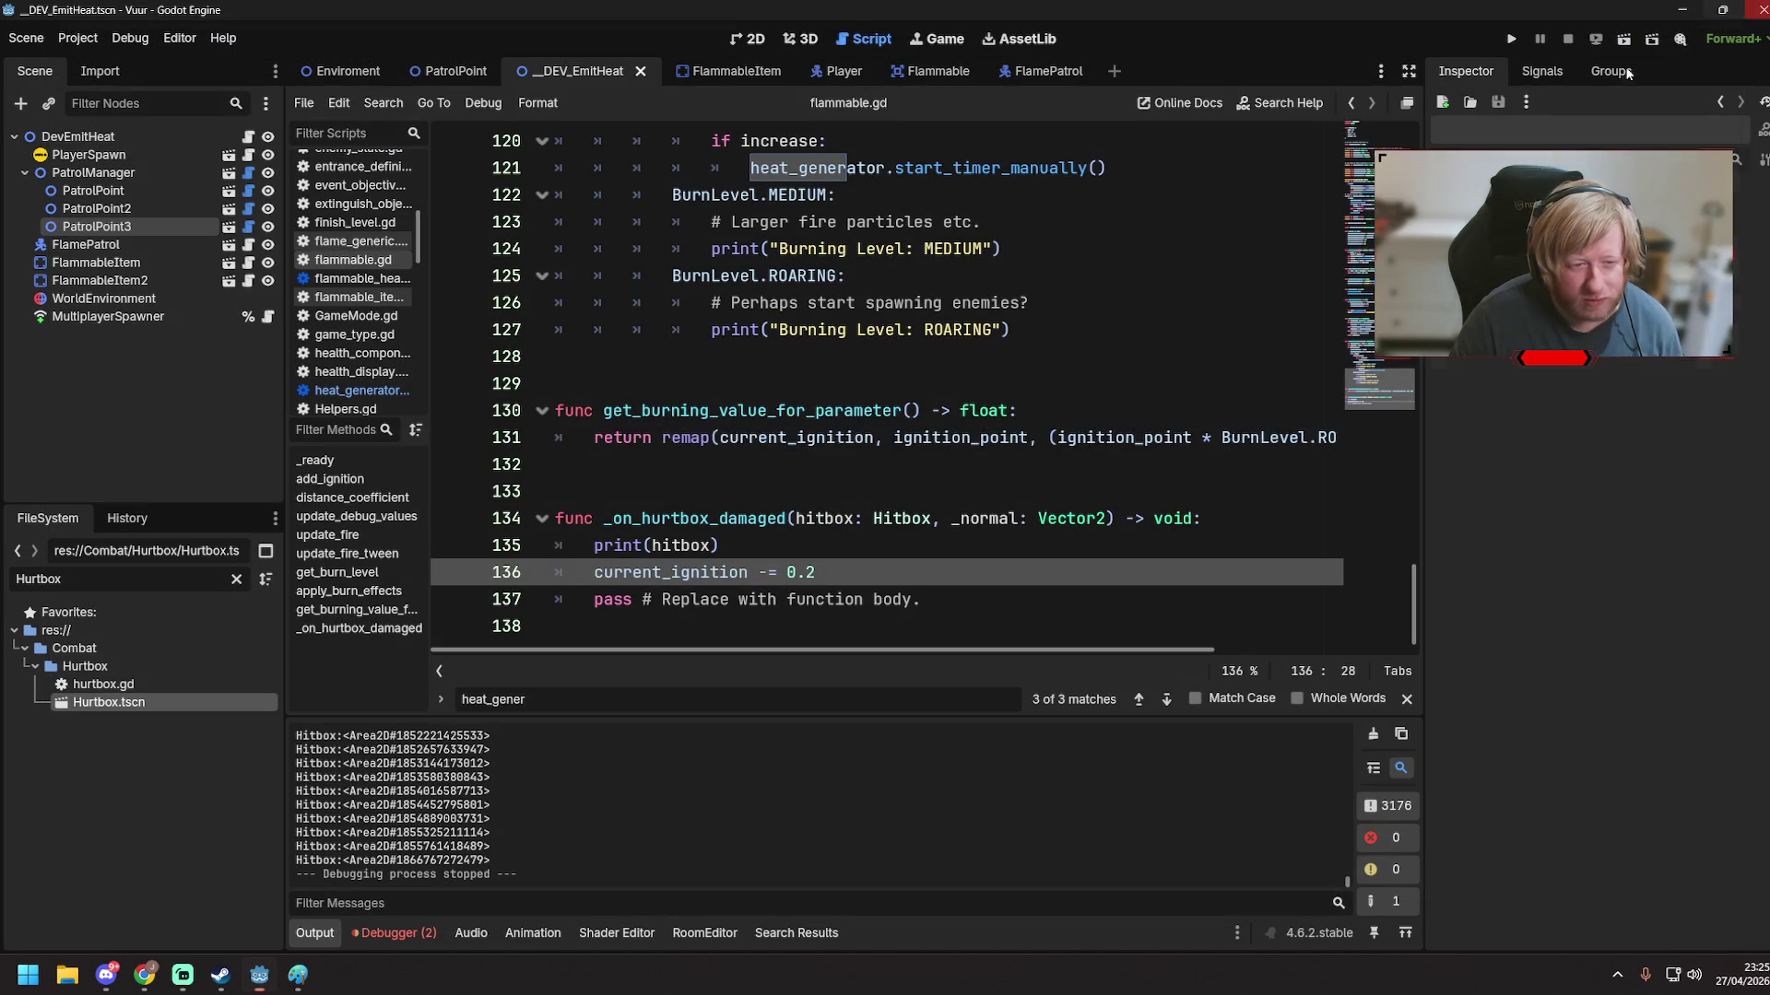
Step: Review the current_ignition setter in flammable.gd, selecting its 99999 clamp limit
scroll(904, 465, up, 9)
scroll(904, 466, up, 20)
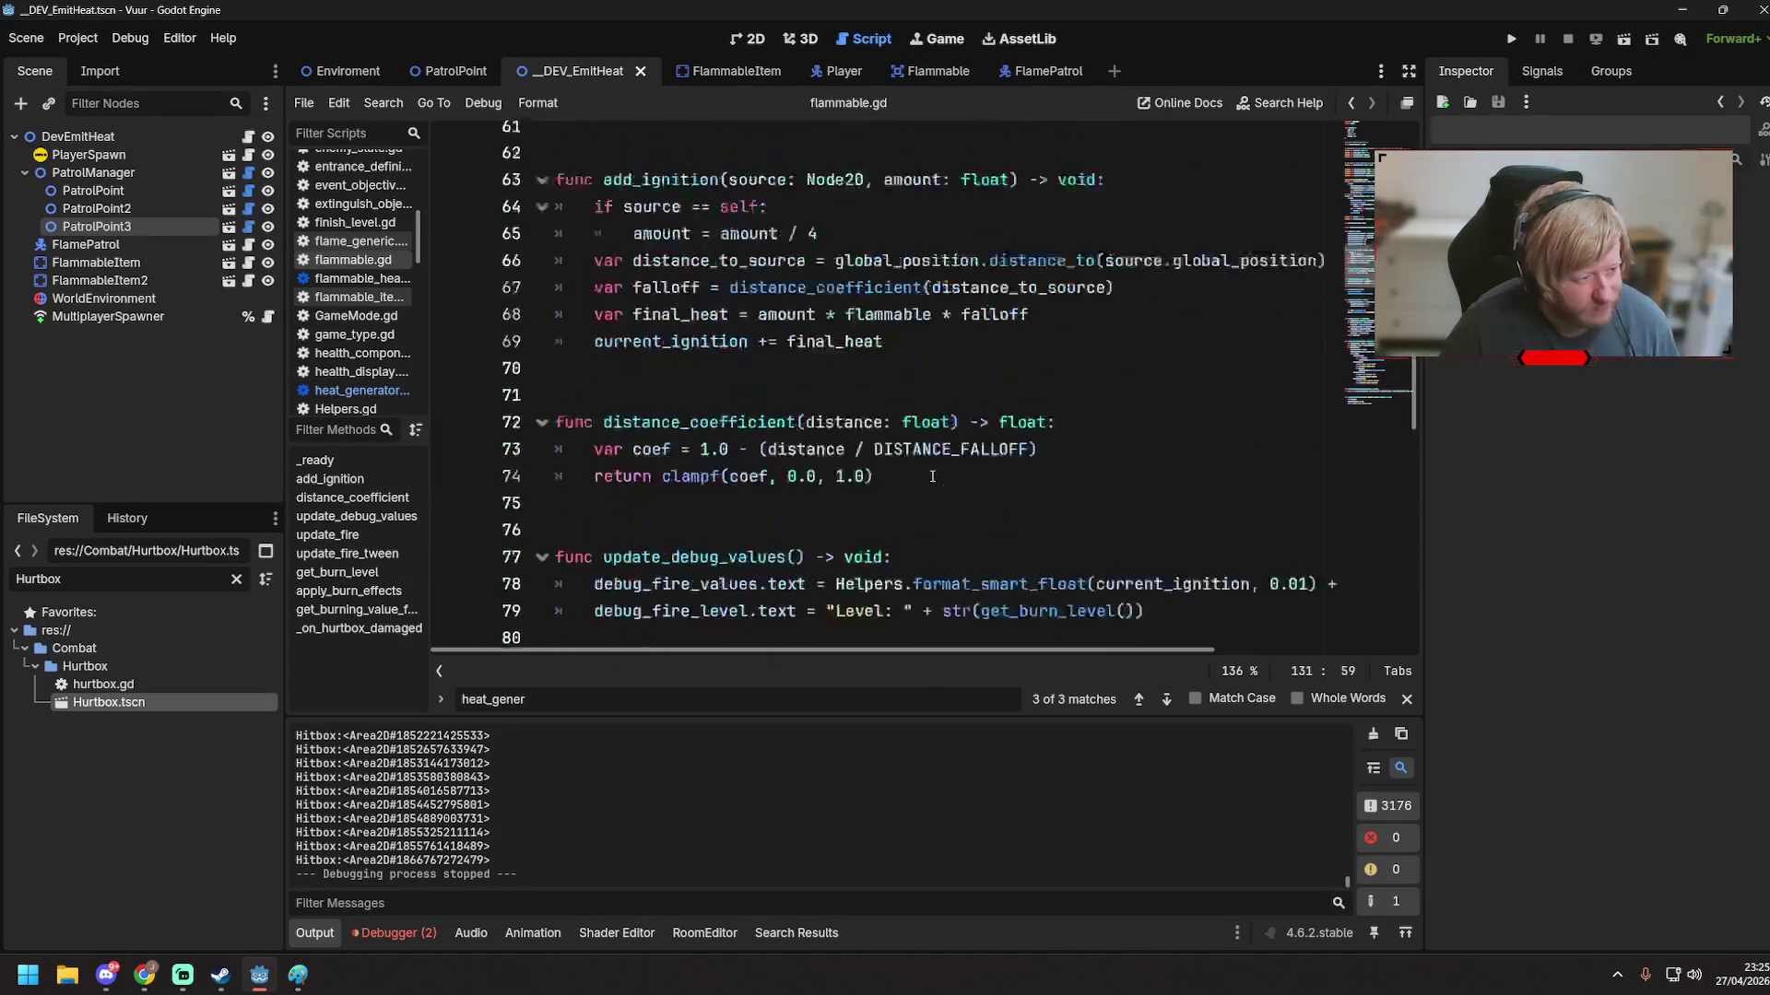
scroll(899, 472, down, 7)
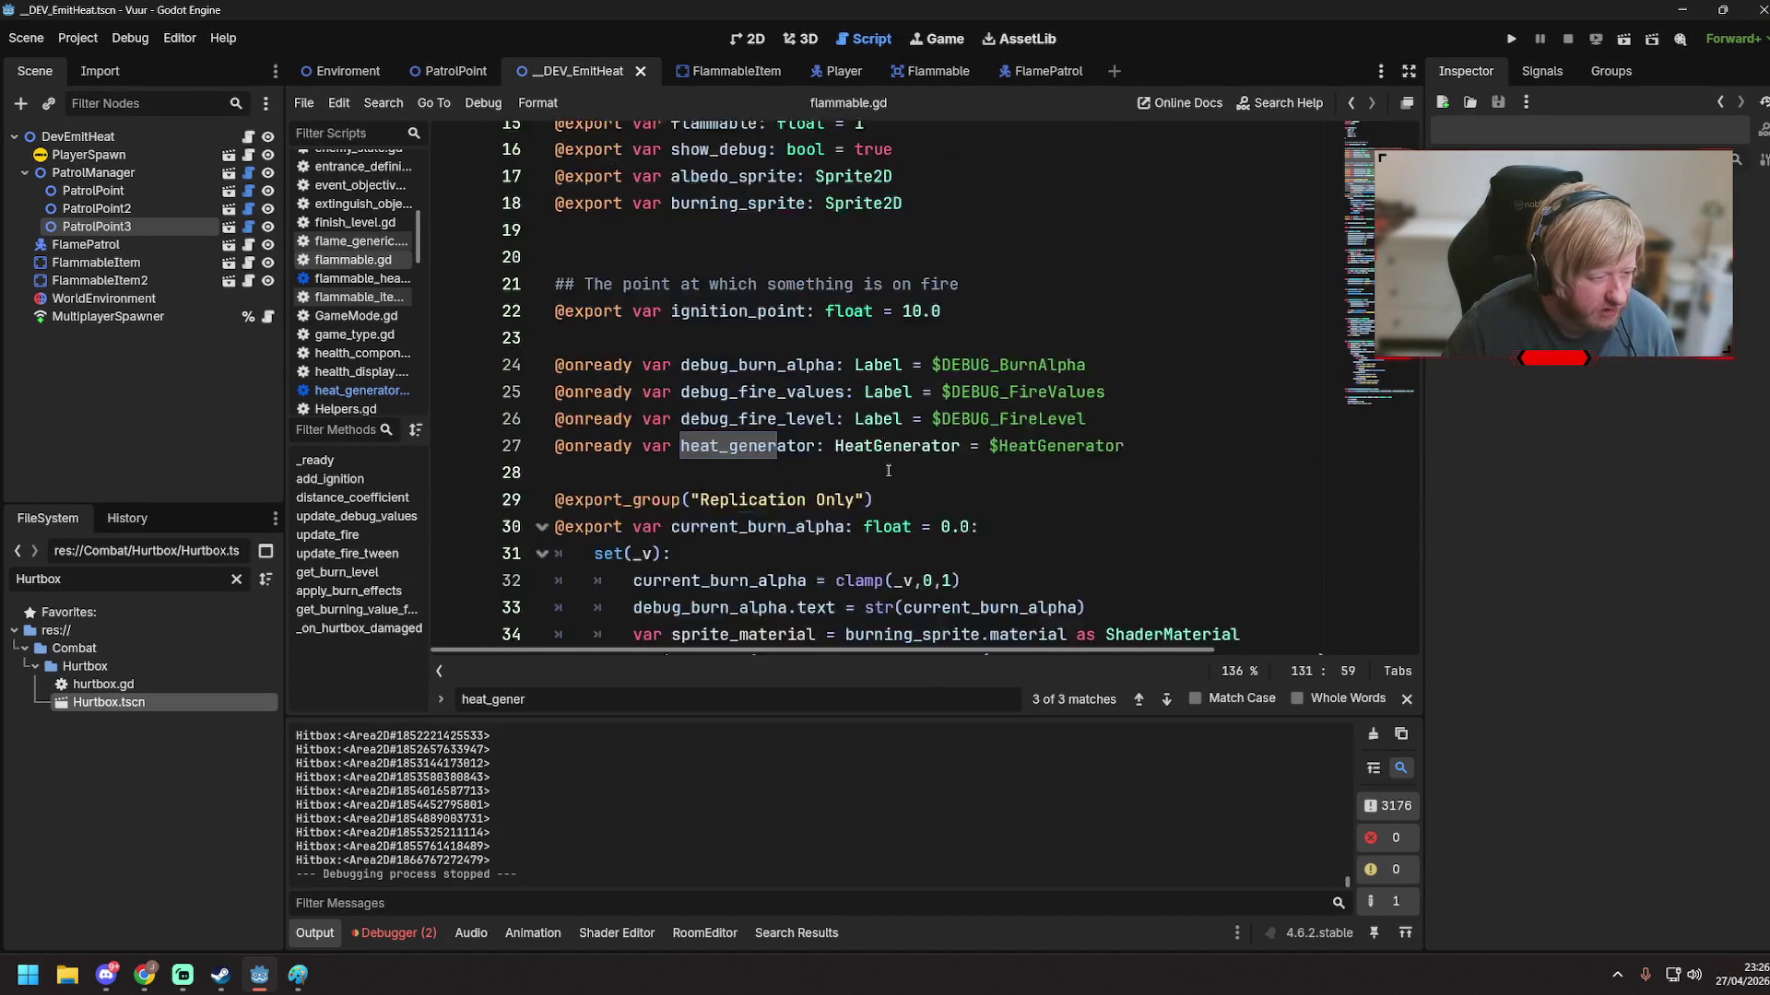
click(980, 378)
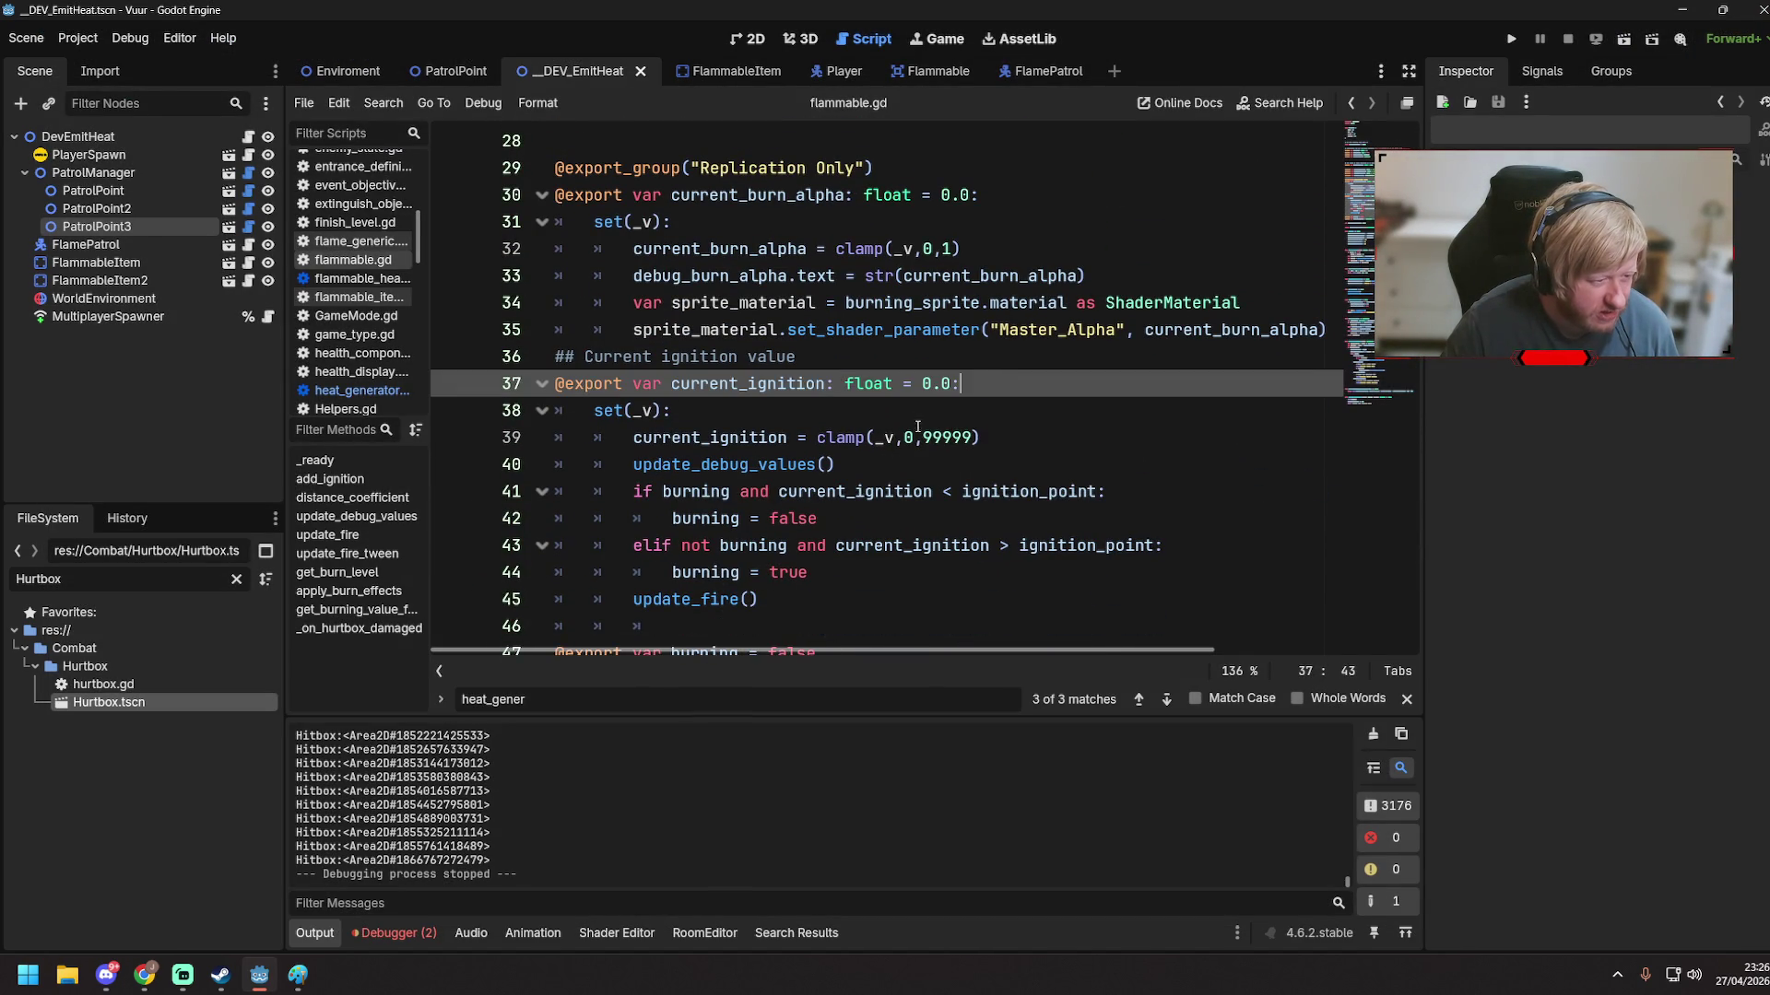
click(915, 437)
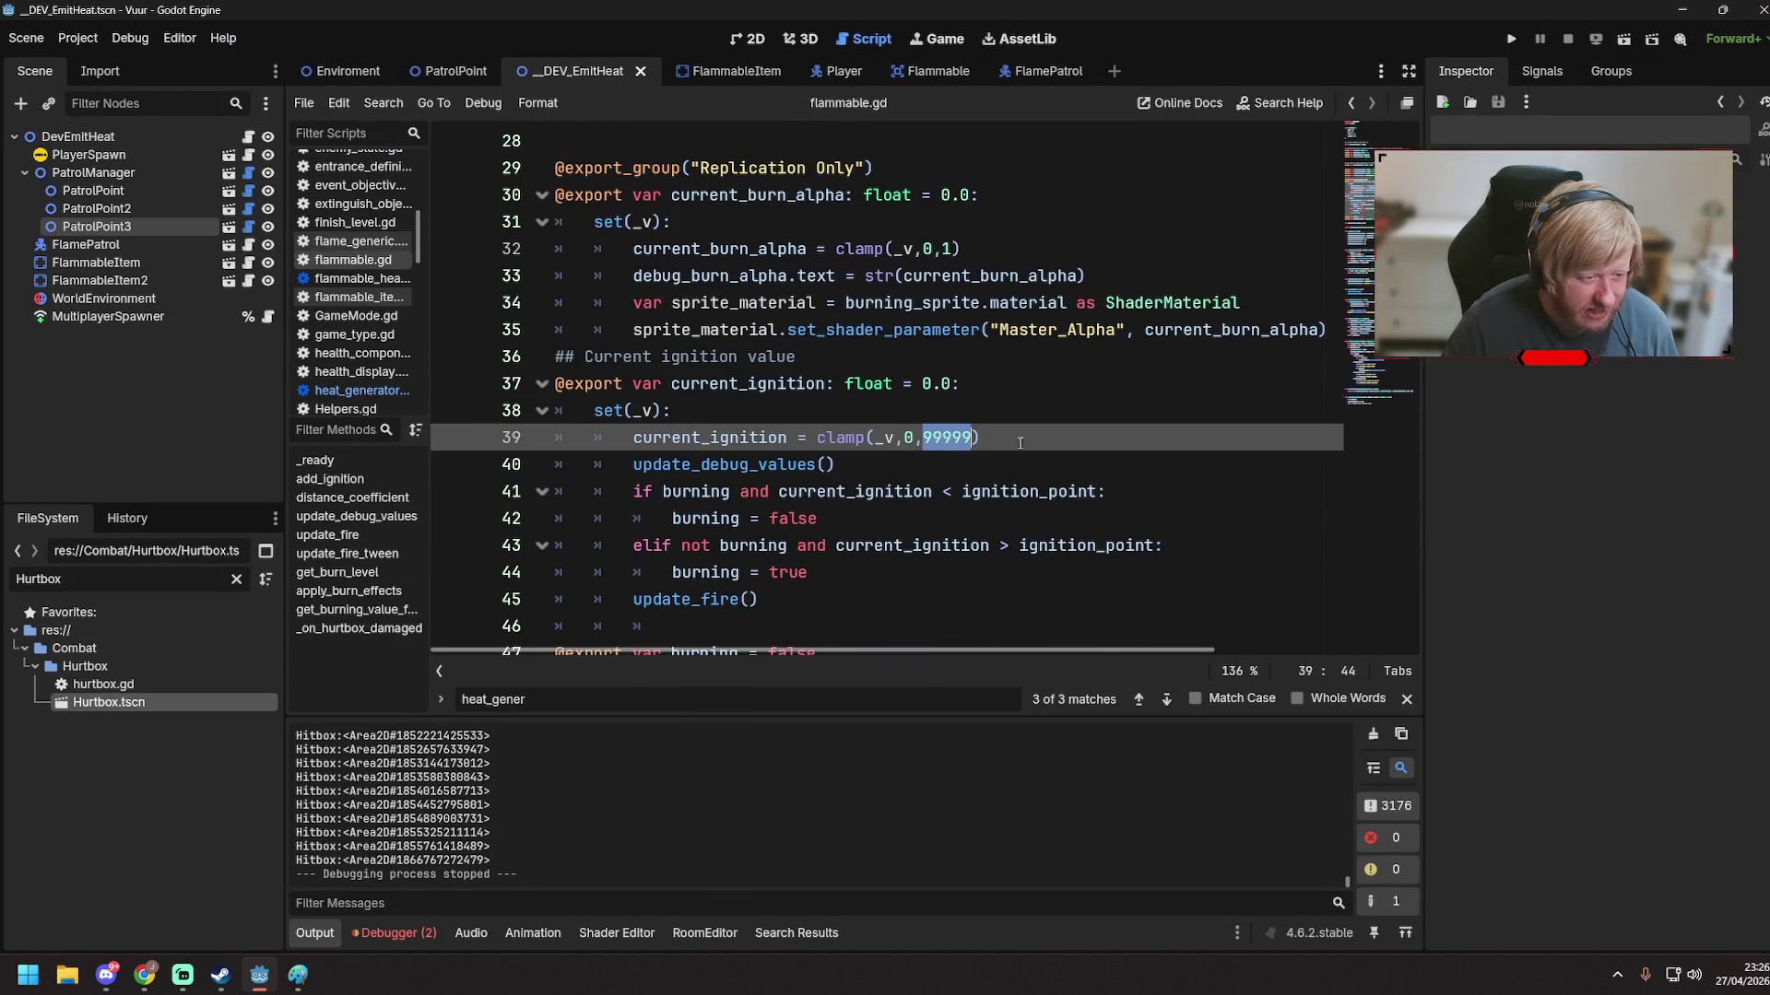
Step: Move to empty line 13 below DISTANCE_FALLOFF to begin a const MAX_HEADROOM declaration
scroll(997, 436, down, 16)
scroll(929, 465, up, 14)
scroll(929, 465, up, 9)
click(675, 304)
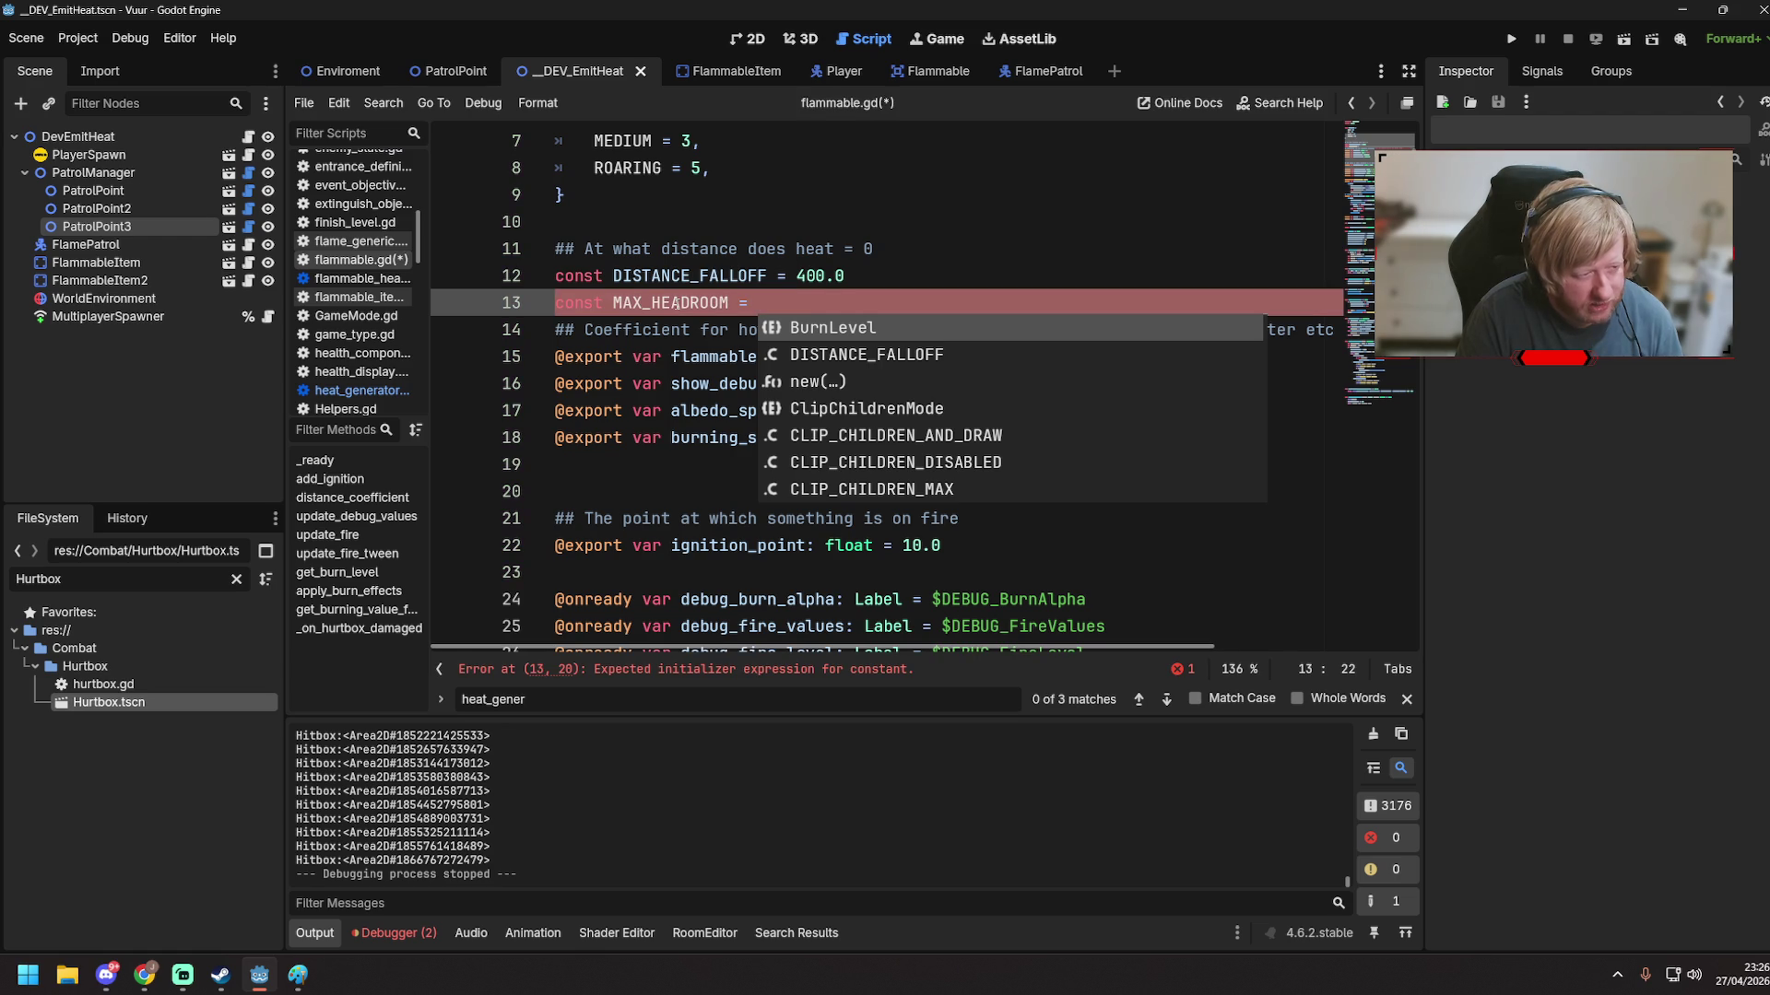
Step: Set MAX_HEADROOM to 10, add a blank line after it, and save
text(10)
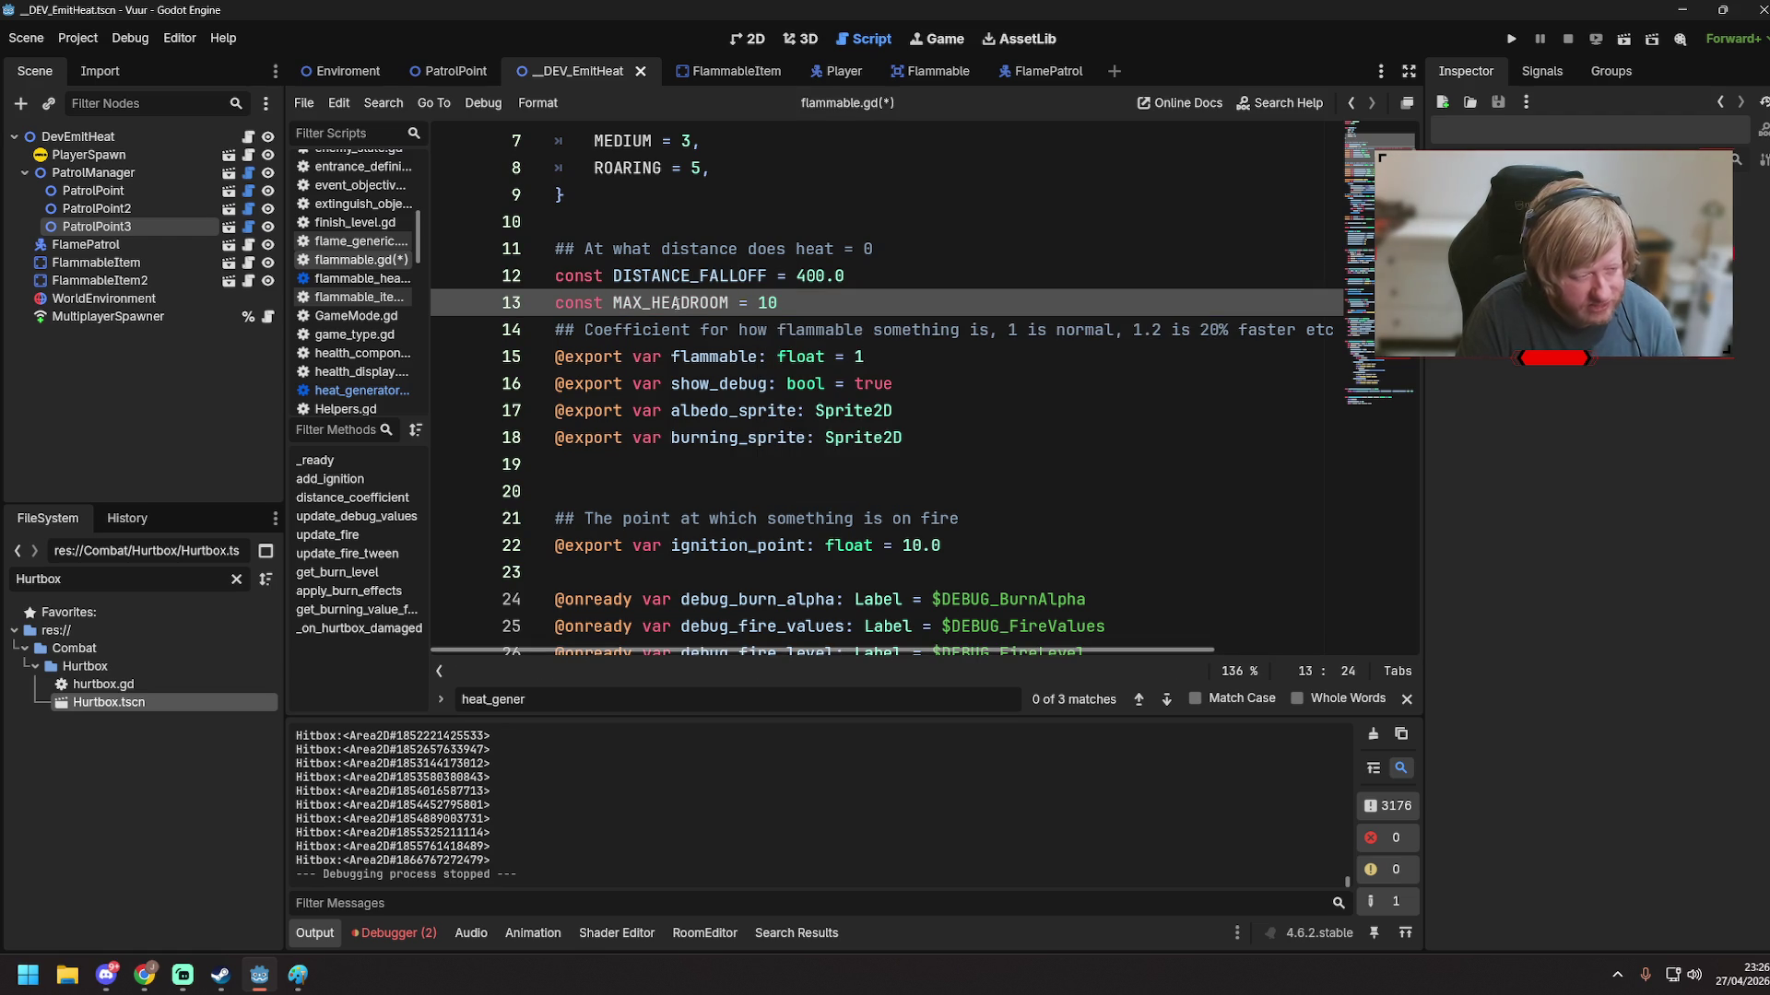
key(ctrl+s)
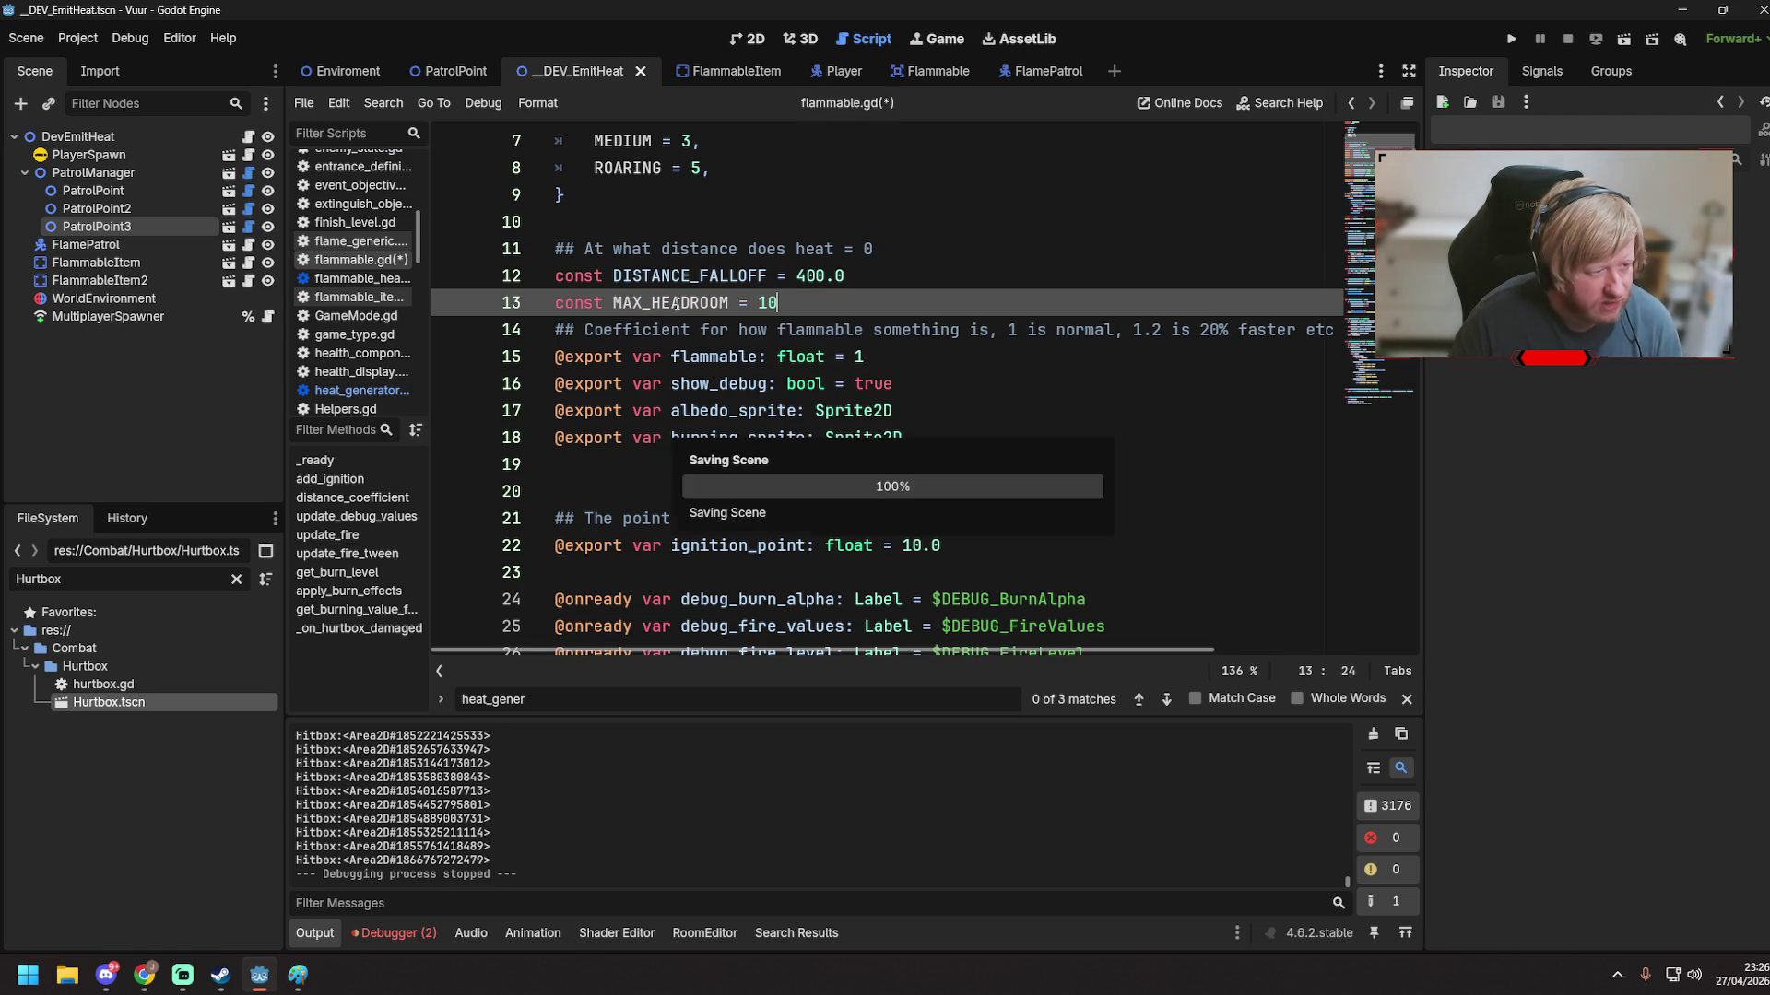
key(Return)
key(ctrl+s)
click(615, 304)
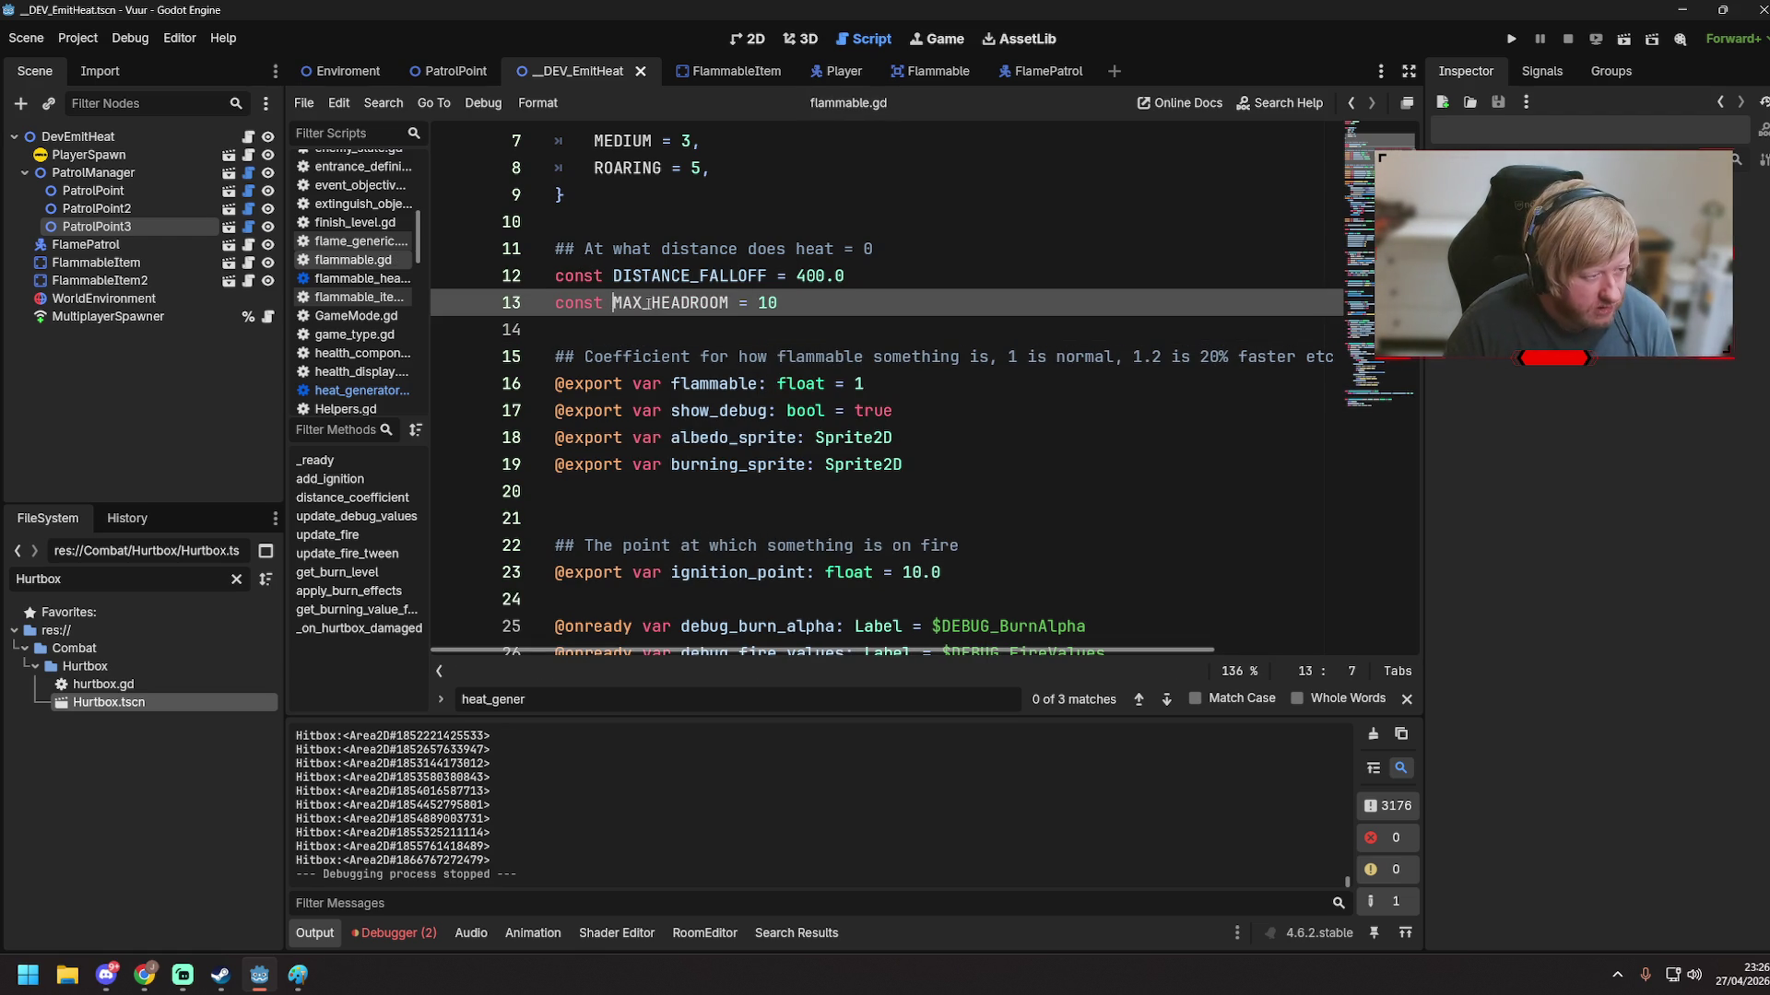
Step: Replace the 99999 clamp limit on line 40 with ignition_point
scroll(793, 323, down, 9)
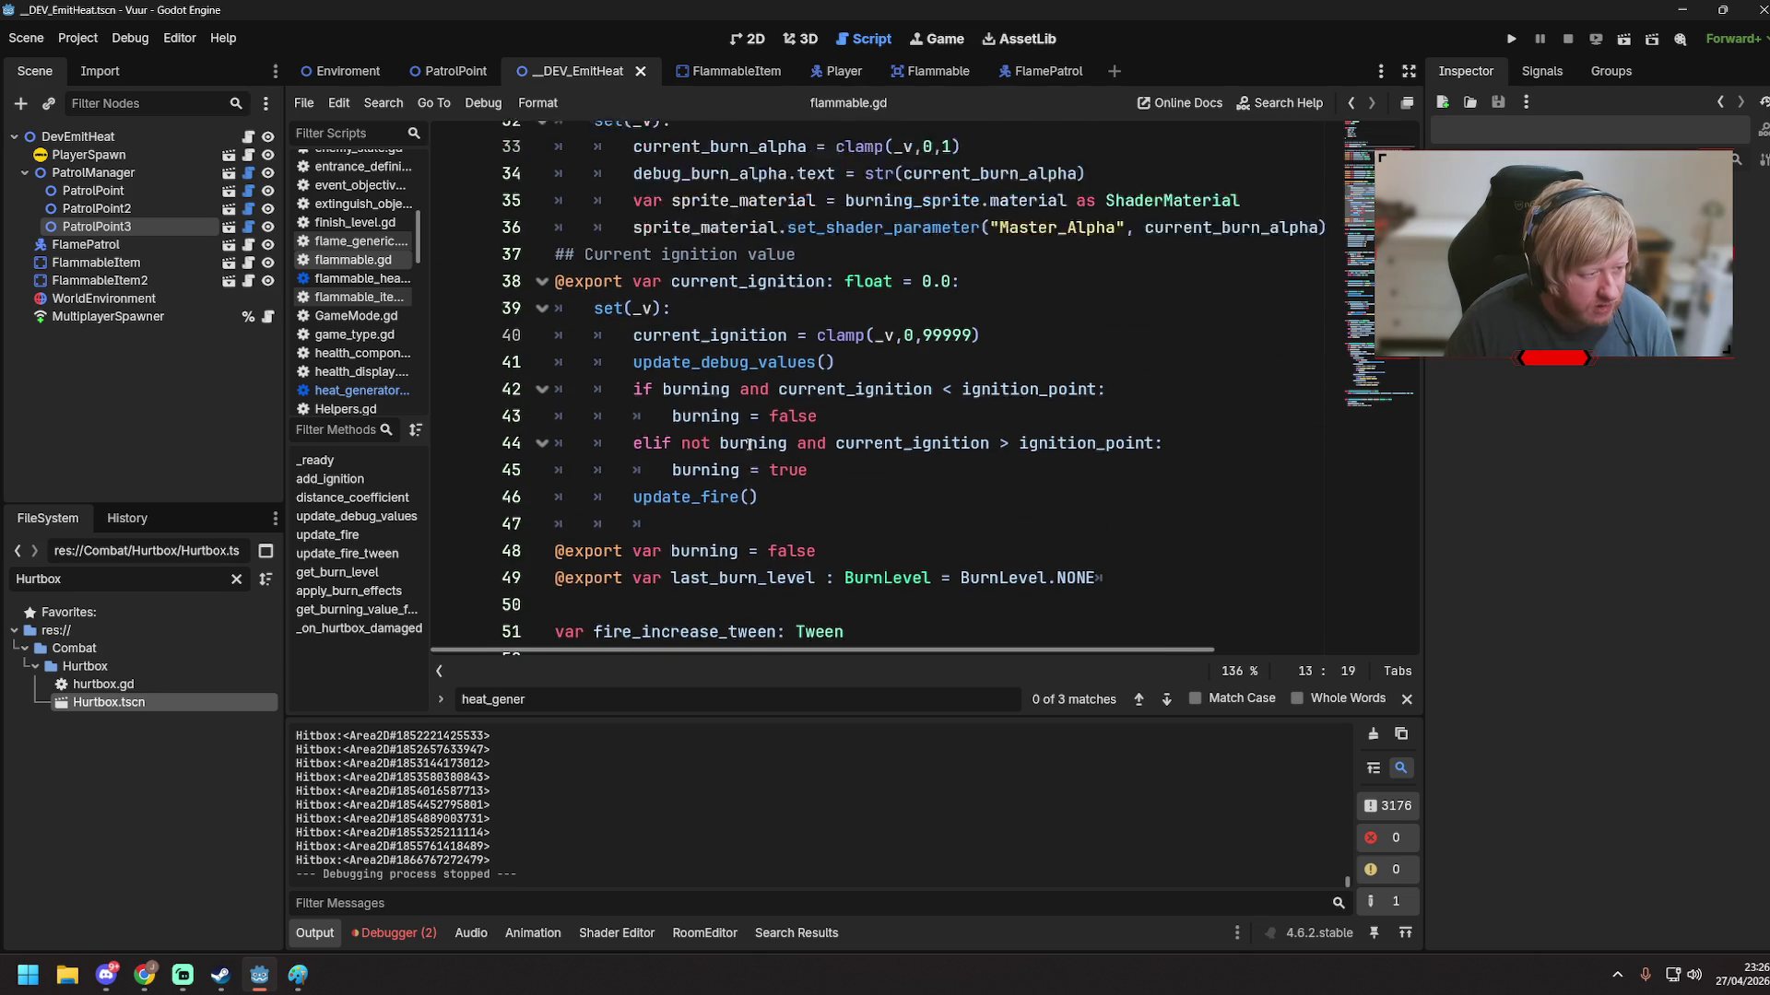
click(924, 302)
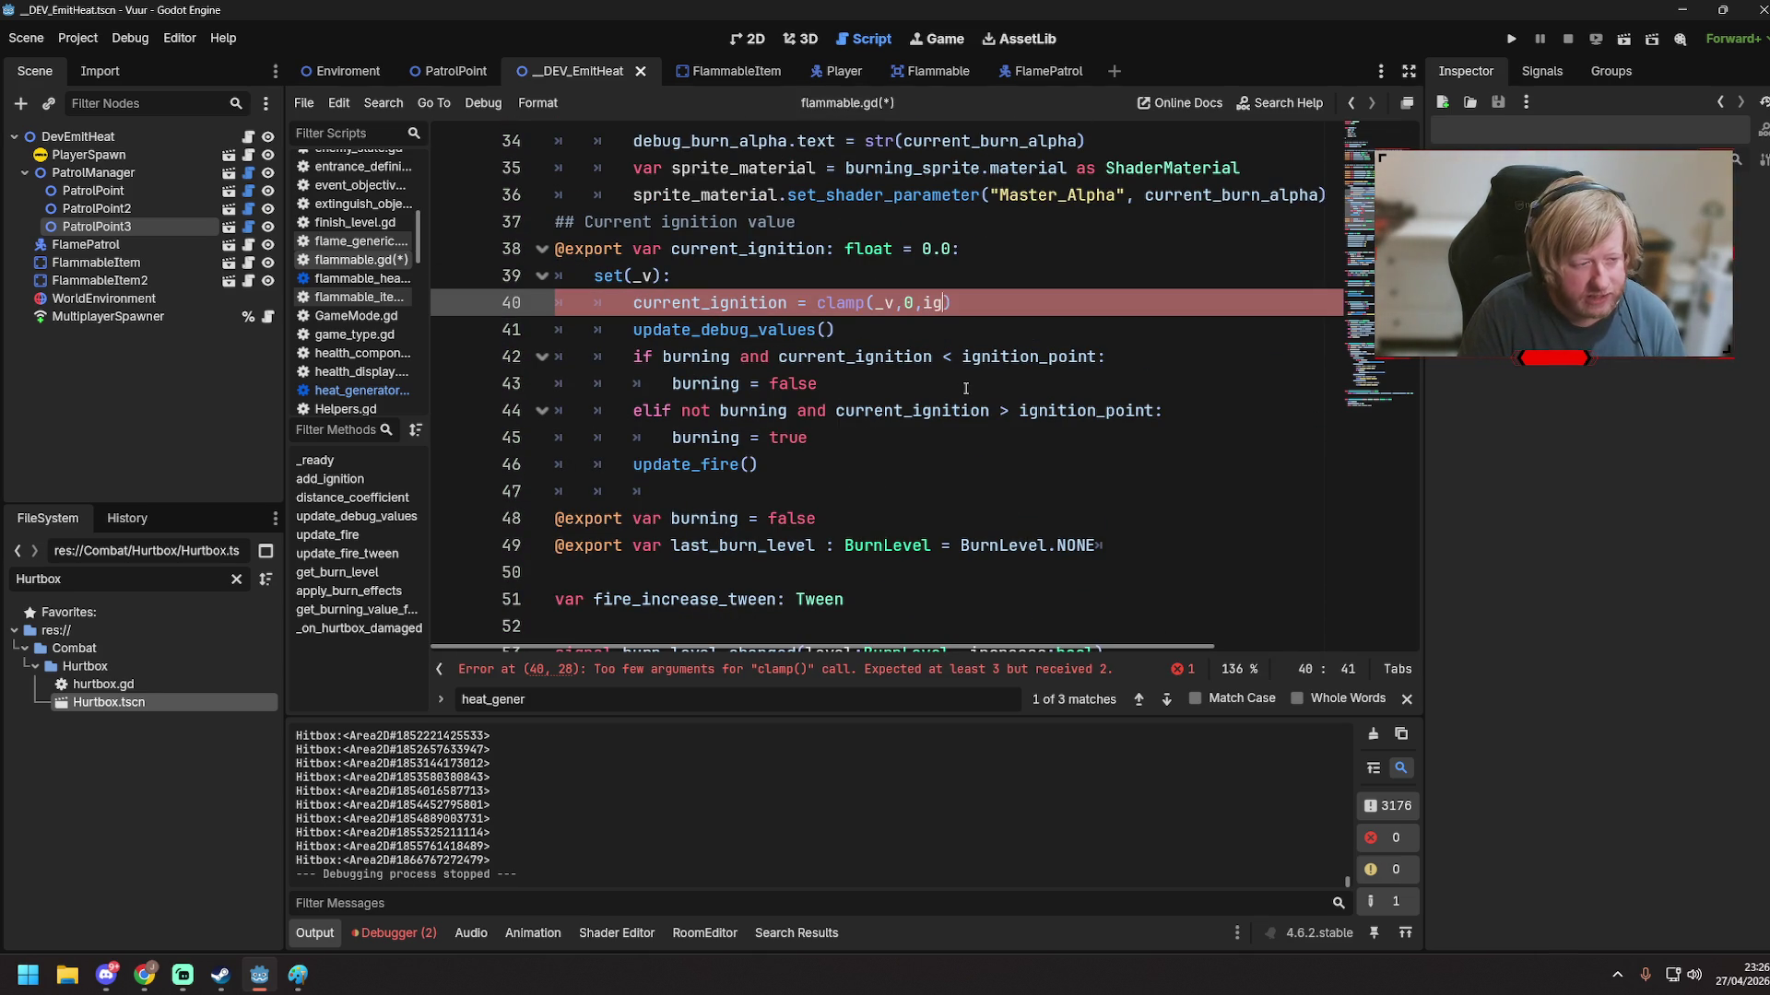
text(n_)
key(Return)
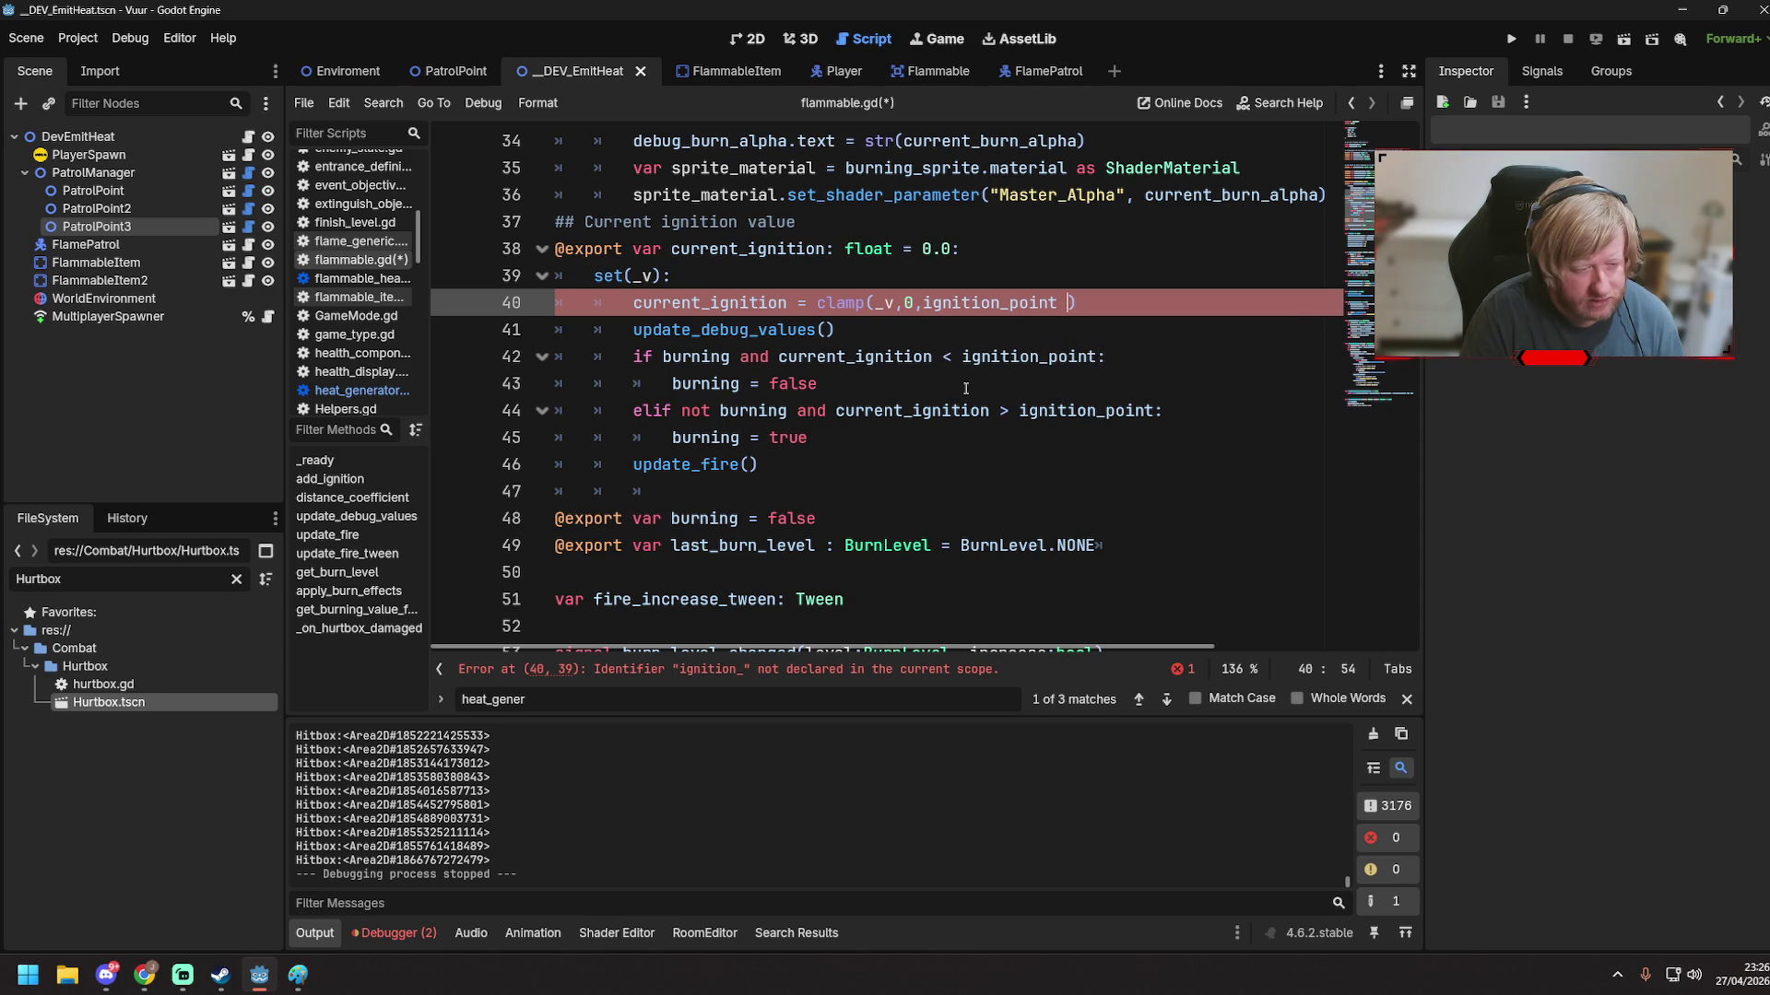
scroll(920, 384, down, 10)
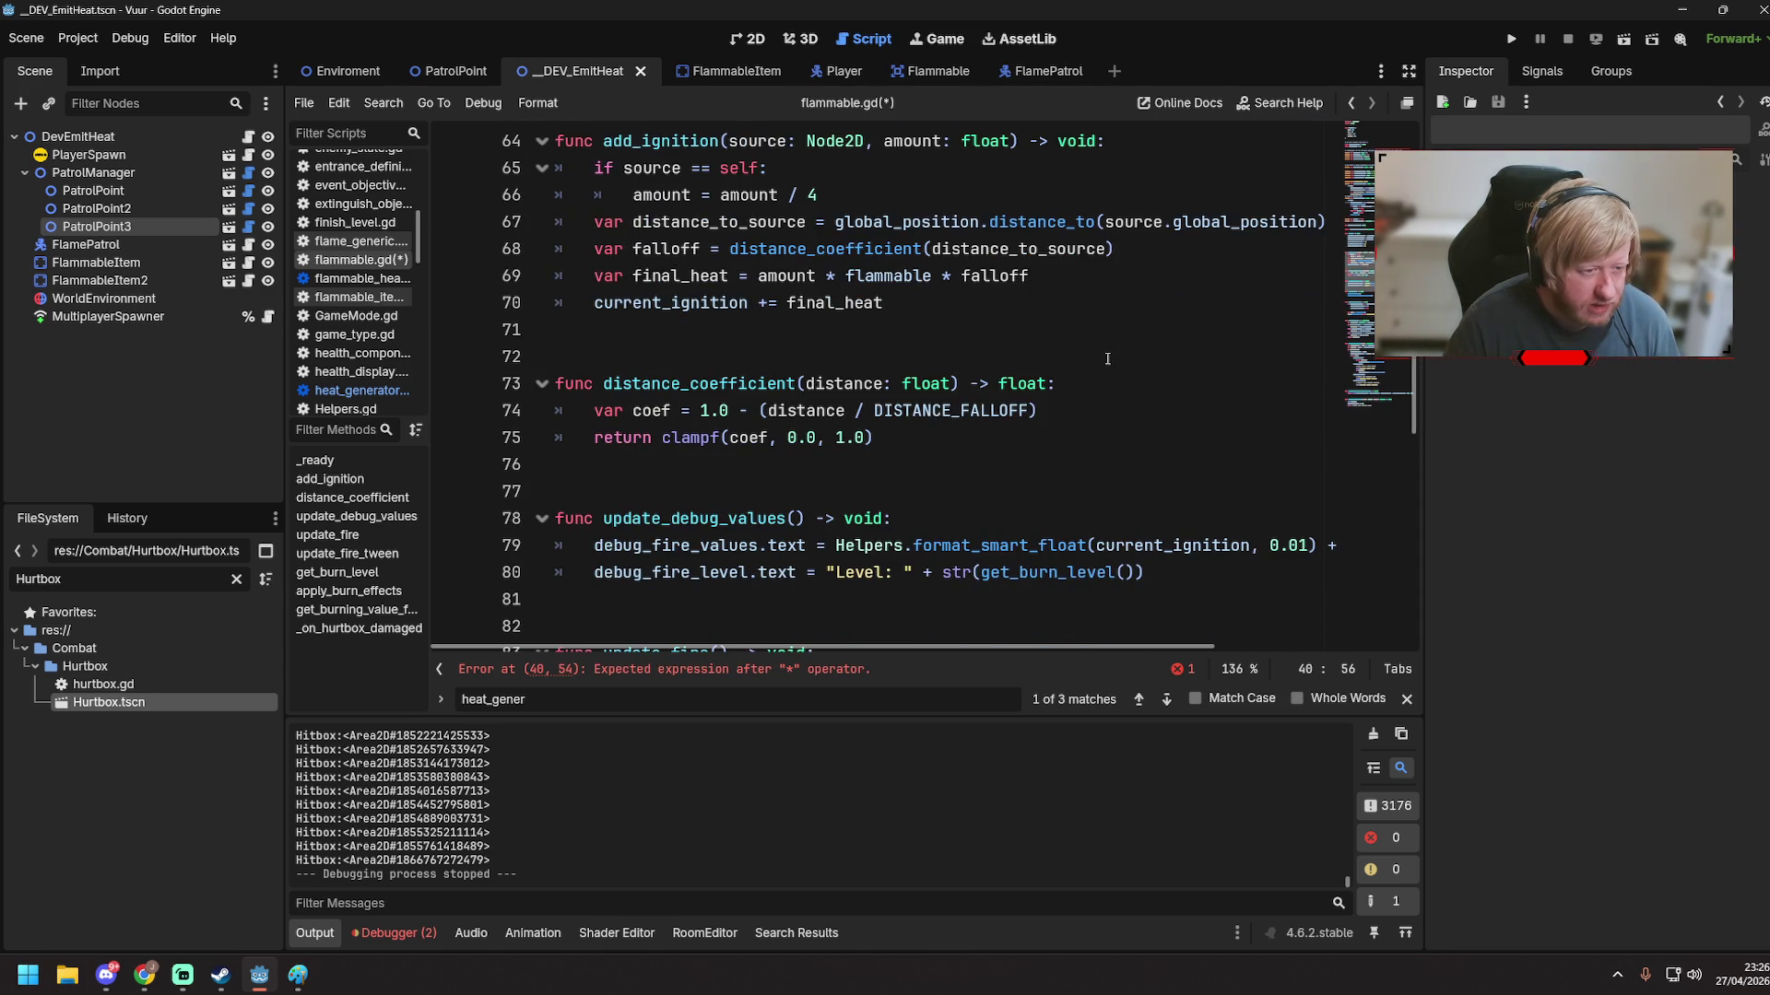
Step: Inspect the remap call on line 132, selecting its hard-coded upper bound
scroll(1103, 359, up, 2)
scroll(1079, 415, down, 5)
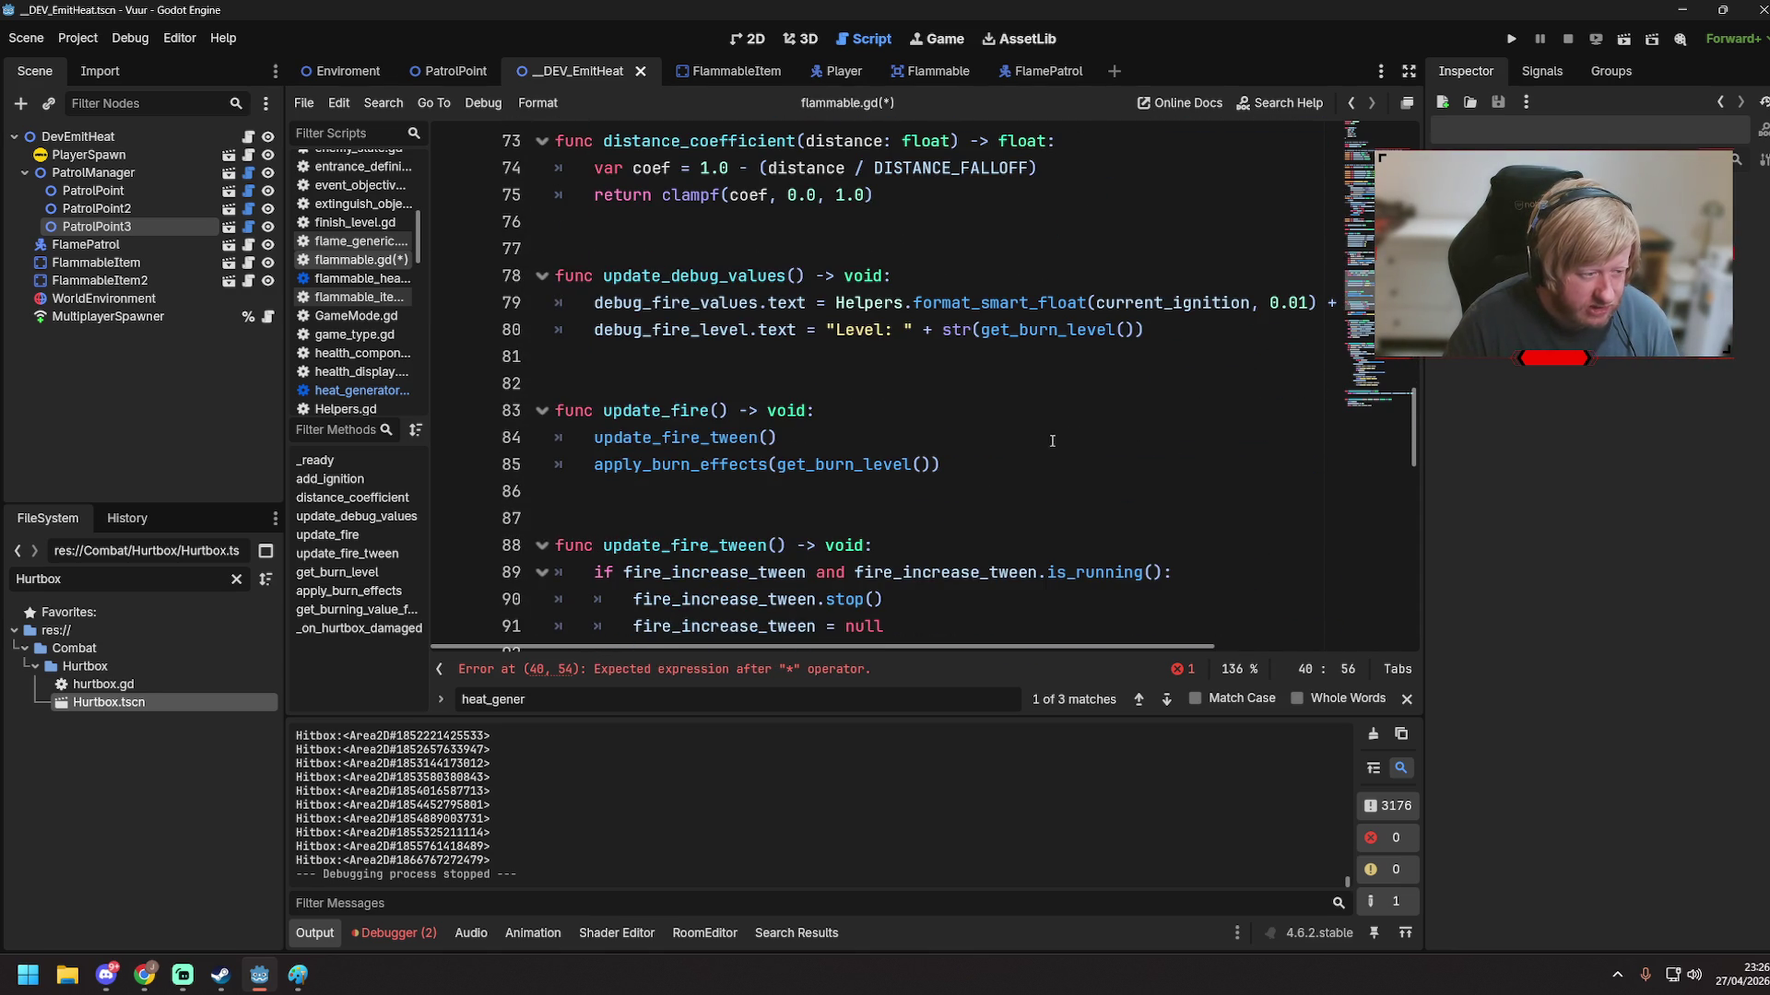
scroll(1062, 439, down, 7)
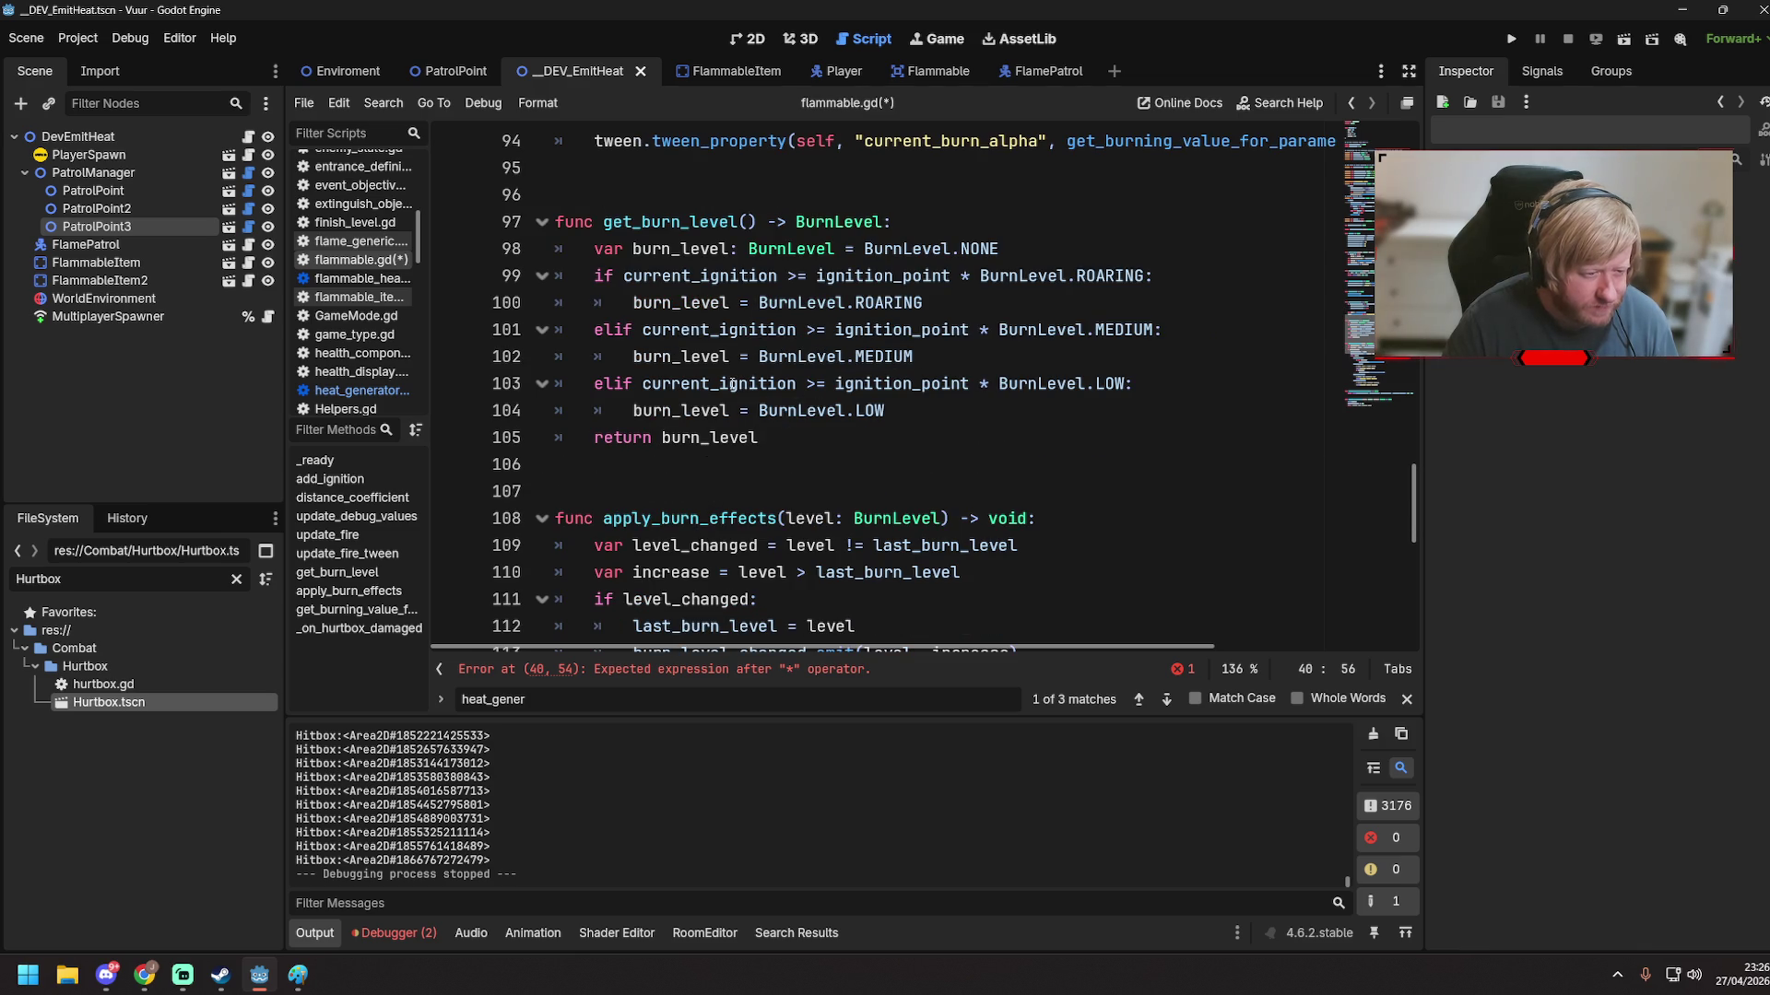
scroll(855, 412, down, 9)
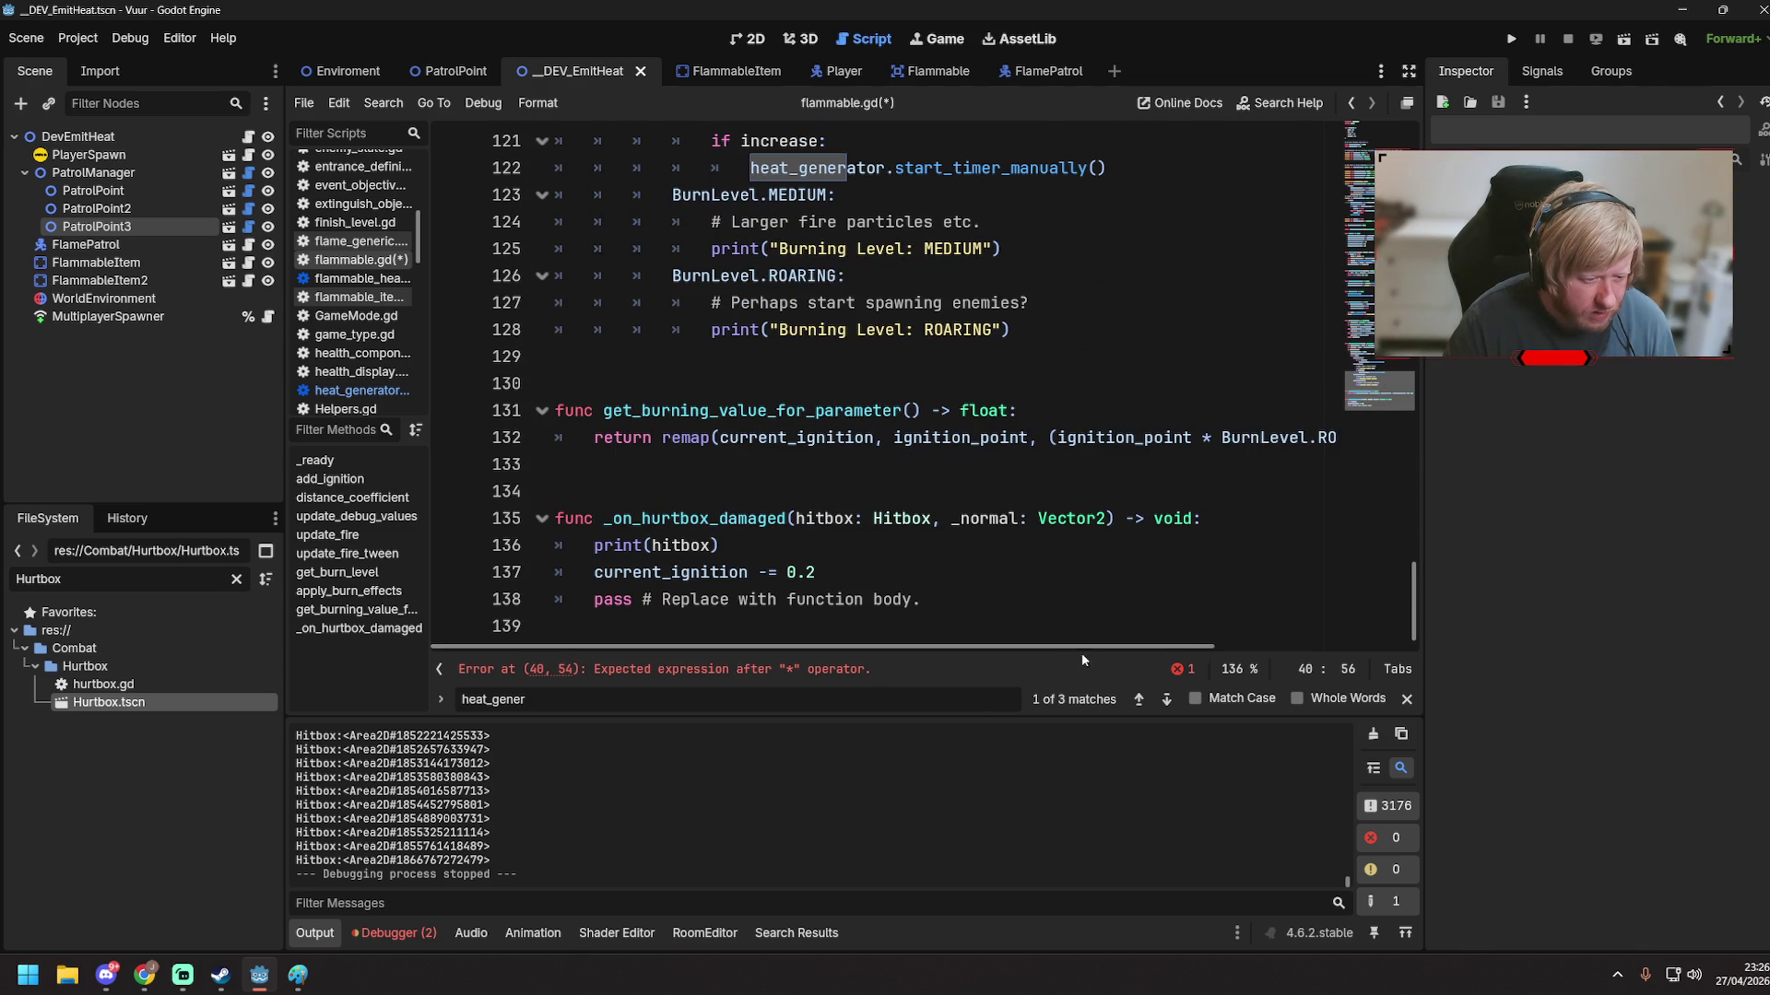
scroll(1081, 651, right, 3)
drag(808, 441, 1159, 439)
scroll(793, 640, left, 3)
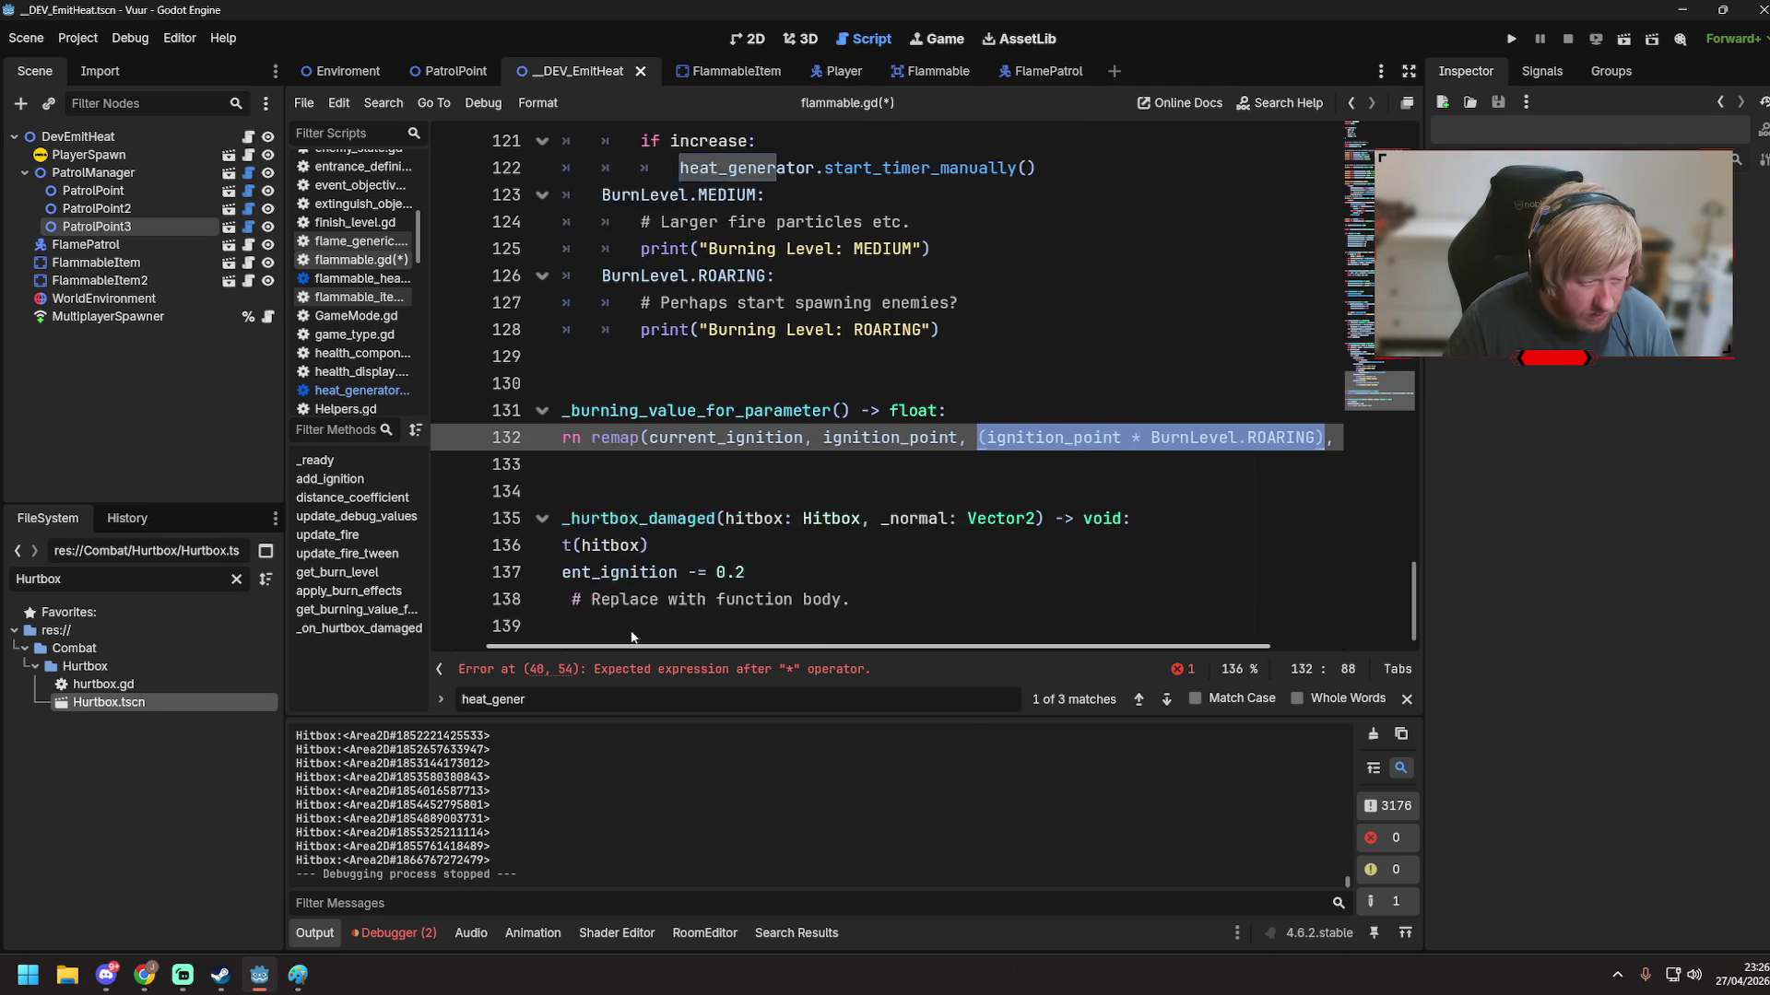
Step: Write func get_highest_level_ignition() -> float returning ignition_point * BurnLevel.ROARING, and save
click(633, 468)
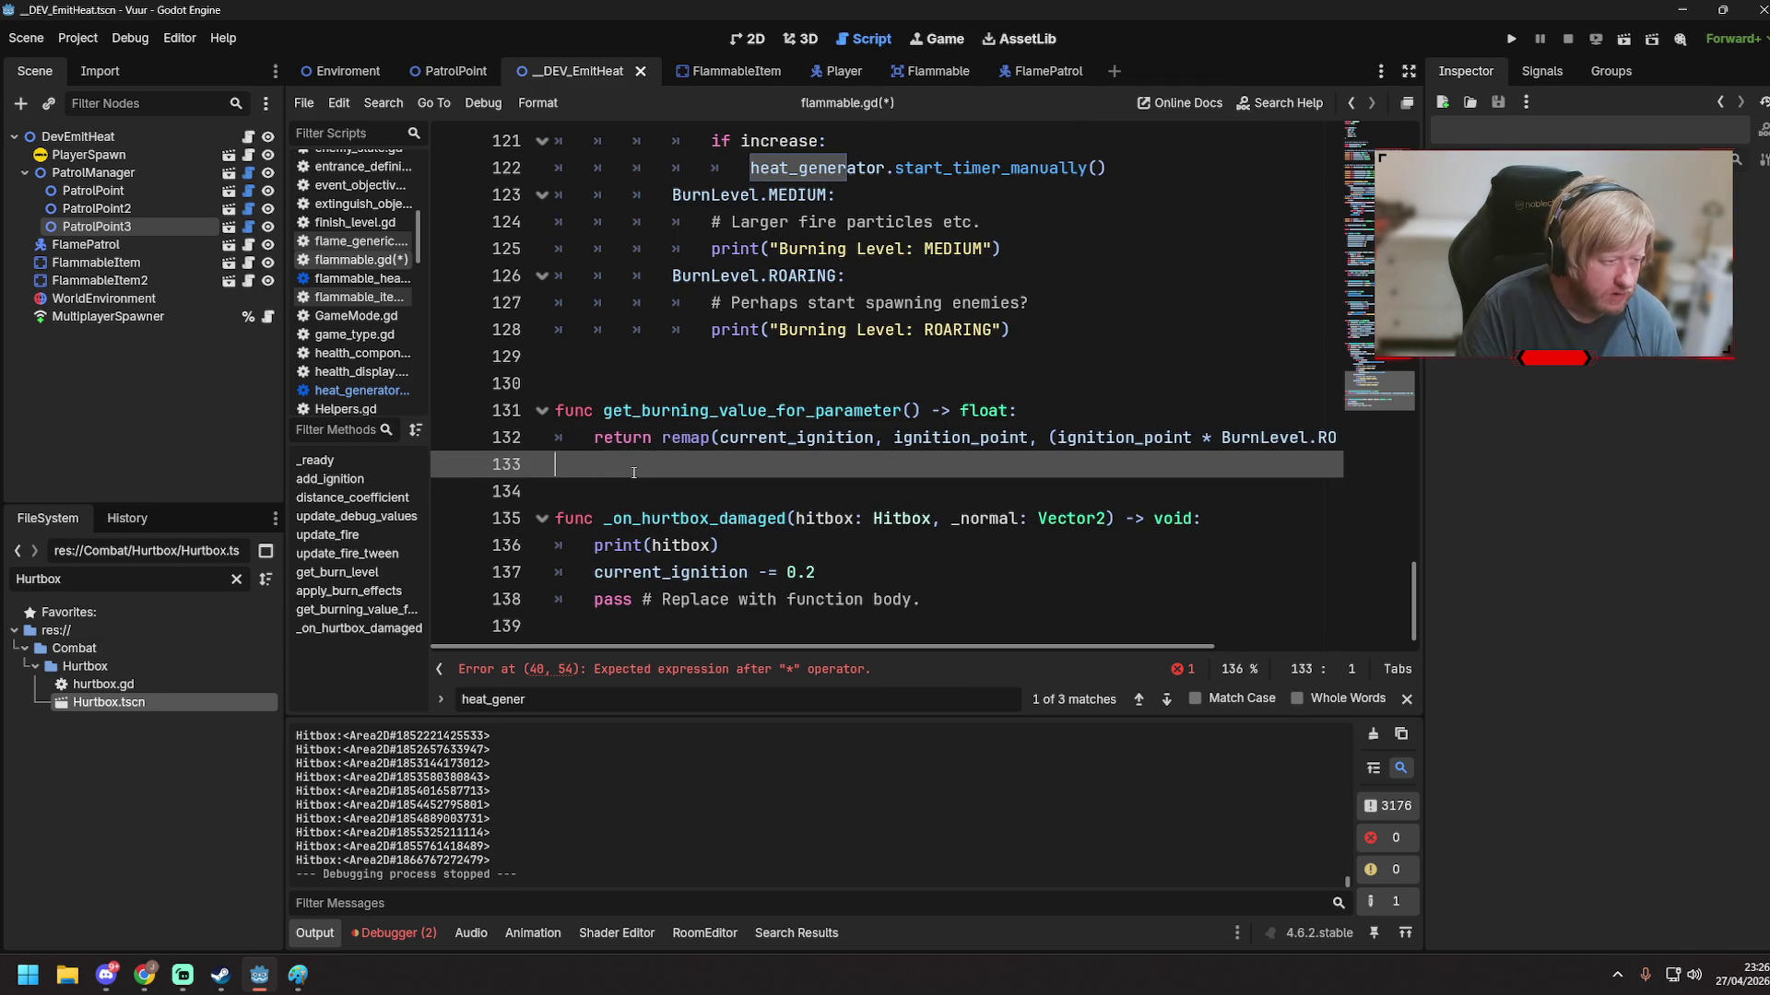
key(Return)
text(f)
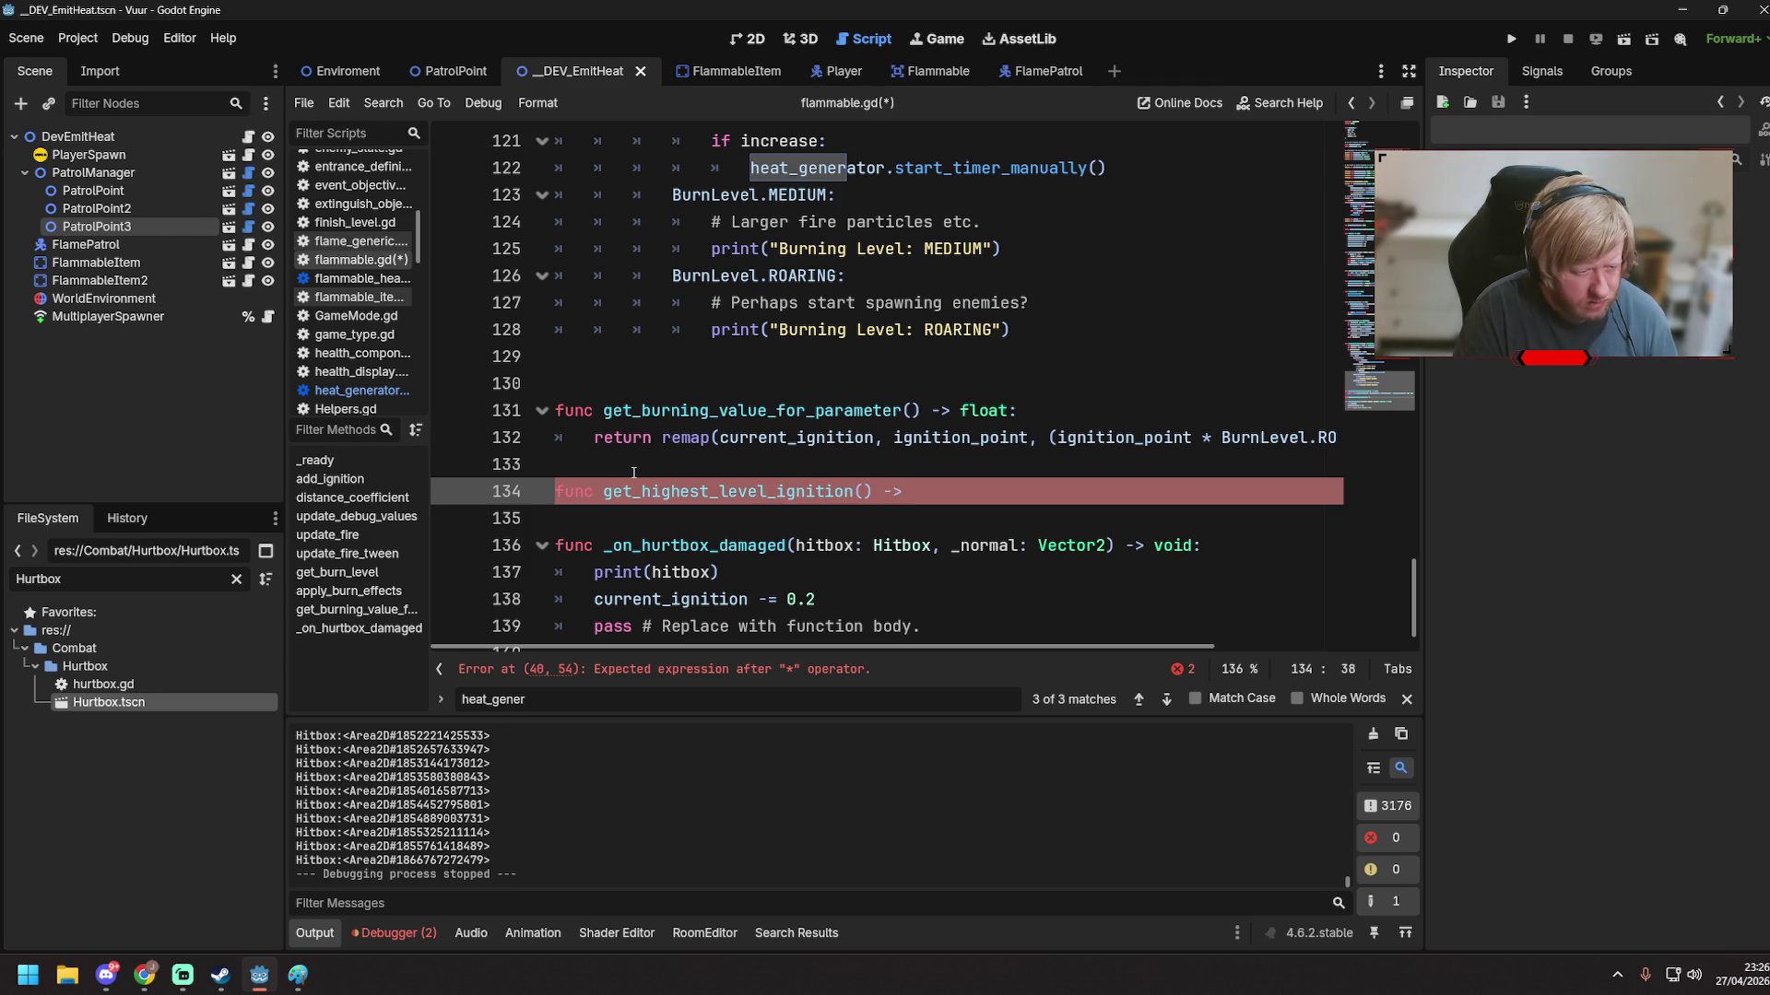
text(loat:)
key(Return)
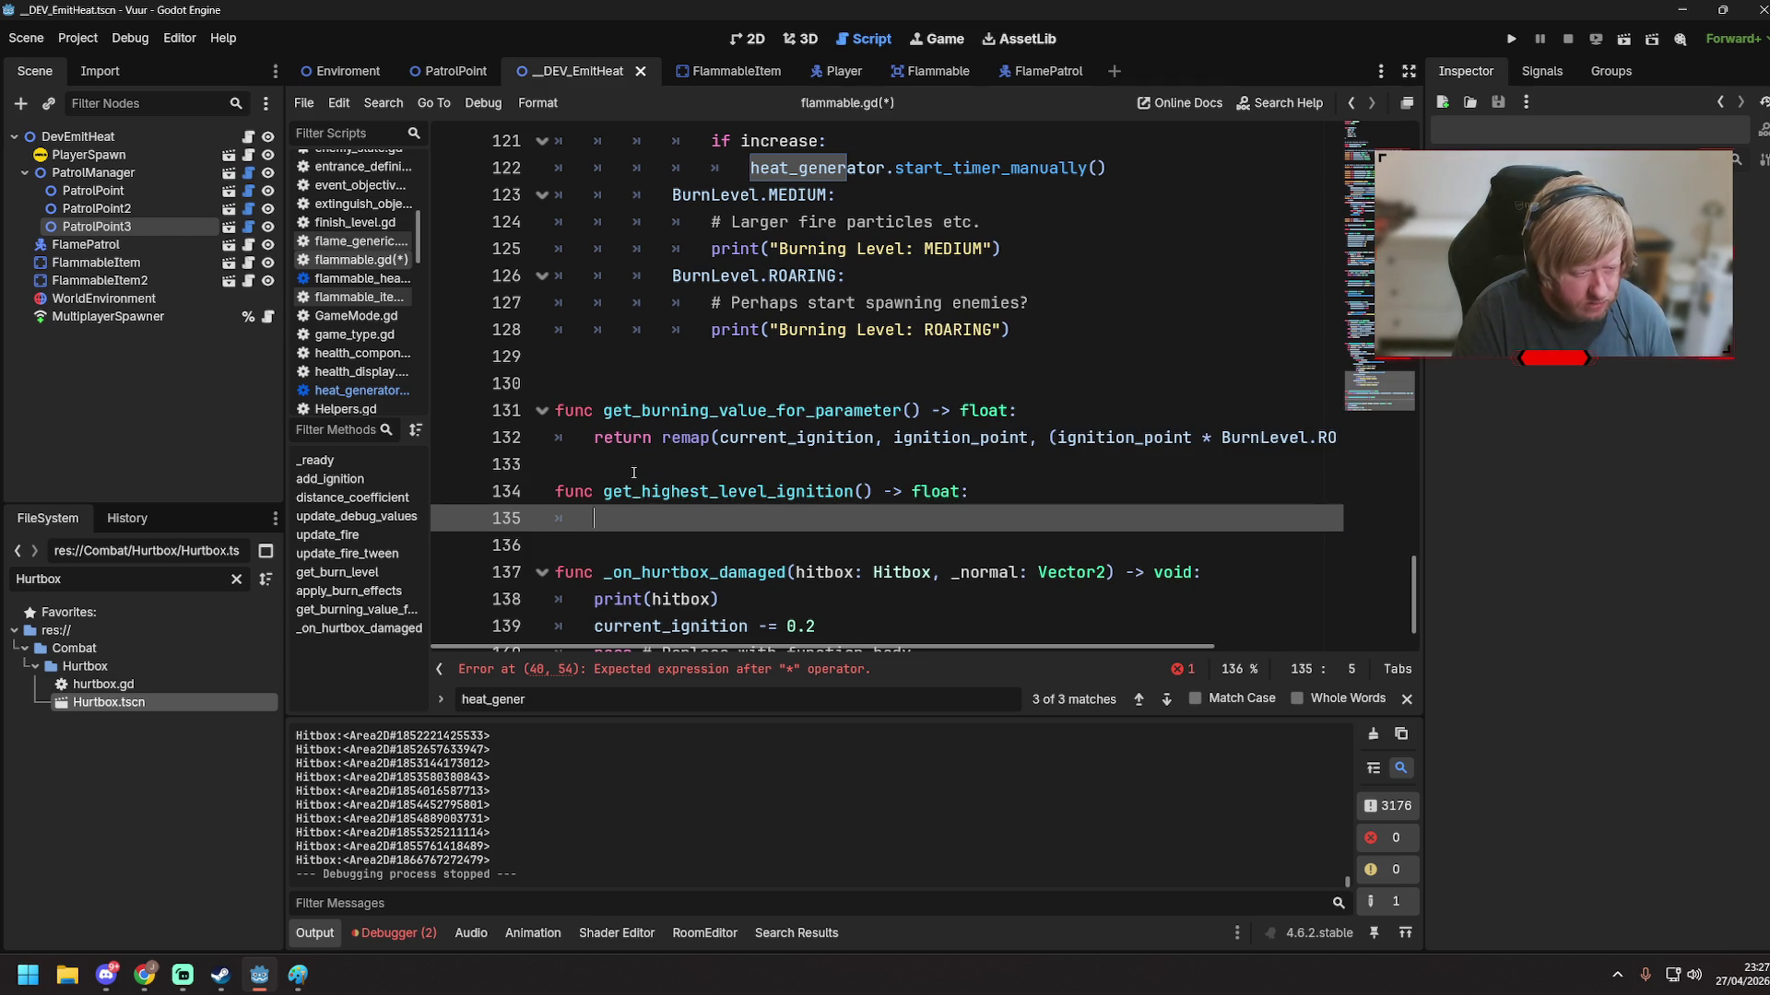
key(ctrl+z)
text(e)
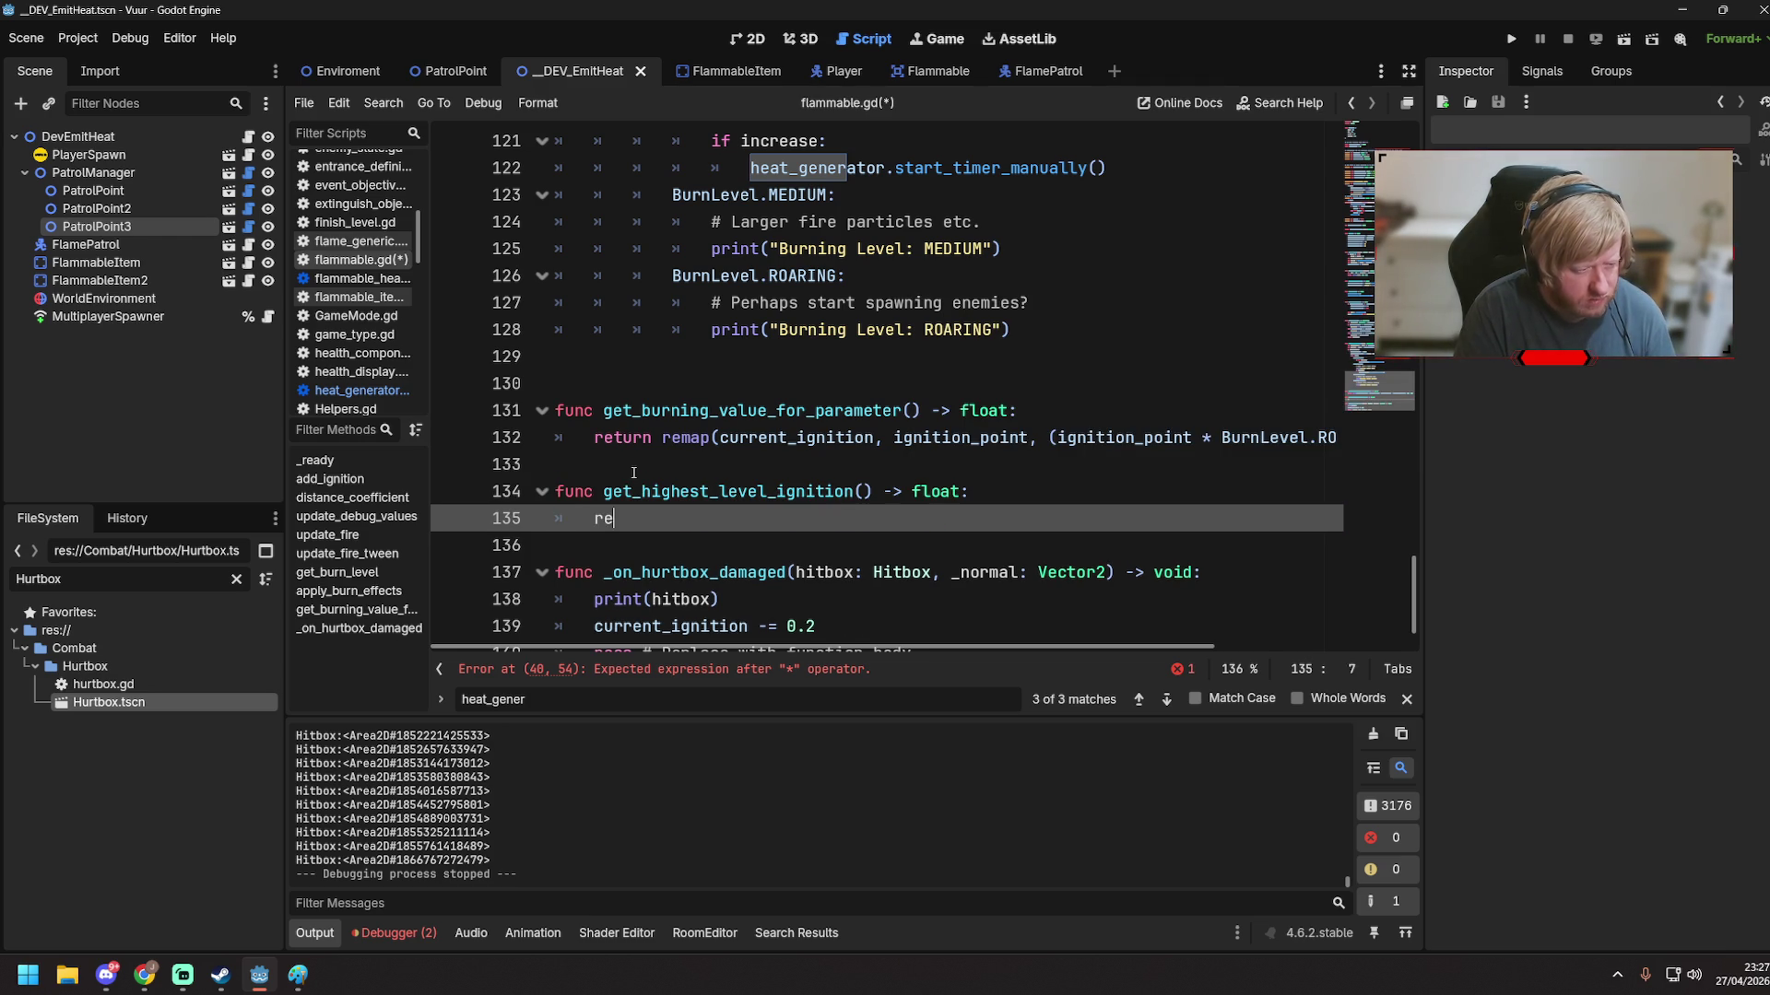
key(ctrl+s)
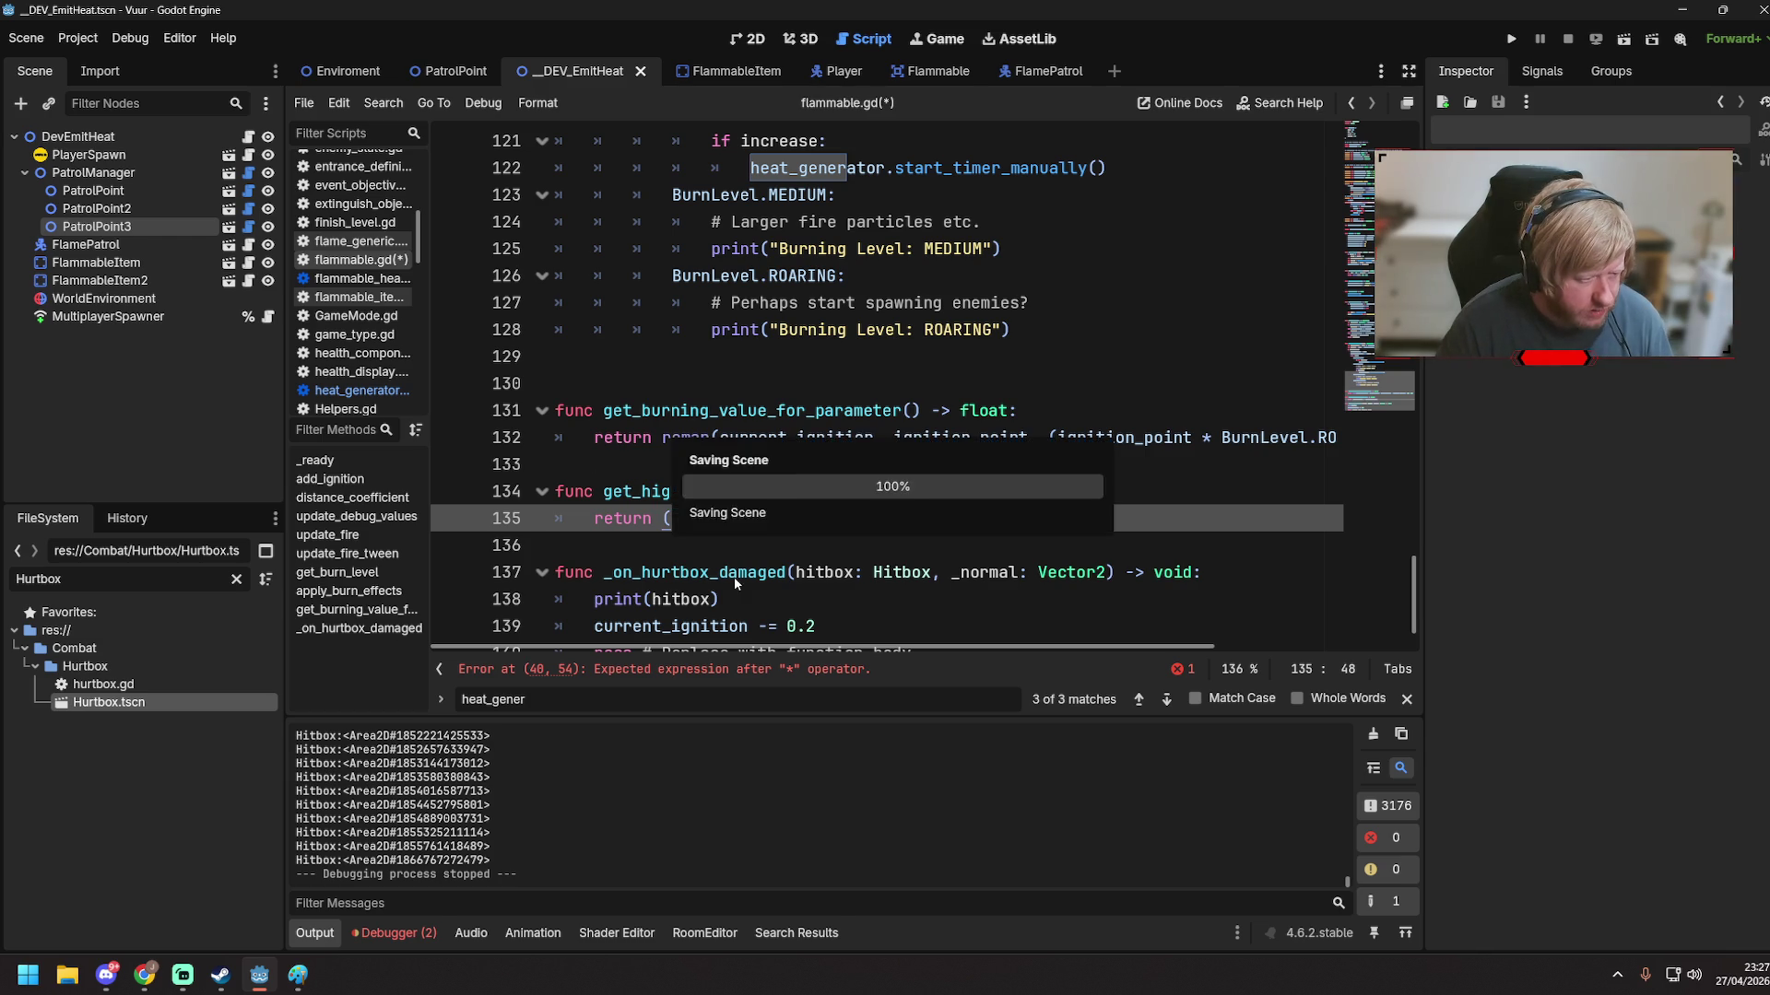
Step: Replace the remap's hard-coded maximum with a get_highest_level_ignition() call and save
drag(604, 491, 901, 491)
key(ctrl+c)
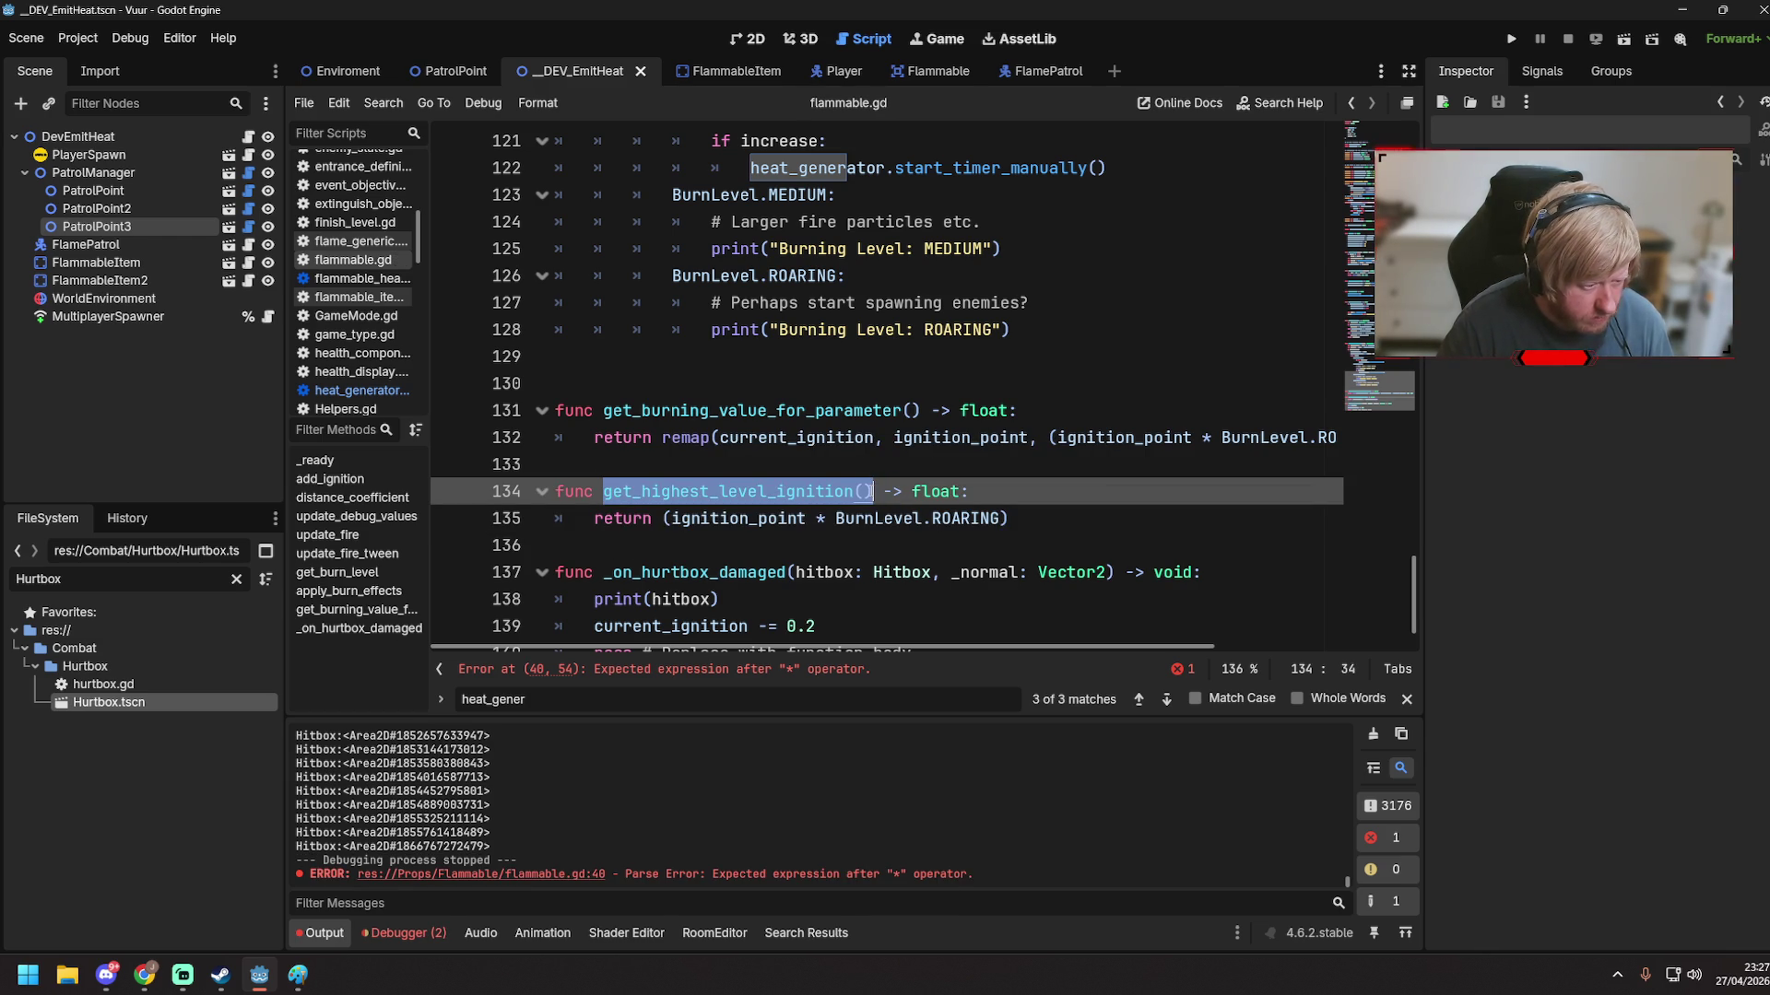
scroll(1100, 652, right, 4)
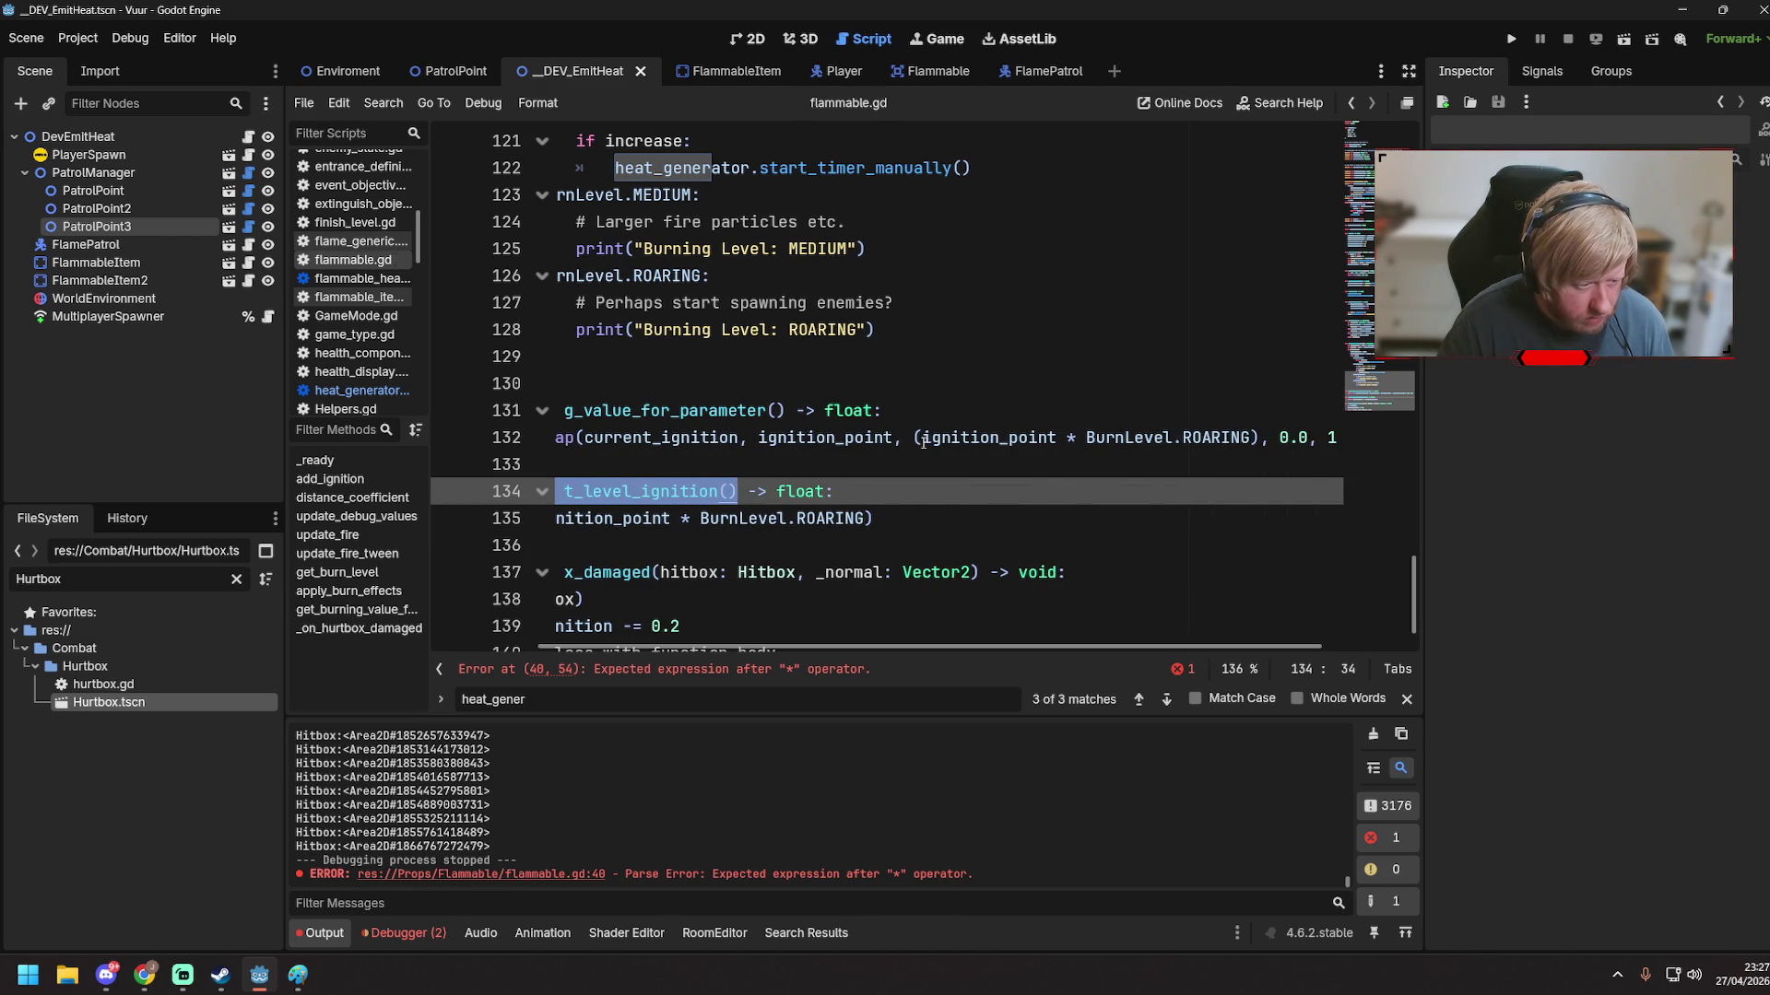
drag(915, 439, 1017, 439)
key(ctrl+v)
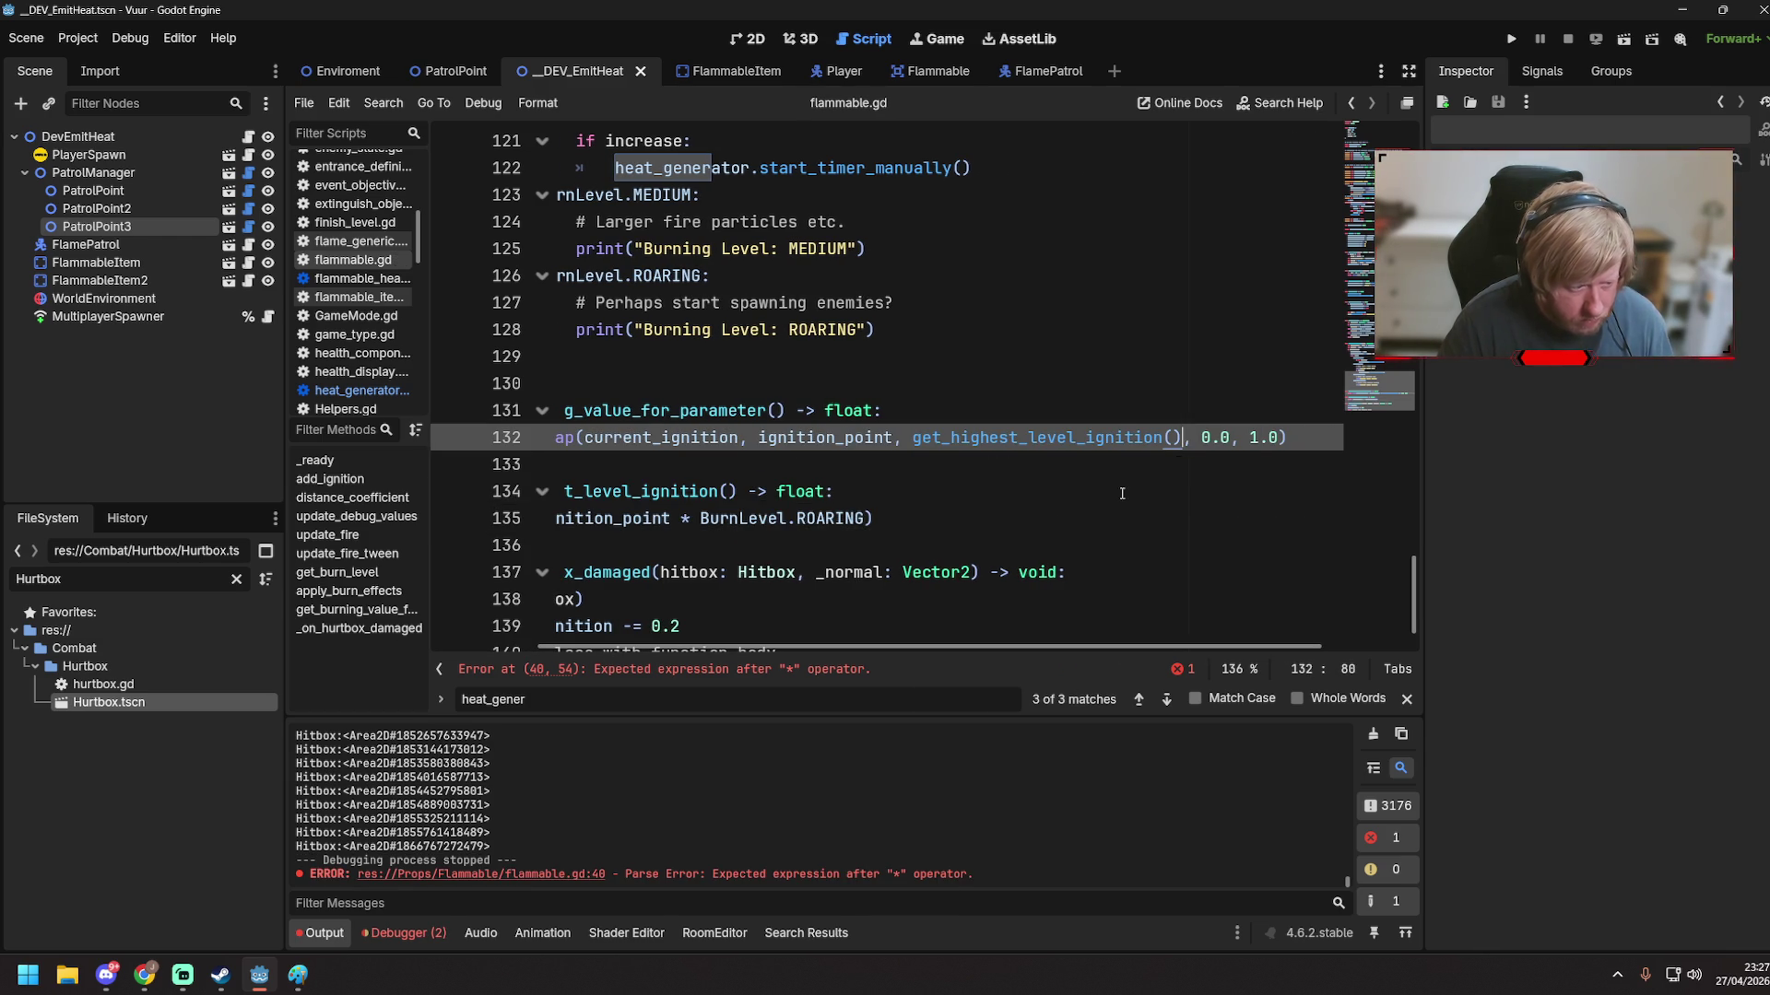
click(735, 438)
key(ctrl+s)
scroll(664, 478, up, 20)
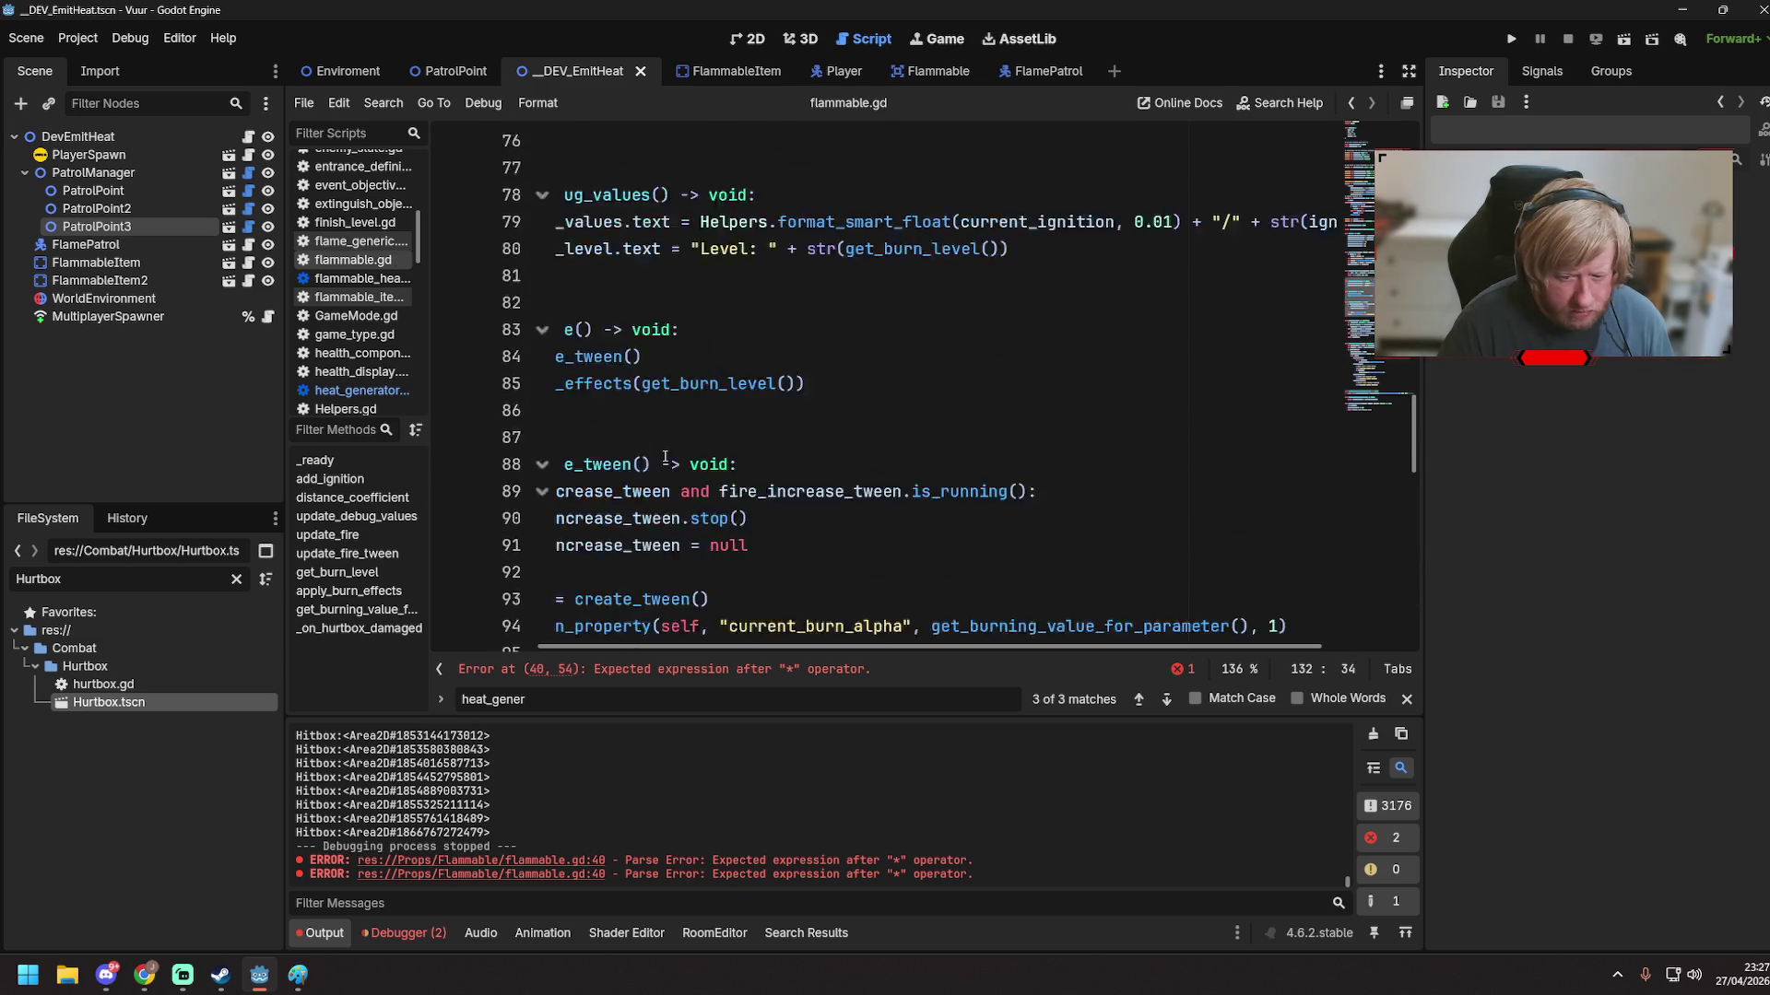
Step: Complete line 40 as clamp(_v, 0, get_highest_level_ignition() + MAX_HEADROOM) and save
scroll(664, 478, up, 6)
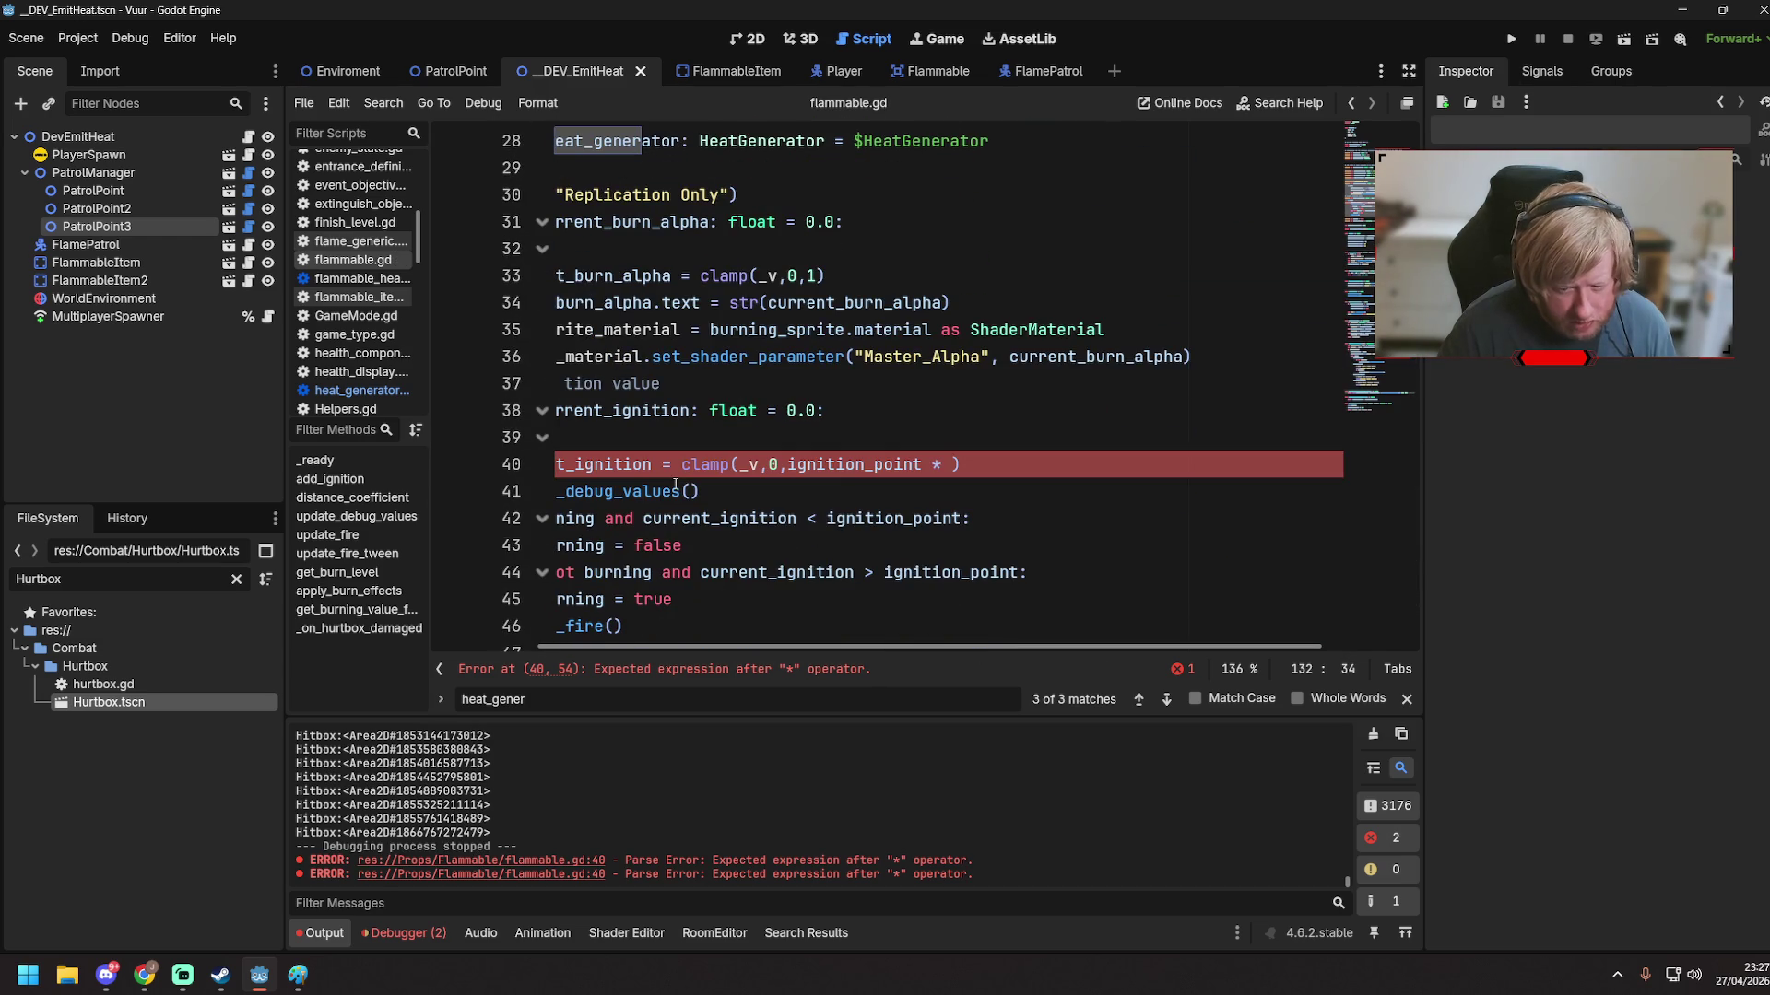
click(999, 480)
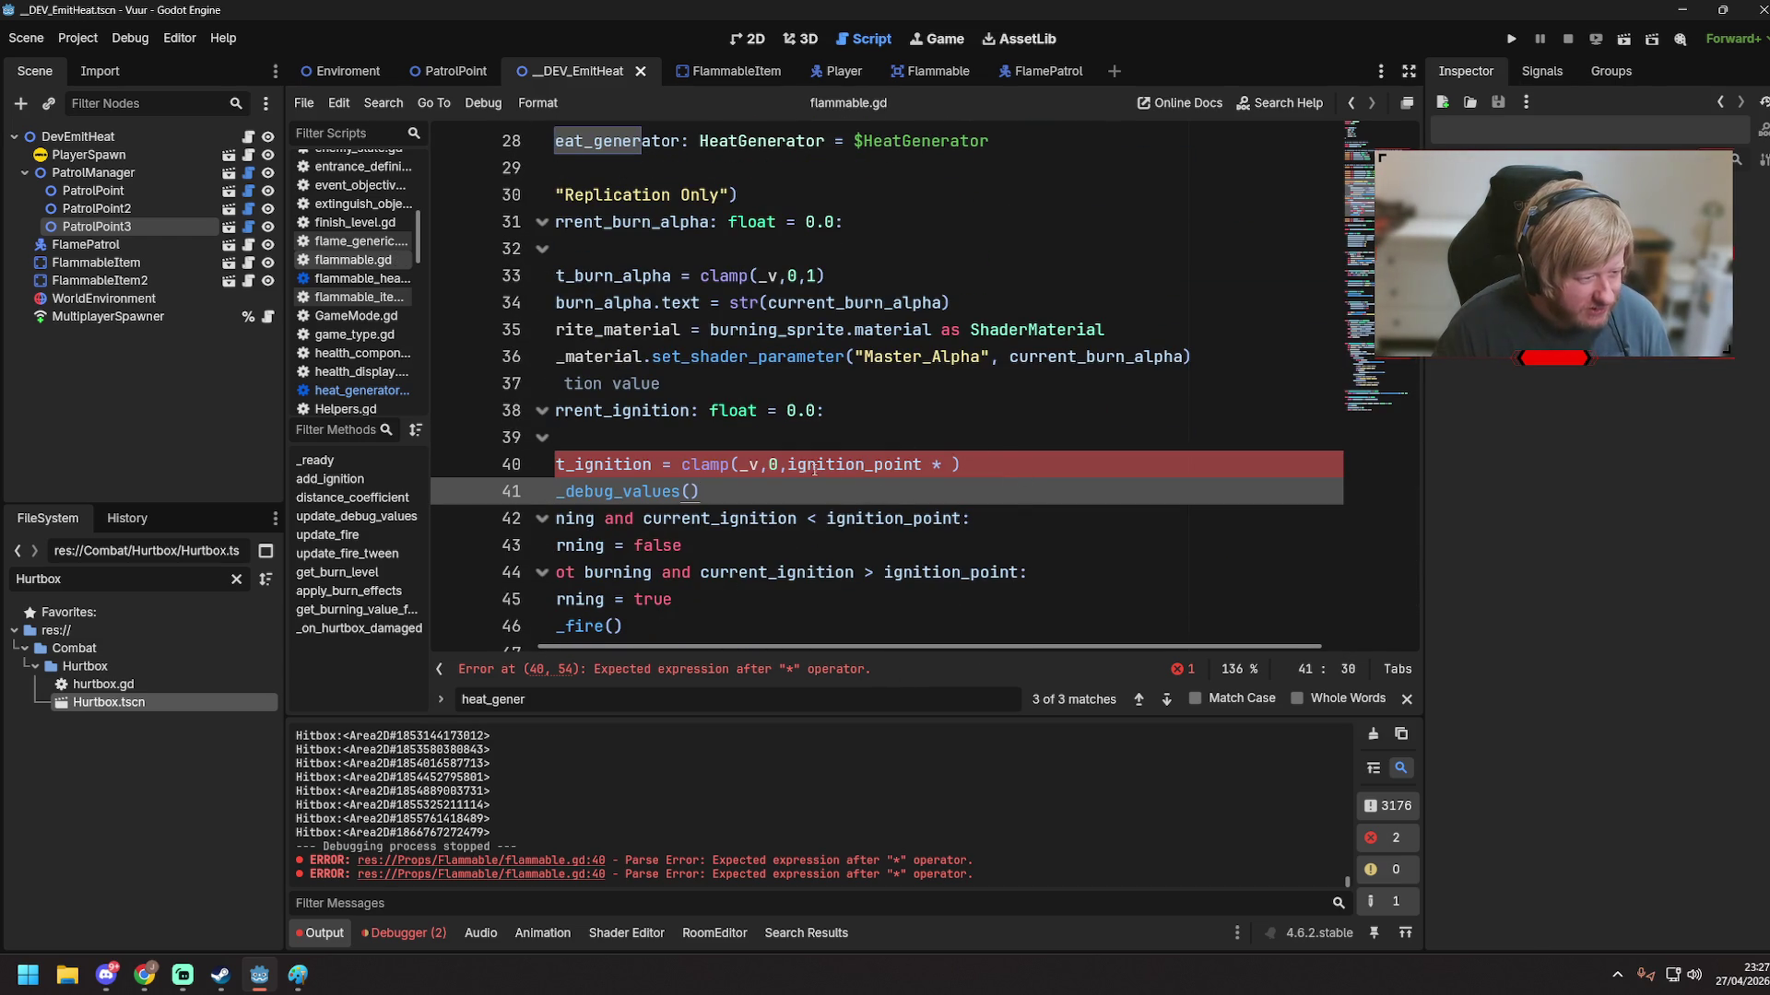
click(788, 465)
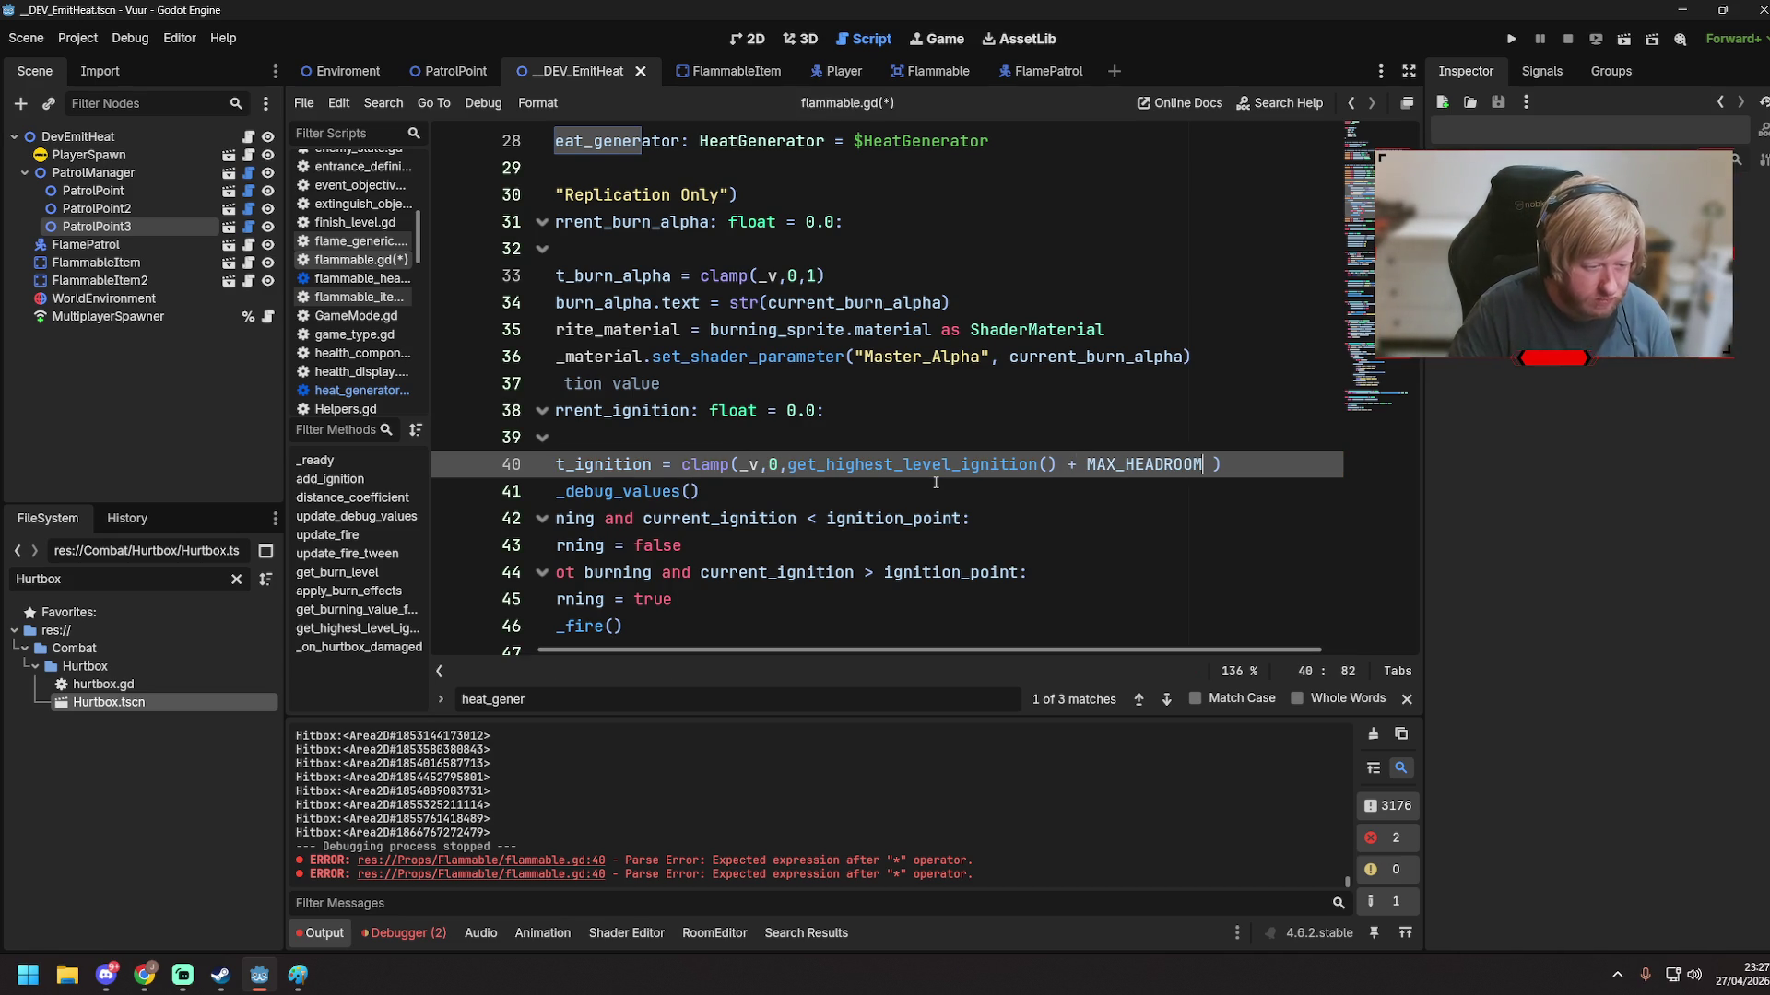
key(ctrl+s)
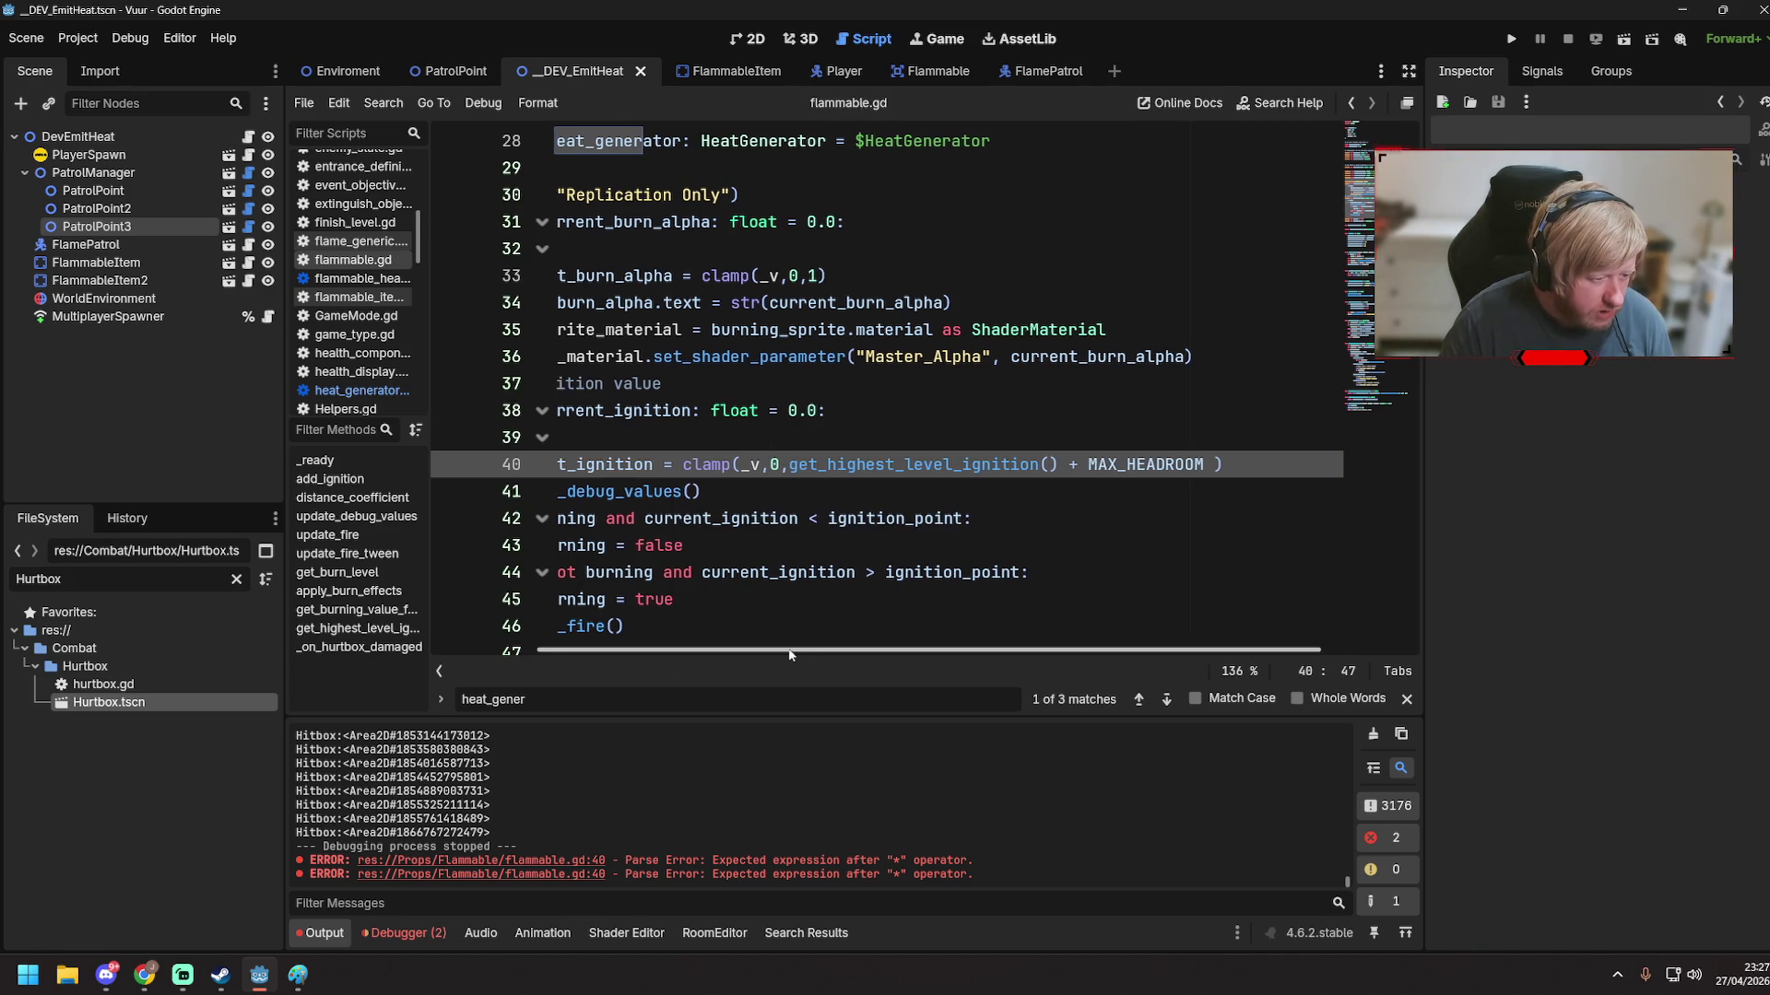
drag(798, 653, 692, 653)
click(765, 435)
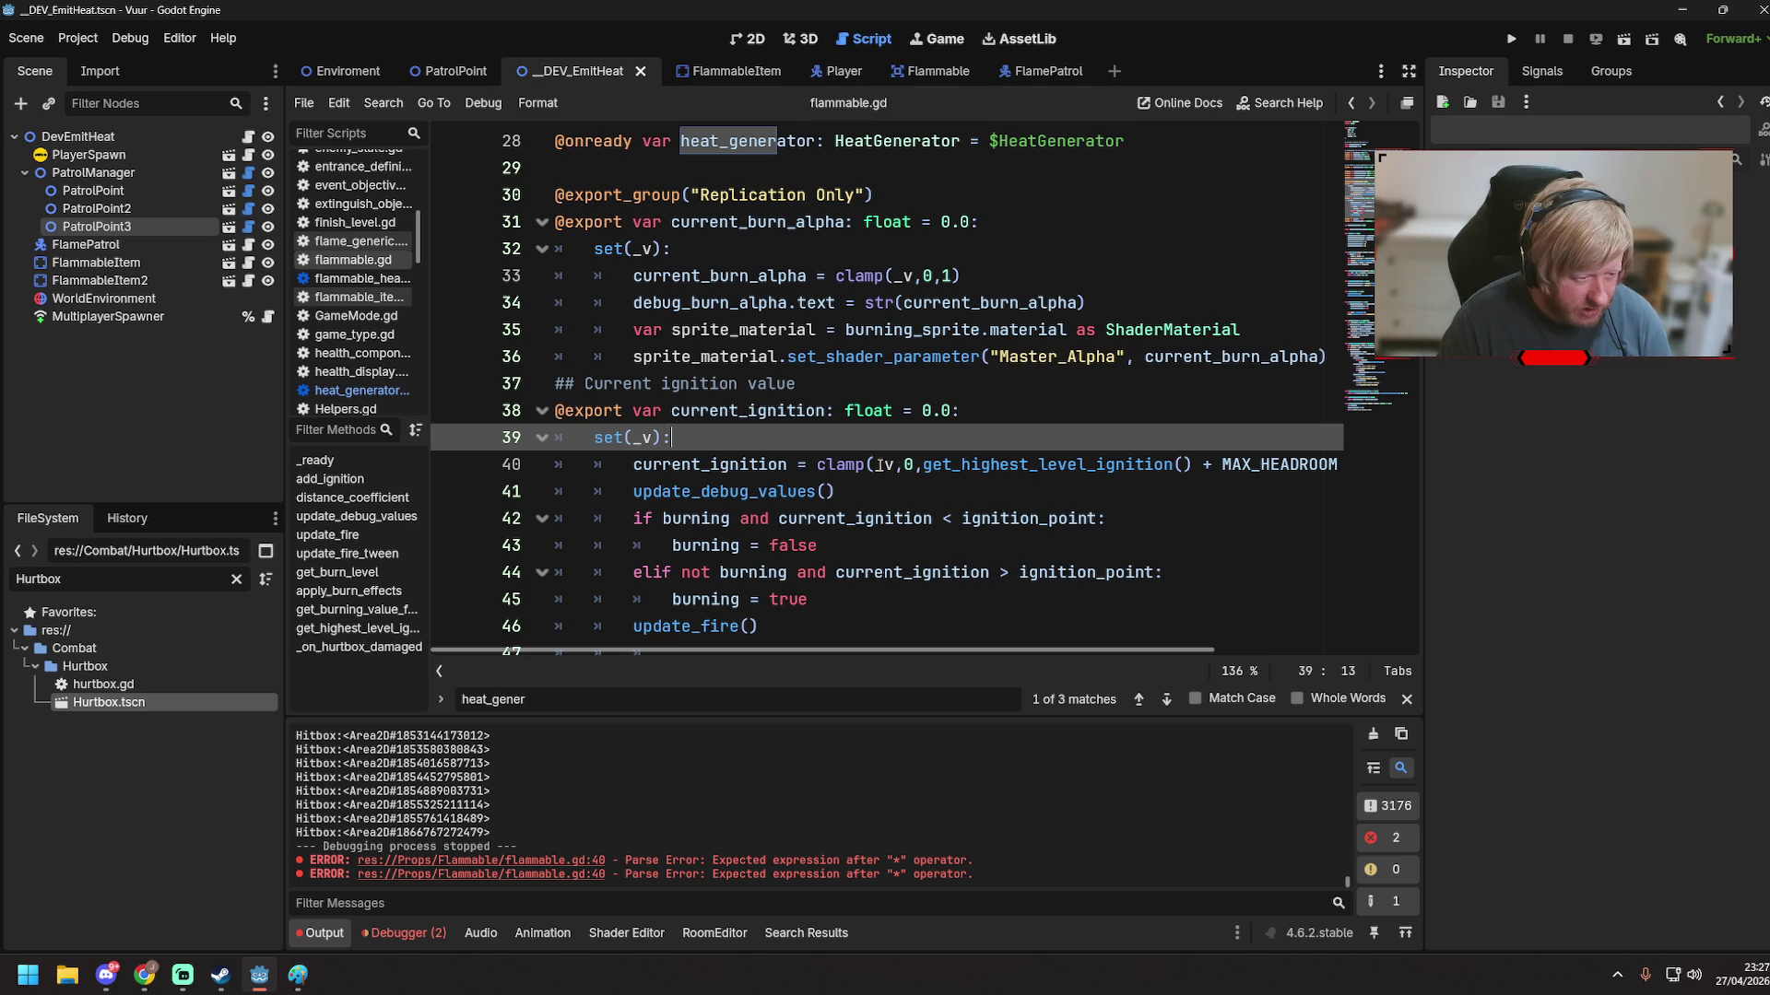
click(922, 463)
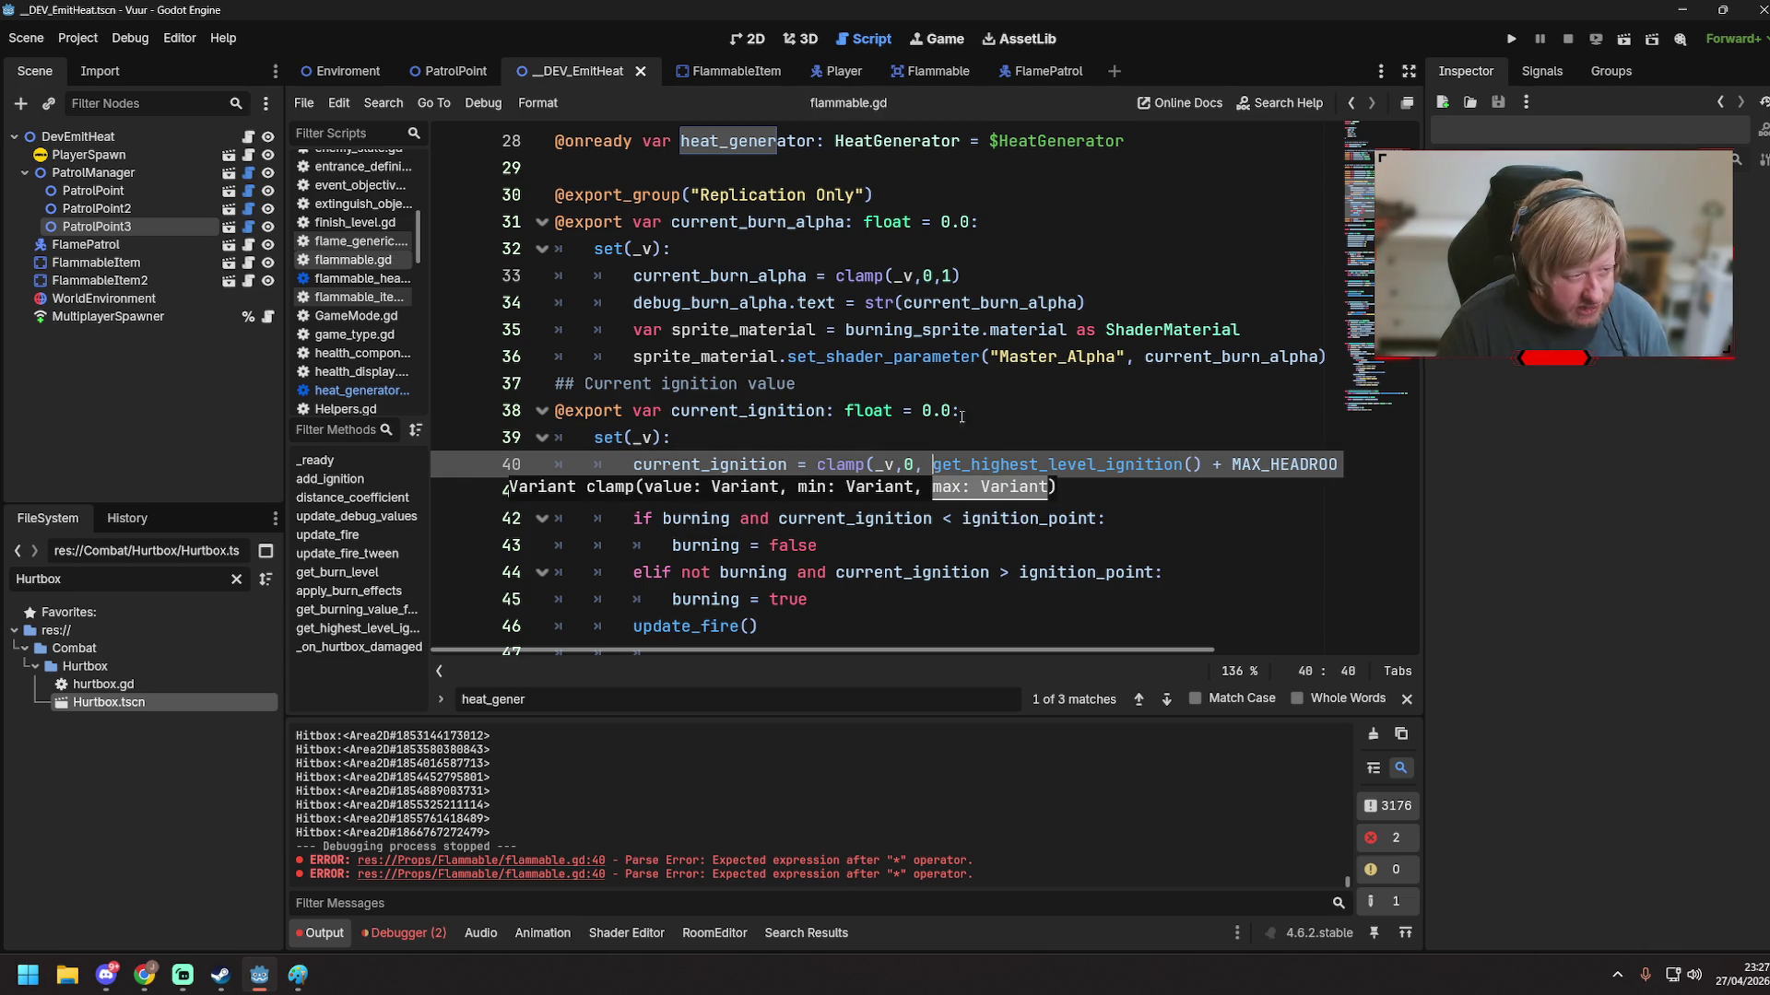
click(921, 464)
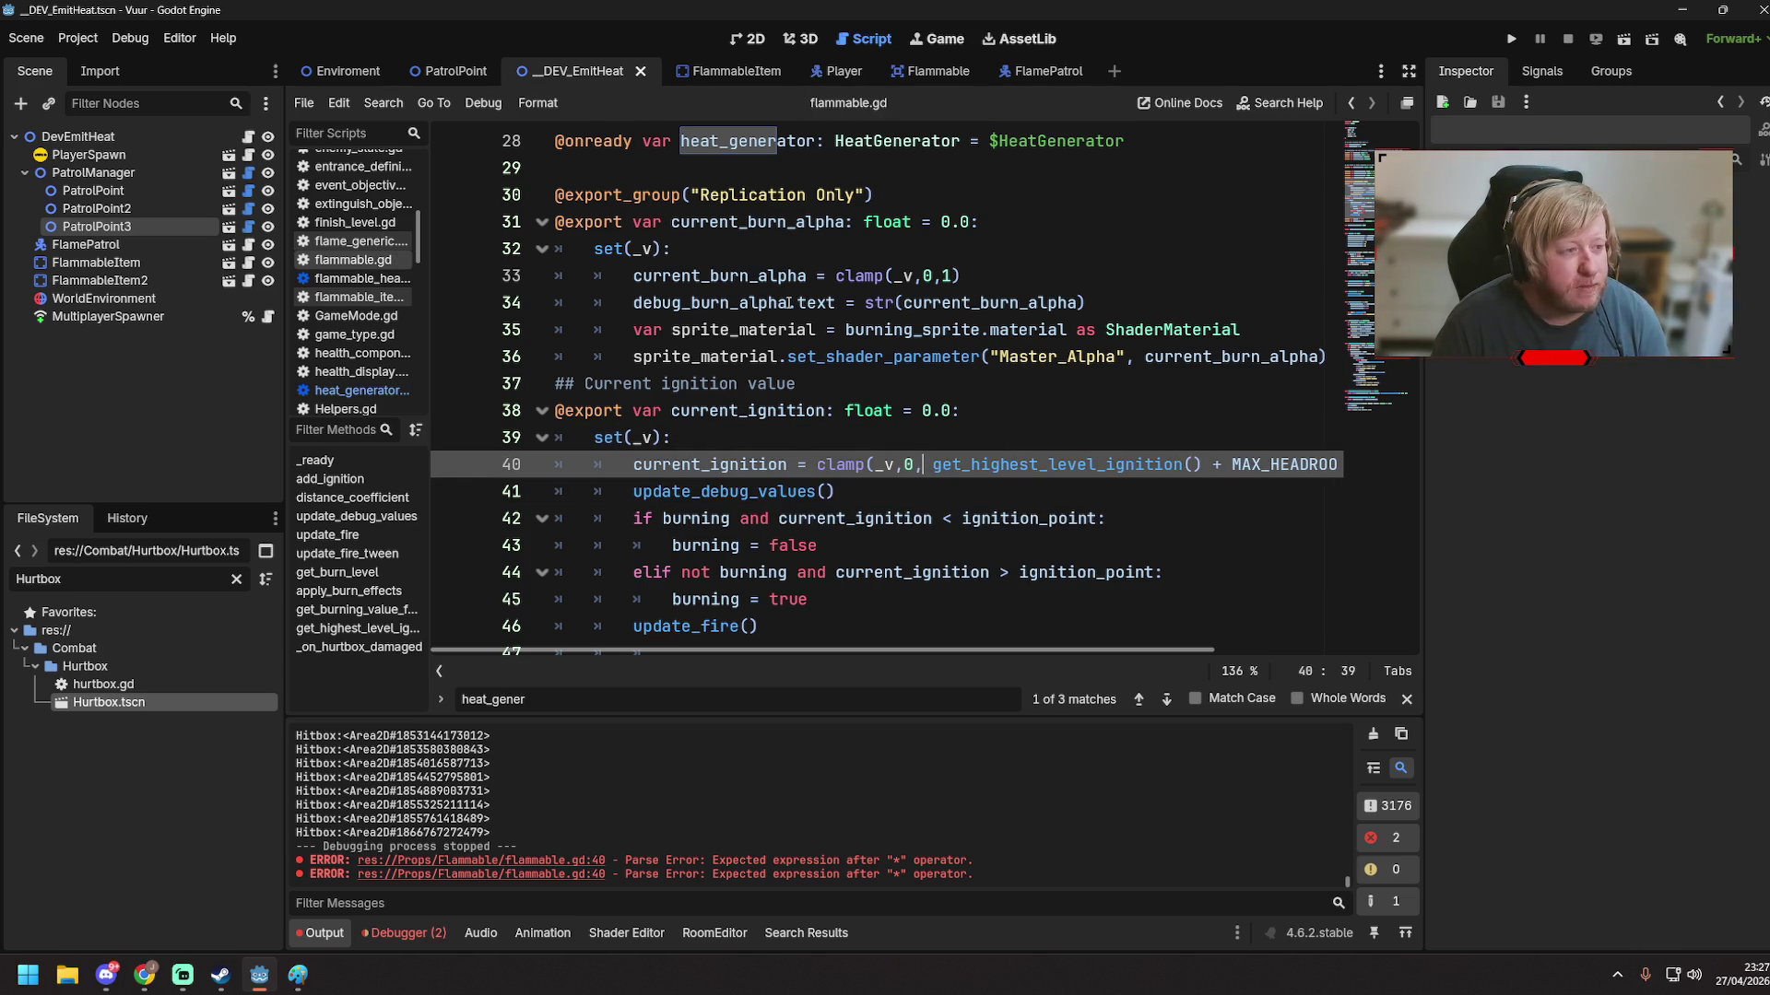
scroll(743, 408, up, 3)
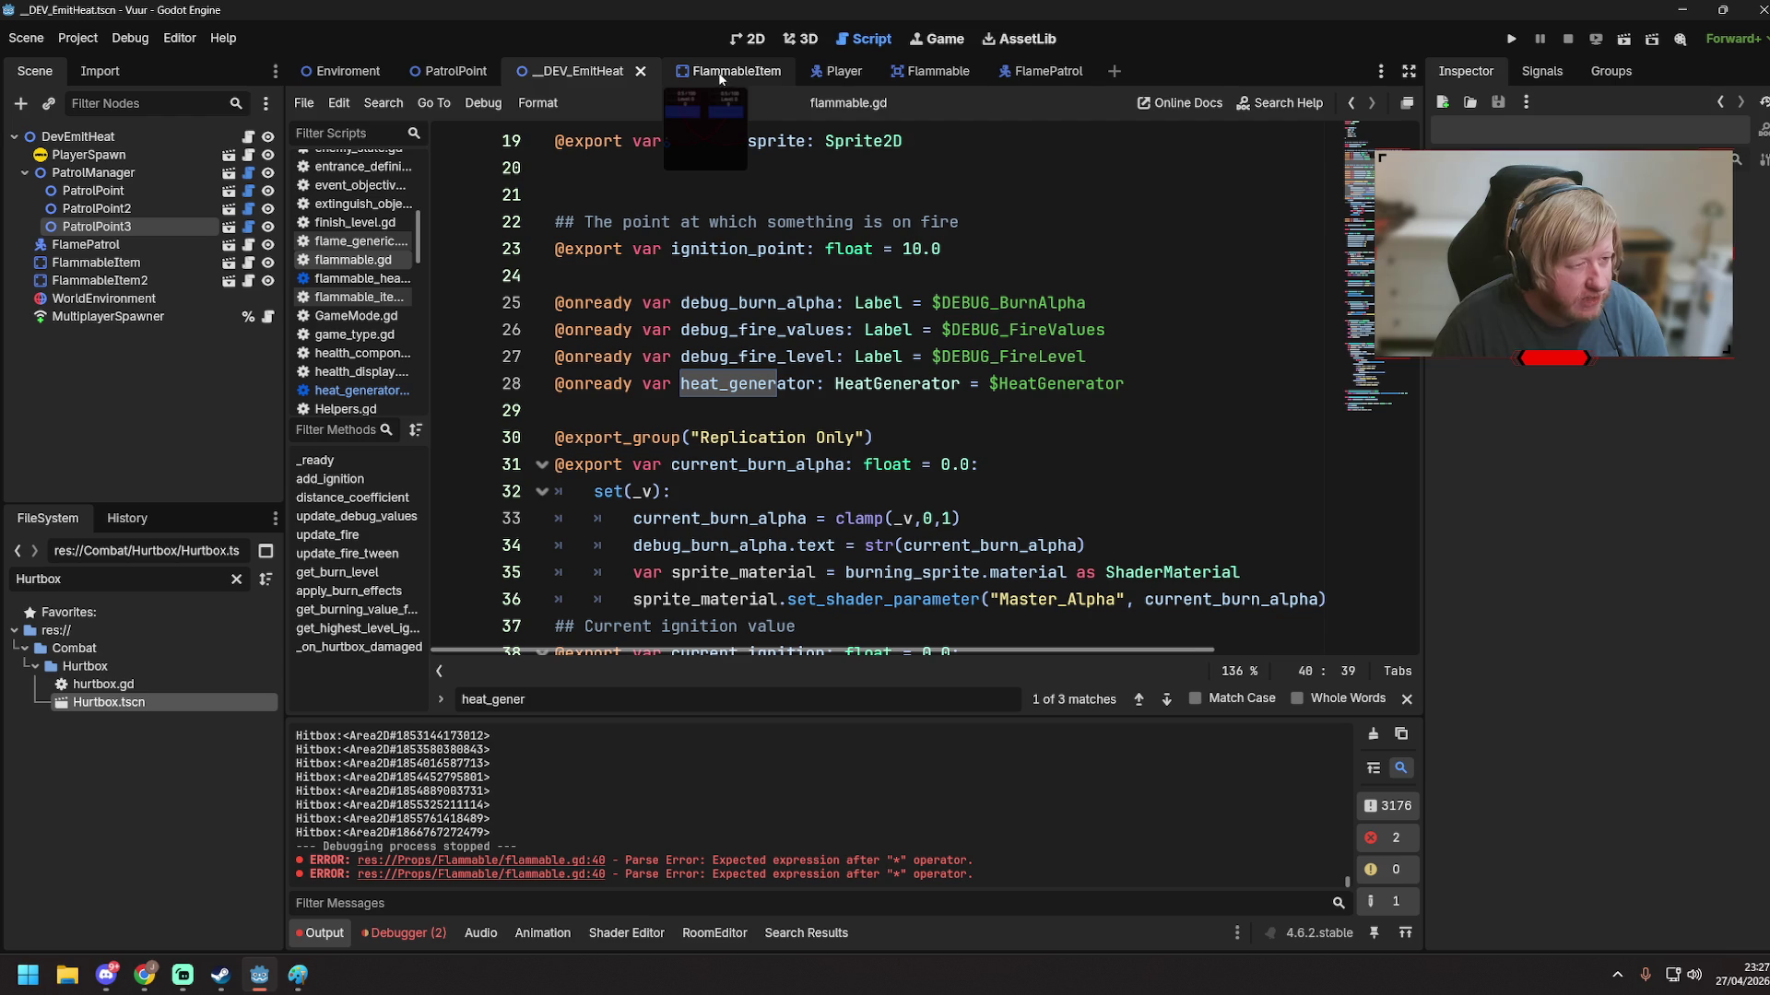
Step: Launch the game and walk the character toward the fire and bookshelves
click(754, 39)
key(F6)
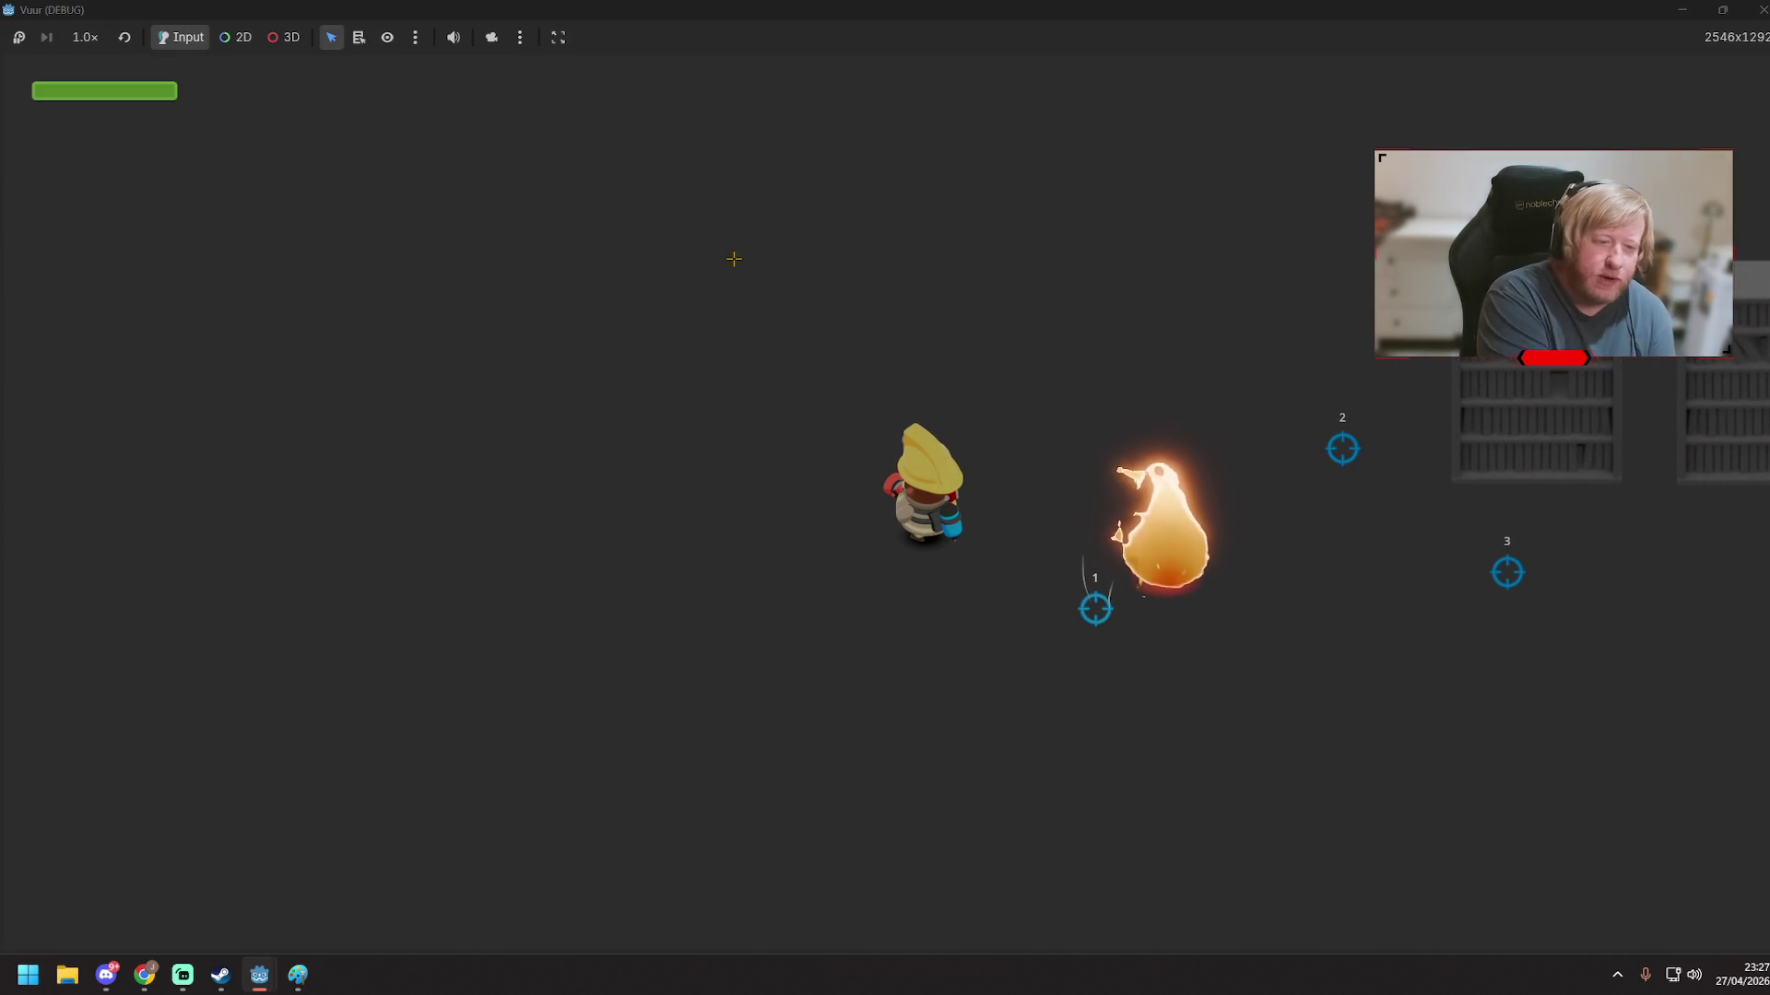
key(s+d)
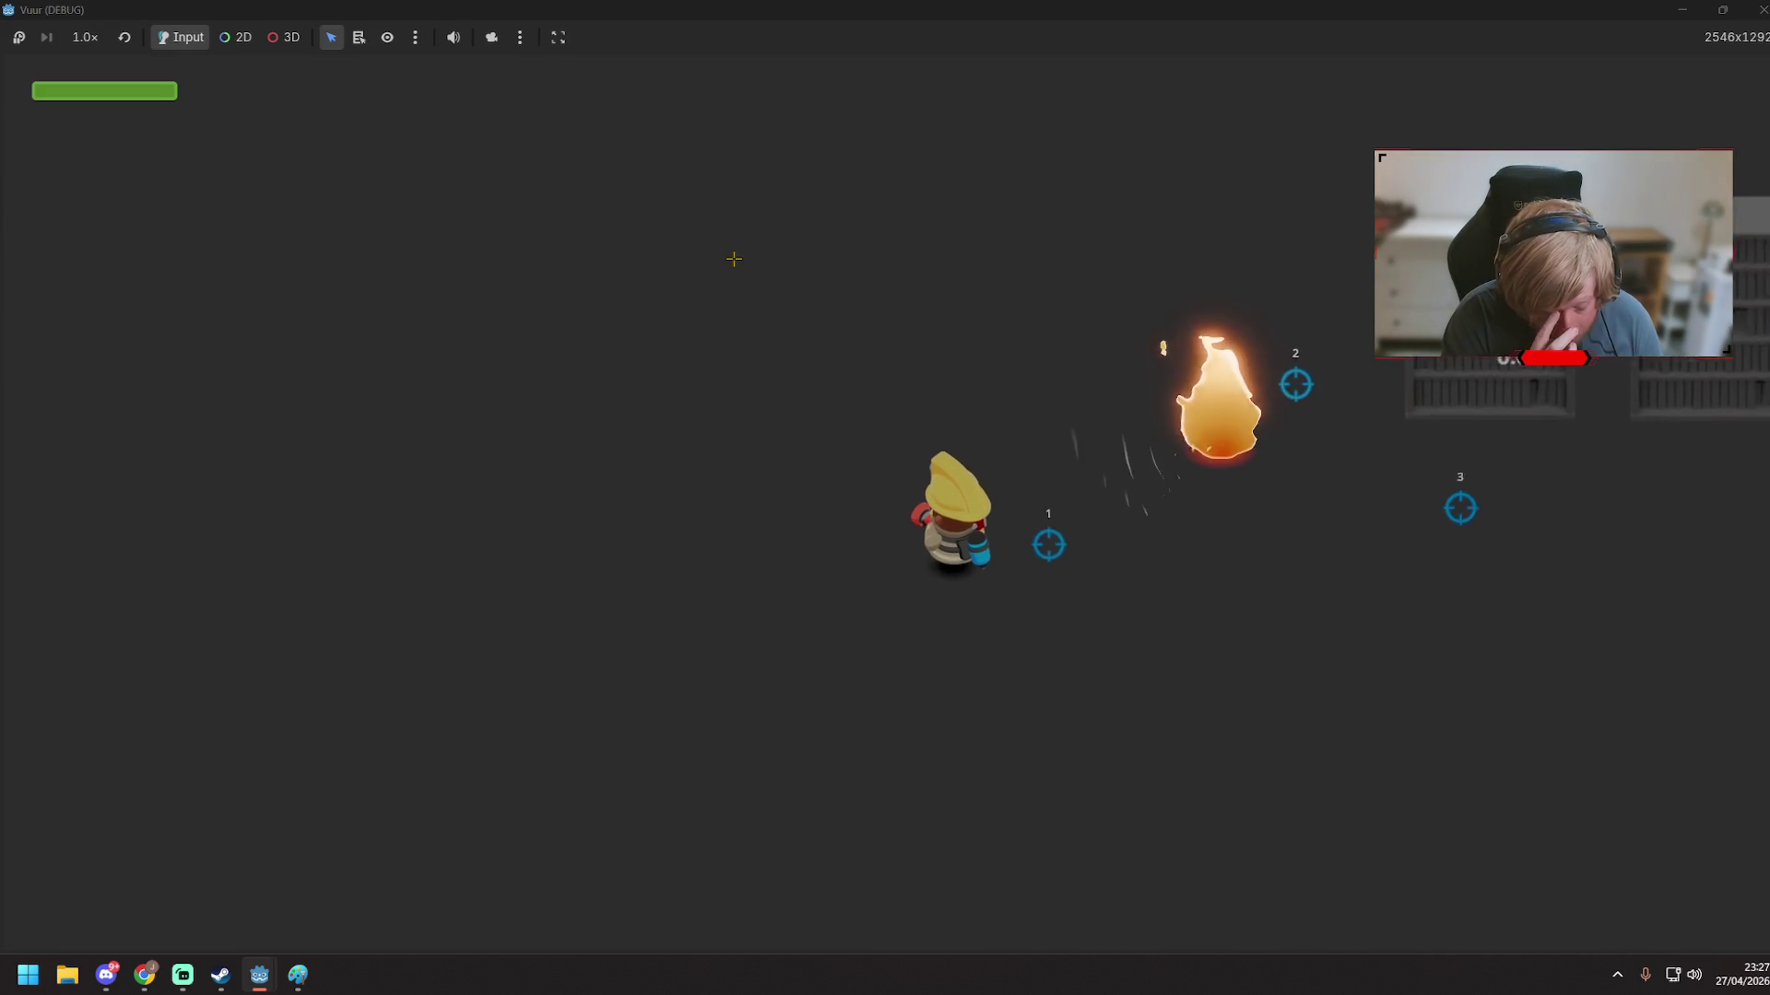
key(d)
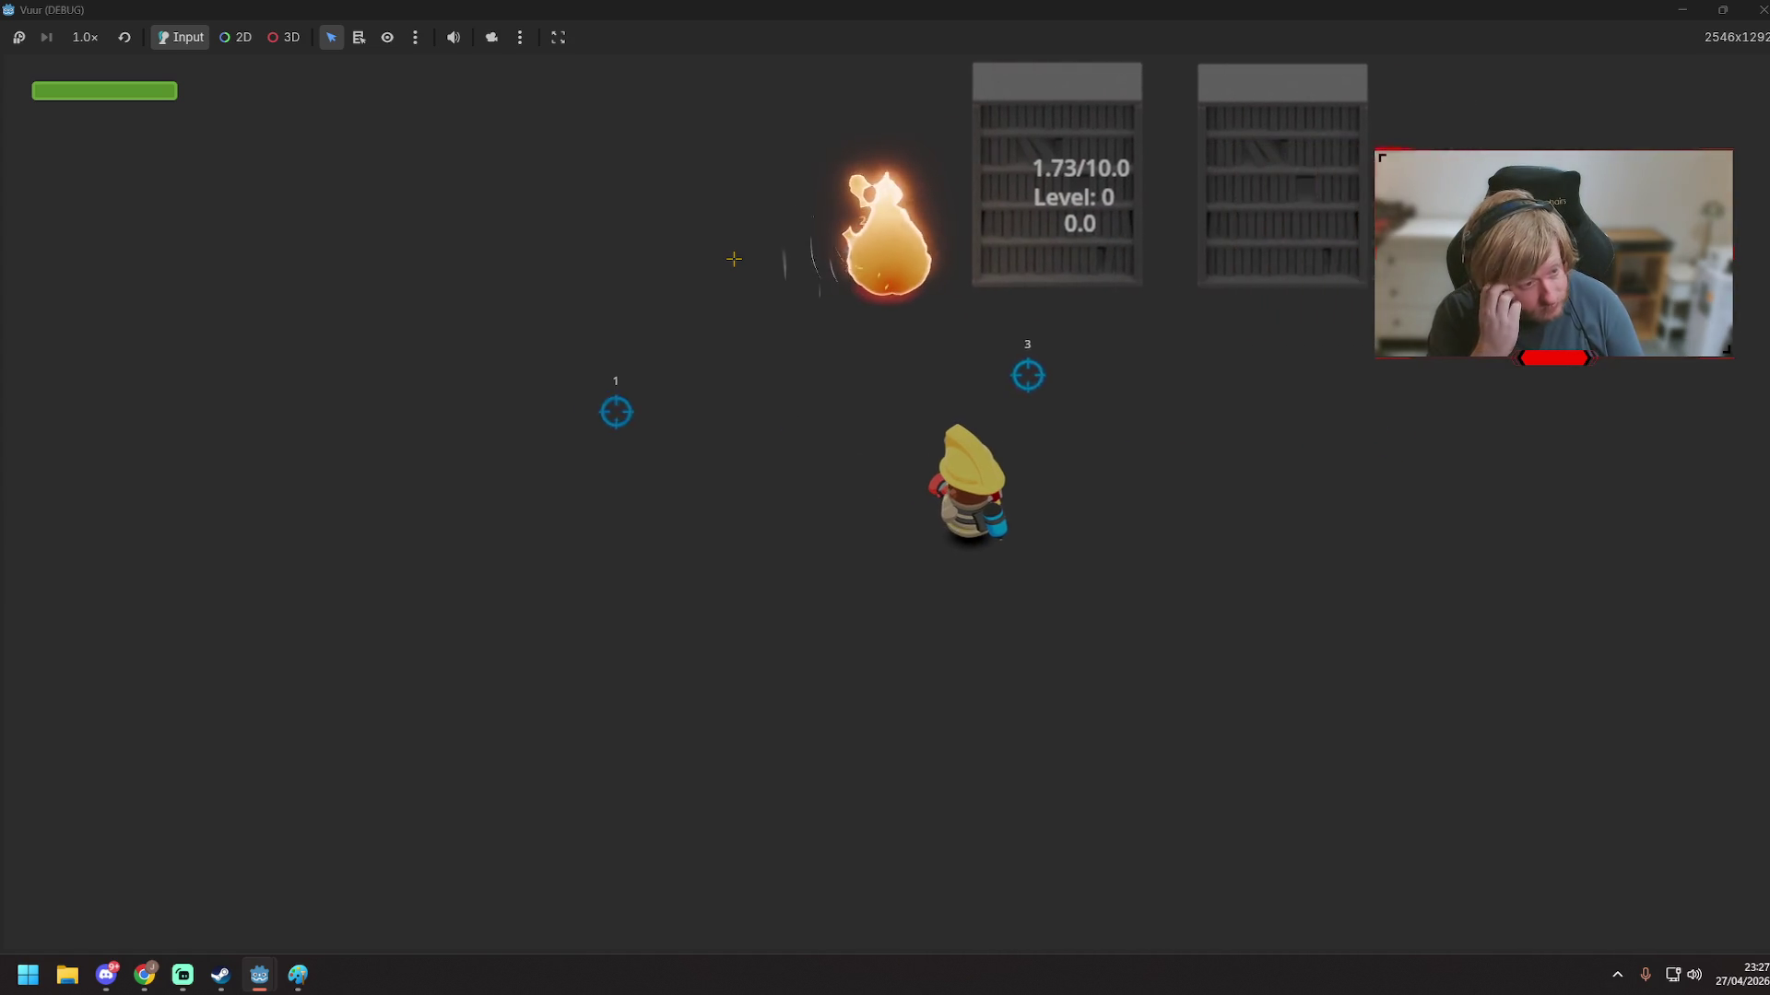
key(w+d)
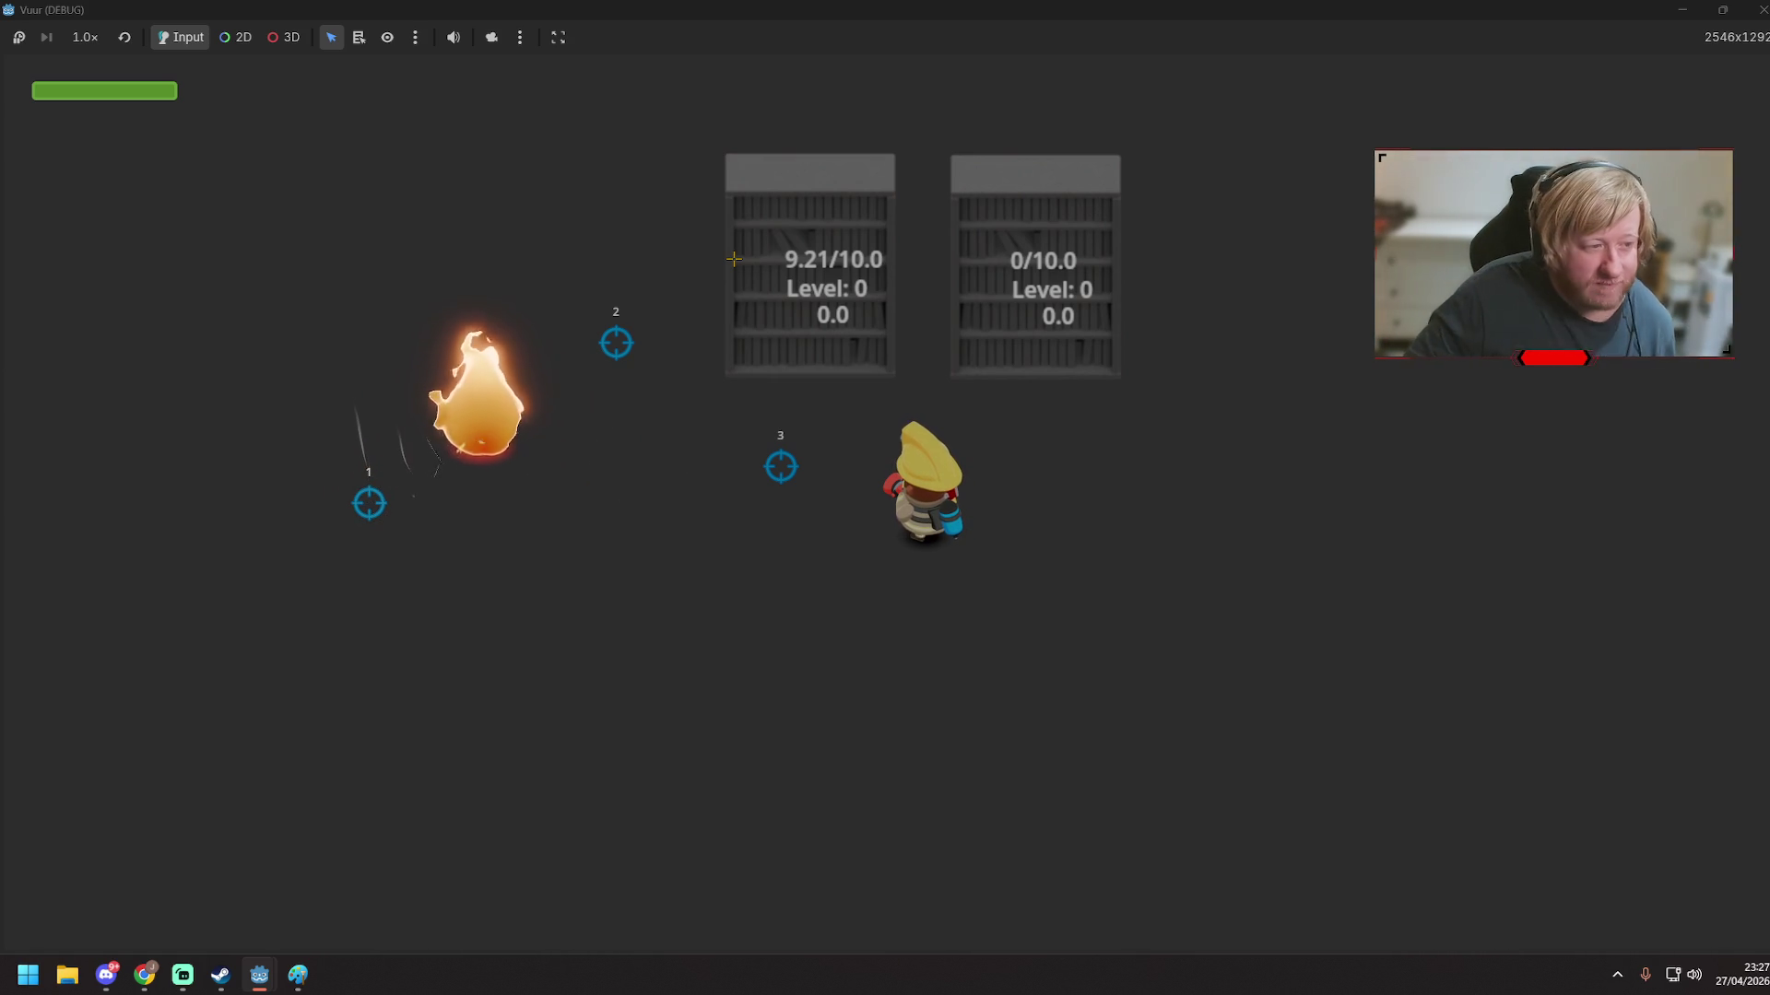
Step: Walk around the grey shelf as the bookshelves ignite, then spray water at the burning shelf
key(d)
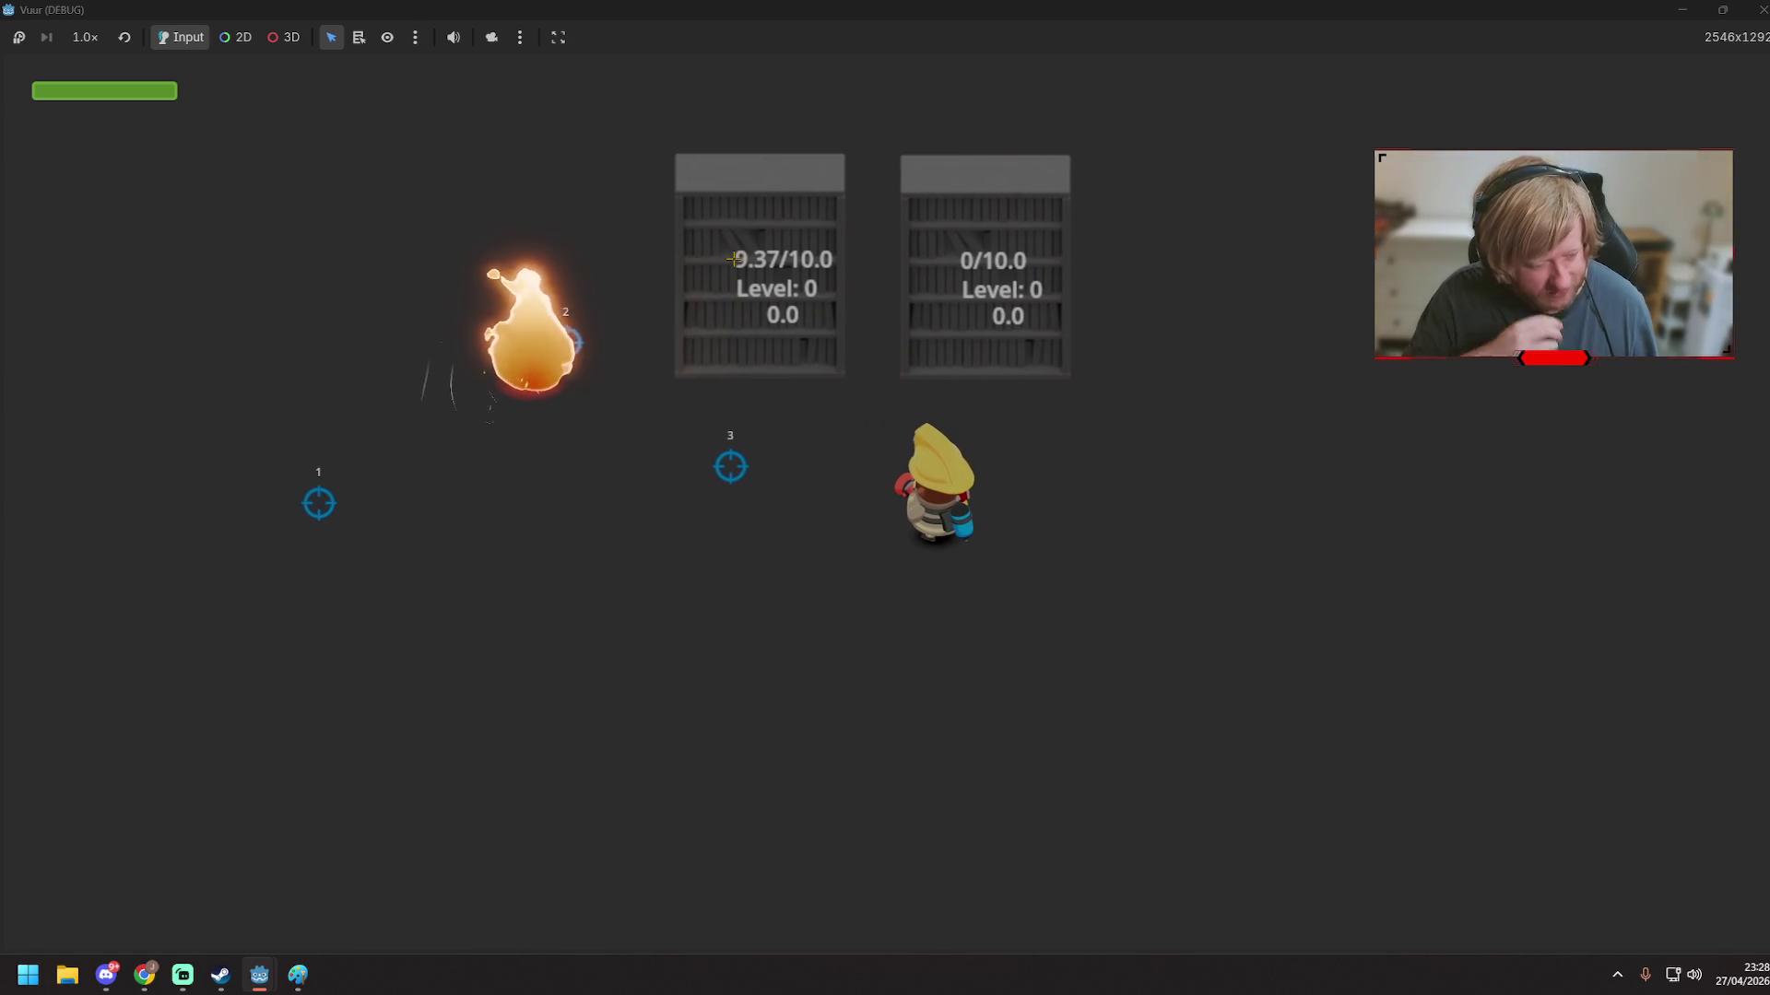
key(d)
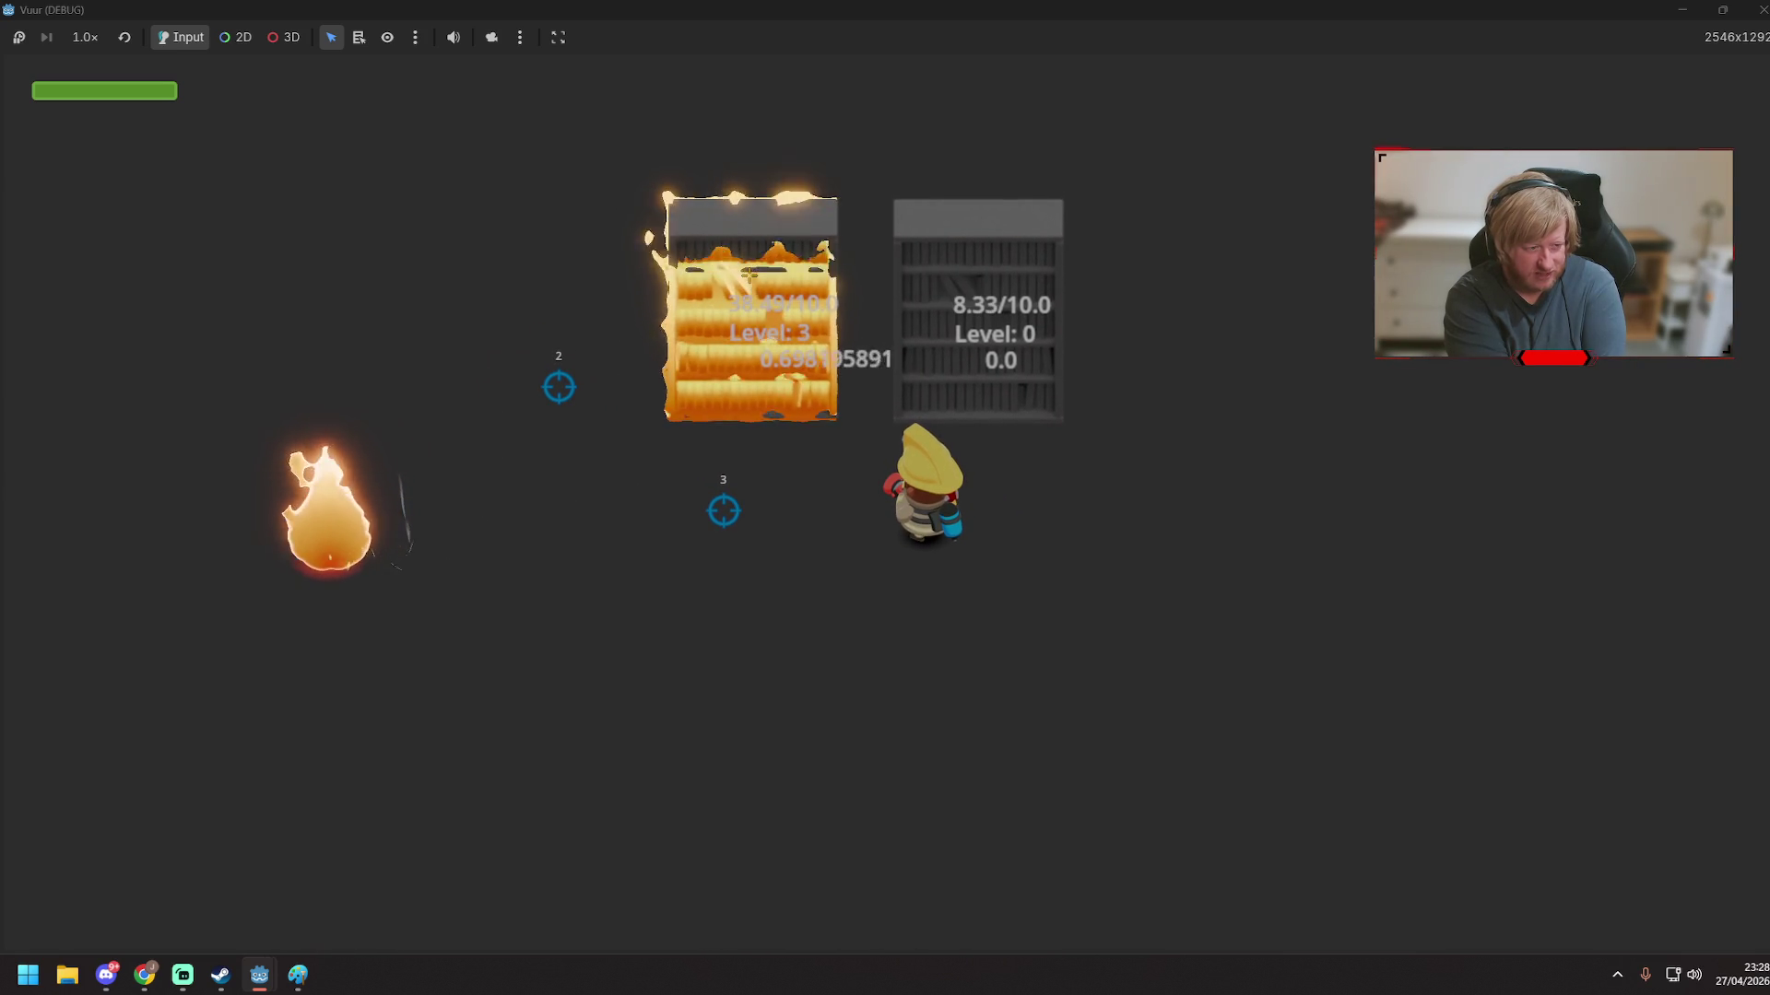
key(d)
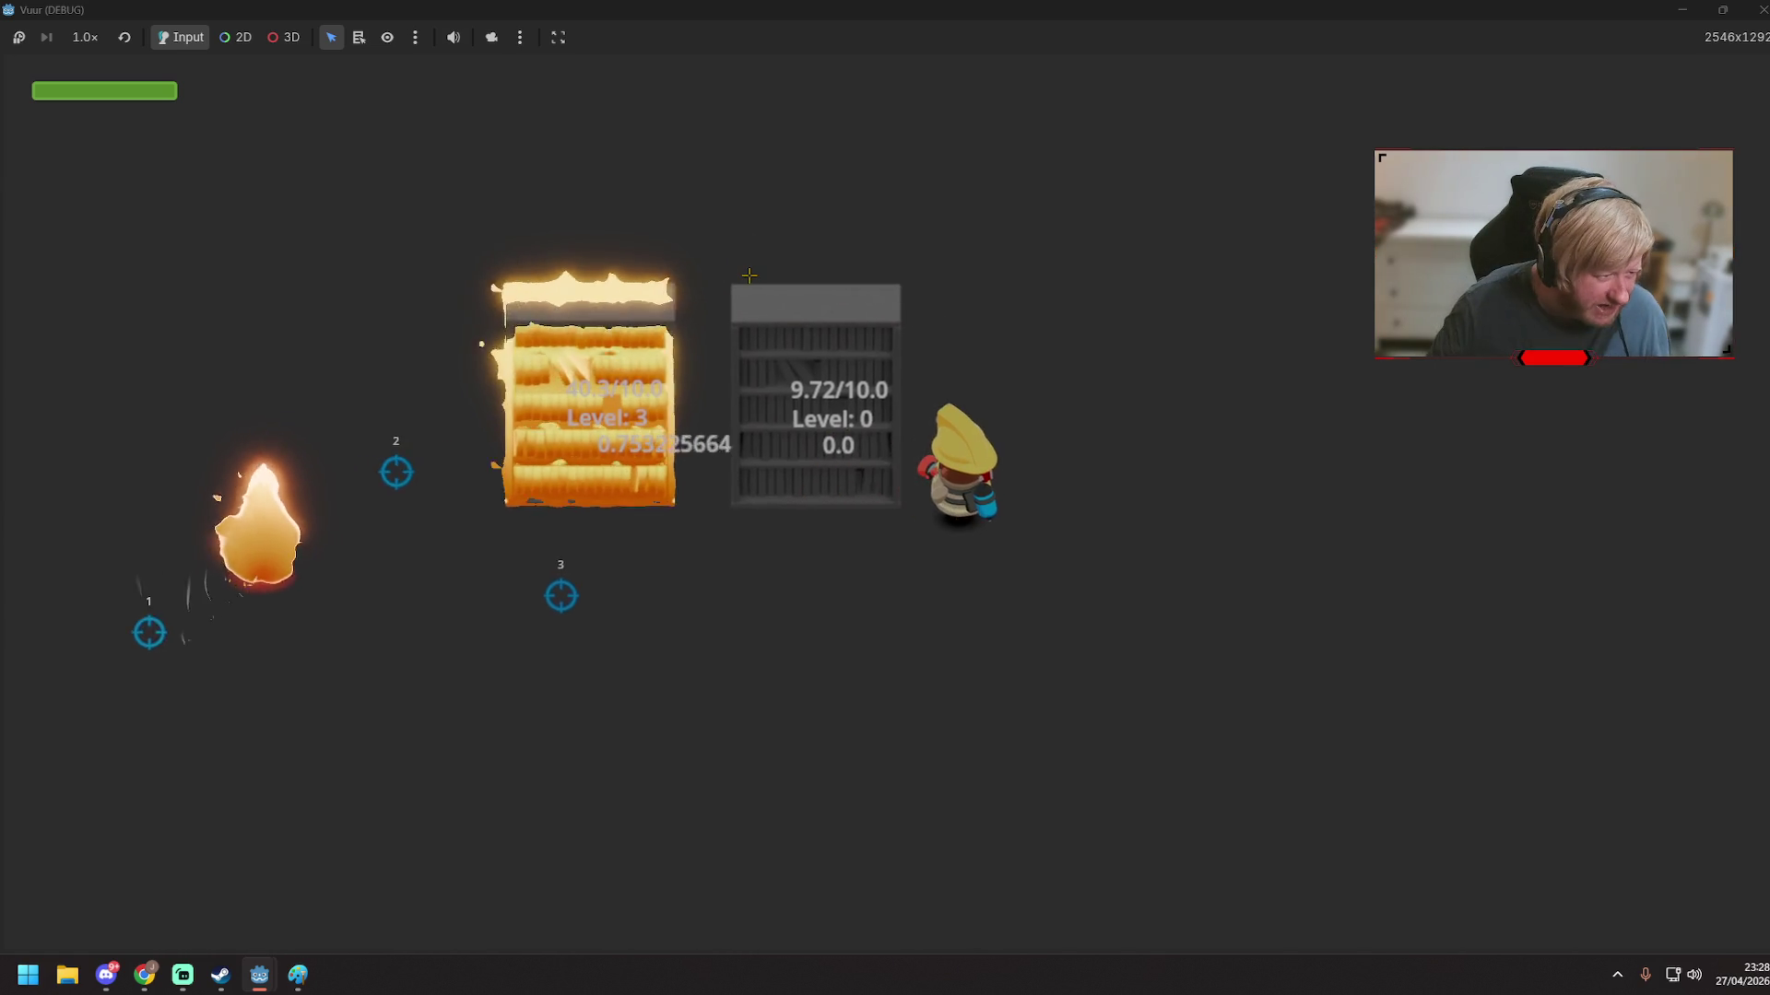
key(w)
key(a)
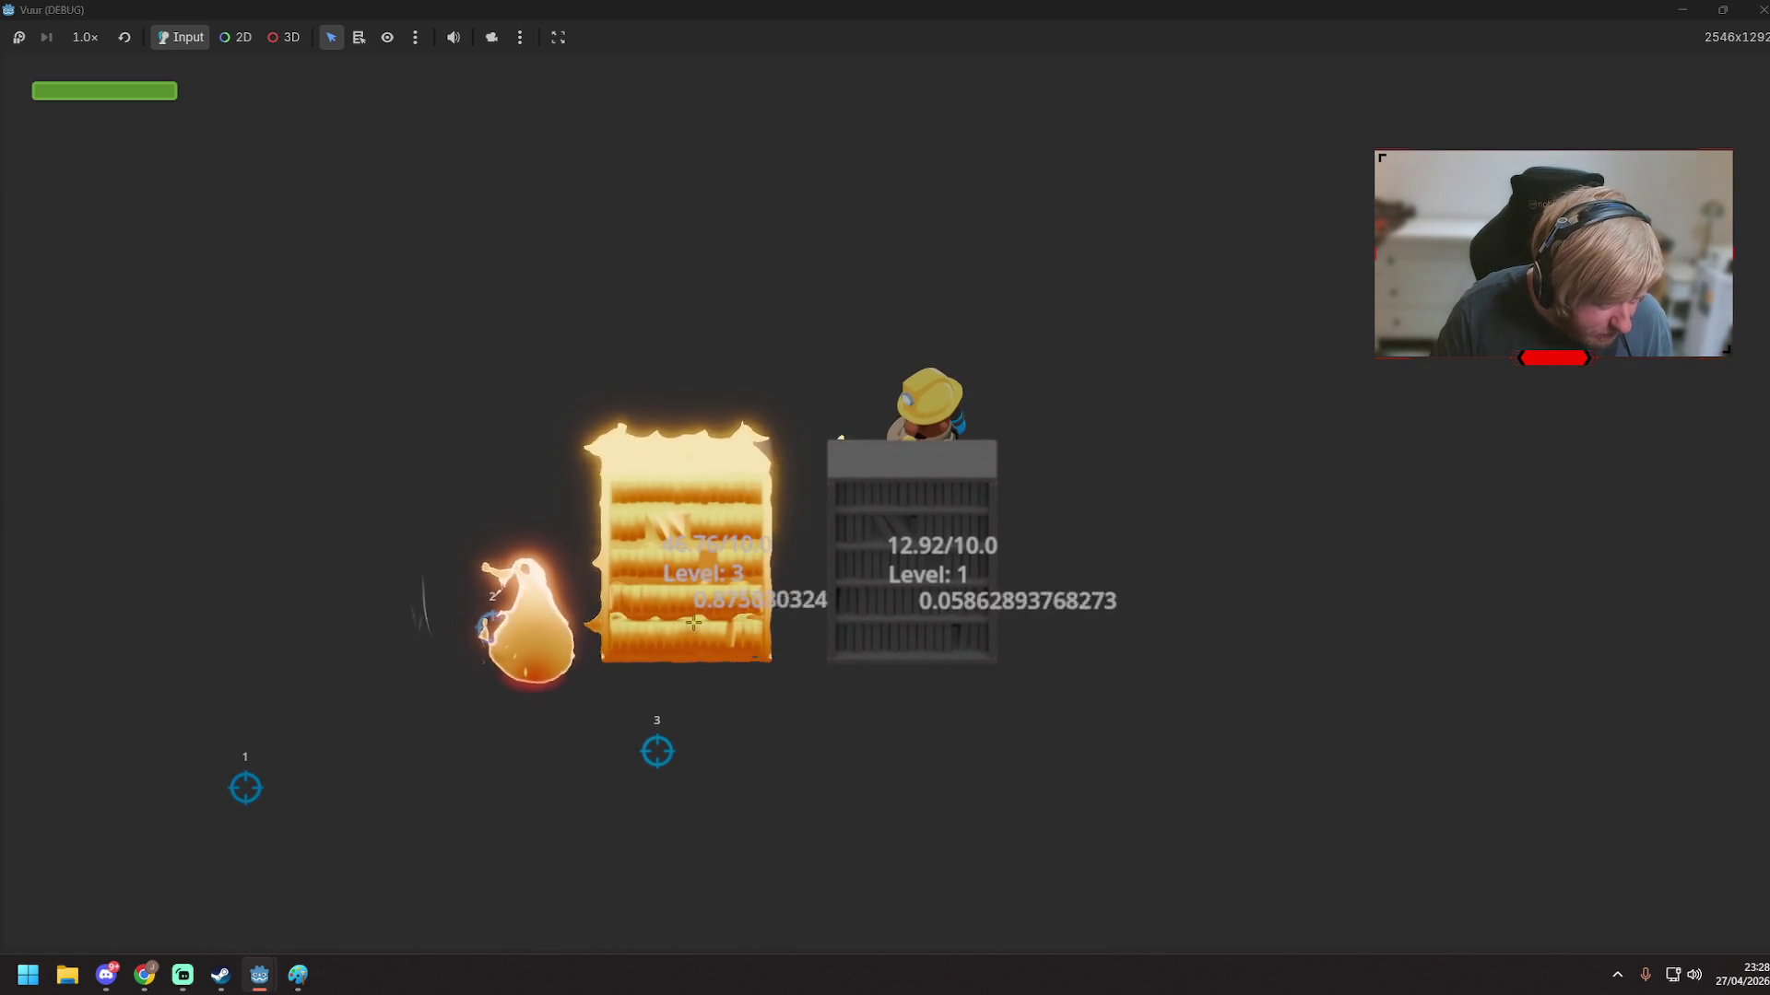
key(d)
key(s)
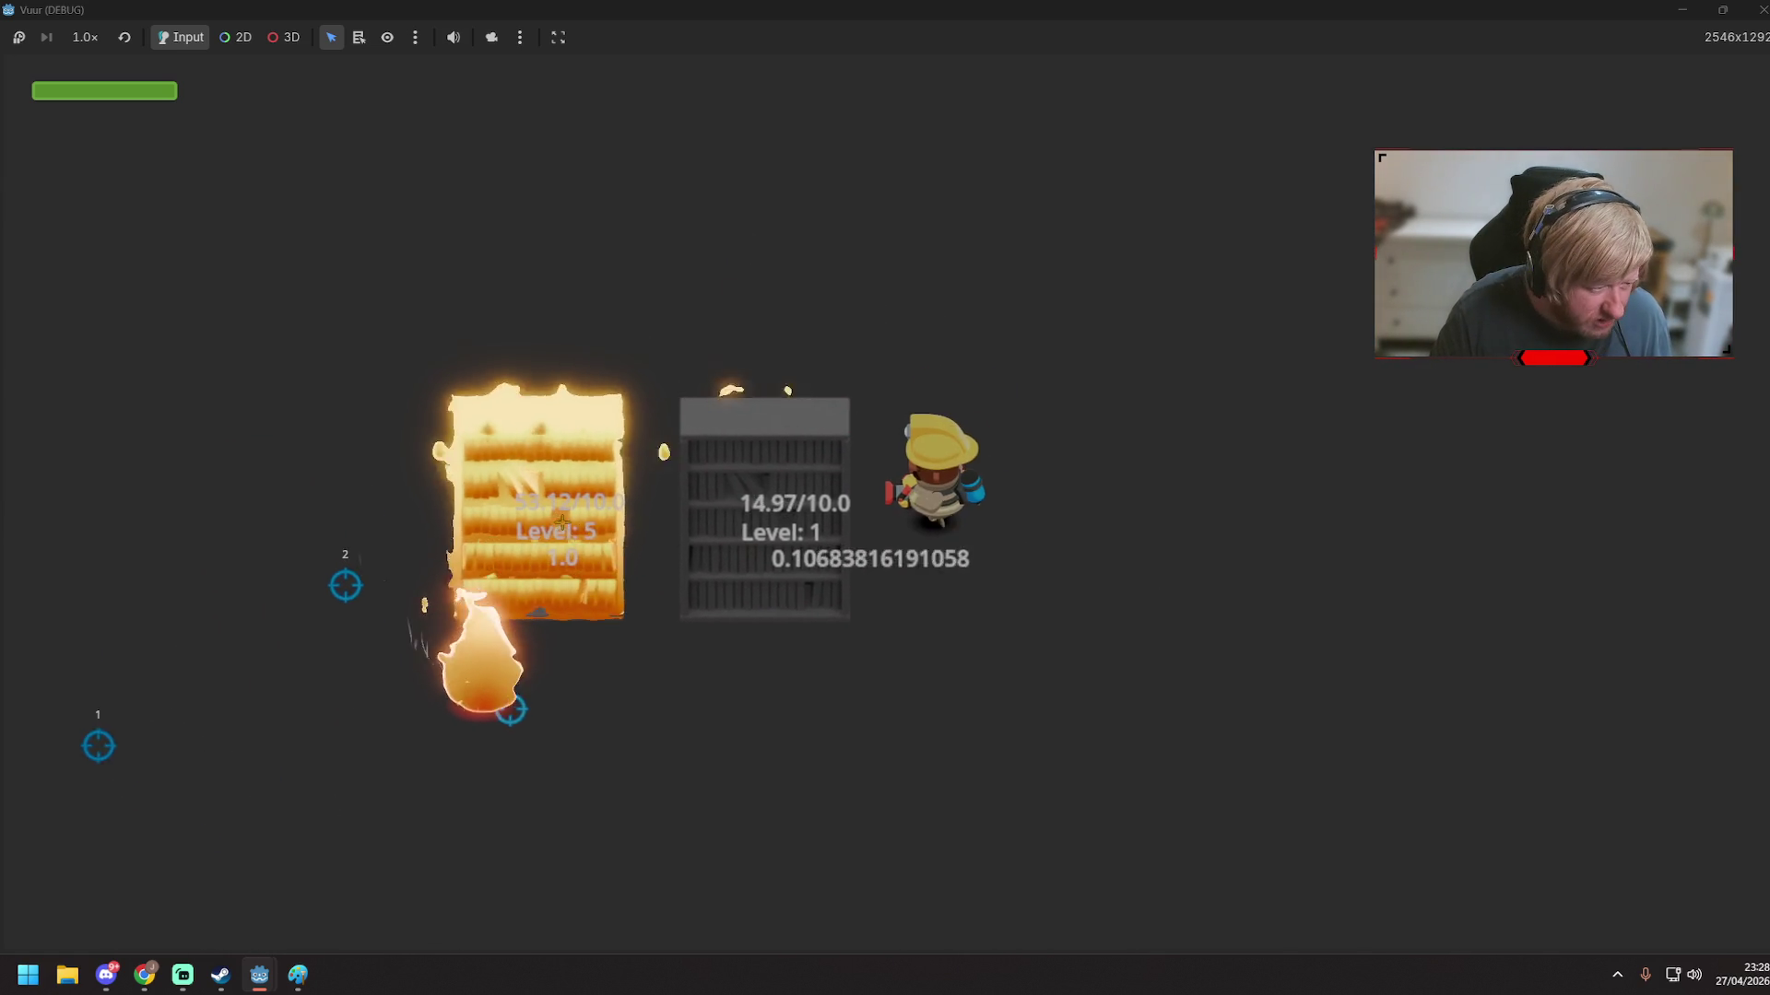
key(s)
key(a)
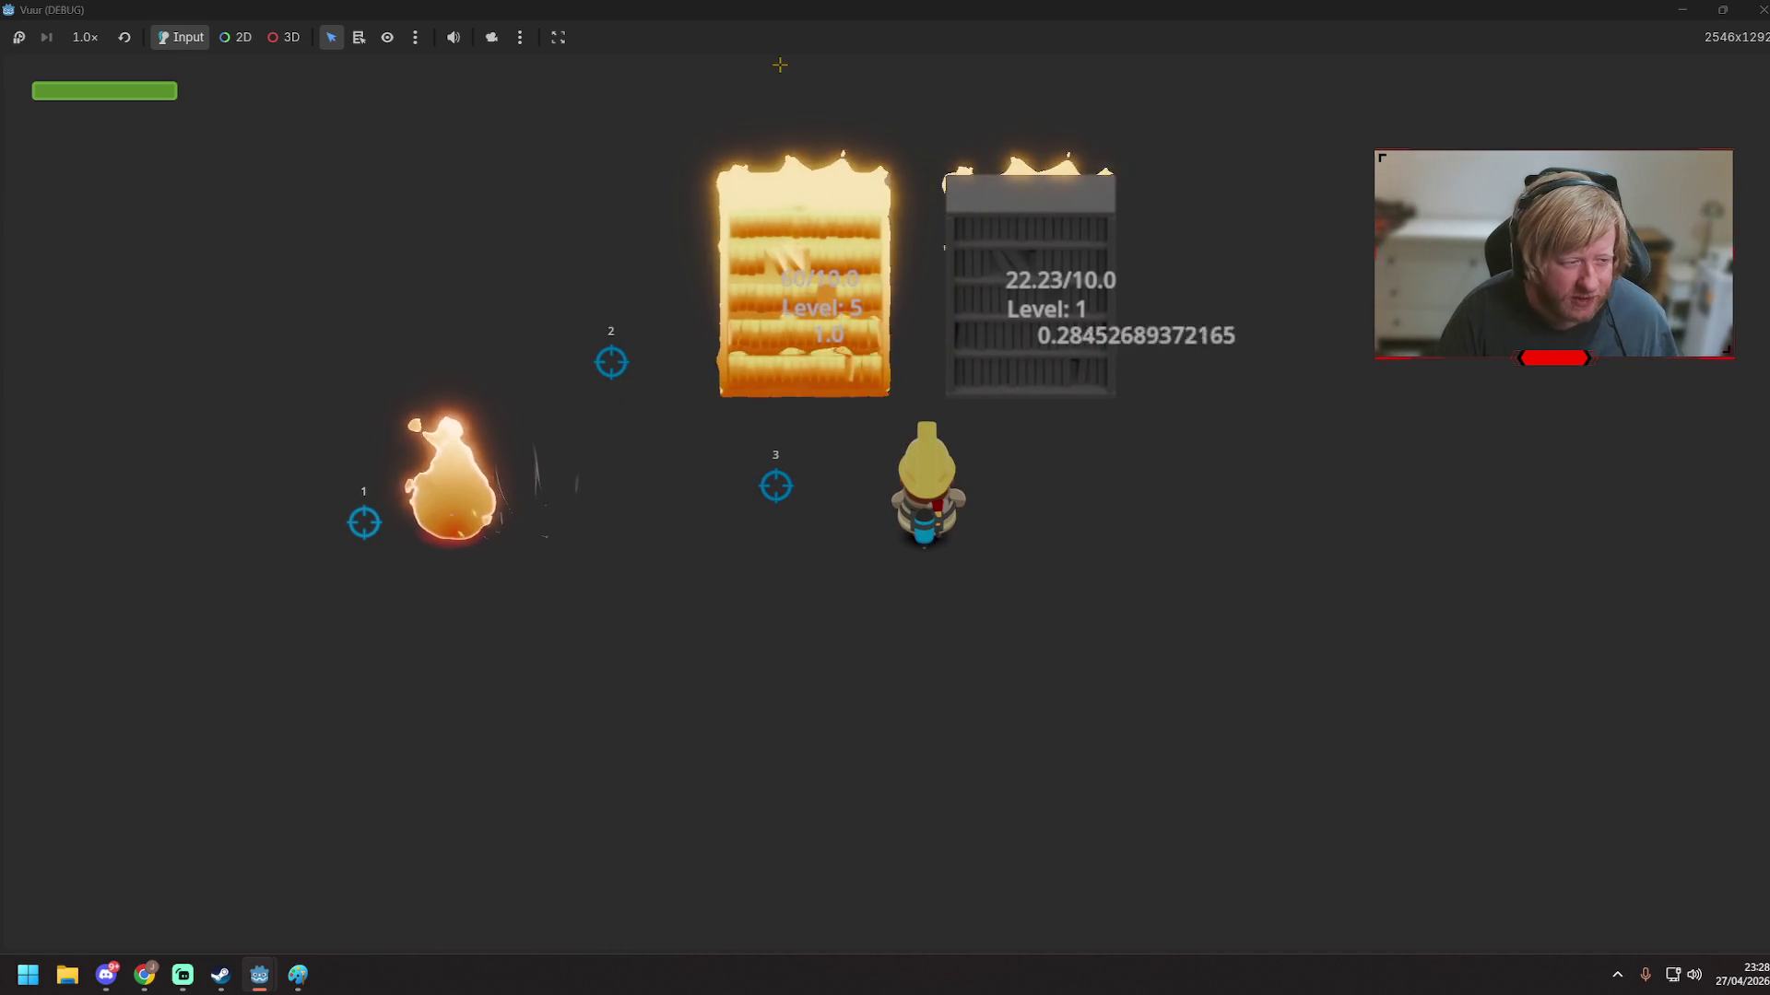
key(a)
mouse_move(829, 262)
mouse_down()
mouse_move(775, 223)
mouse_move(841, 176)
mouse_move(1017, 191)
mouse_move(924, 197)
mouse_move(850, 260)
mouse_up()
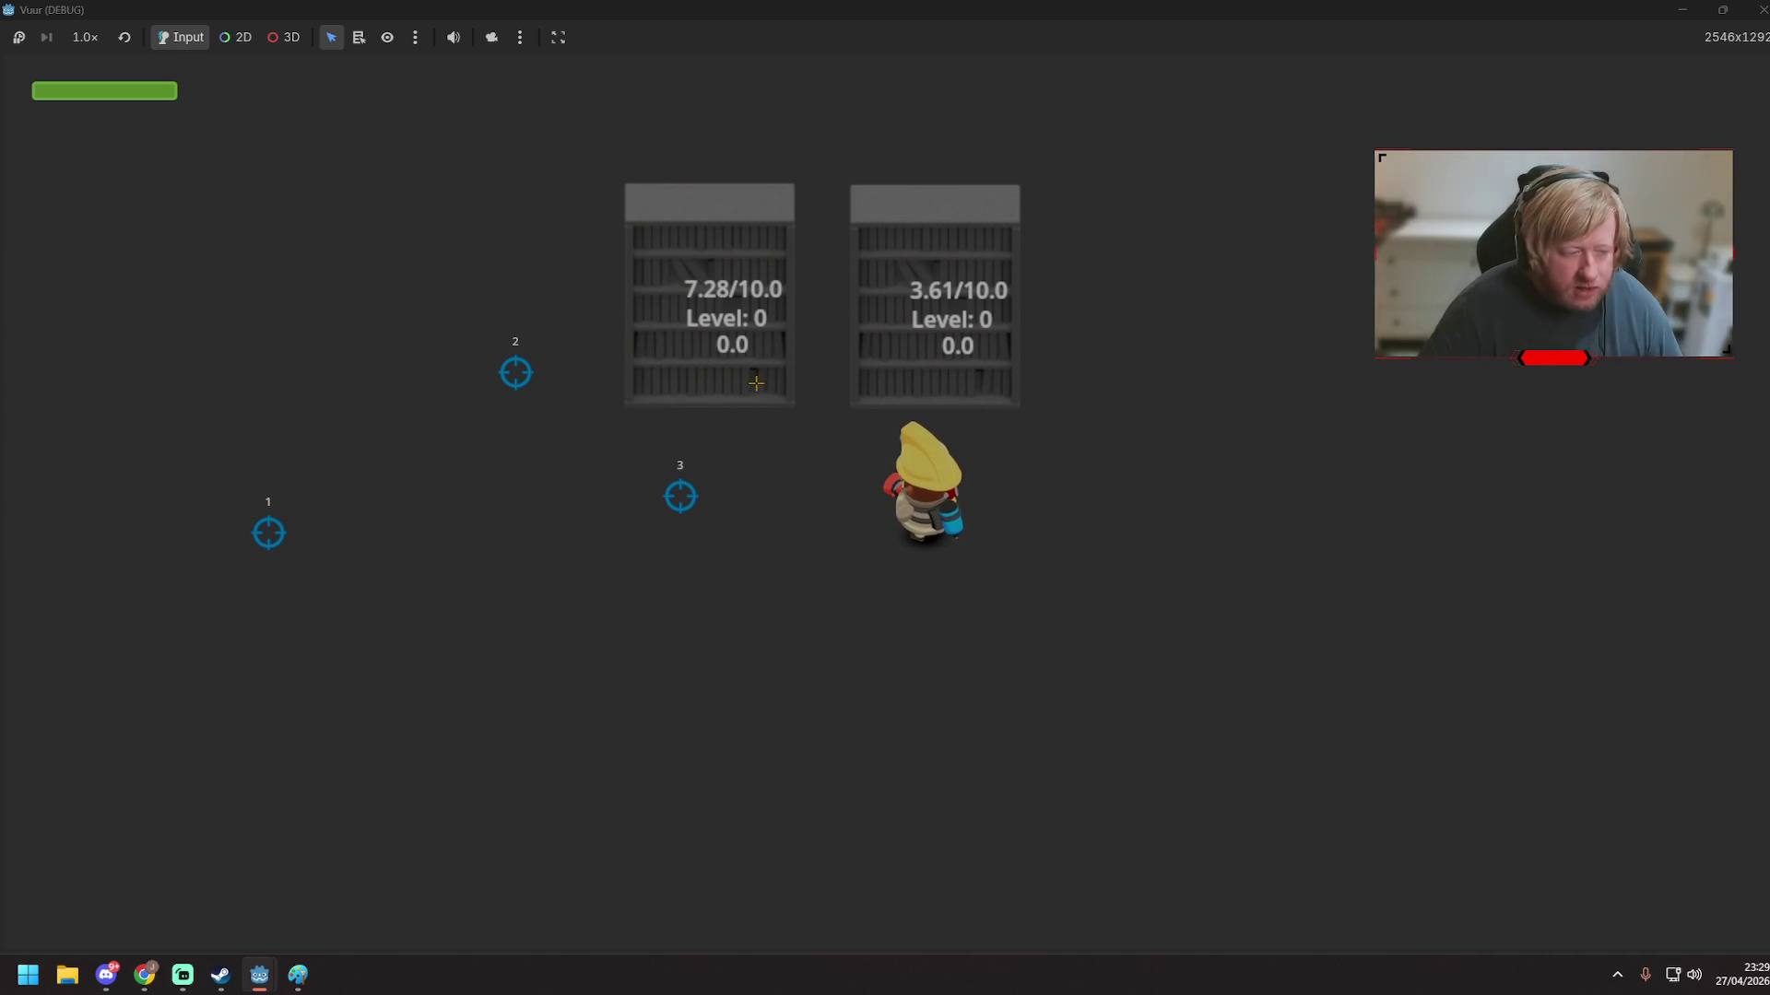
Step: Spray the bookshelves until their counters drop to about 1.2, then close the game window
key(s)
mouse_move(756, 382)
mouse_down()
mouse_move(866, 369)
mouse_move(1048, 233)
mouse_move(1083, 331)
mouse_move(1114, 348)
mouse_up()
key(a)
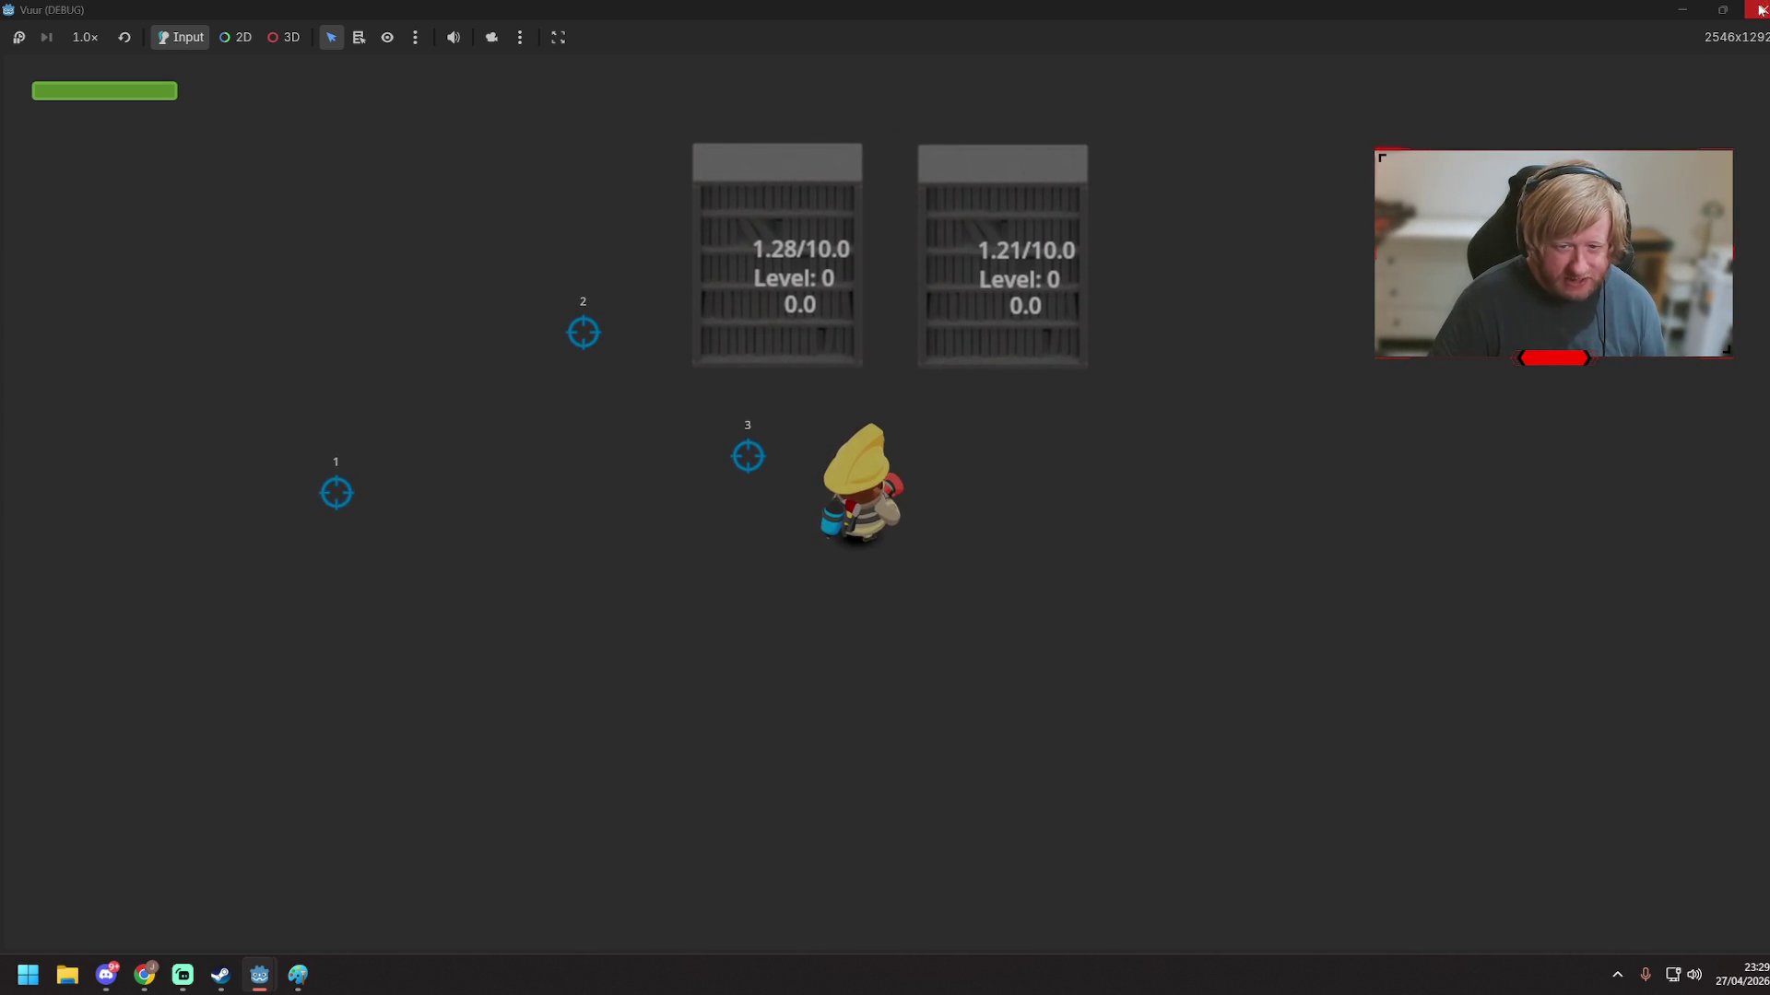
click(1761, 10)
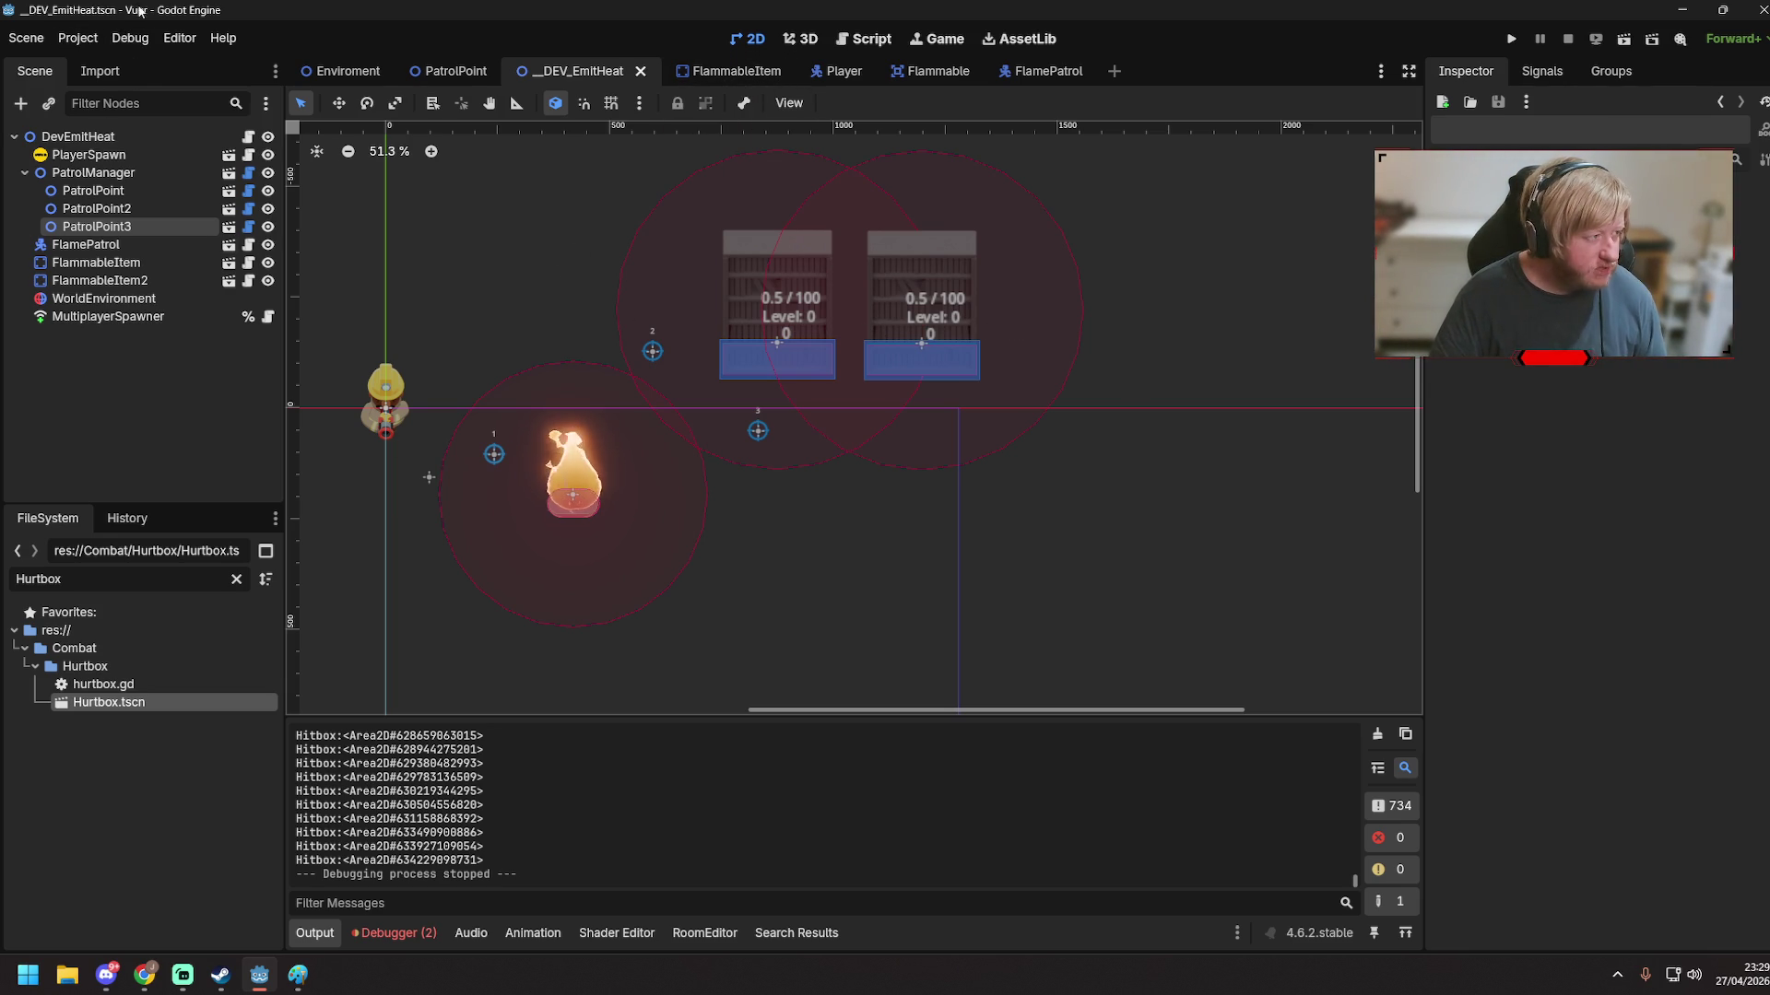
Step: Leave the 2D view for the Script workspace showing flammable.gd
click(78, 38)
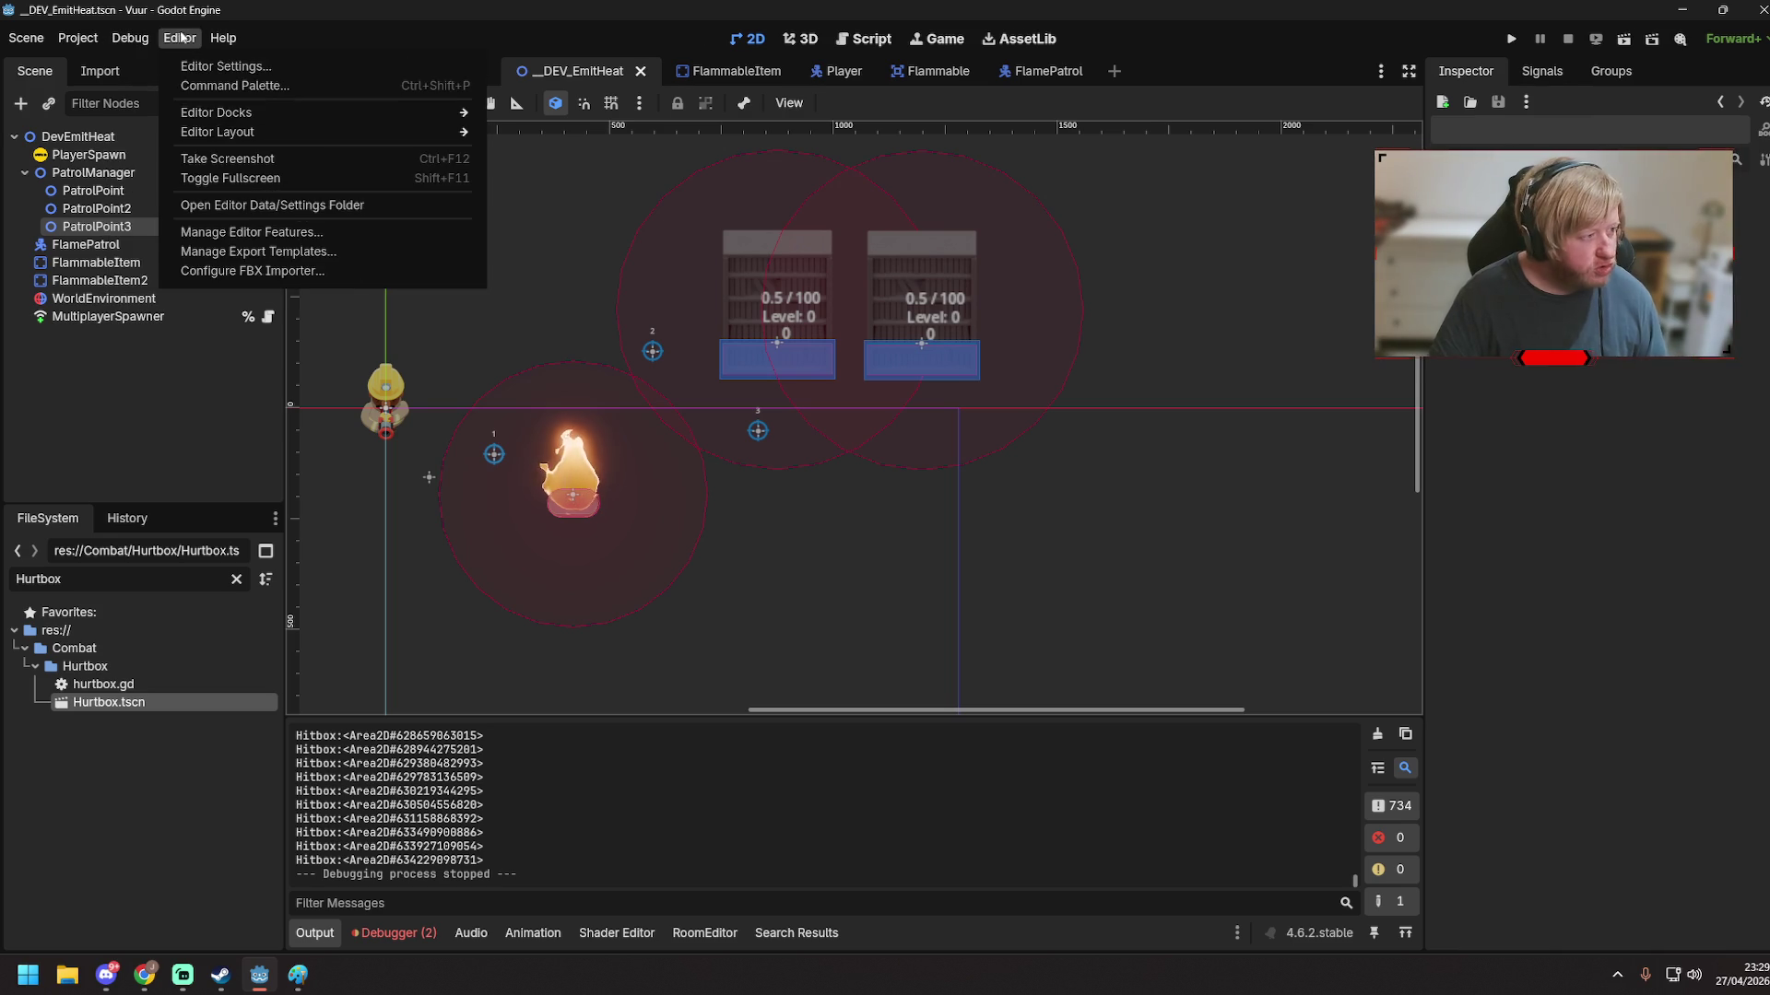
click(85, 38)
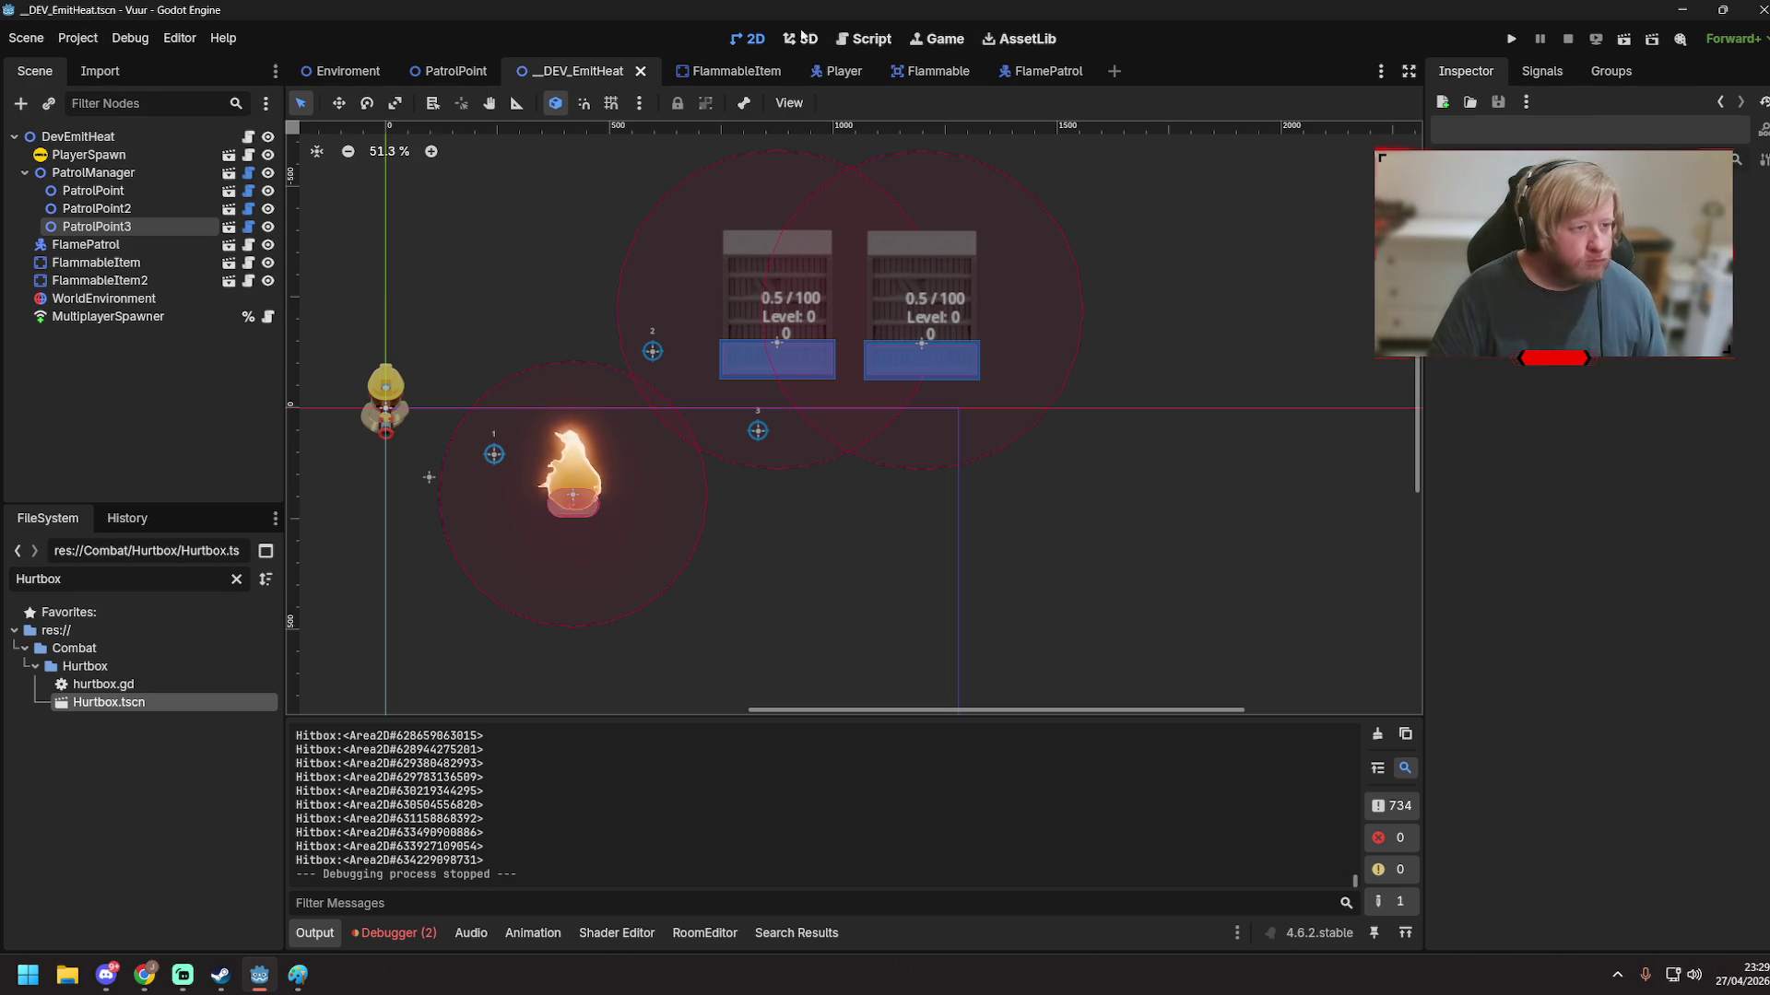
click(864, 39)
click(373, 103)
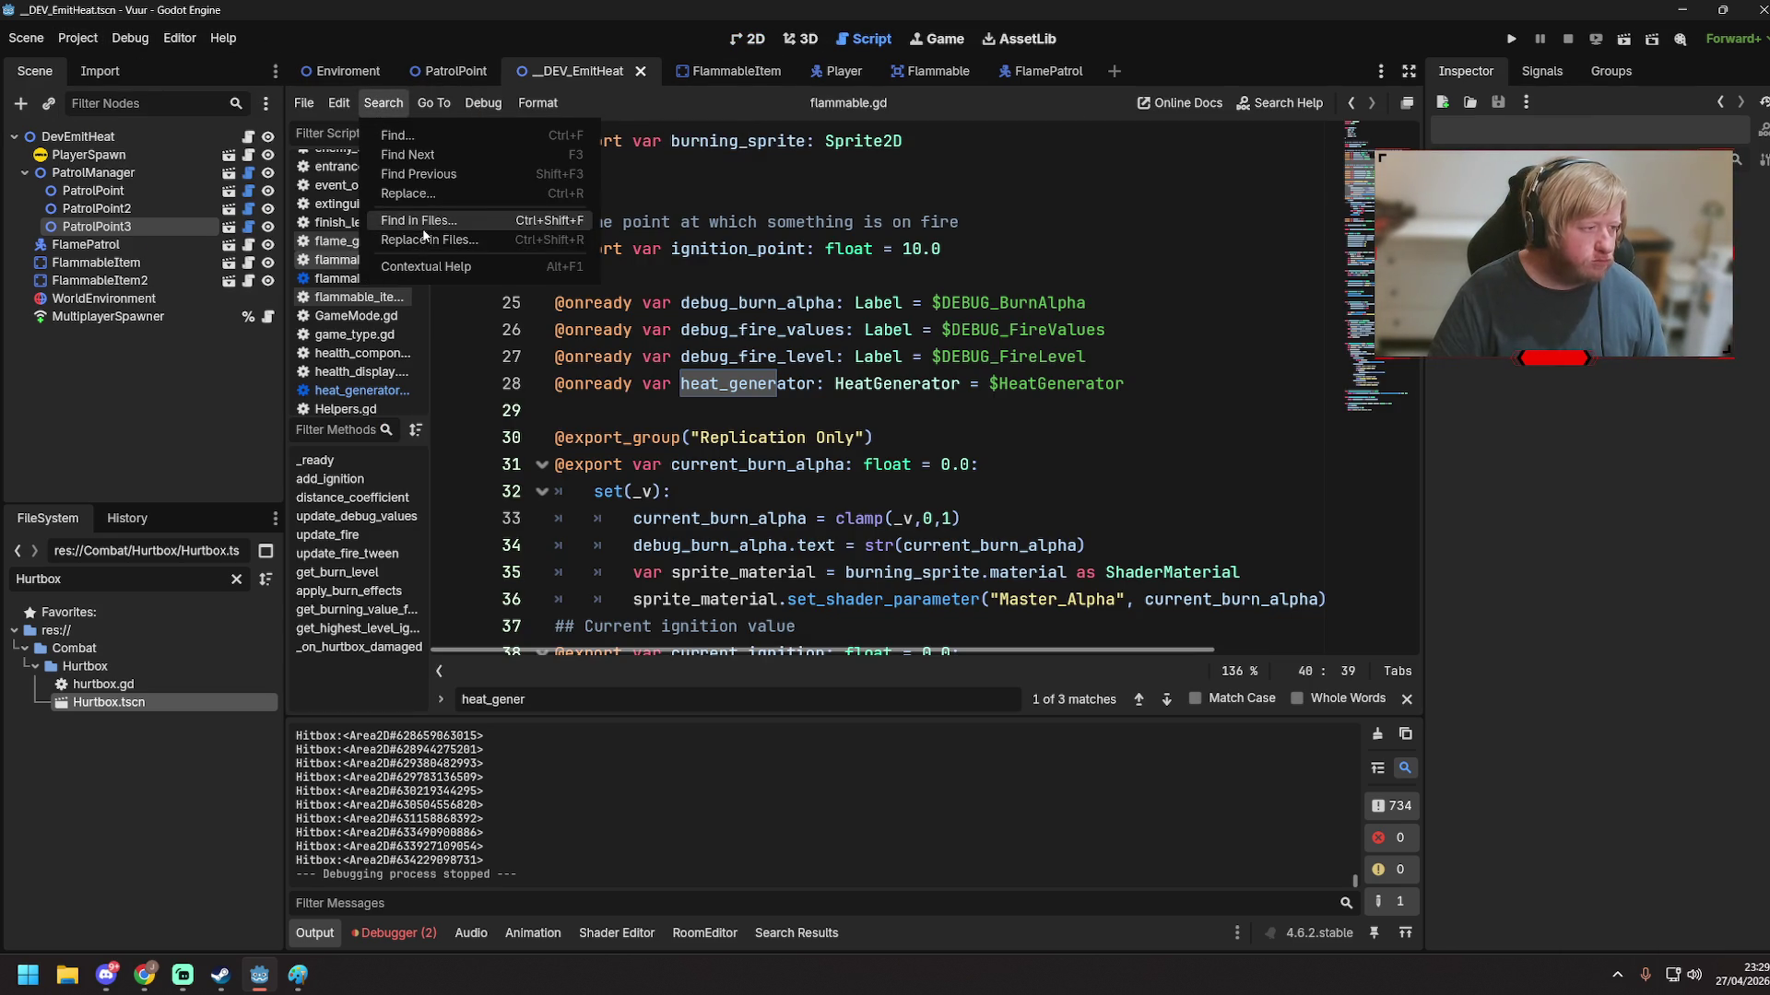
Step: Find all 'print(' calls across the project and open the flammable.gd match
click(428, 225)
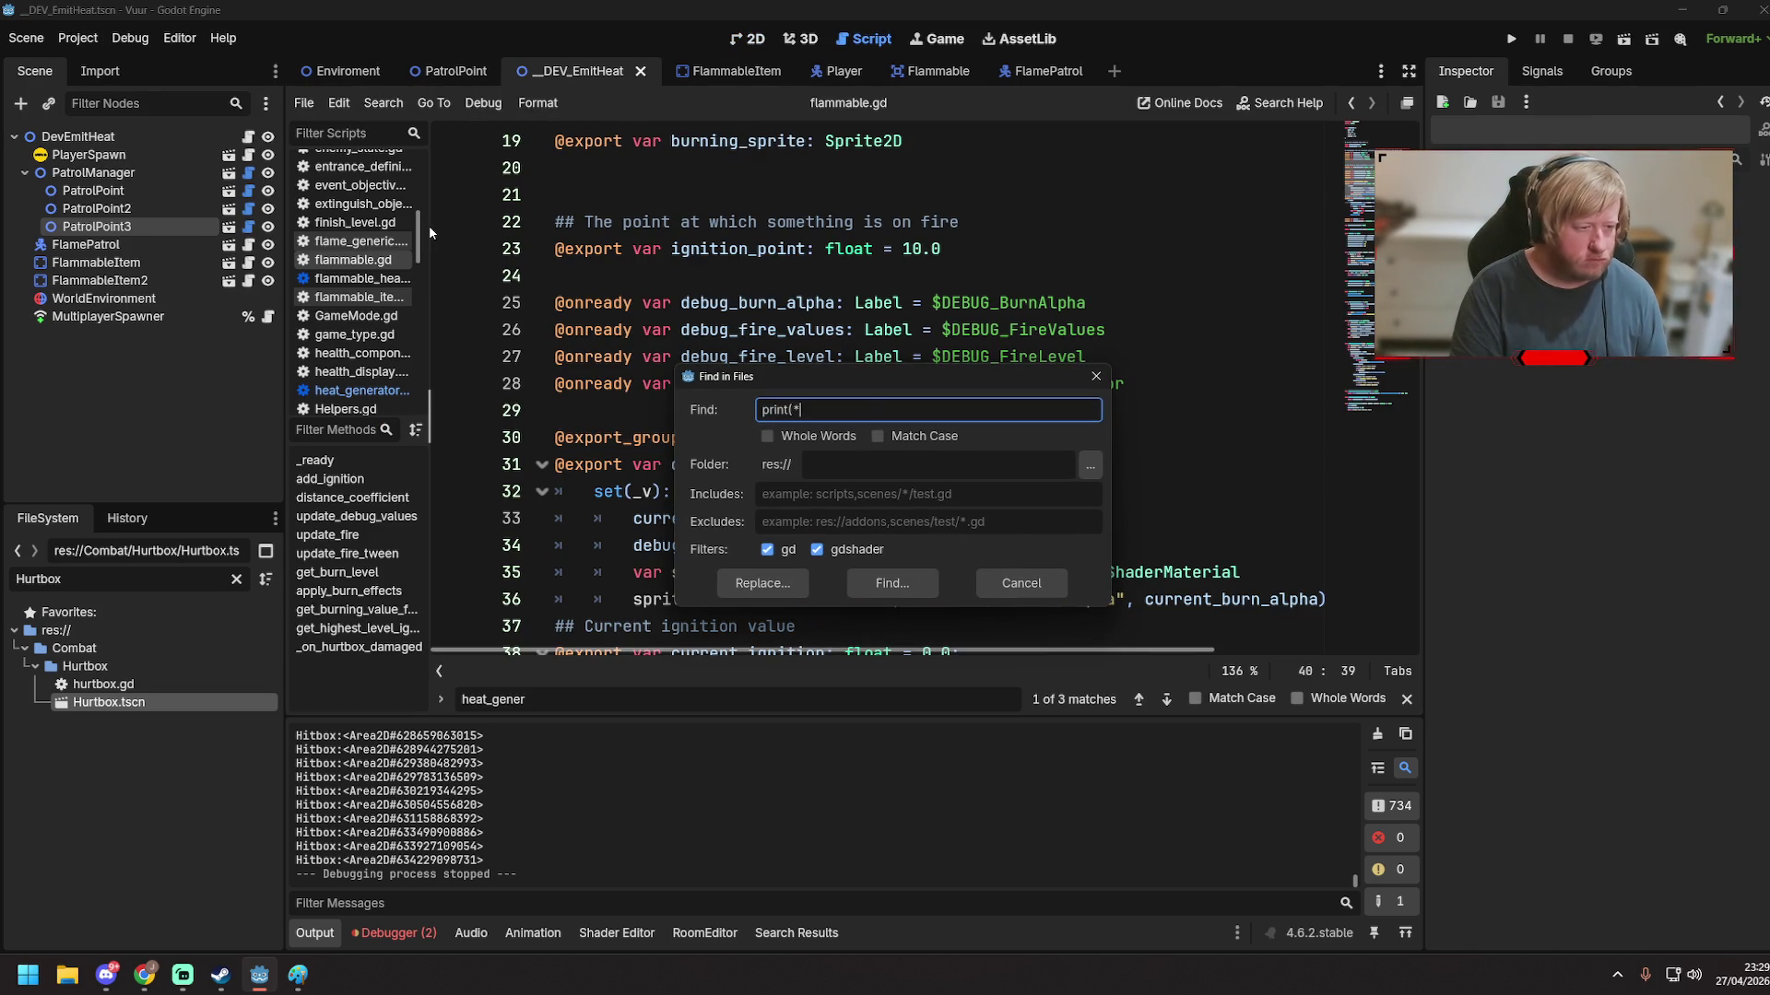
key(Return)
scroll(506, 848, down, 5)
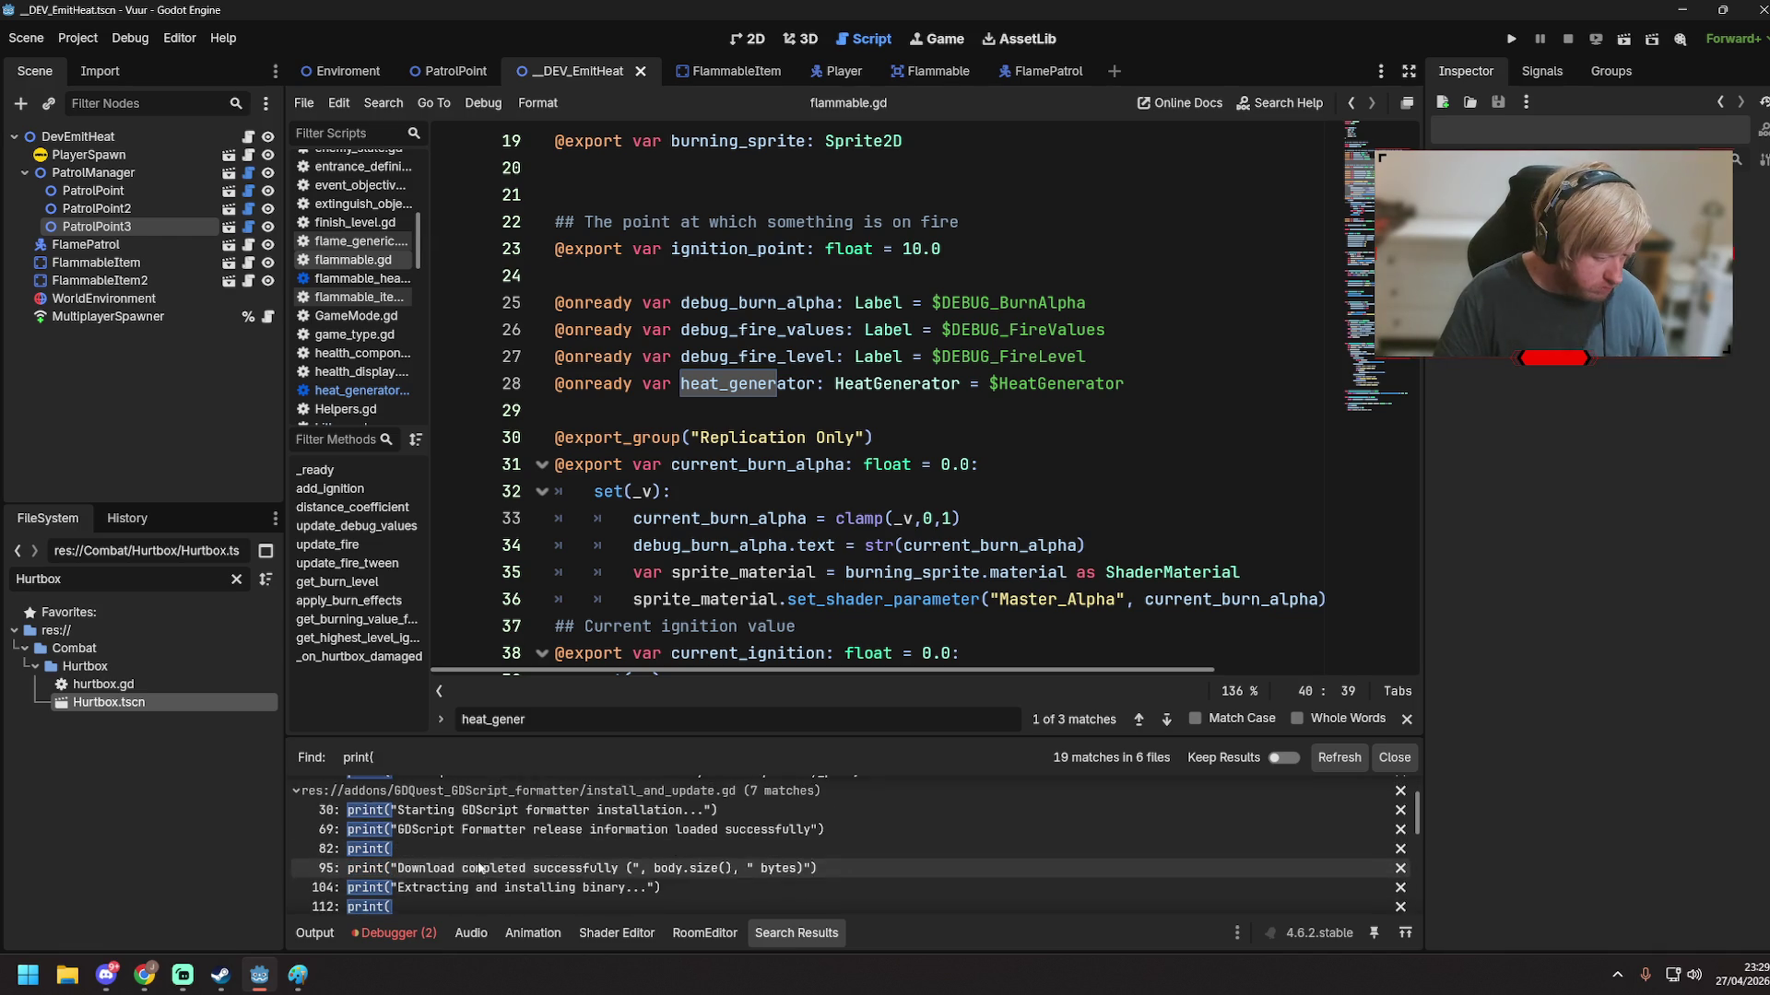
scroll(511, 855, down, 5)
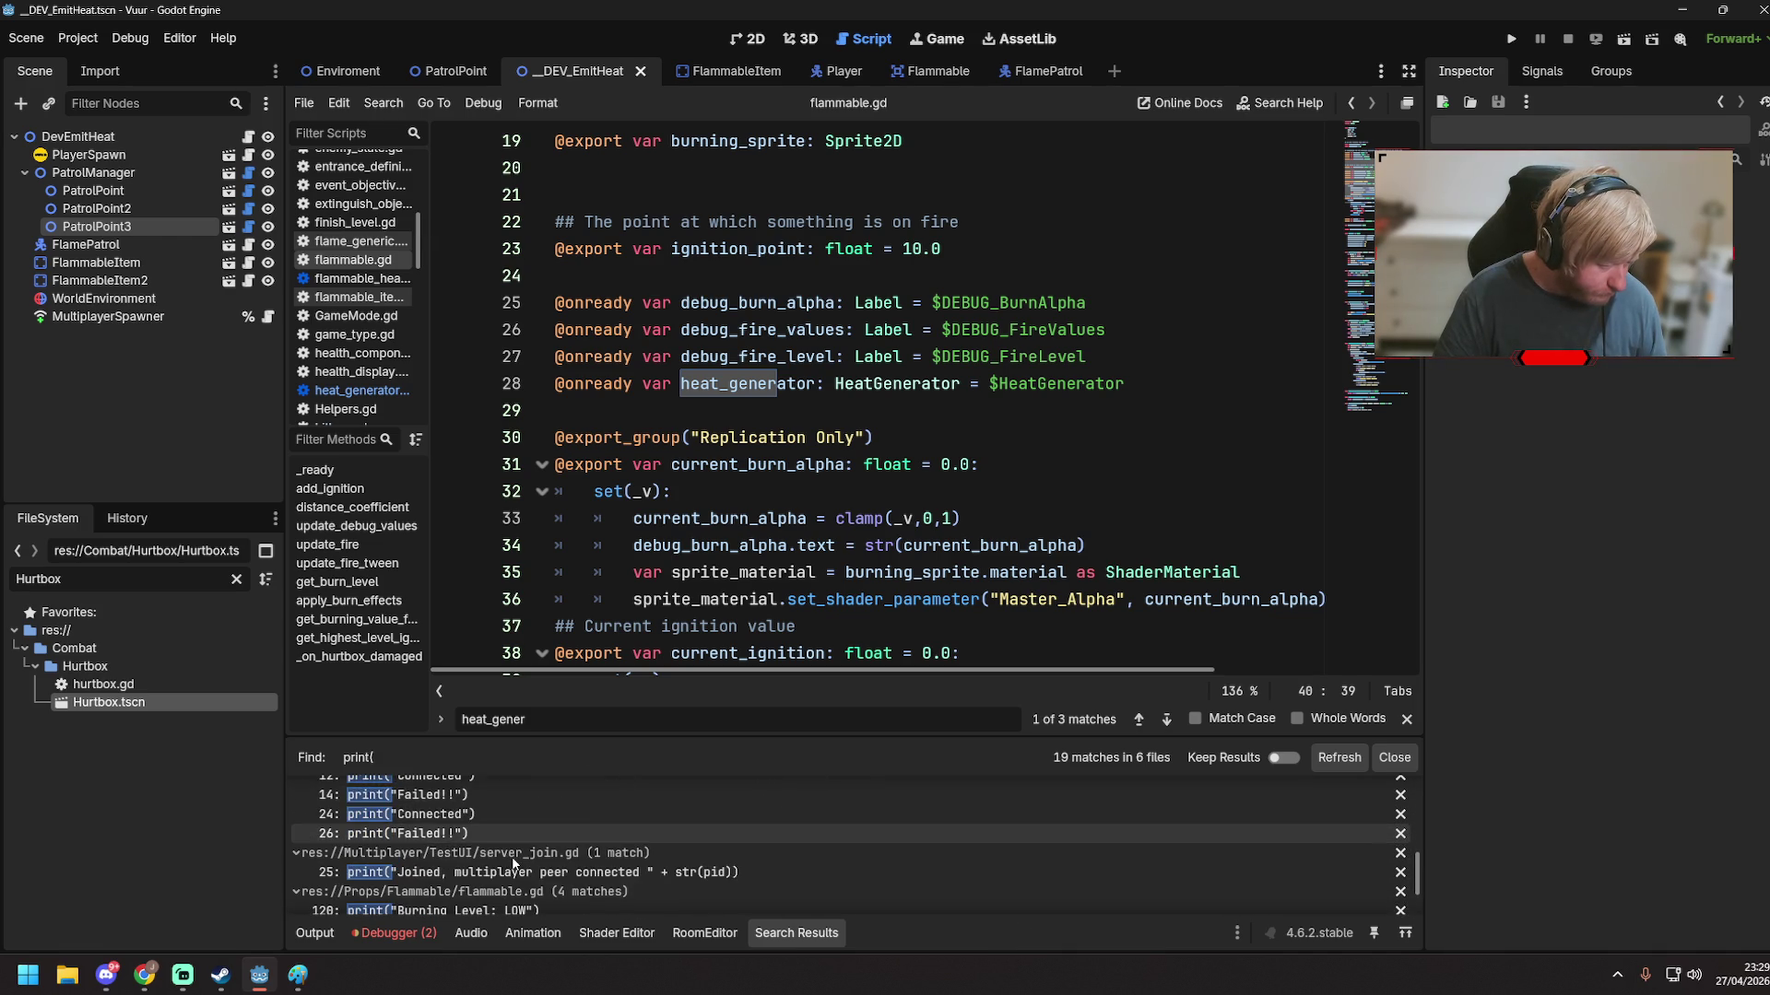
click(449, 892)
Step: Delete the print(hitbox) line and start a new handler line with hitbox.damage
click(692, 538)
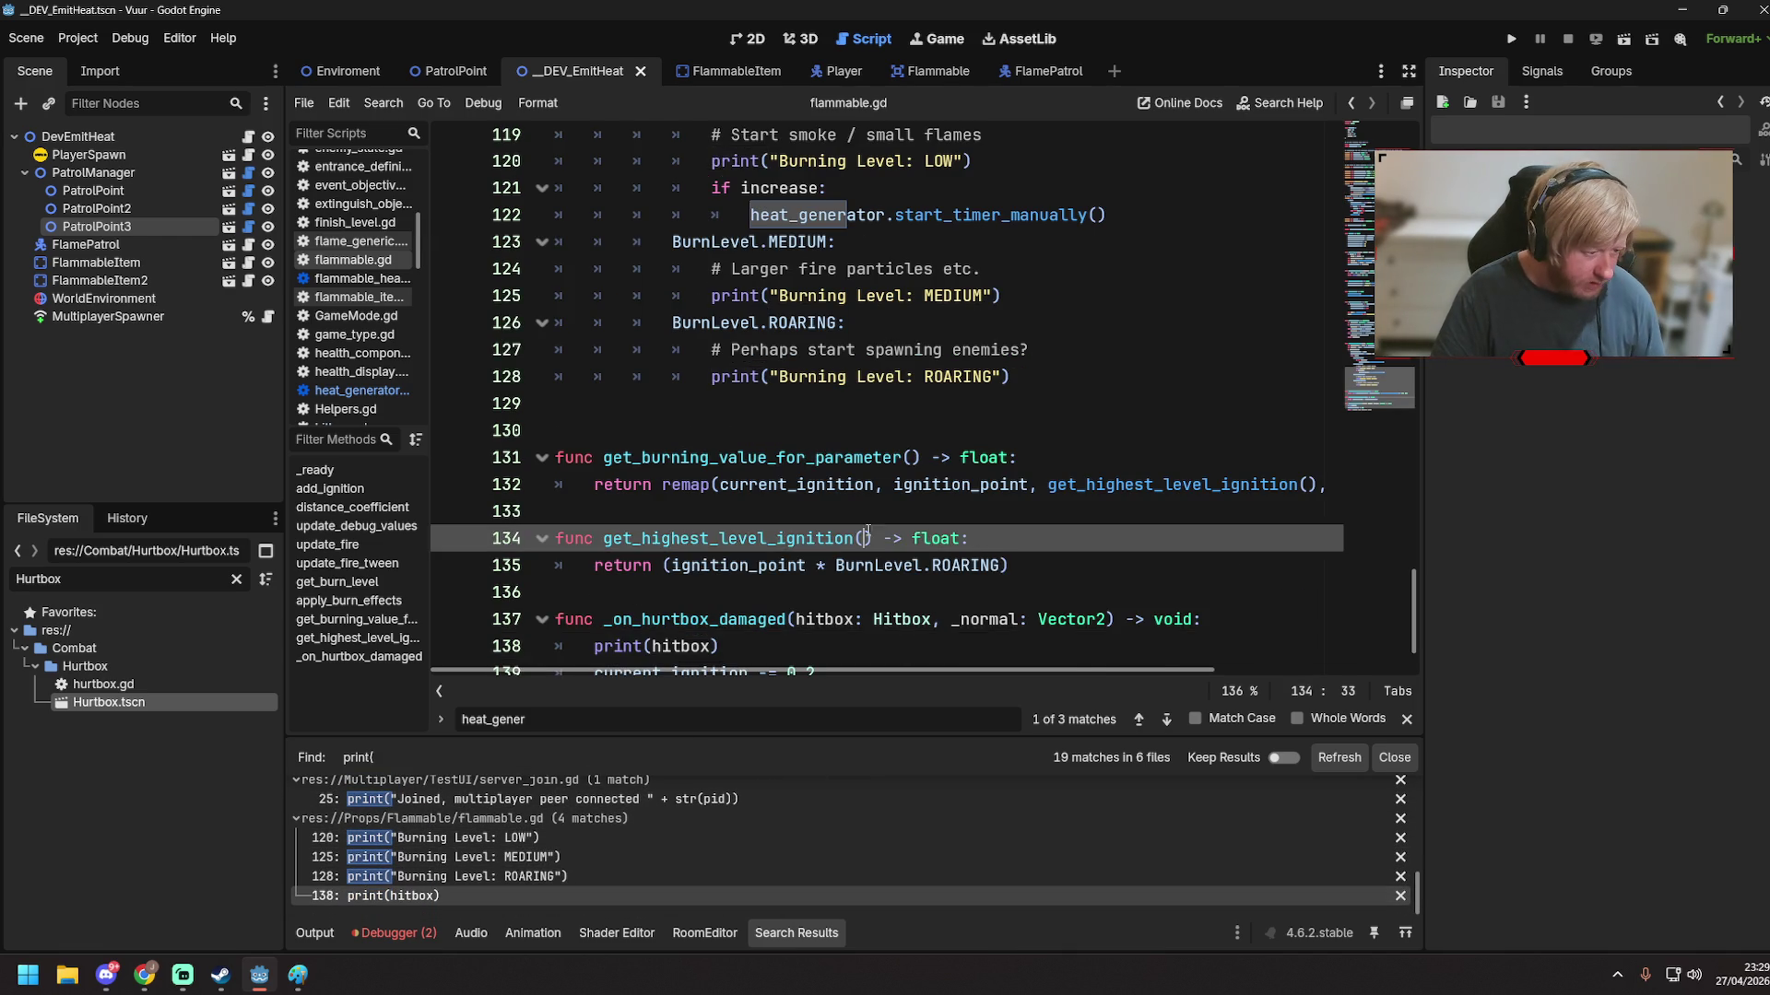
scroll(691, 539, down, 1)
click(641, 572)
key(Delete)
click(945, 577)
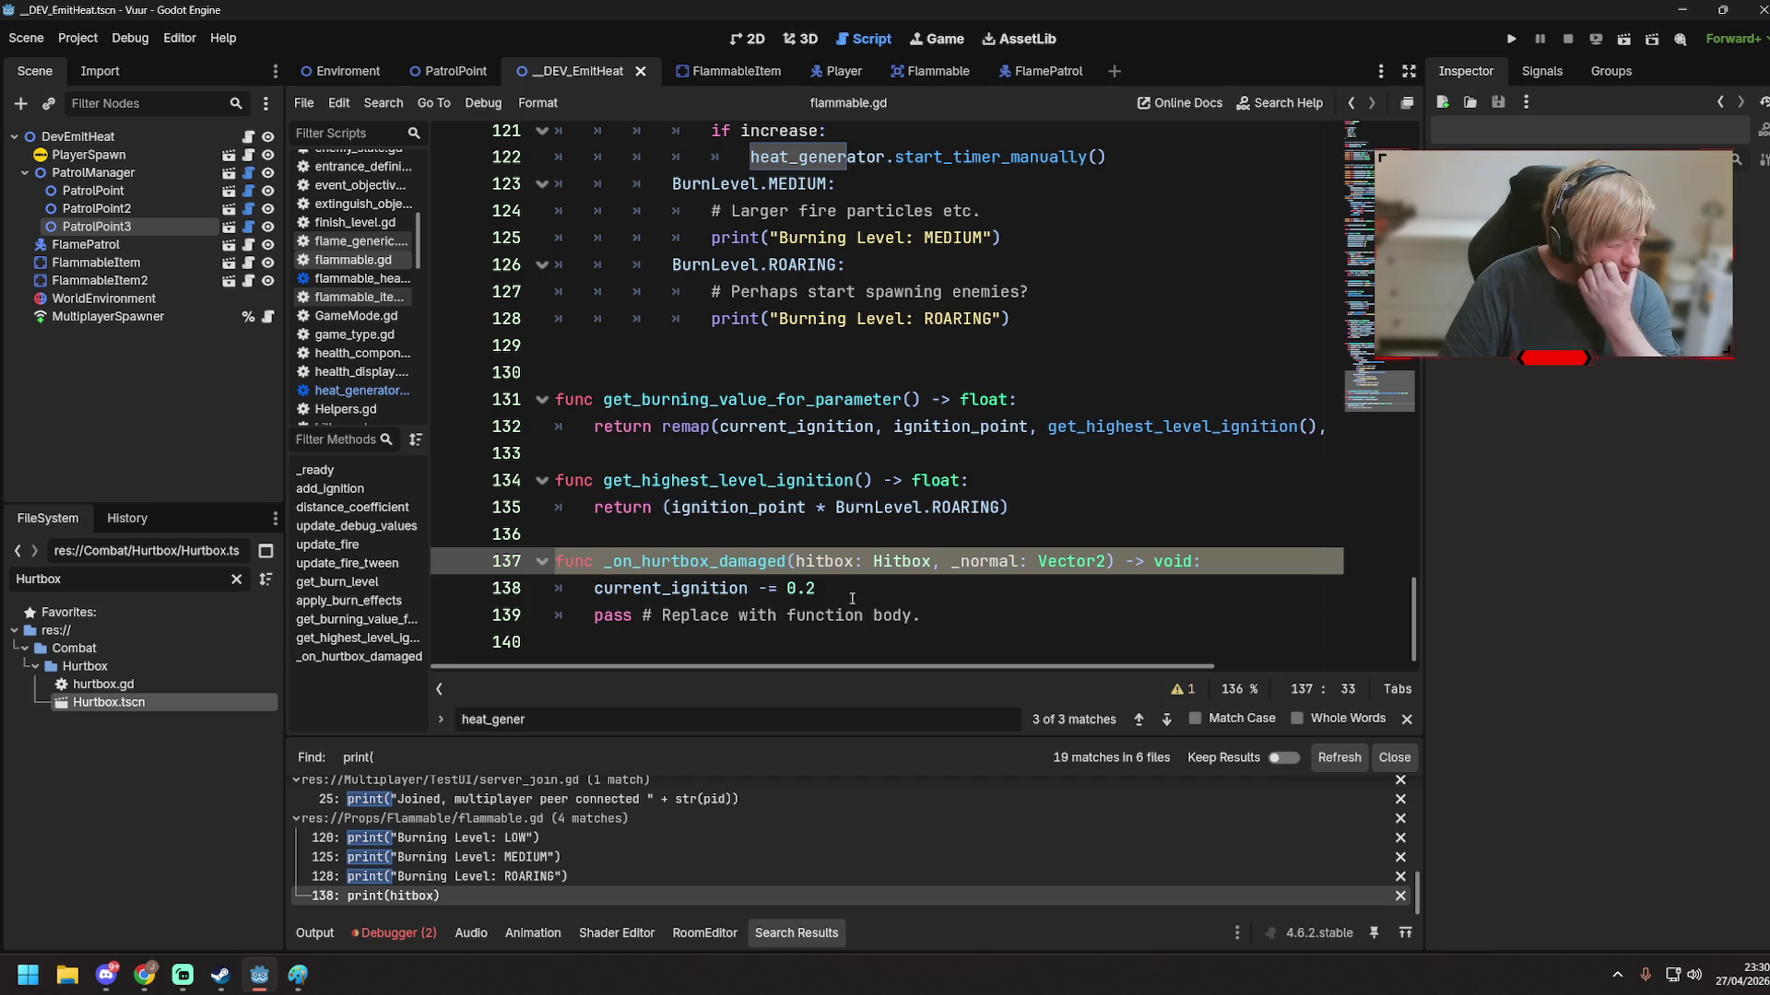
click(844, 591)
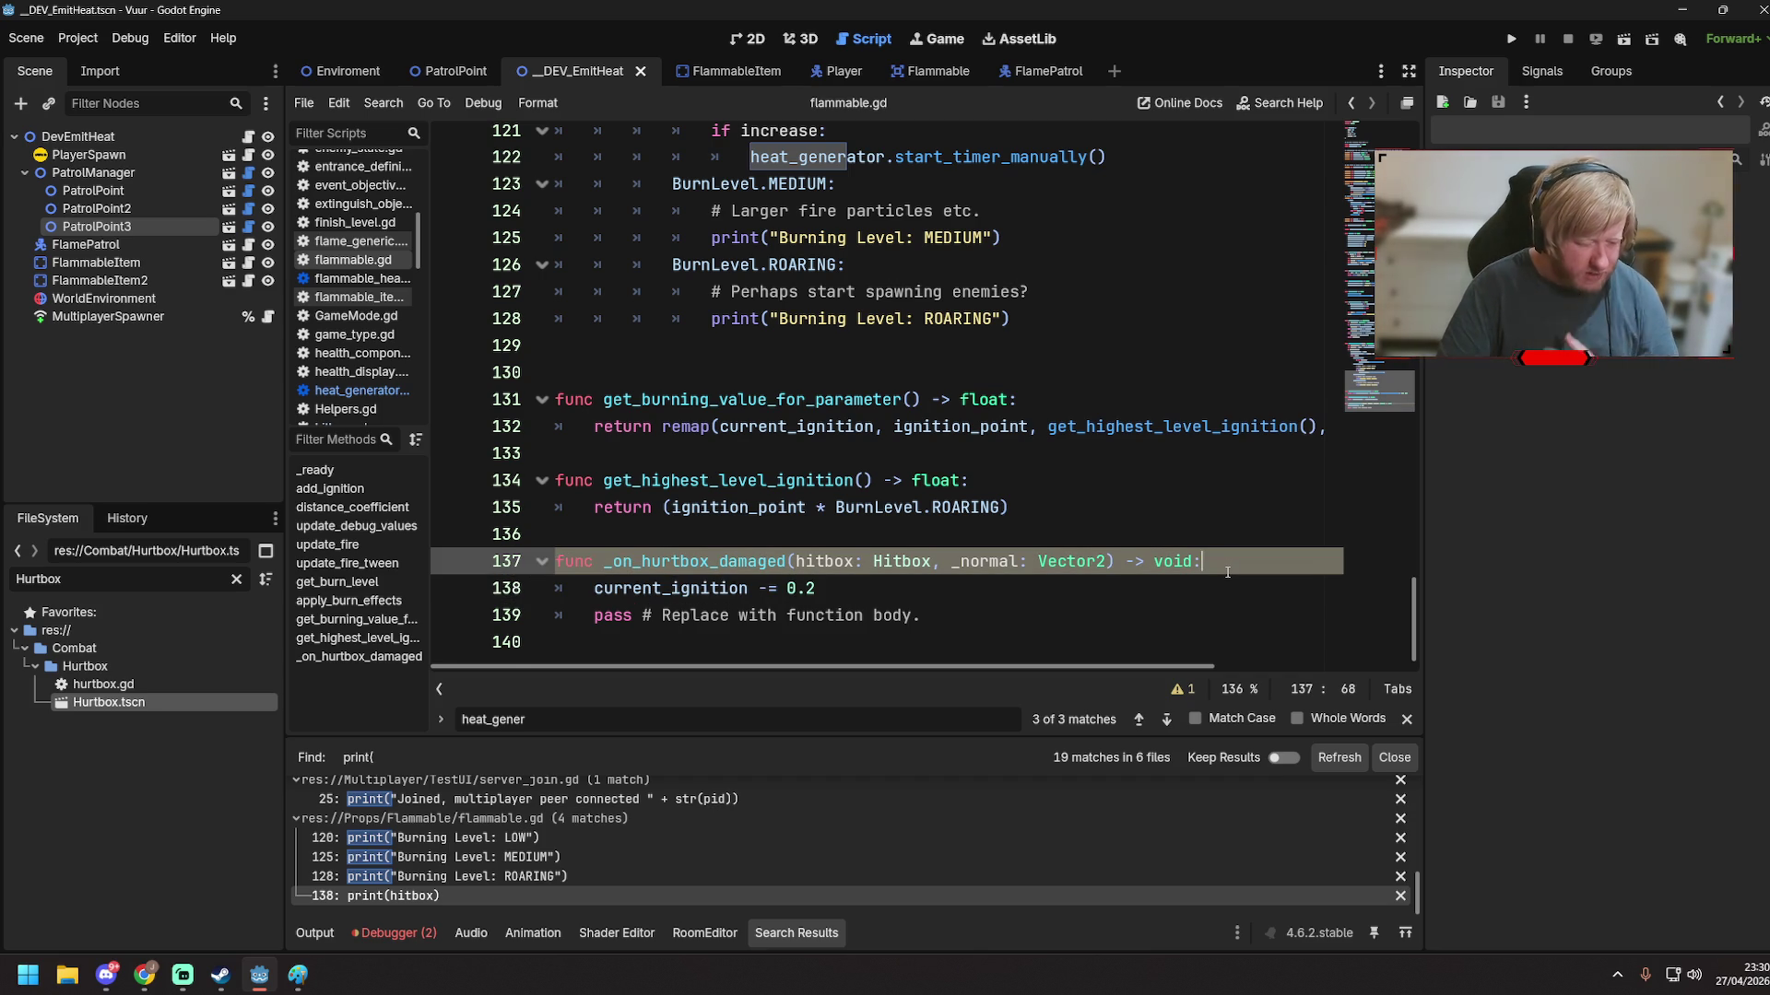
key(ctrl+shift+Return)
text(hitbox.damage)
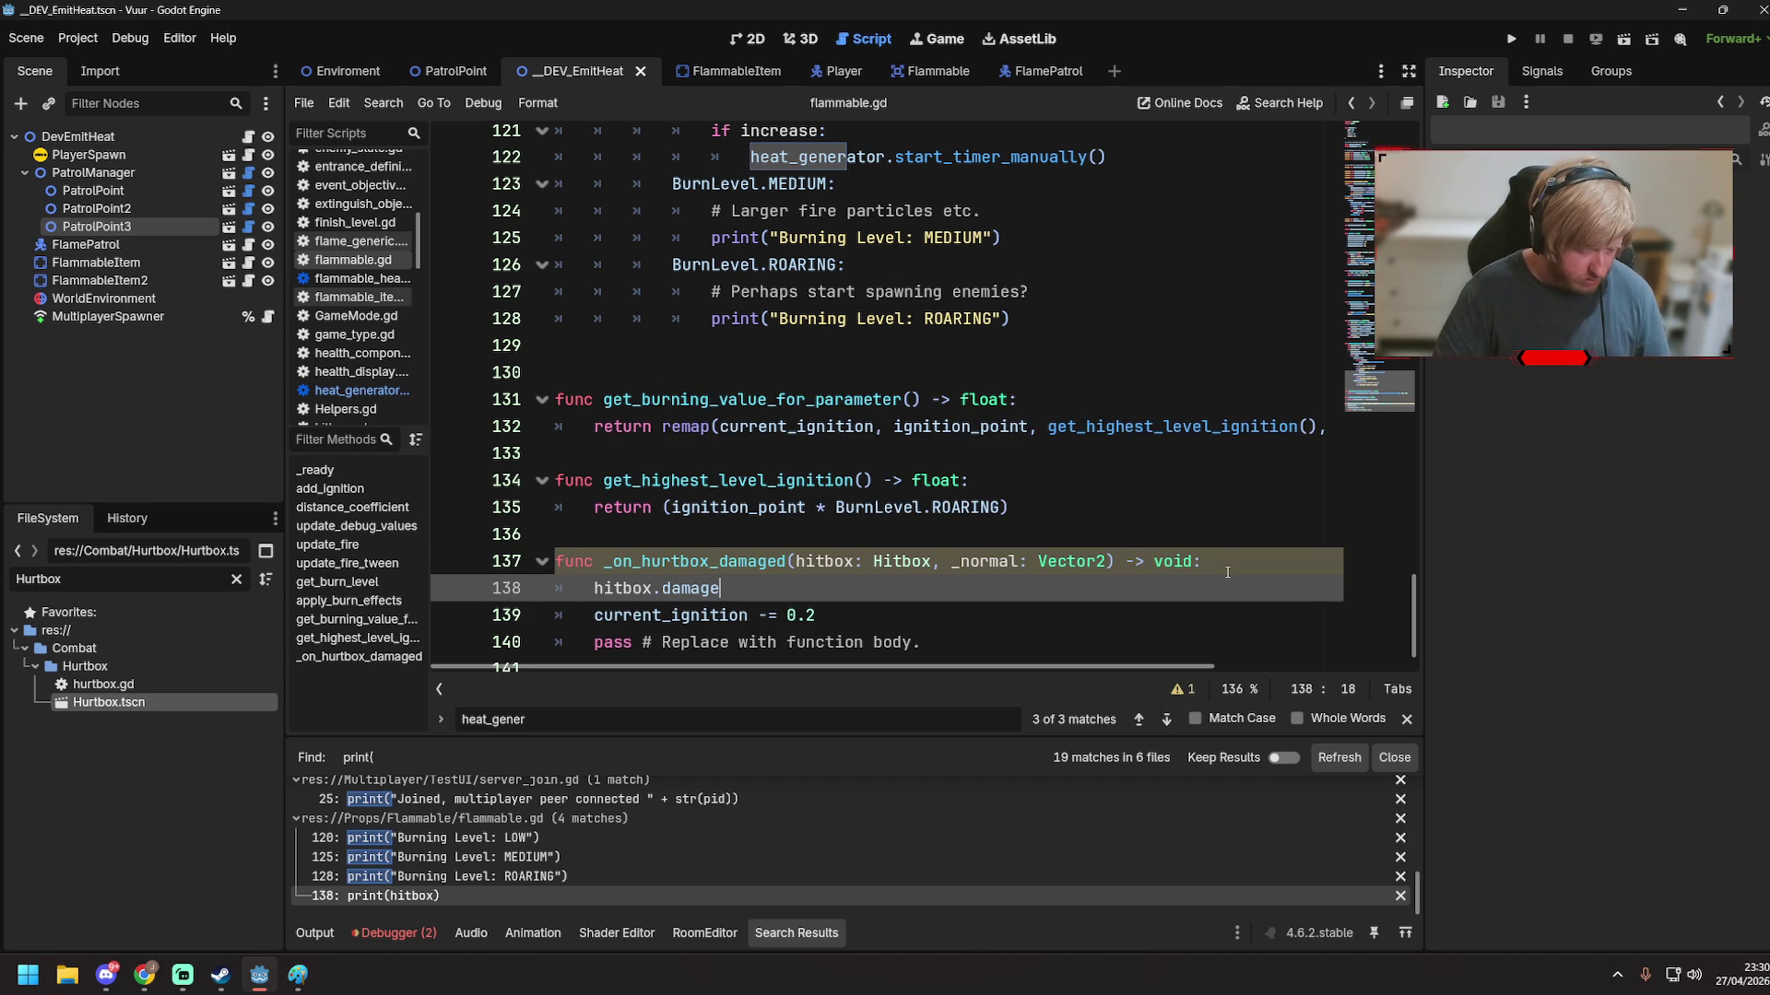
ctrl+click(700, 582)
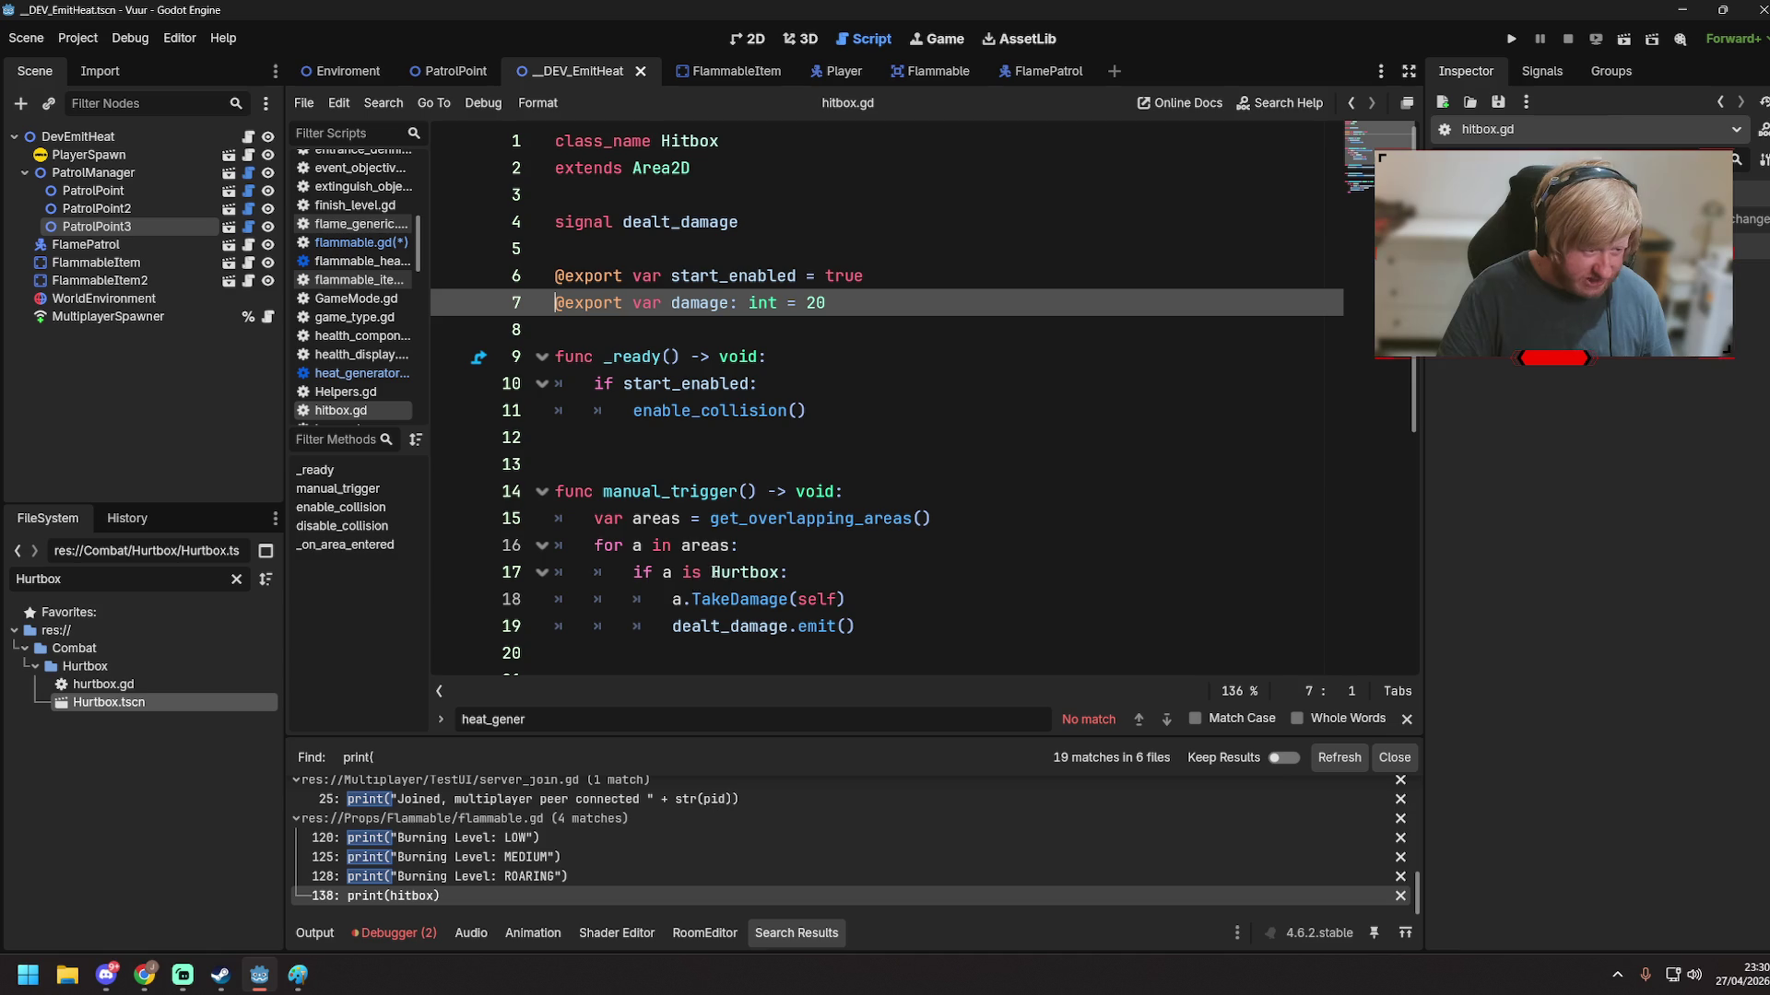
click(852, 301)
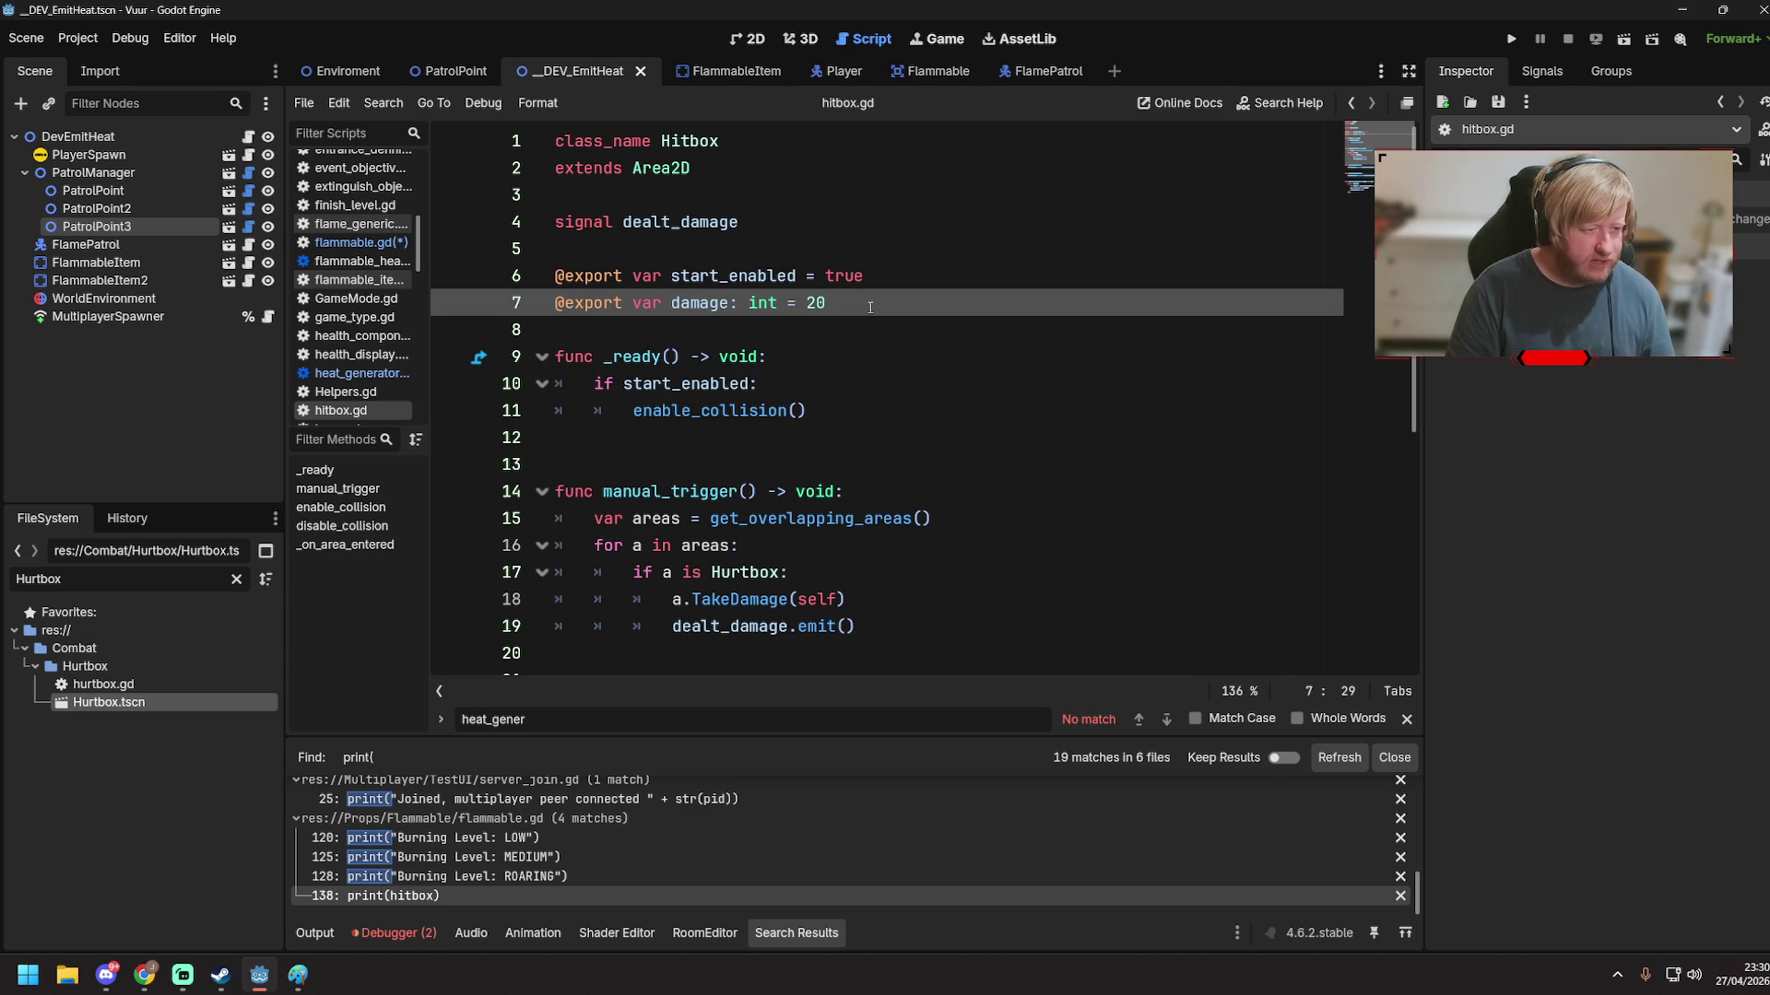
key(Return)
text(@export var )
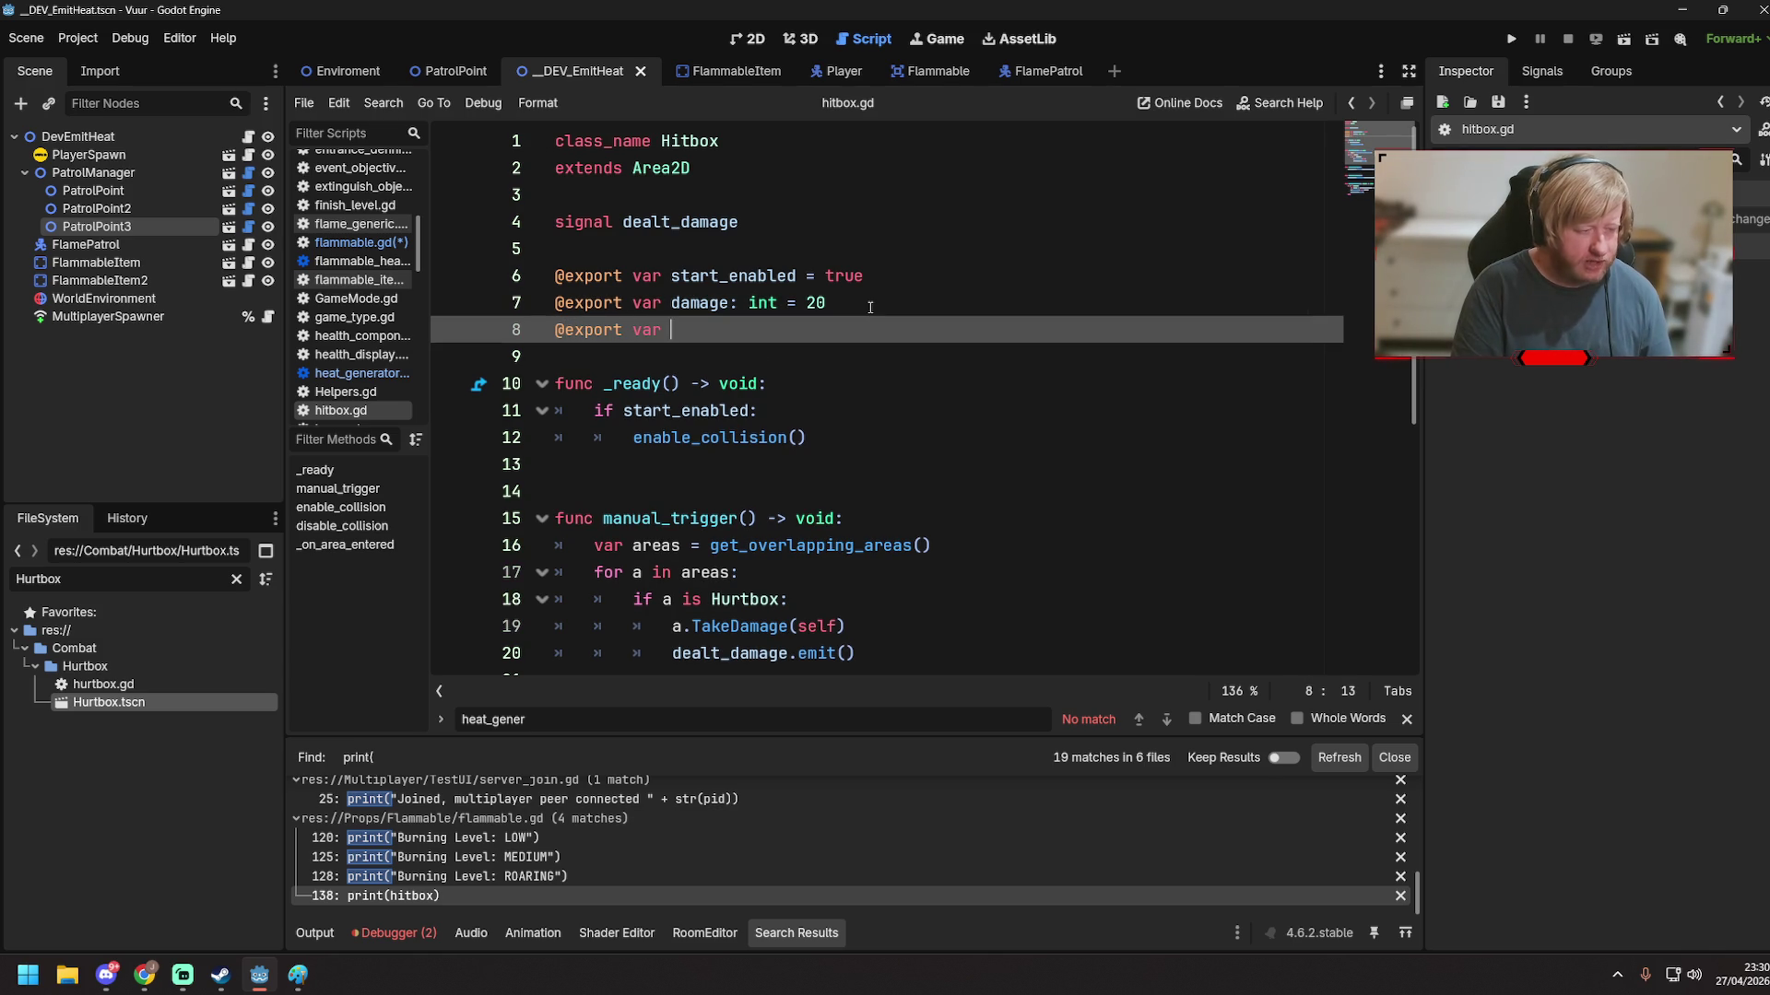
text(water_damage:)
text( float =)
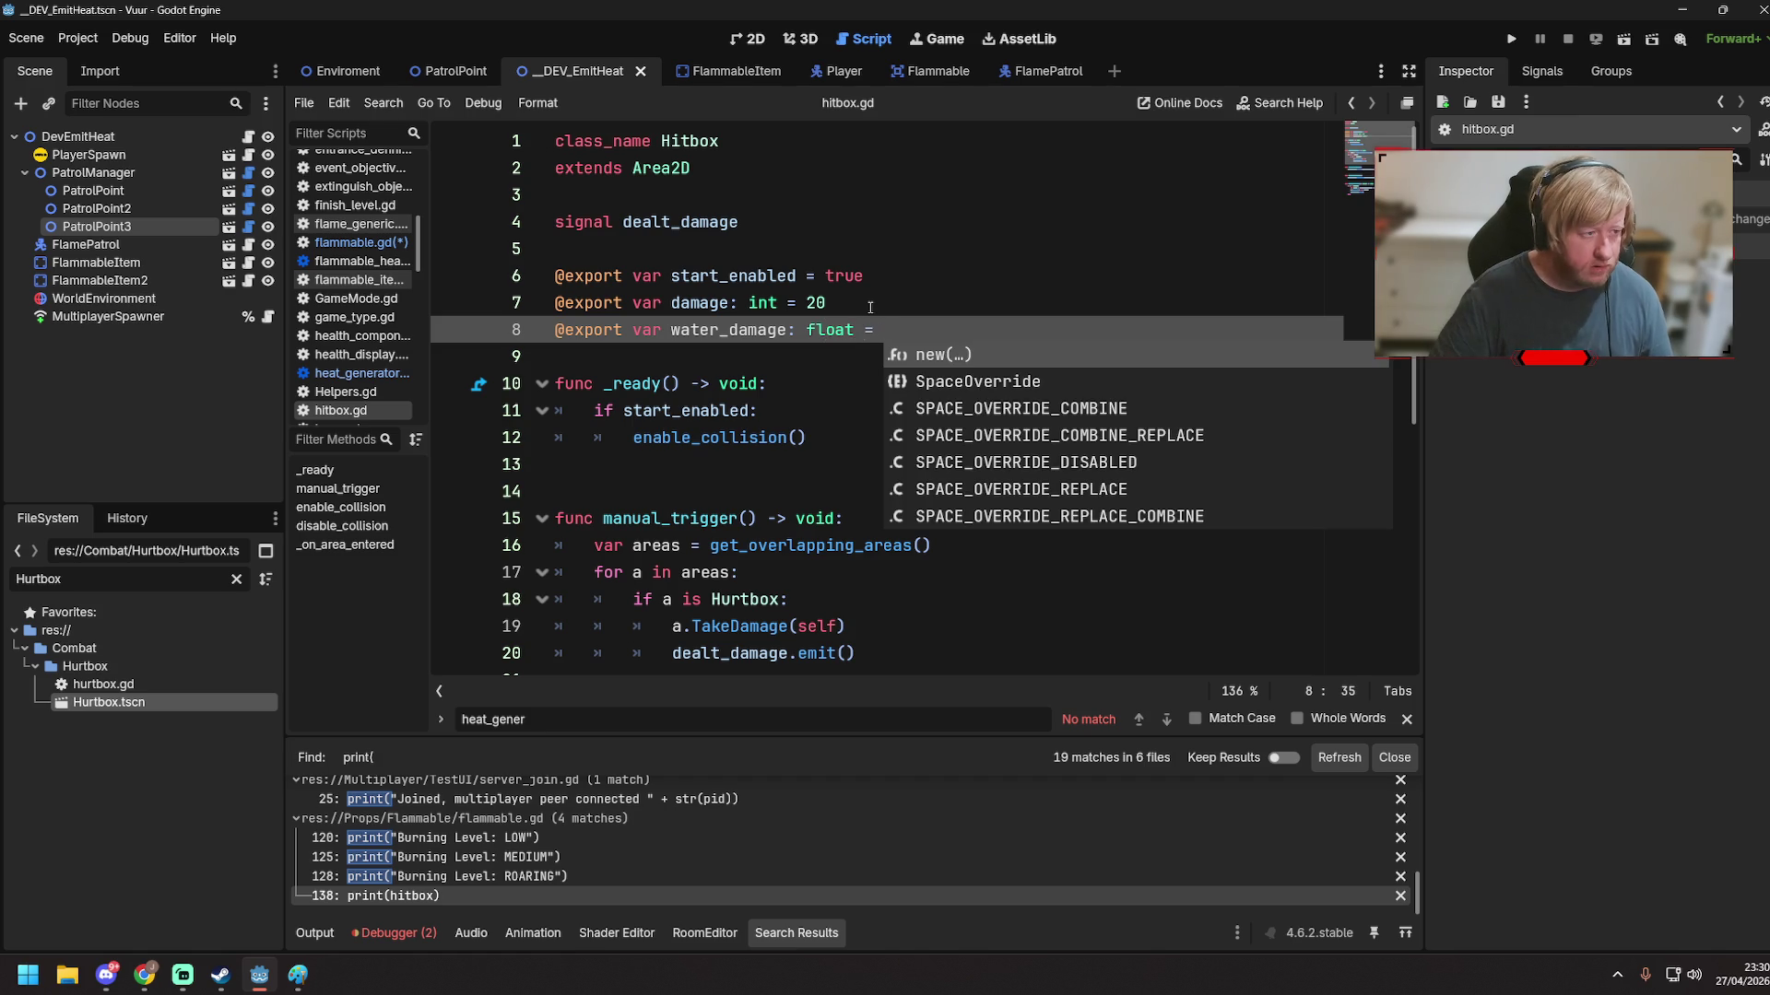
click(825, 335)
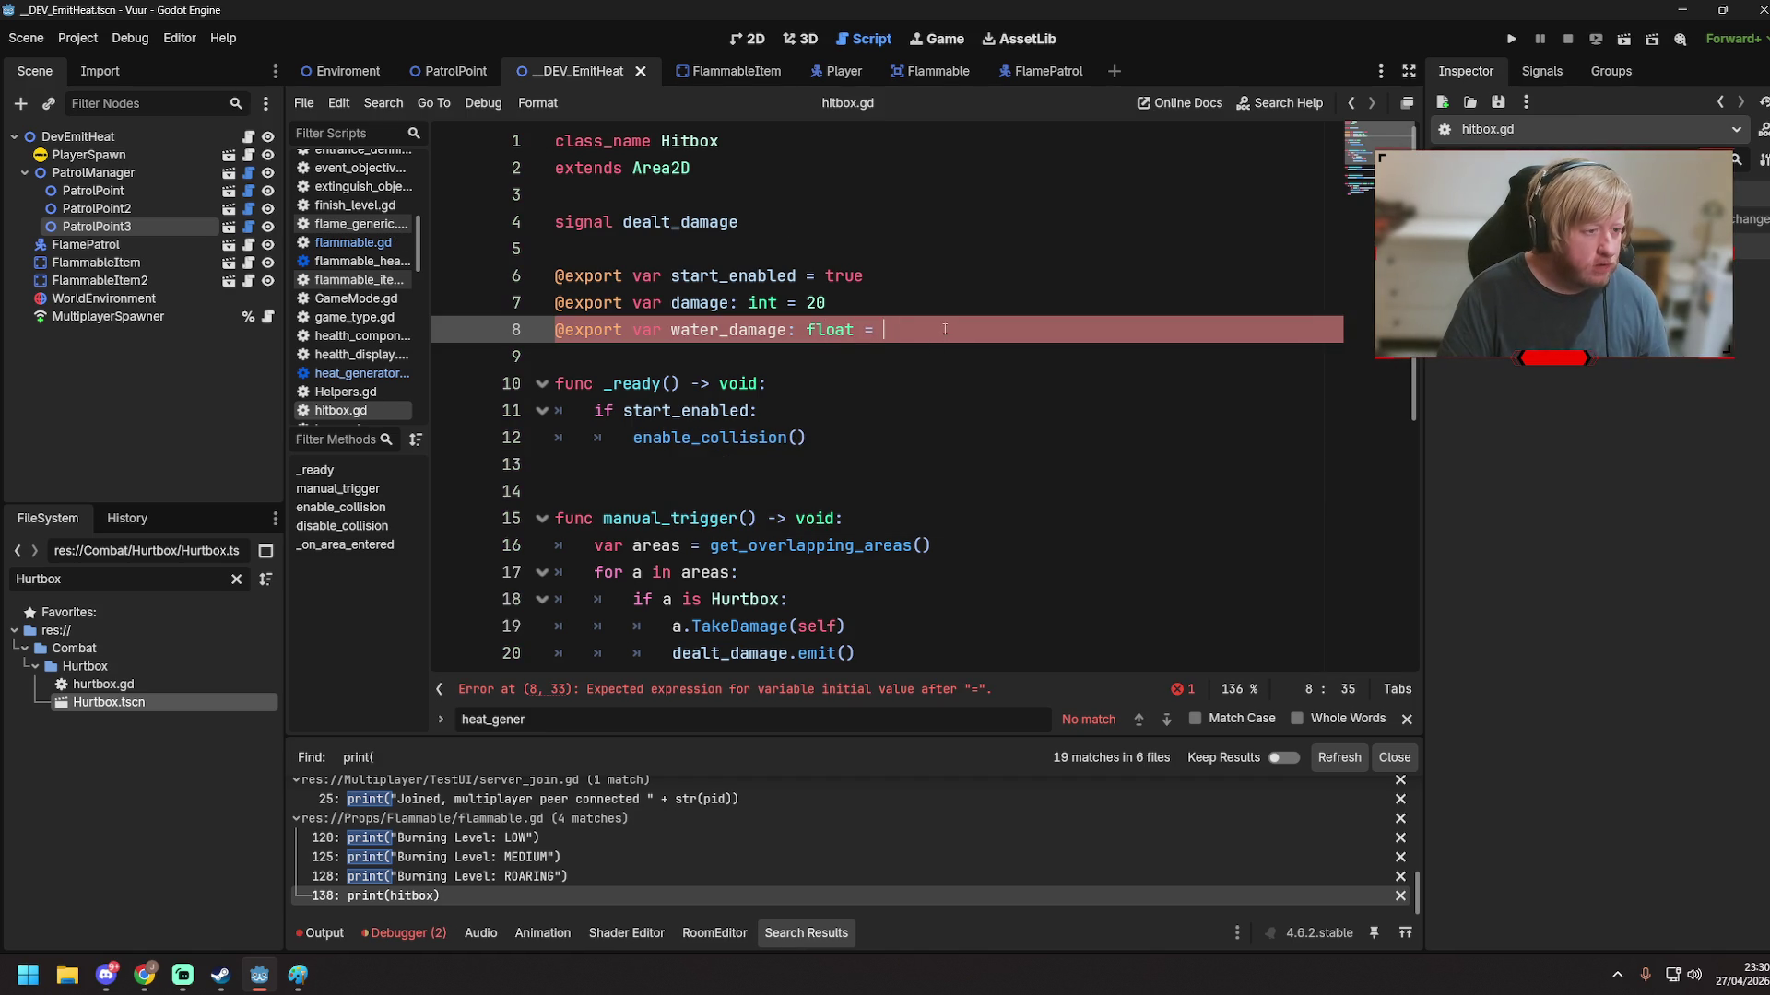
Step: Switch through the FlammableItem, _DEV_EmitHeat and Flammable scene tabs, then reopen flammable.gd
click(687, 72)
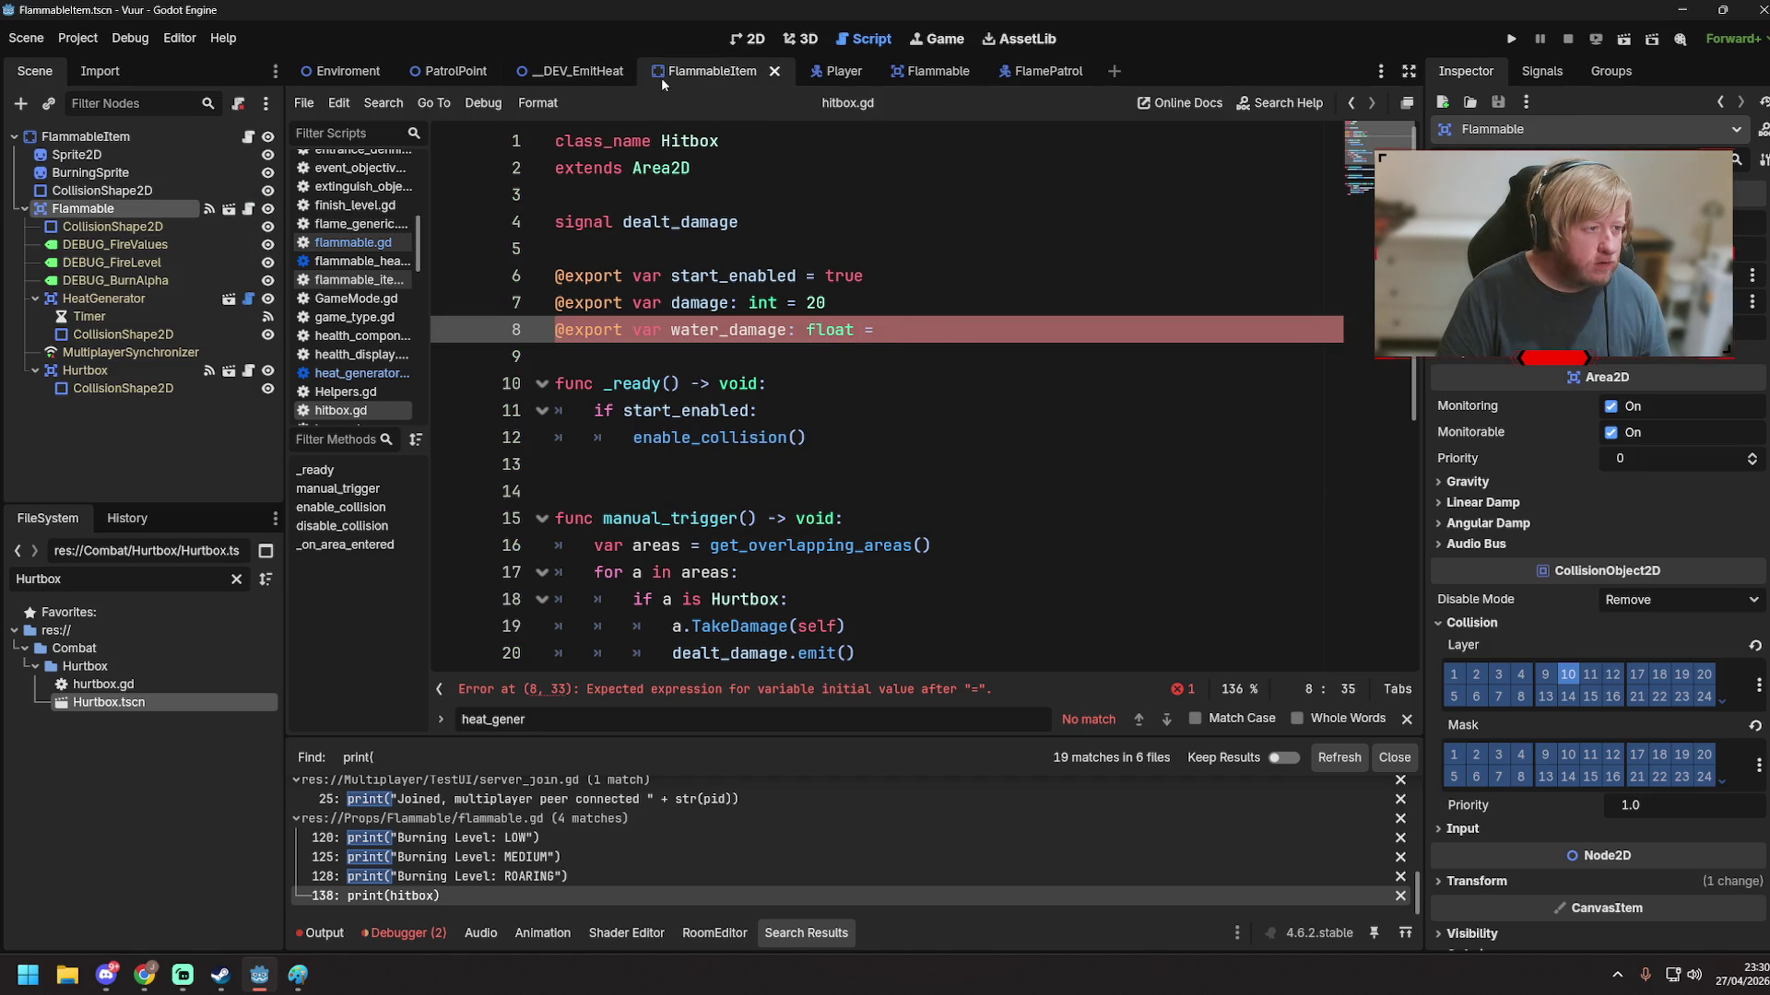
click(571, 74)
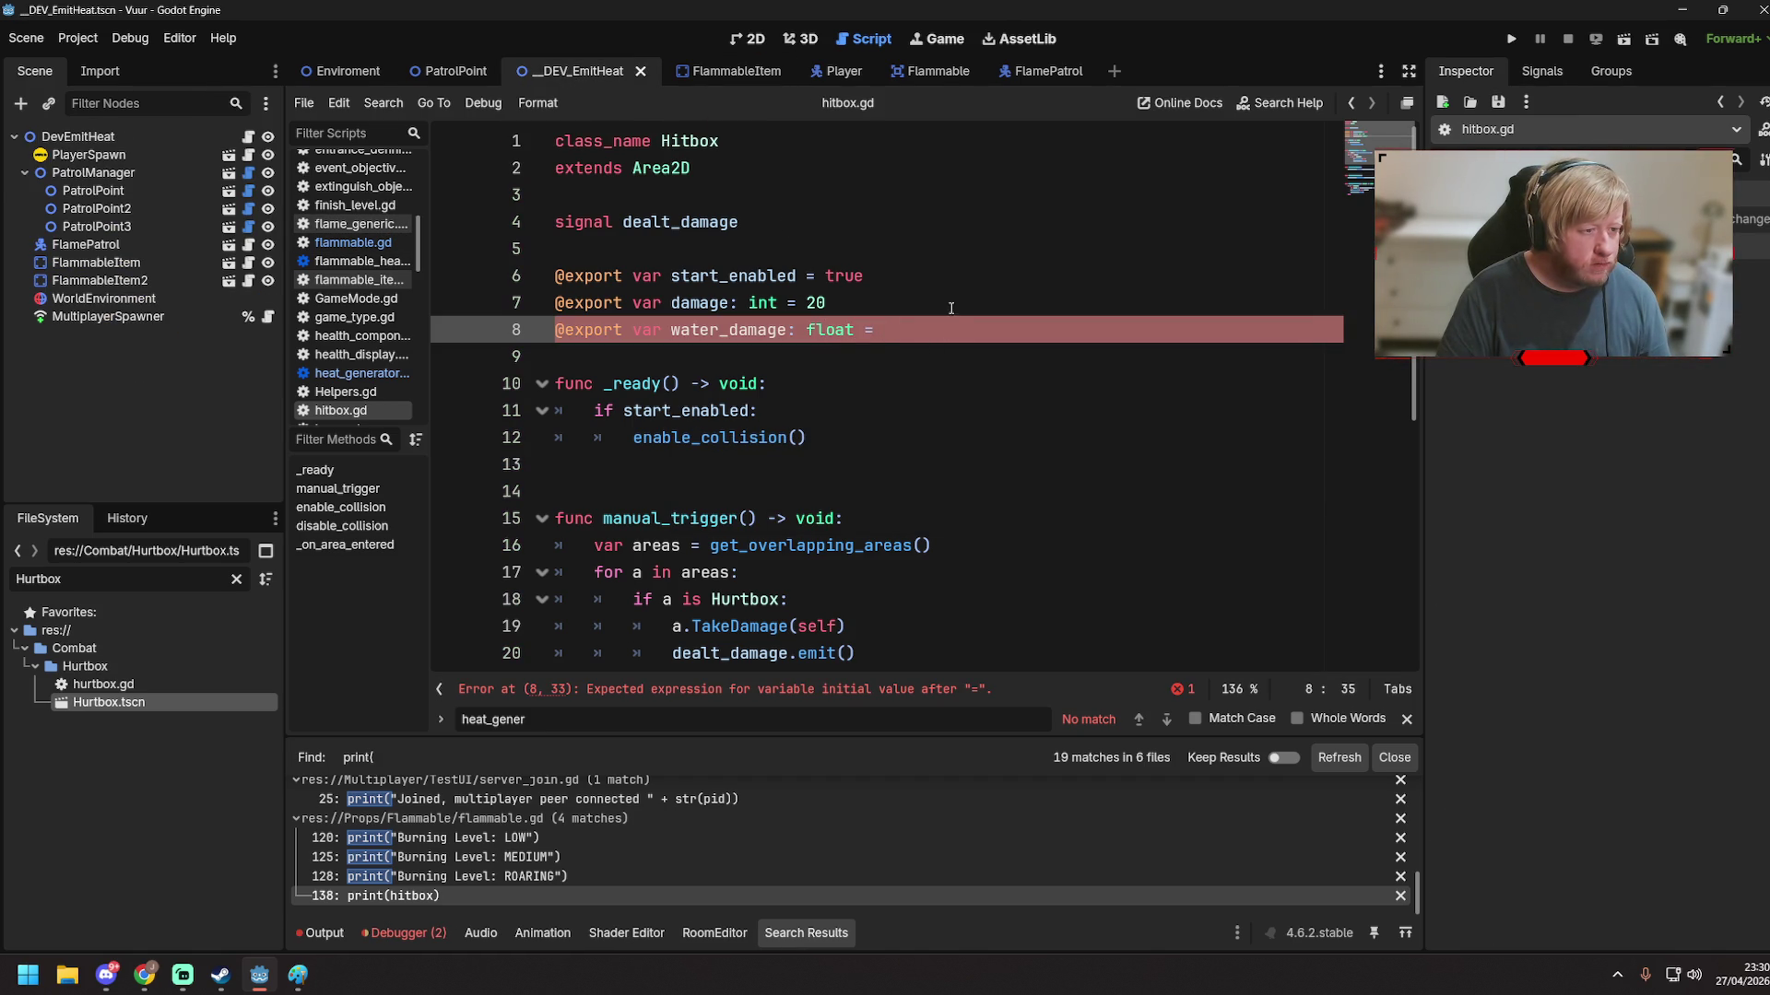
click(933, 74)
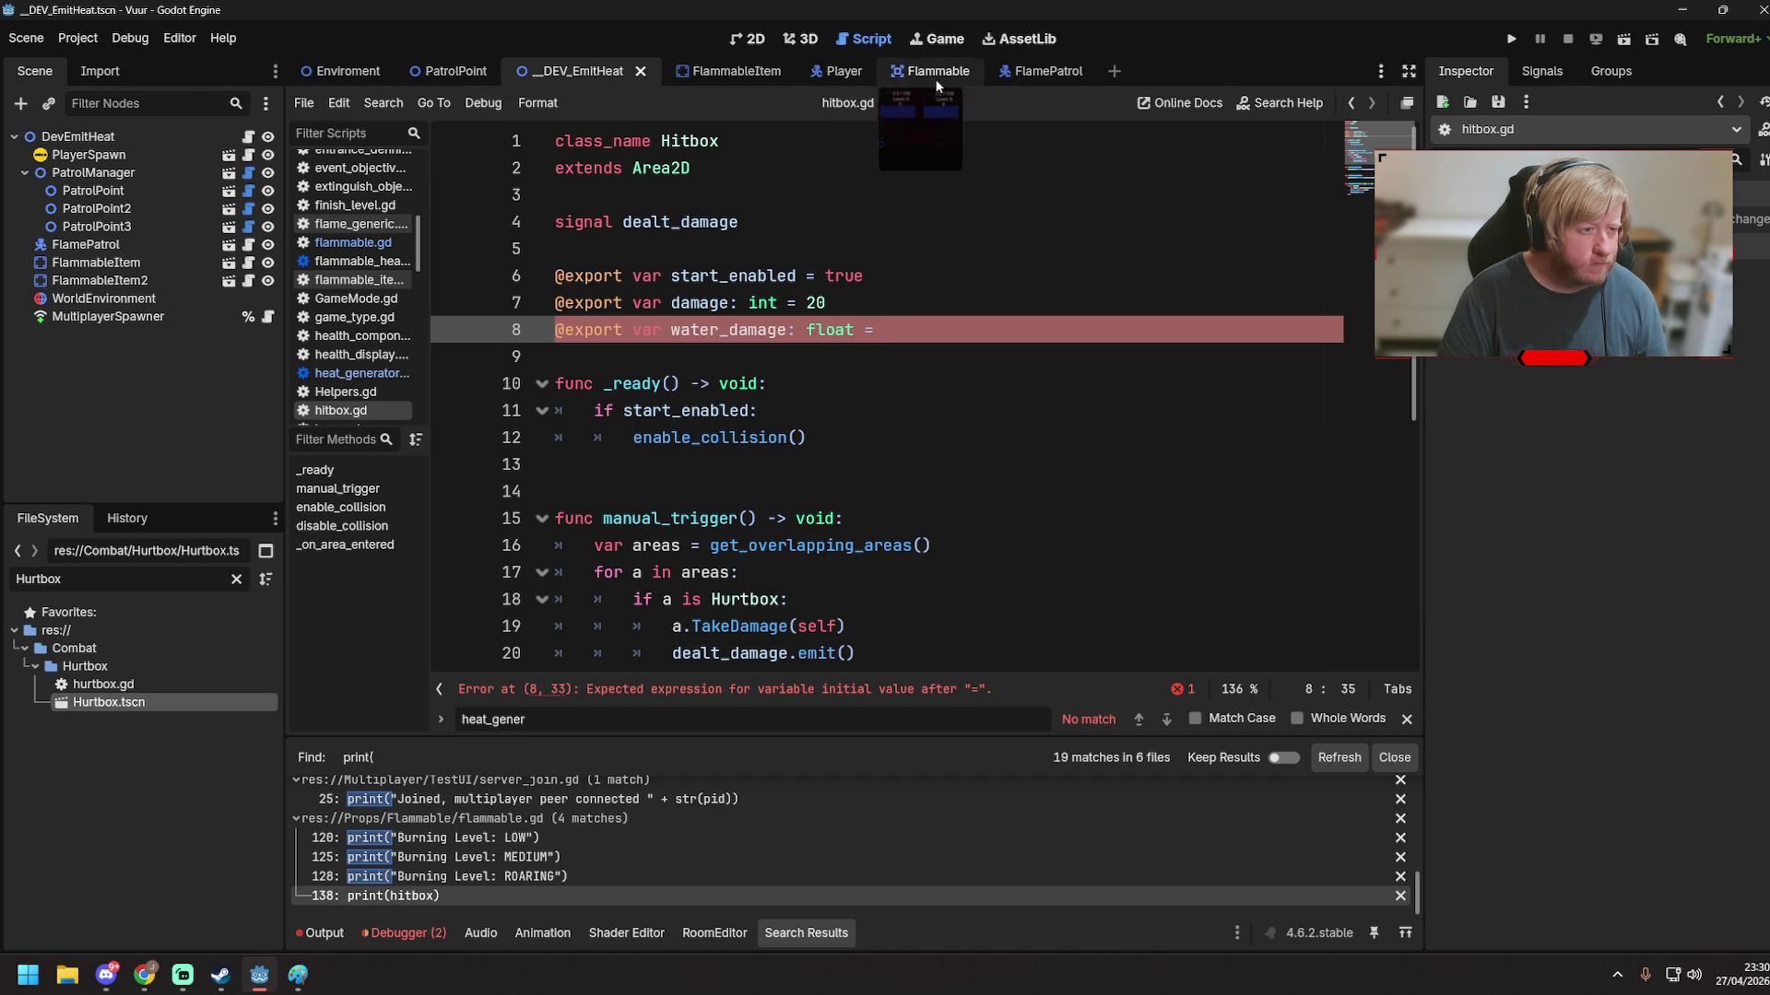
click(742, 39)
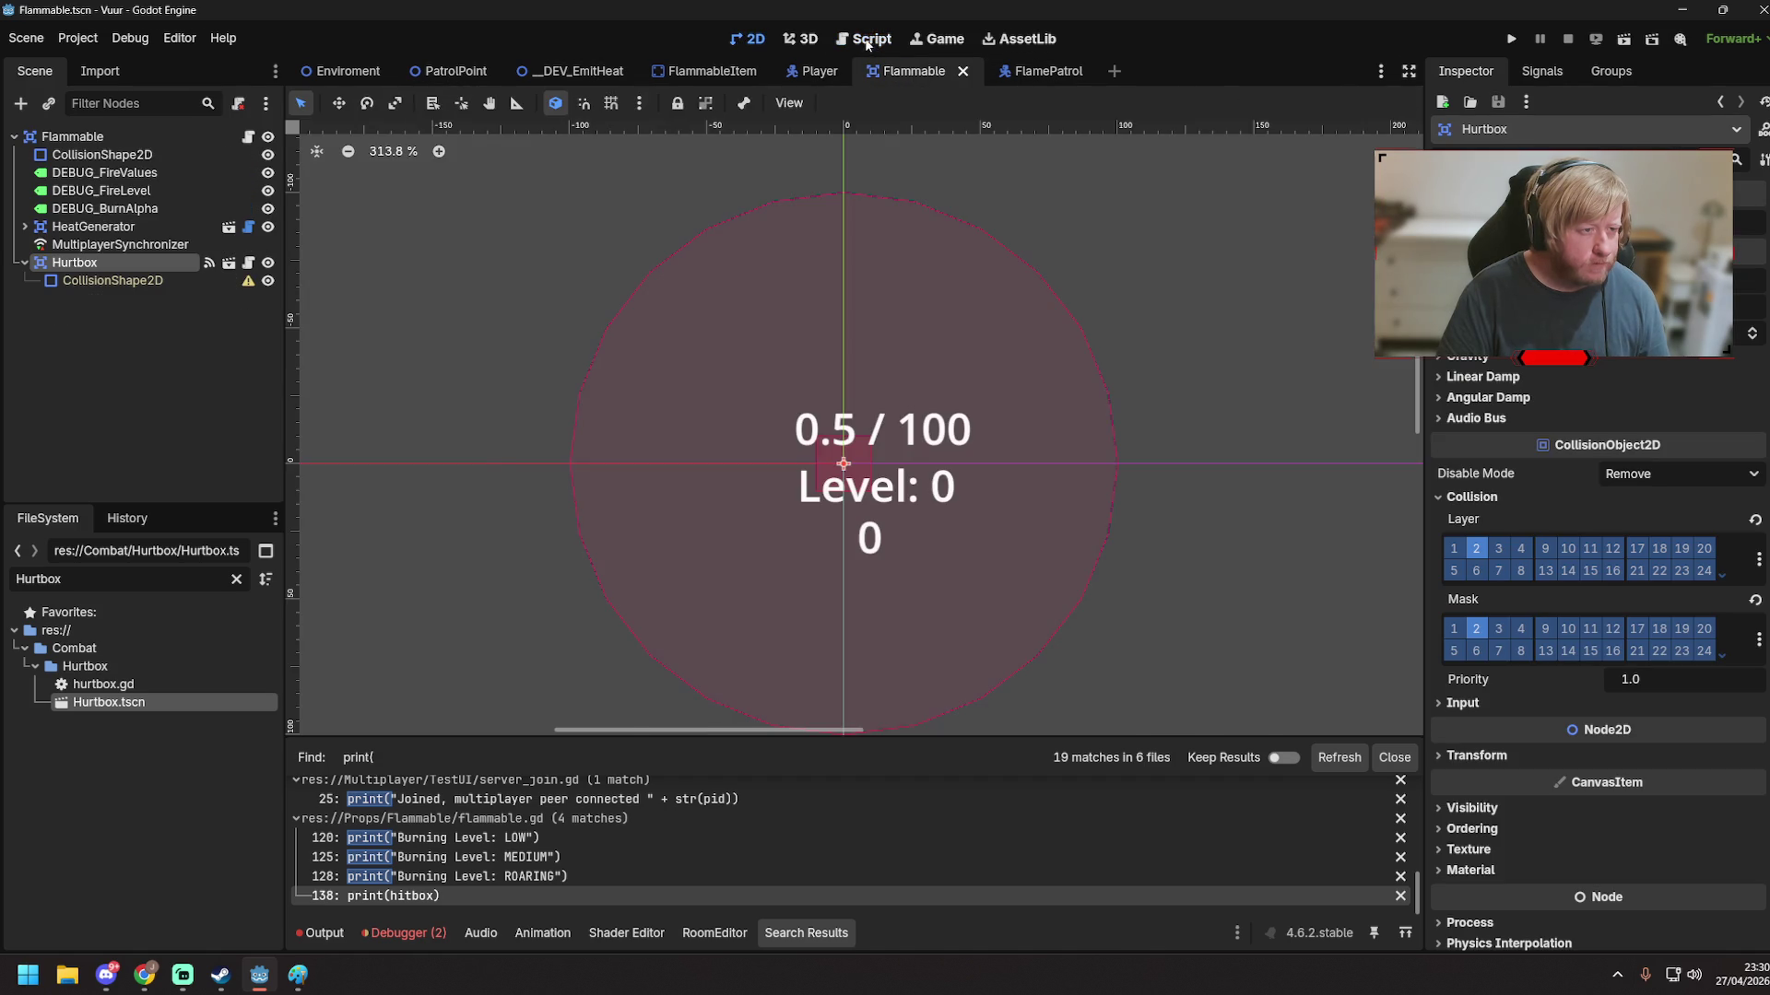
click(868, 43)
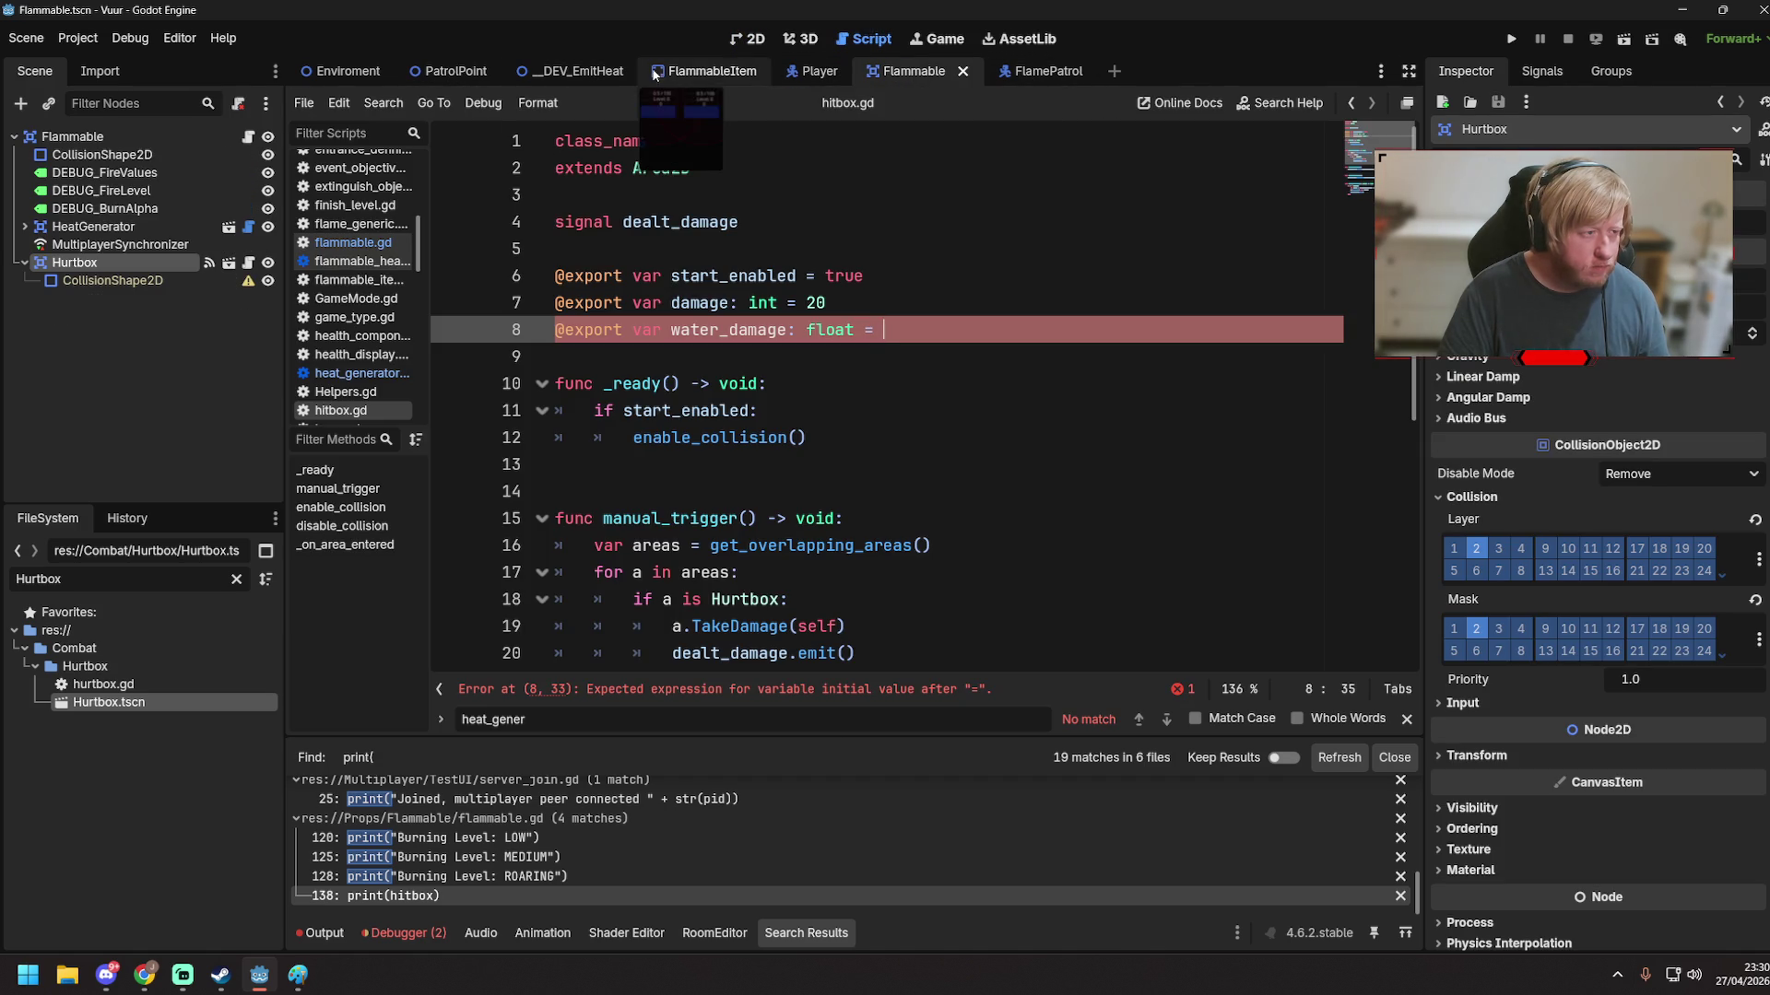
click(353, 243)
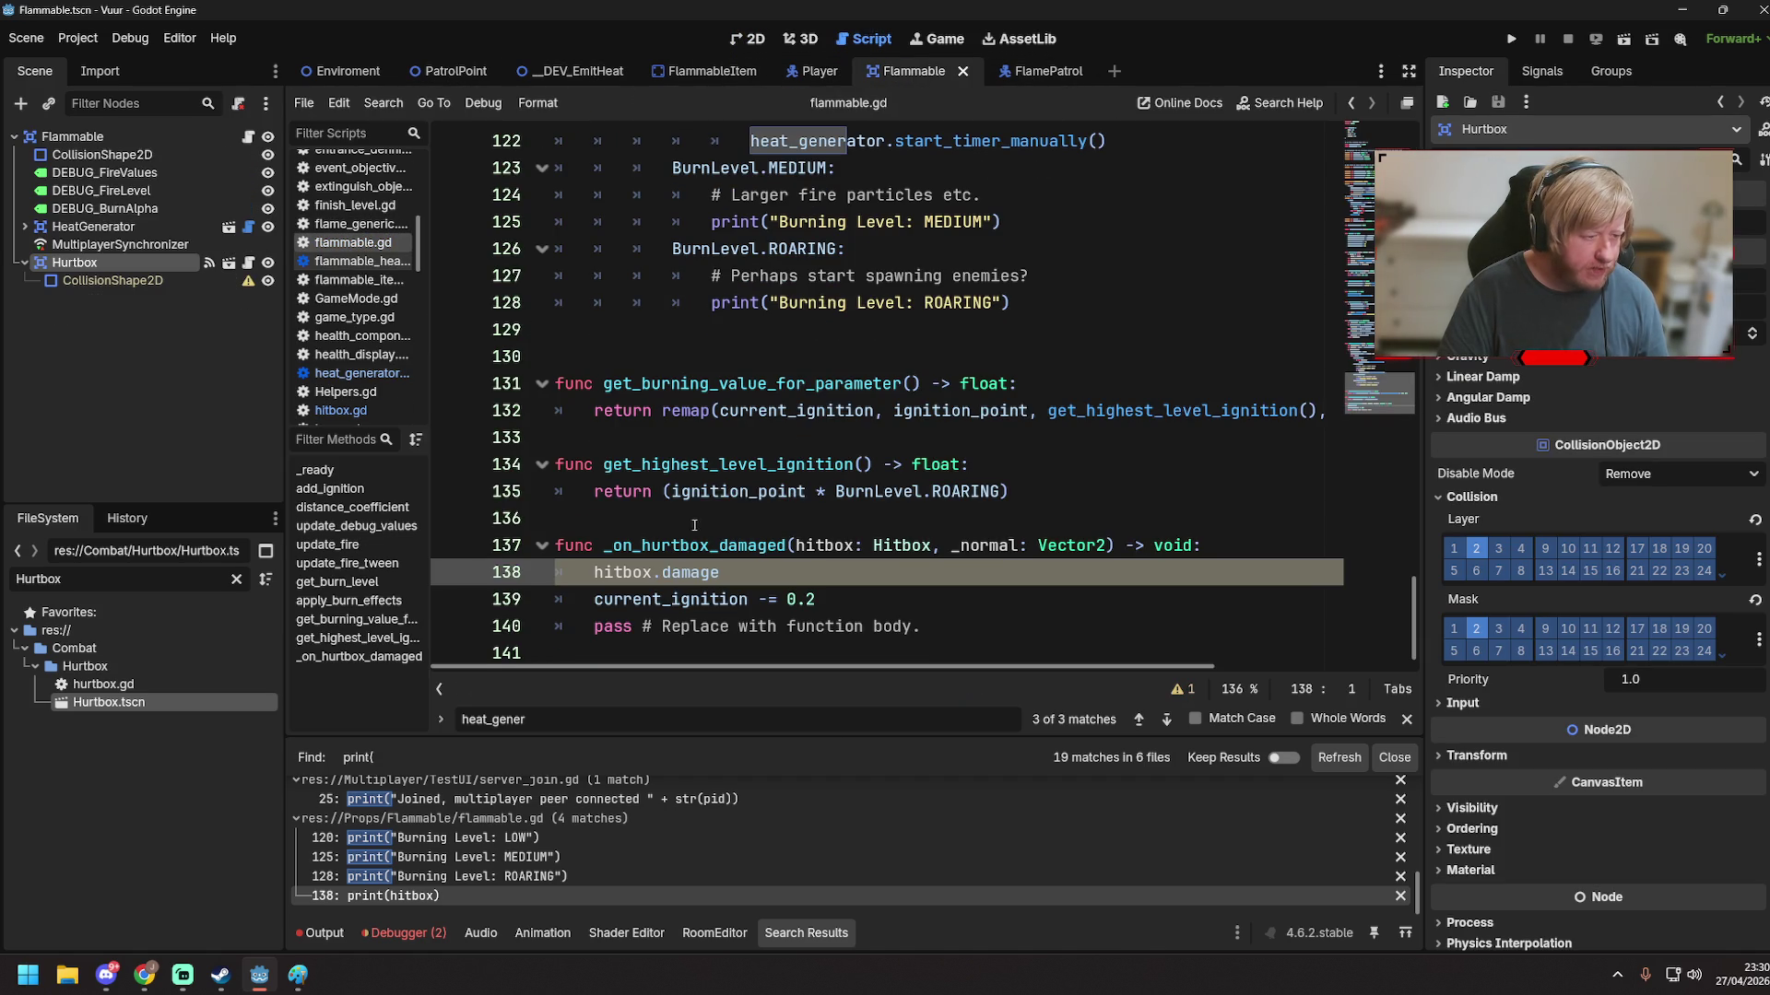
Step: Replace the 0.2 in the ignition subtraction with hitbox.water_damage
double_click(666, 571)
text(water_)
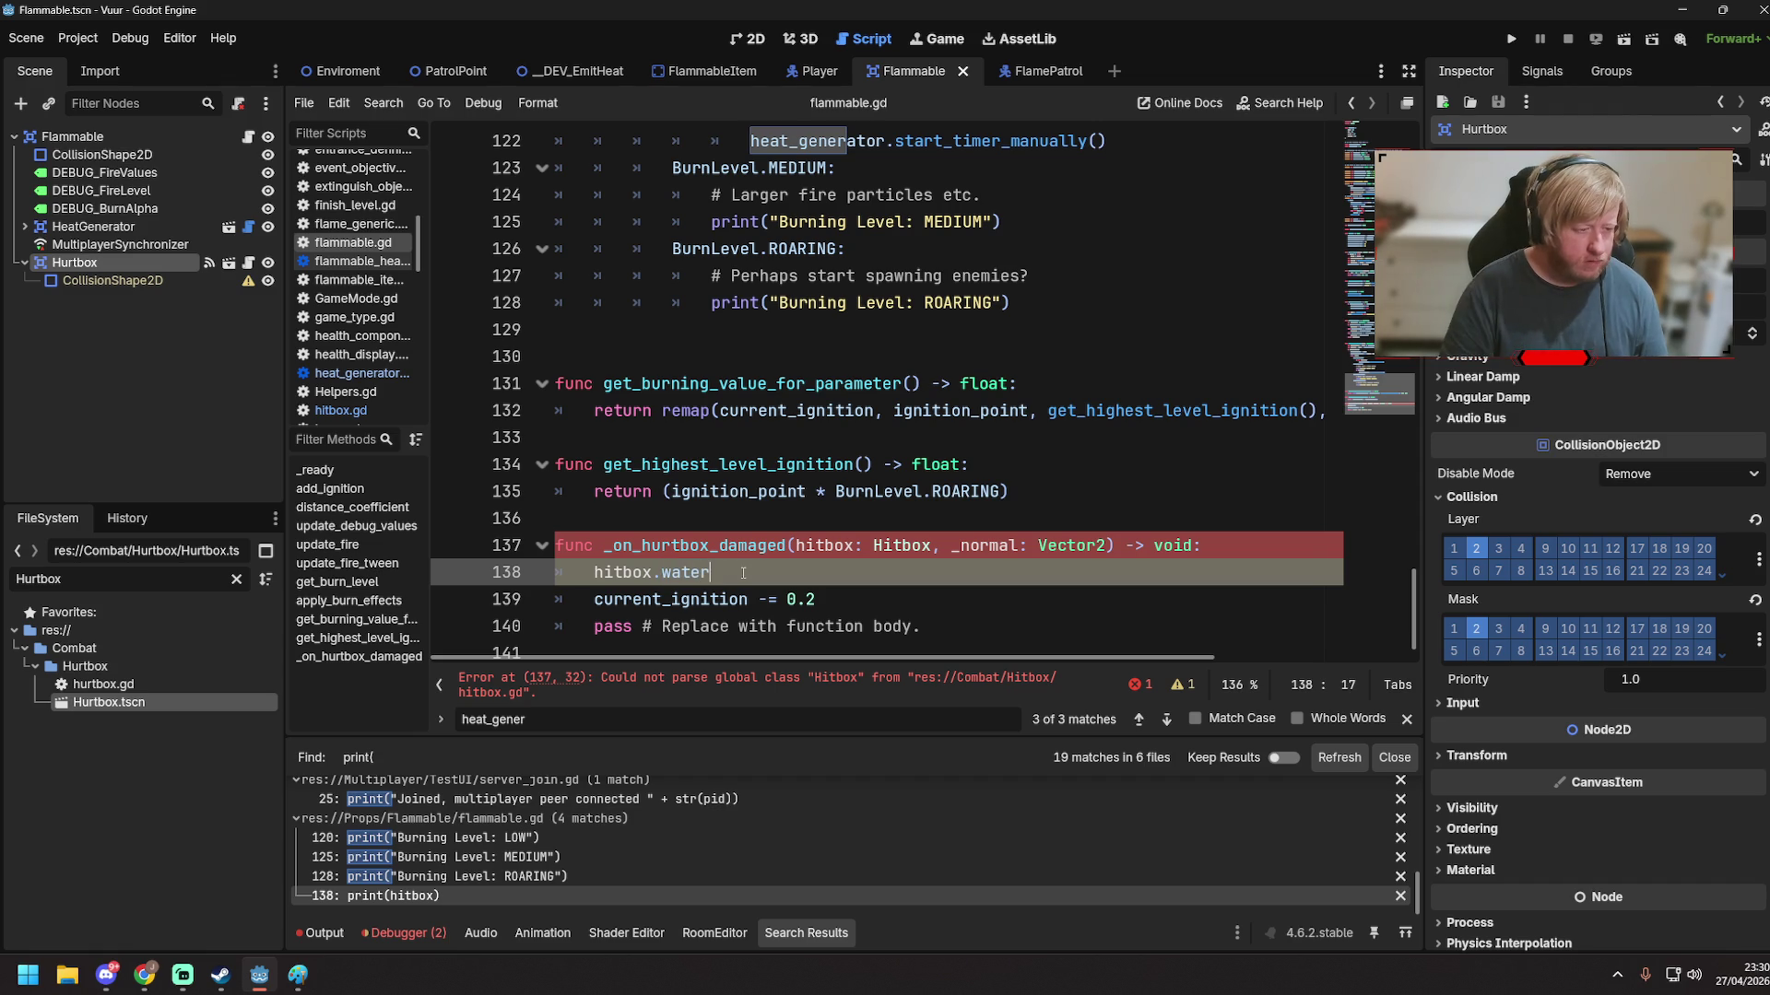
text(damage)
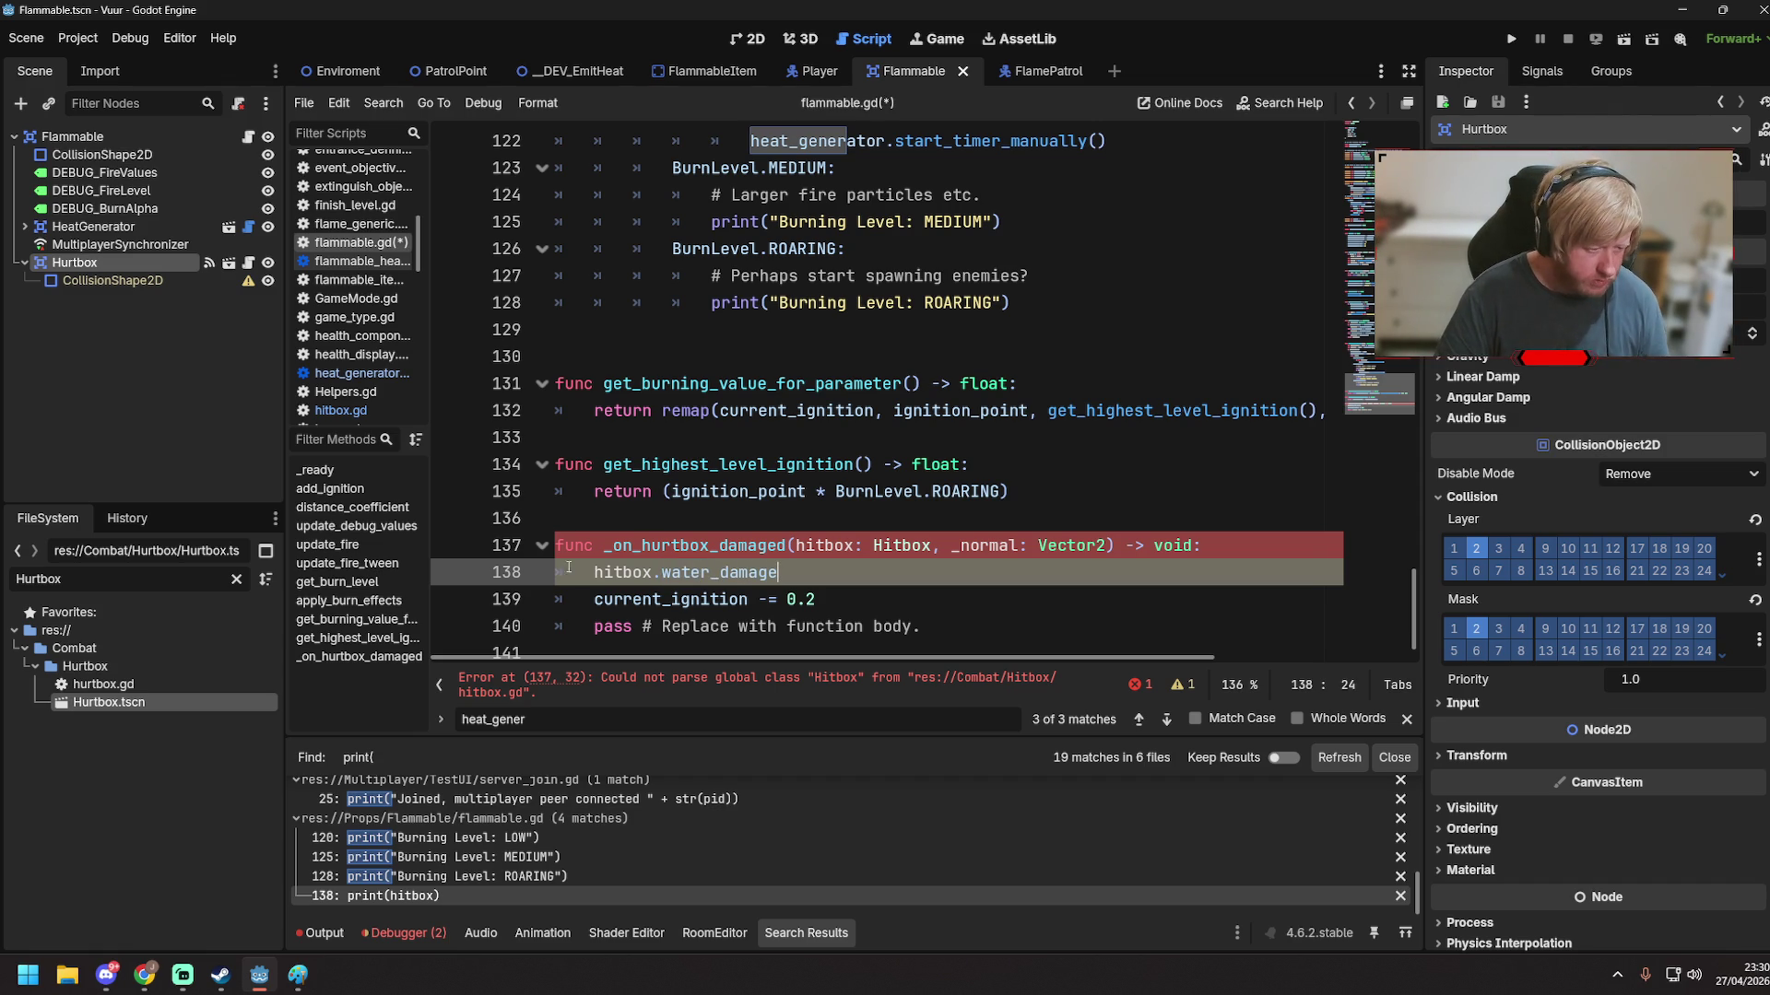
drag(599, 574, 782, 573)
key(ctrl+c)
key(BackSpace)
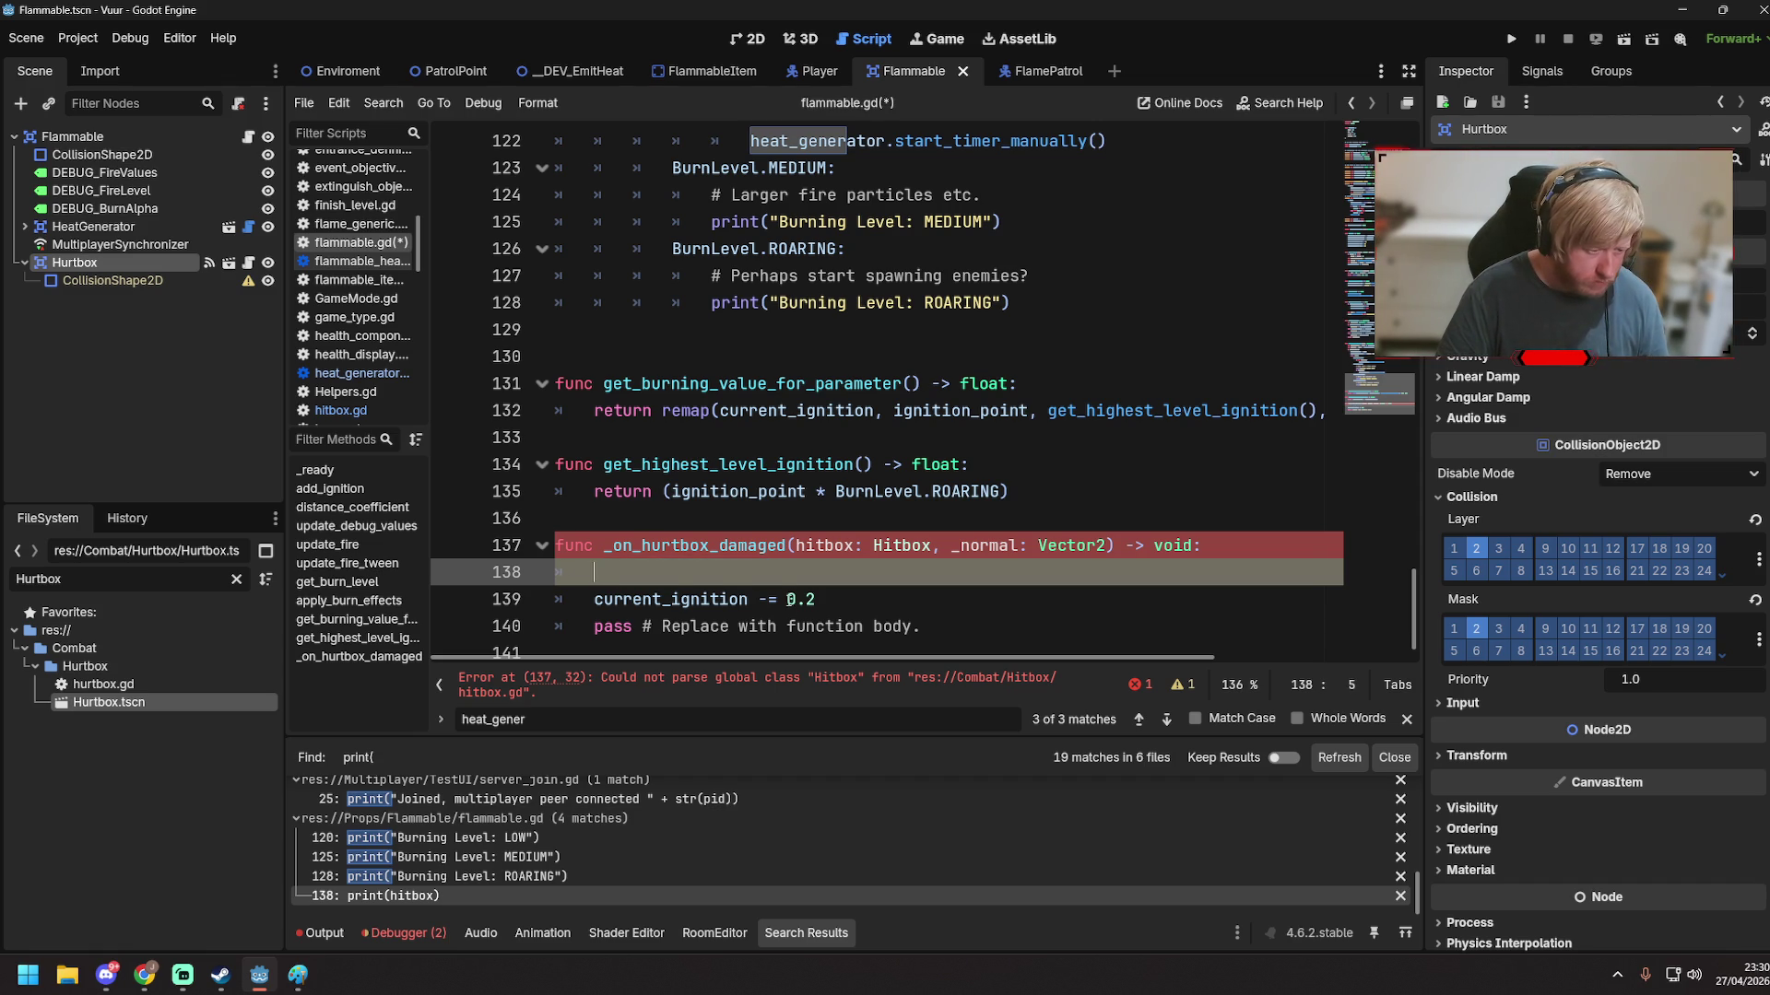
double_click(842, 598)
key(ctrl+v)
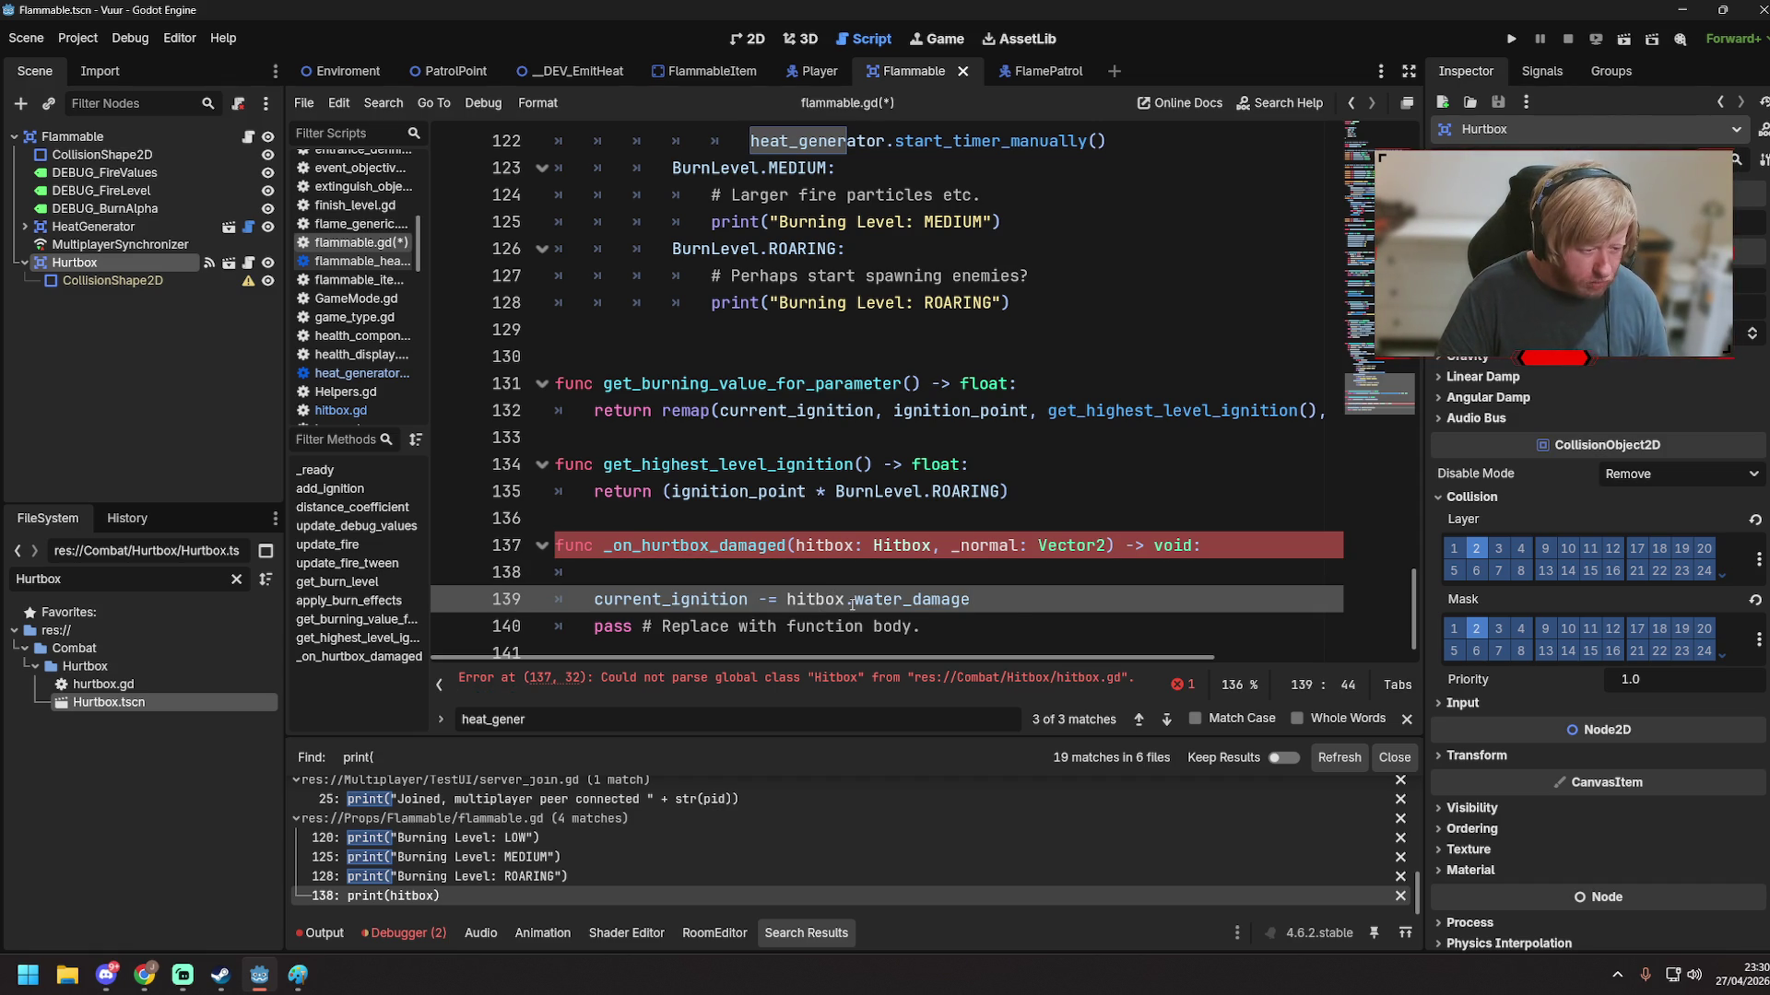
Step: Remove the empty line and pass placeholder from the handler and save flammable.gd
click(694, 563)
key(BackSpace)
key(BackSpace)
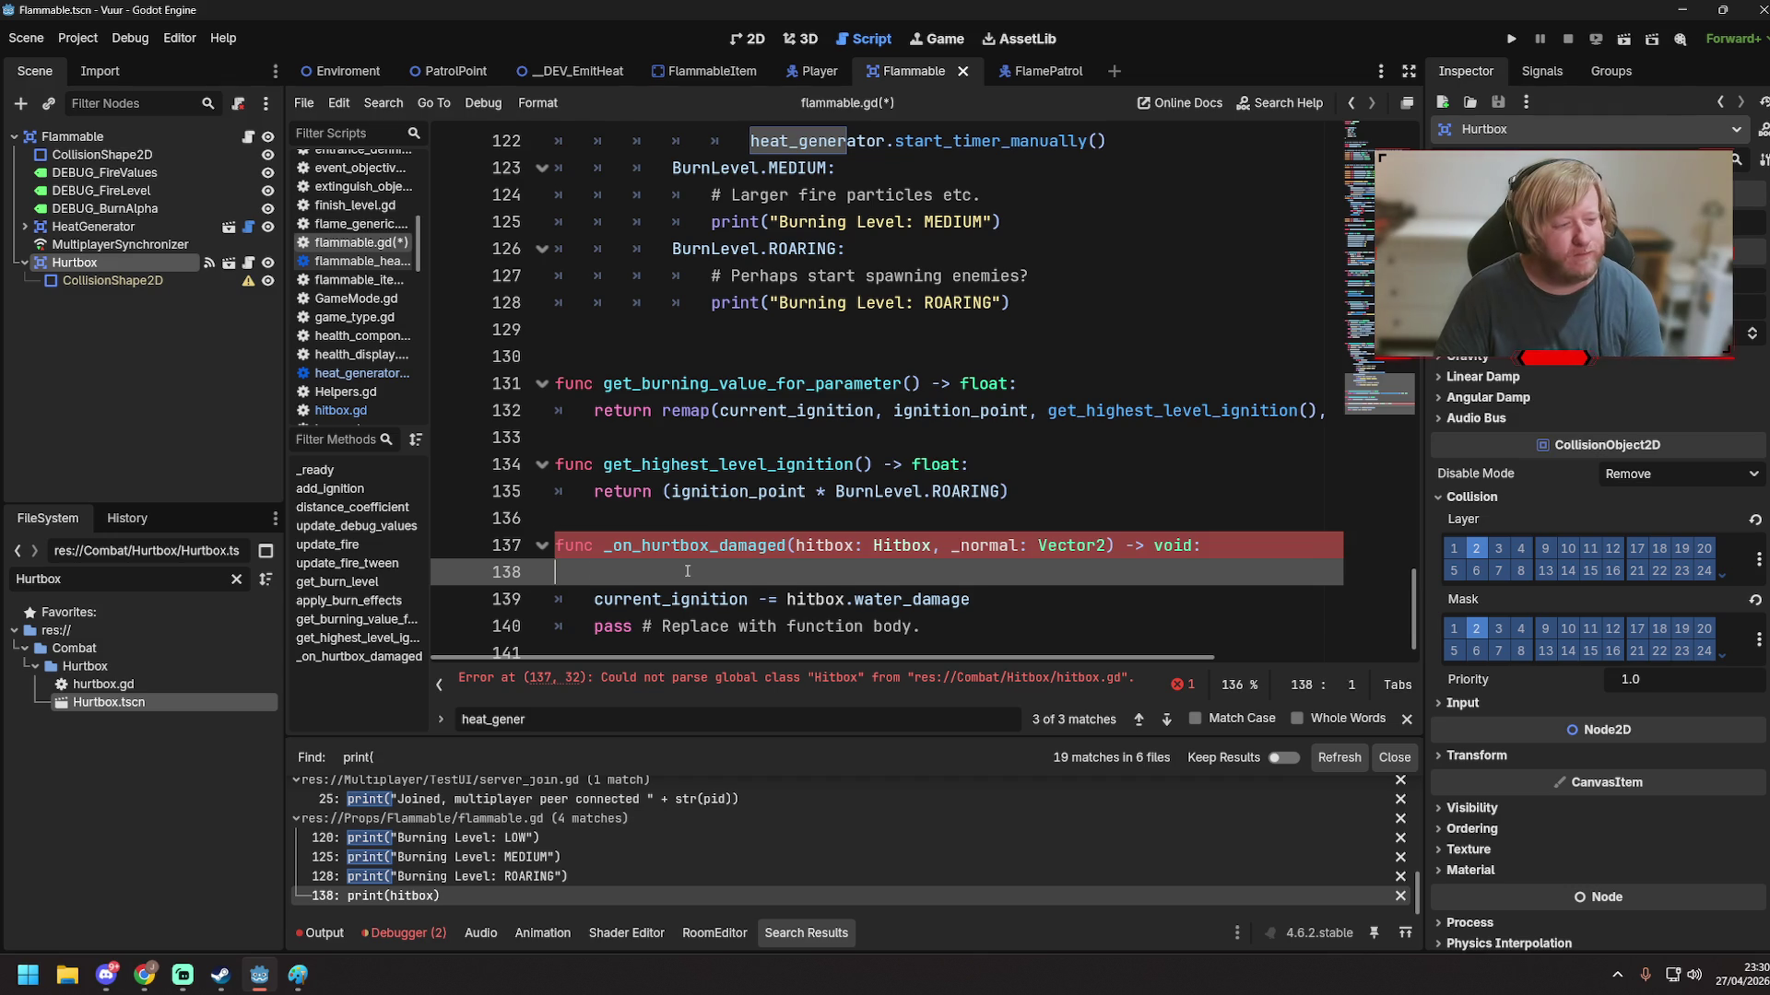
click(988, 560)
click(997, 617)
key(shift+Home)
key(BackSpace)
key(BackSpace)
key(ctrl+s)
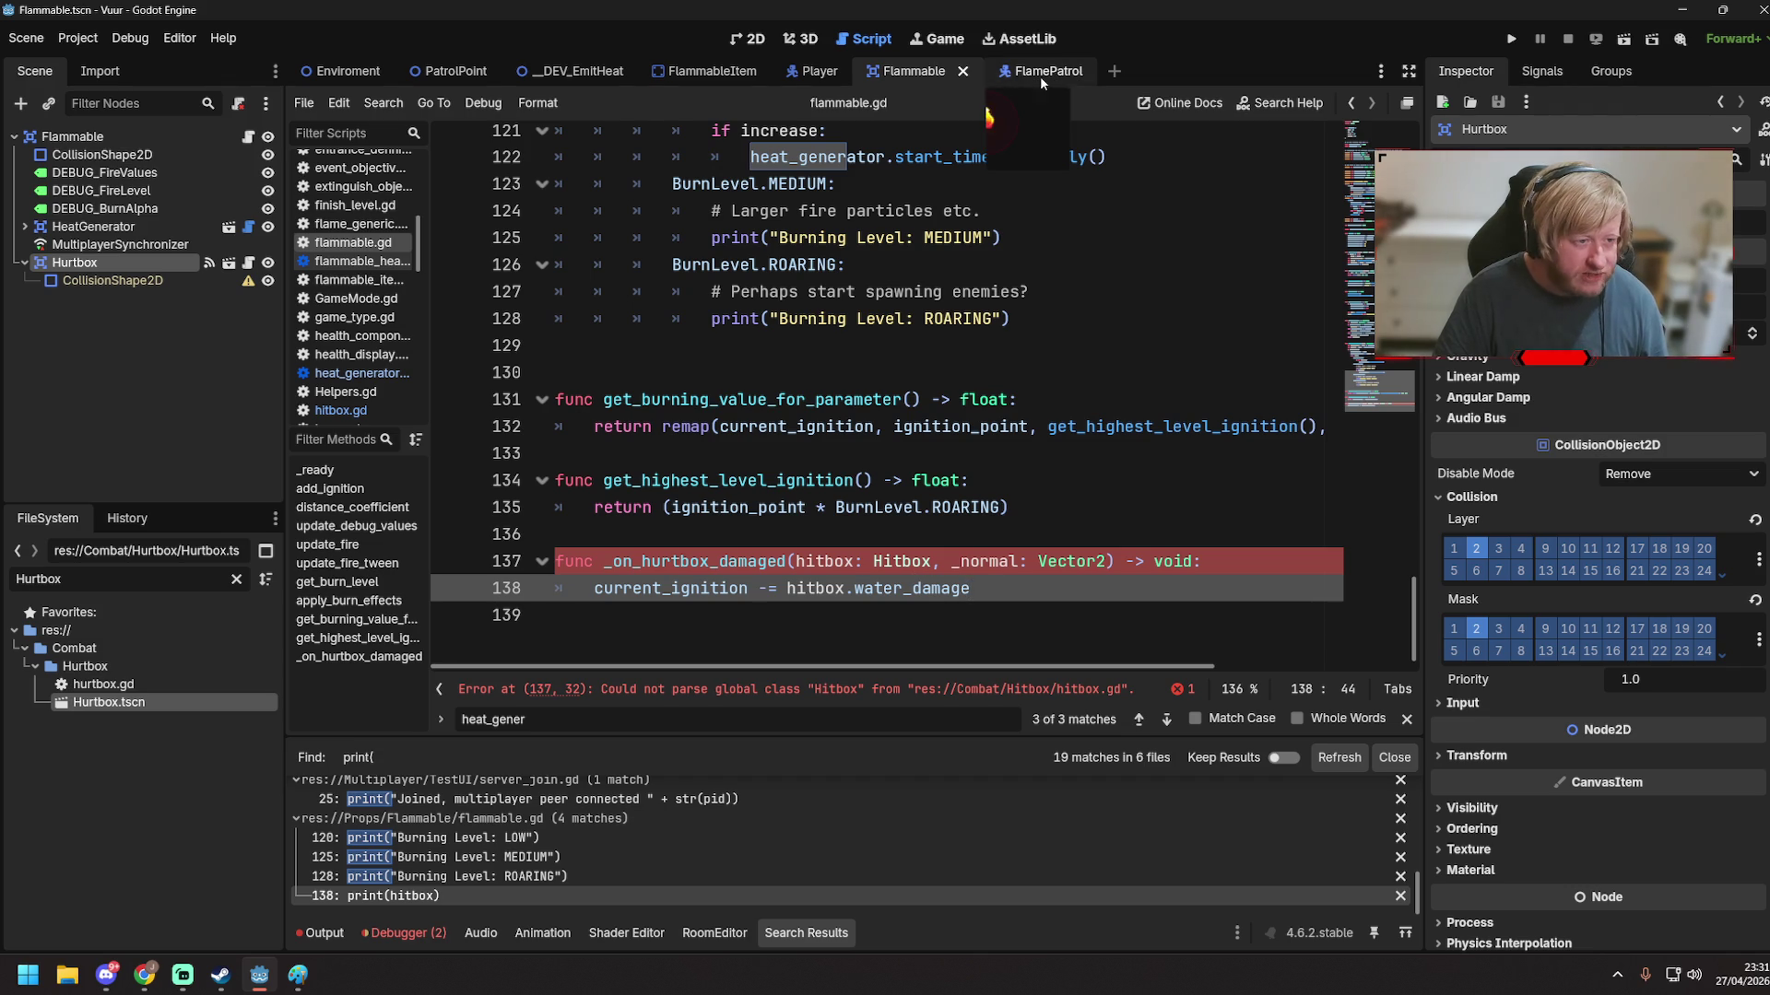
Step: Set hitbox.gd's water_damage default to 0.2, save, and return to the __DEV_EmitHeat scene
click(341, 411)
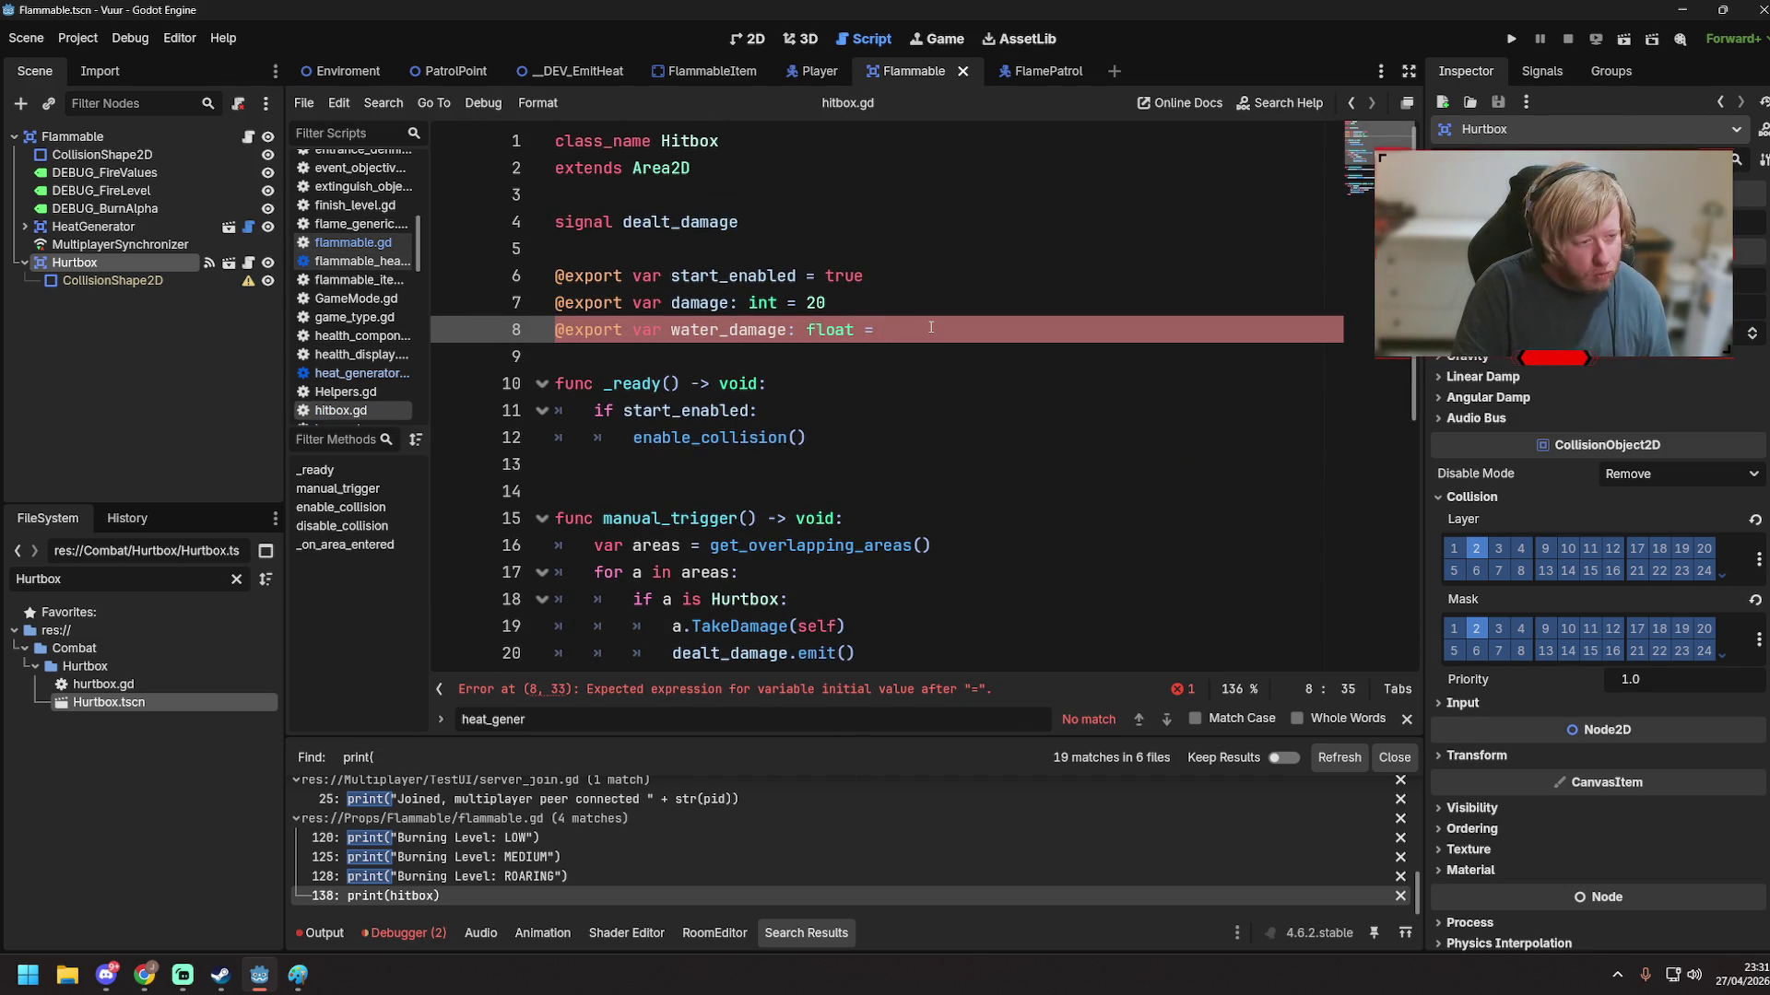
text(0.2)
key(ctrl+s)
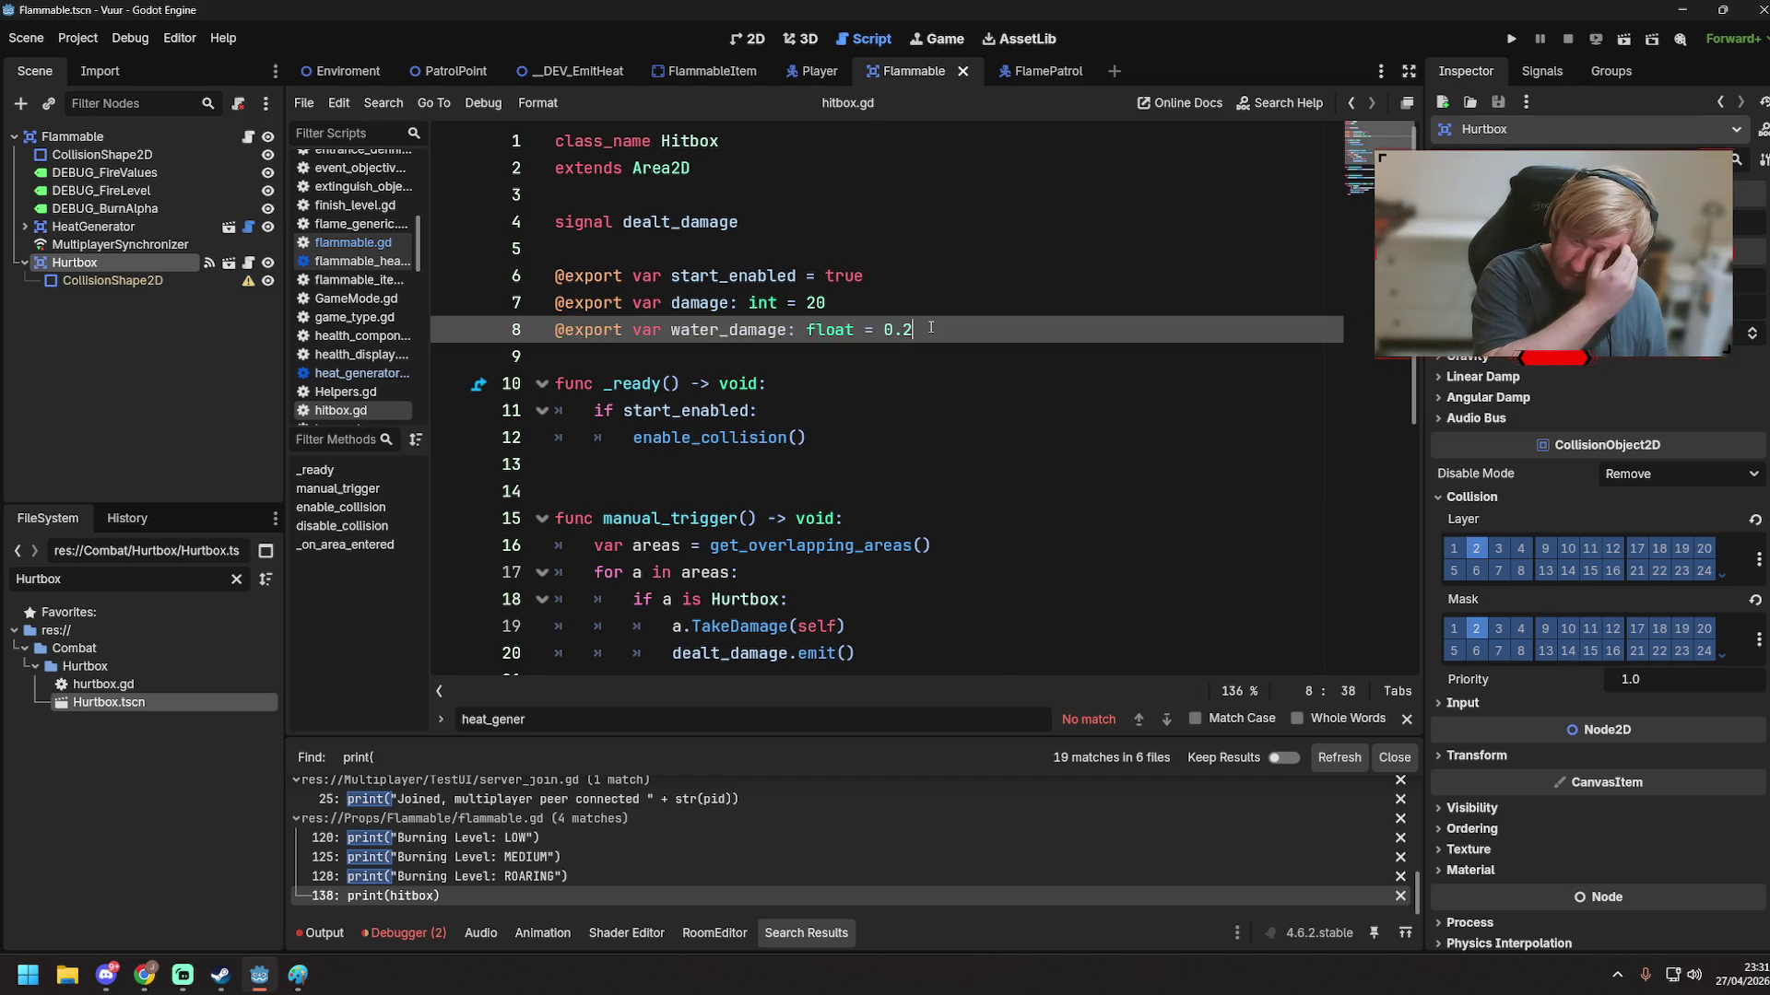
key(ctrl+s)
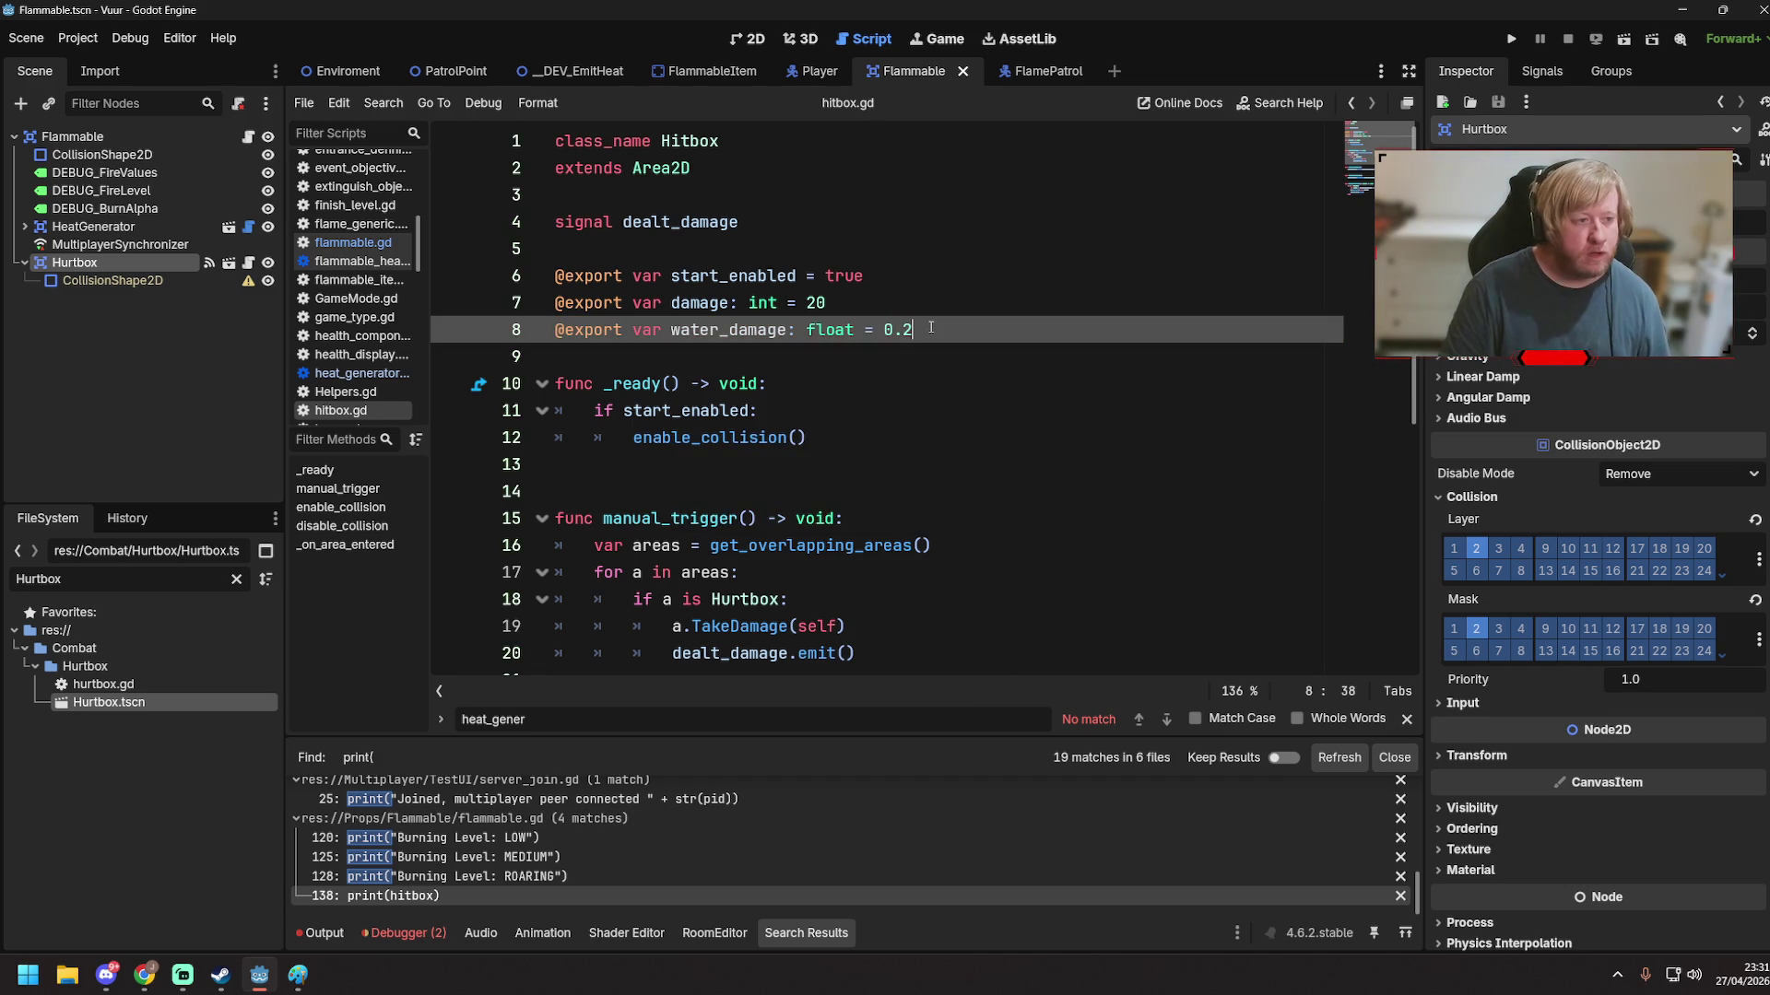
click(566, 71)
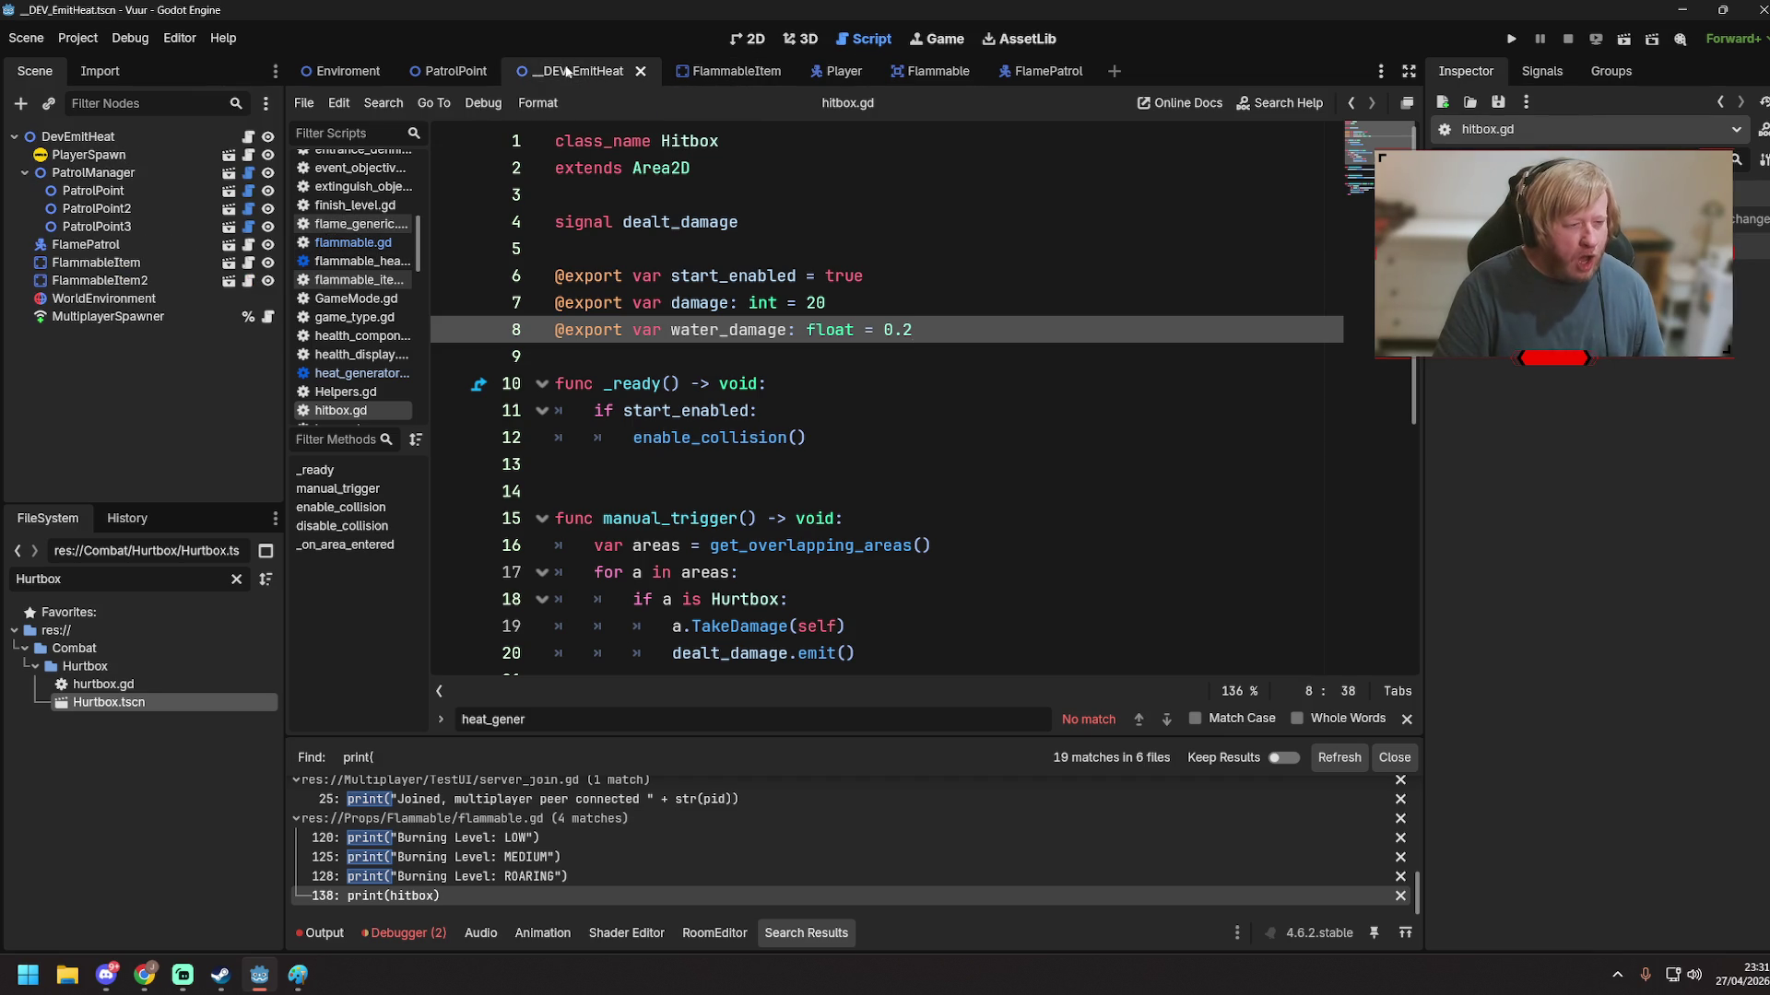
click(752, 40)
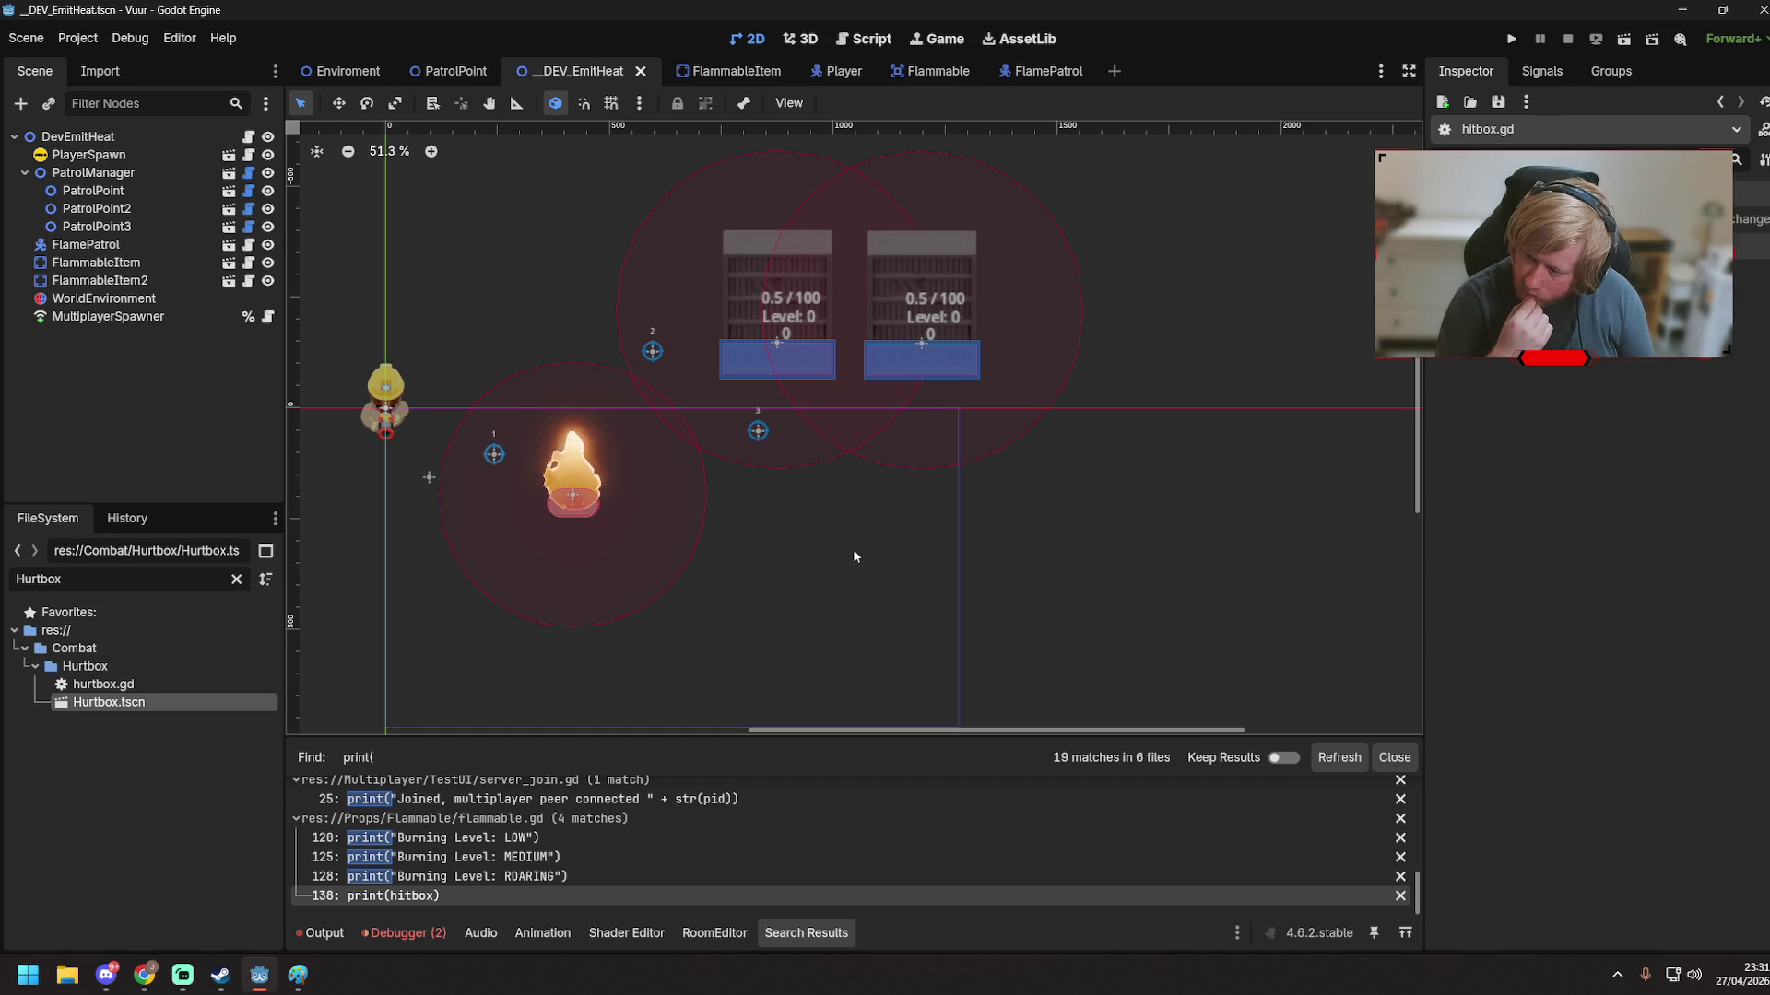
Step: Clear the Hurtbox filter in the FileSystem panel and select the lookdev lighting & shading scene file
click(236, 579)
scroll(185, 829, down, 15)
scroll(127, 832, up, 10)
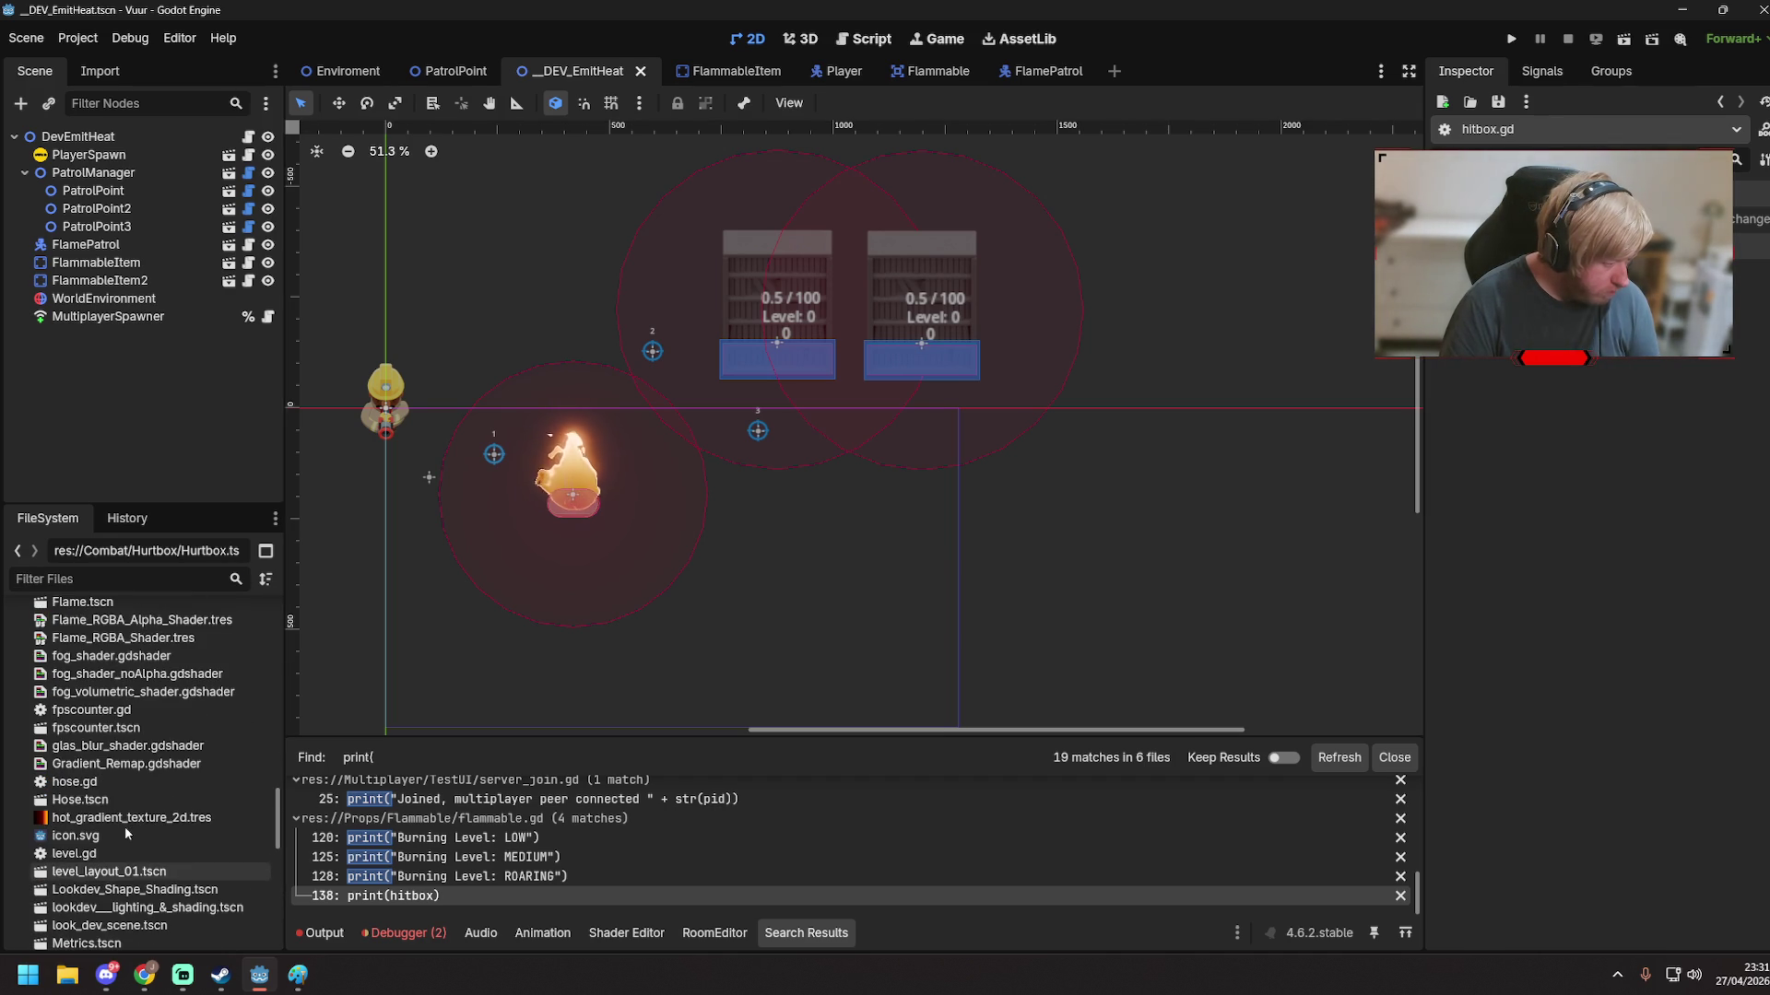
scroll(118, 908, up, 1)
click(118, 908)
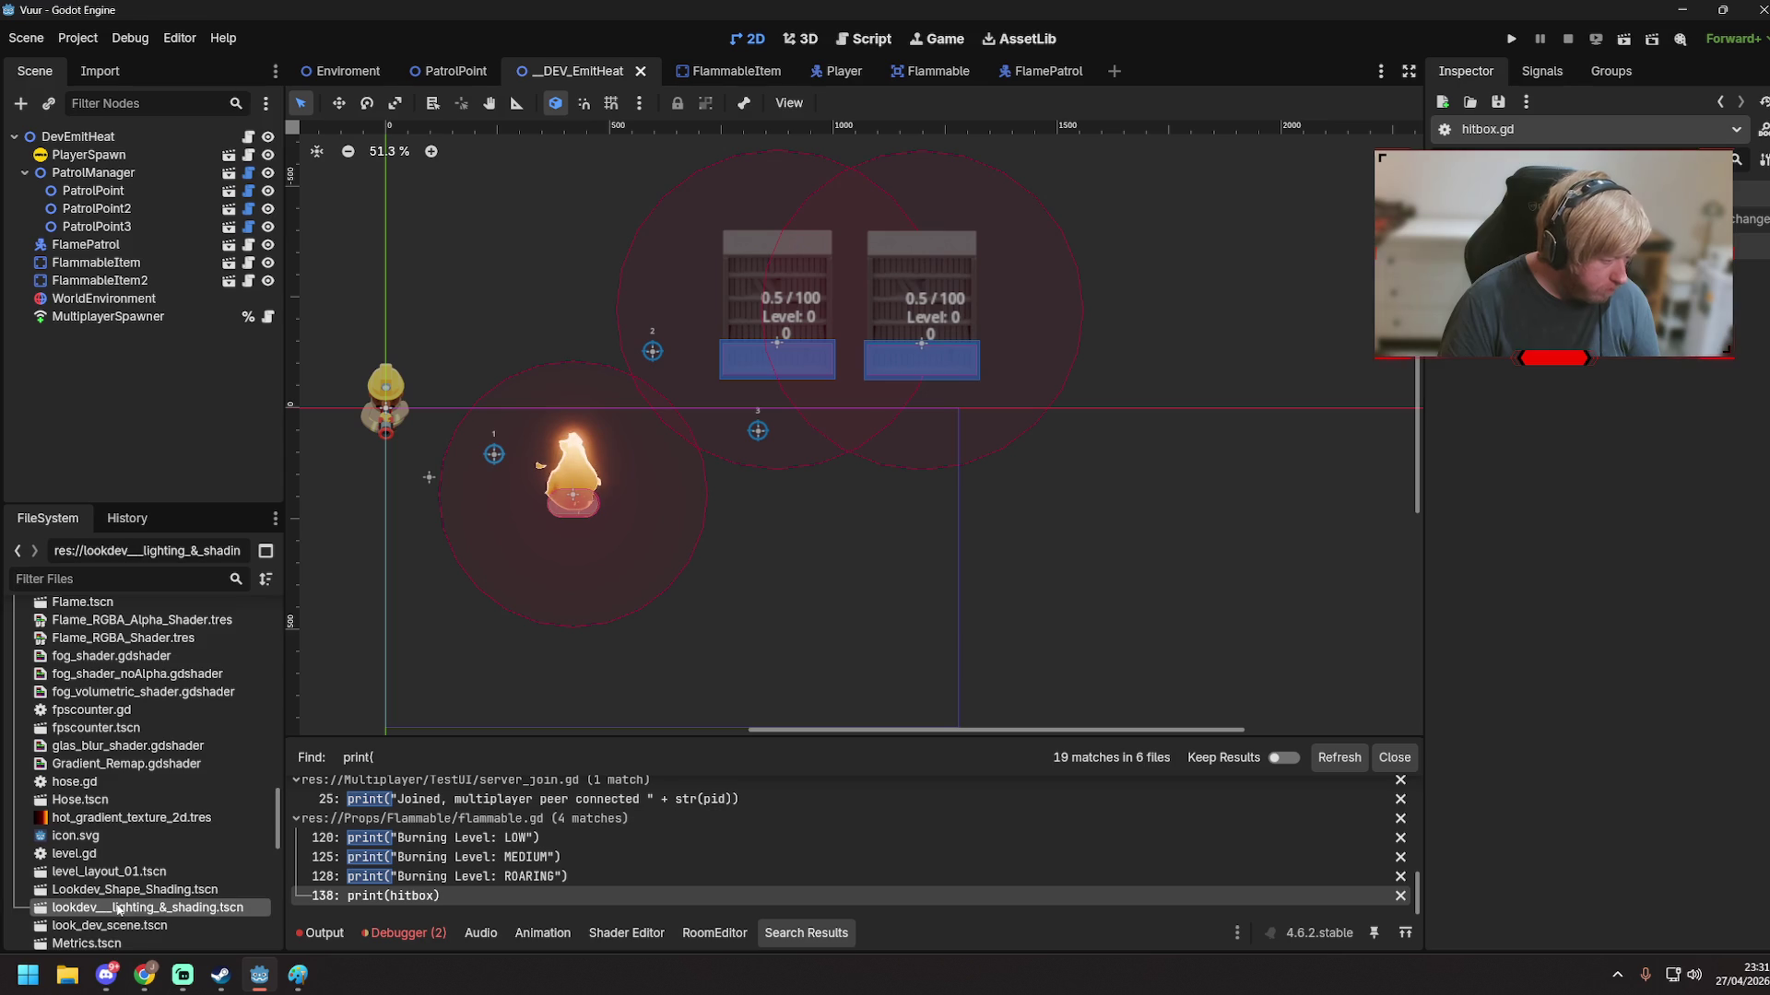
Step: Open lookdev___lighting_&_shading.tscn and zoom and pan around the room
double_click(118, 908)
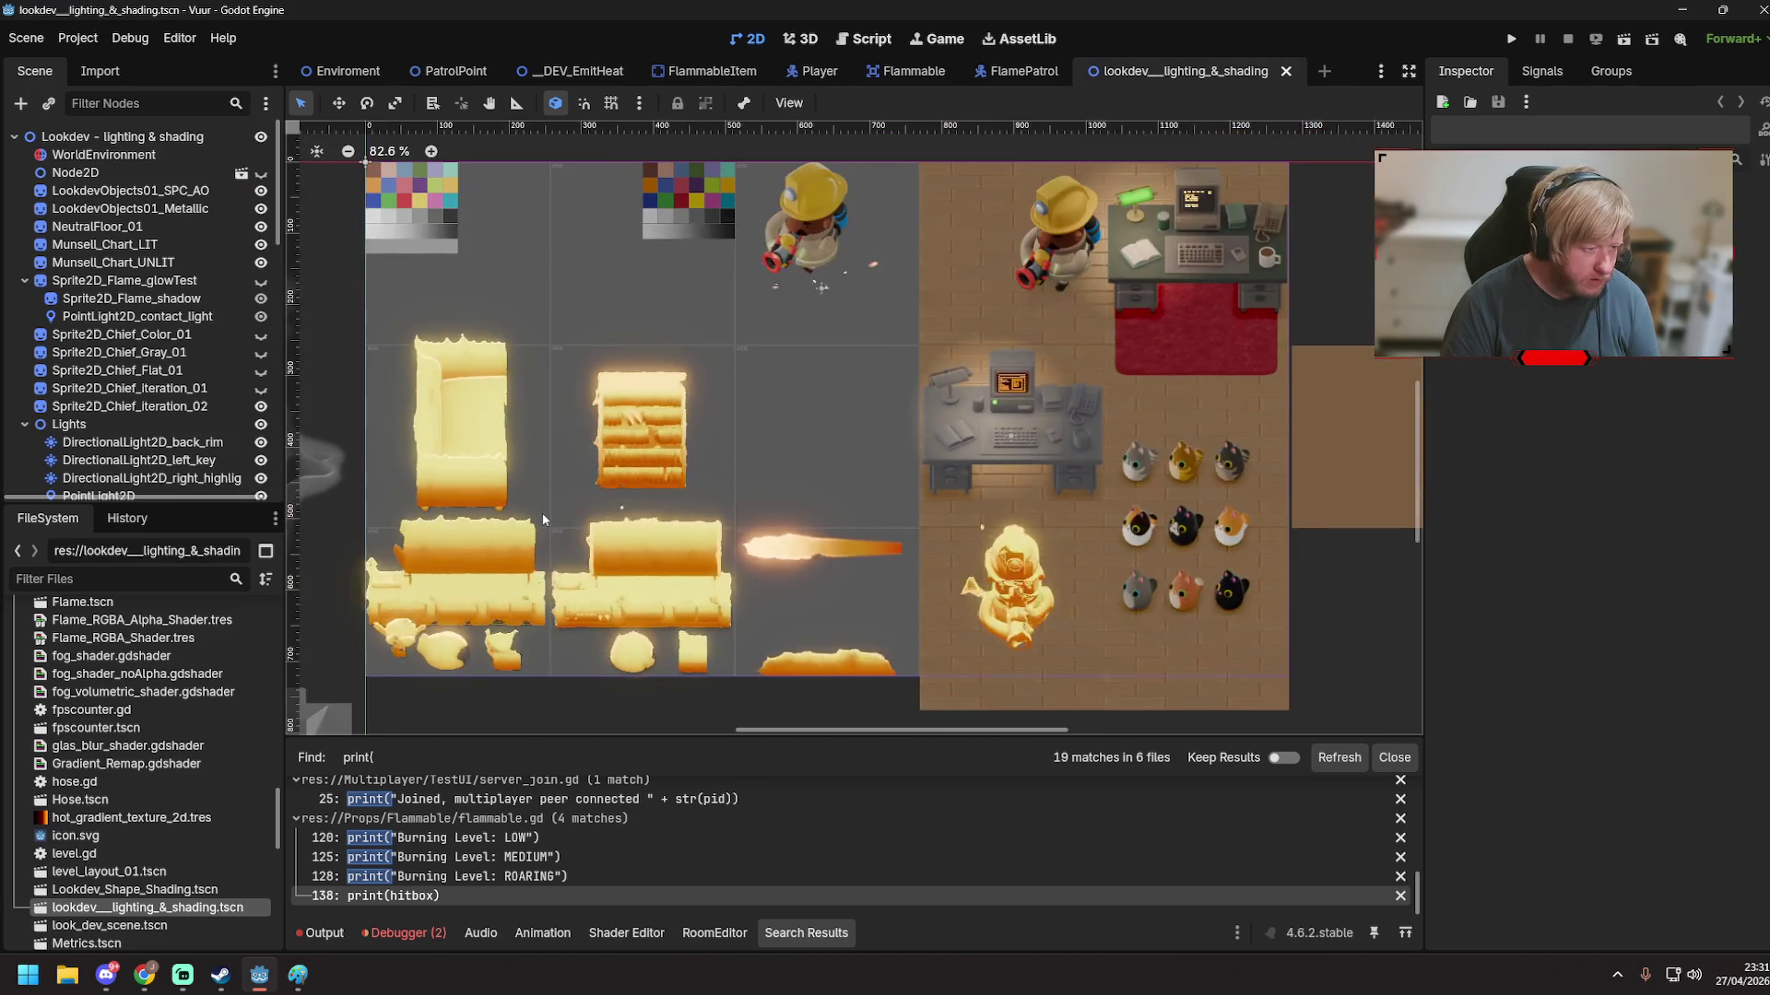
scroll(542, 512, down, 2)
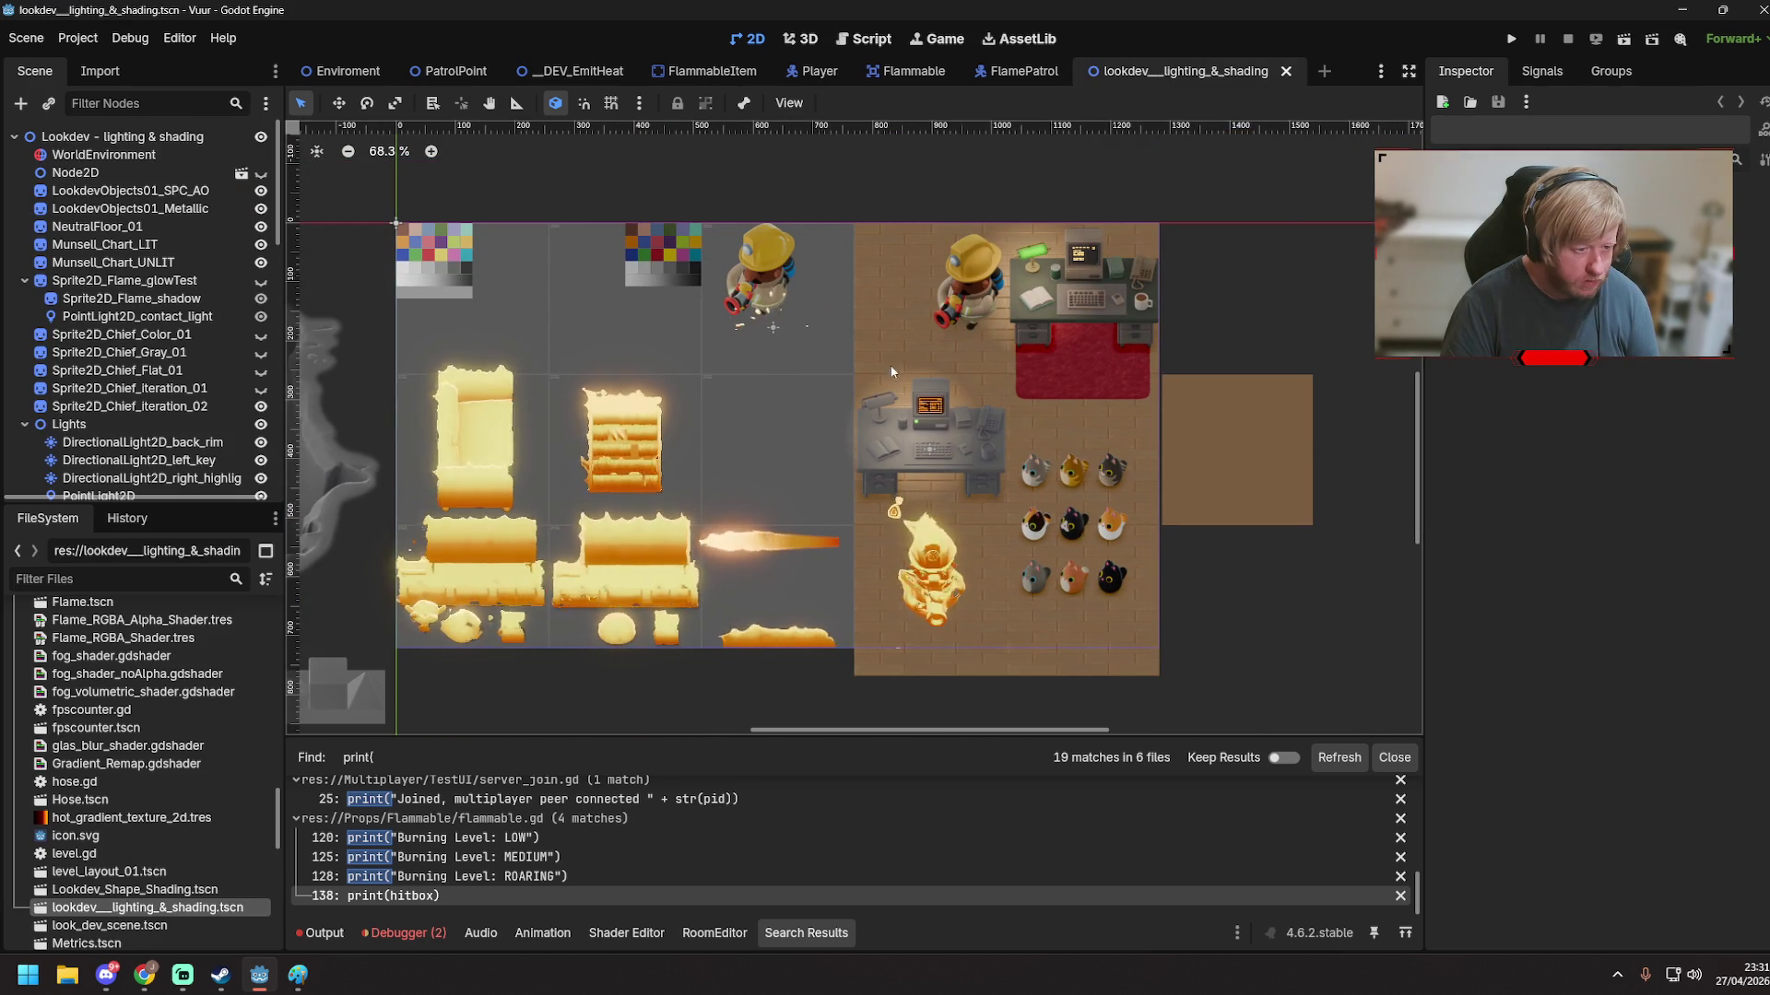
scroll(992, 345, up, 4)
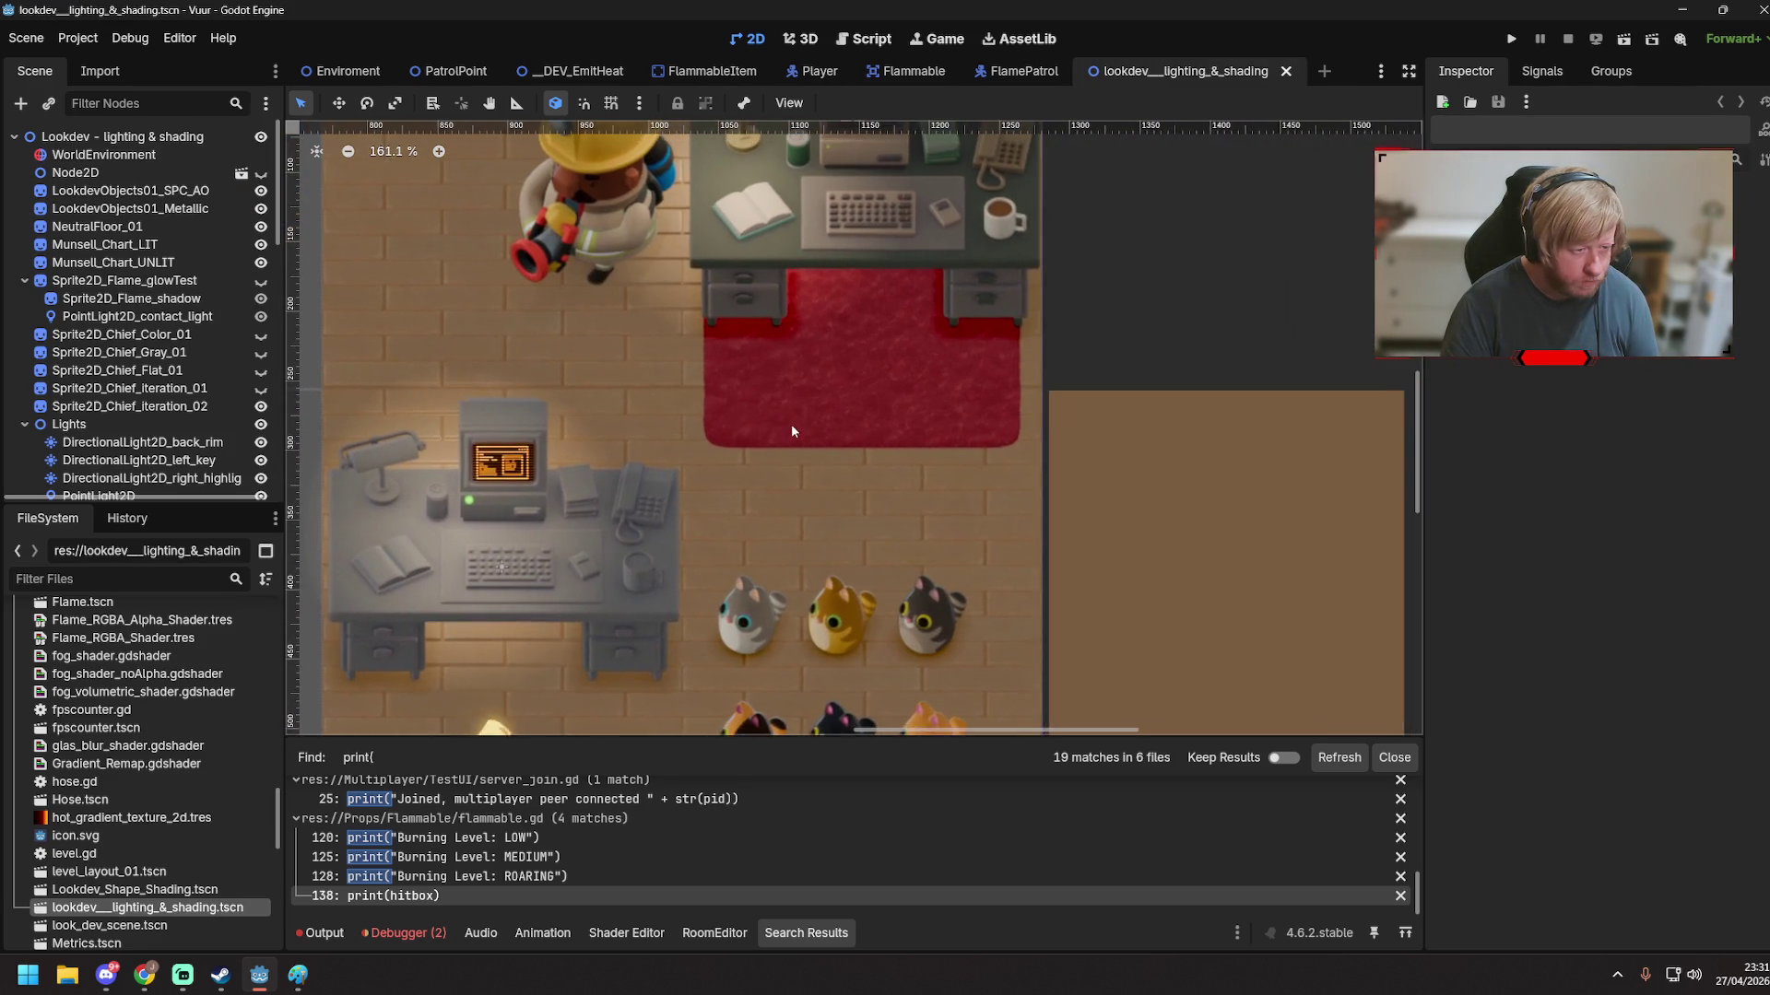
scroll(791, 430, down, 2)
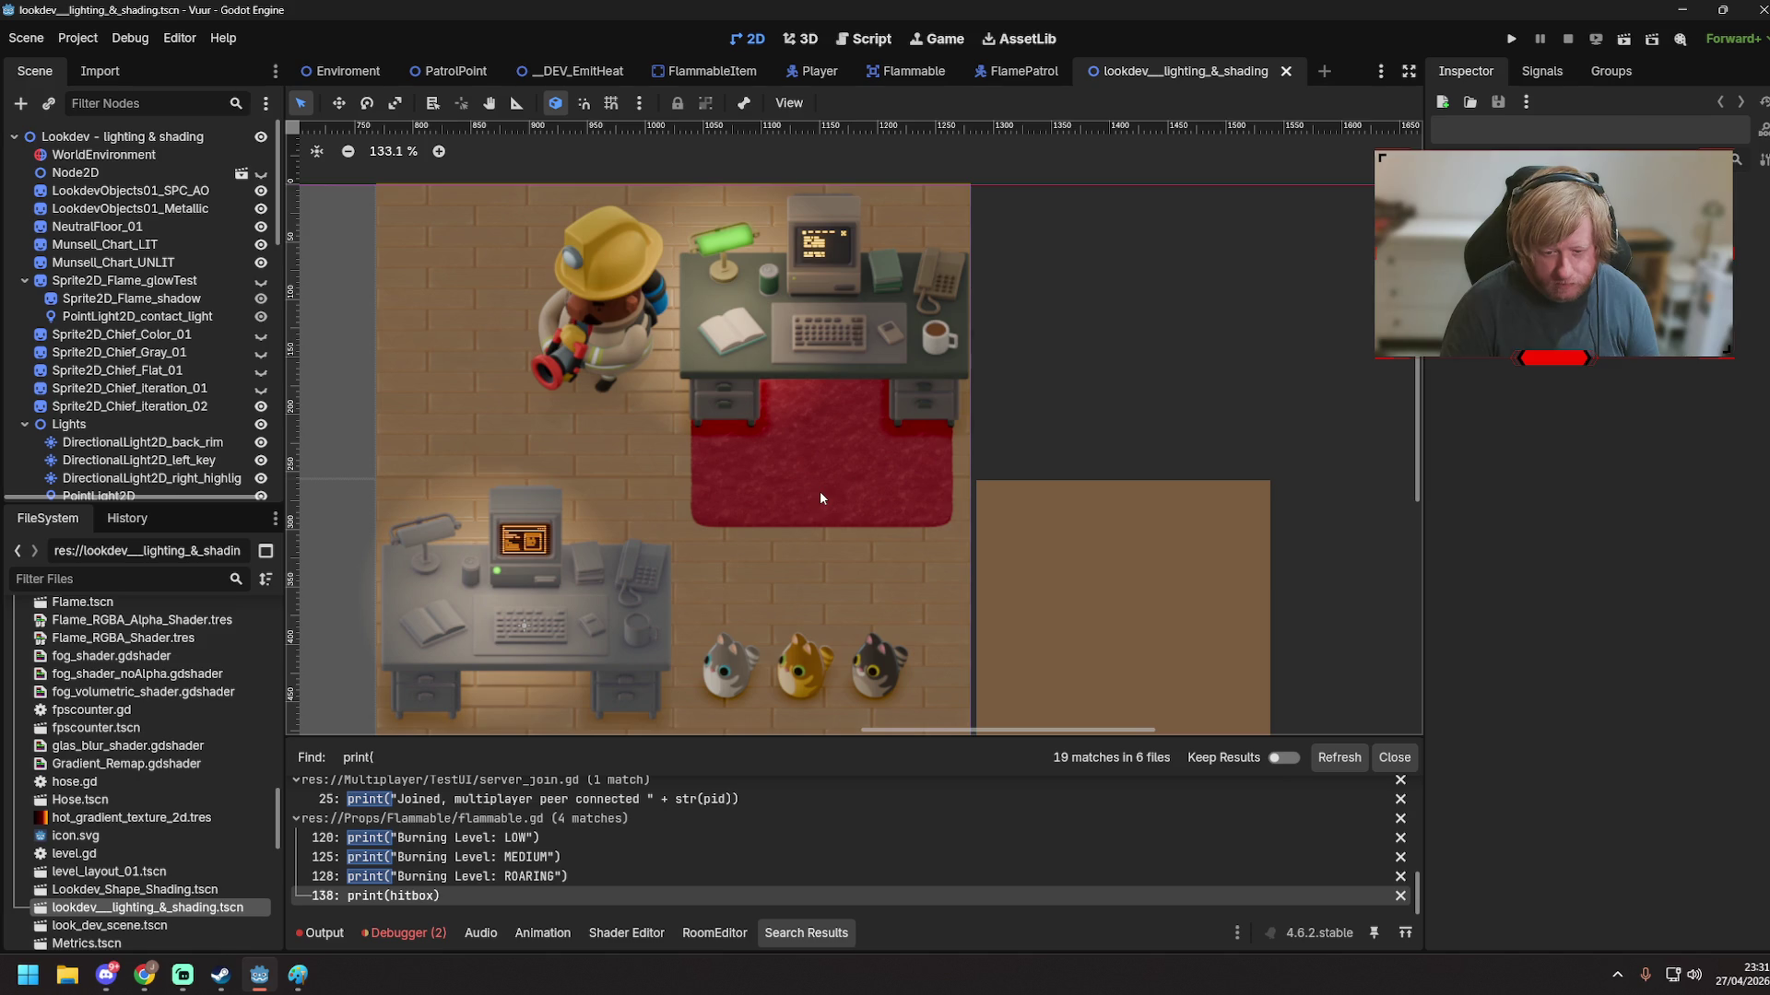
scroll(815, 495, down, 1)
drag(798, 553, 802, 487)
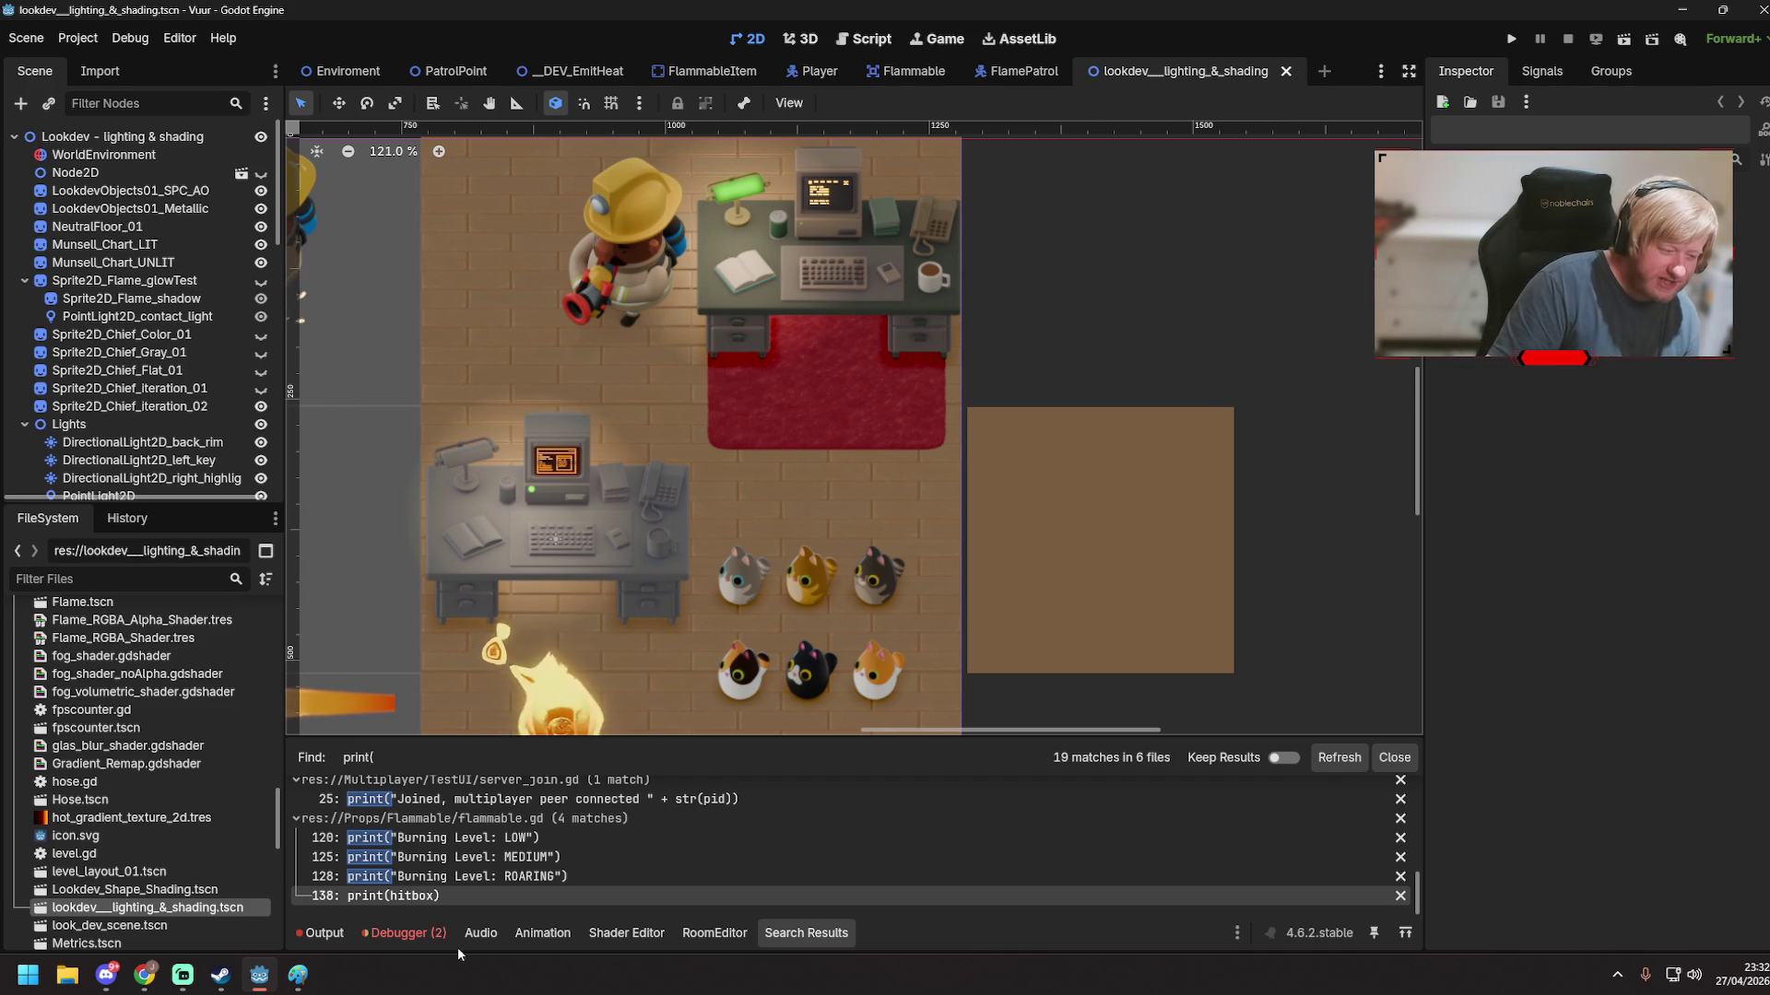
Step: Review the two errors in the Debugger and the parse errors in the Output log
click(406, 932)
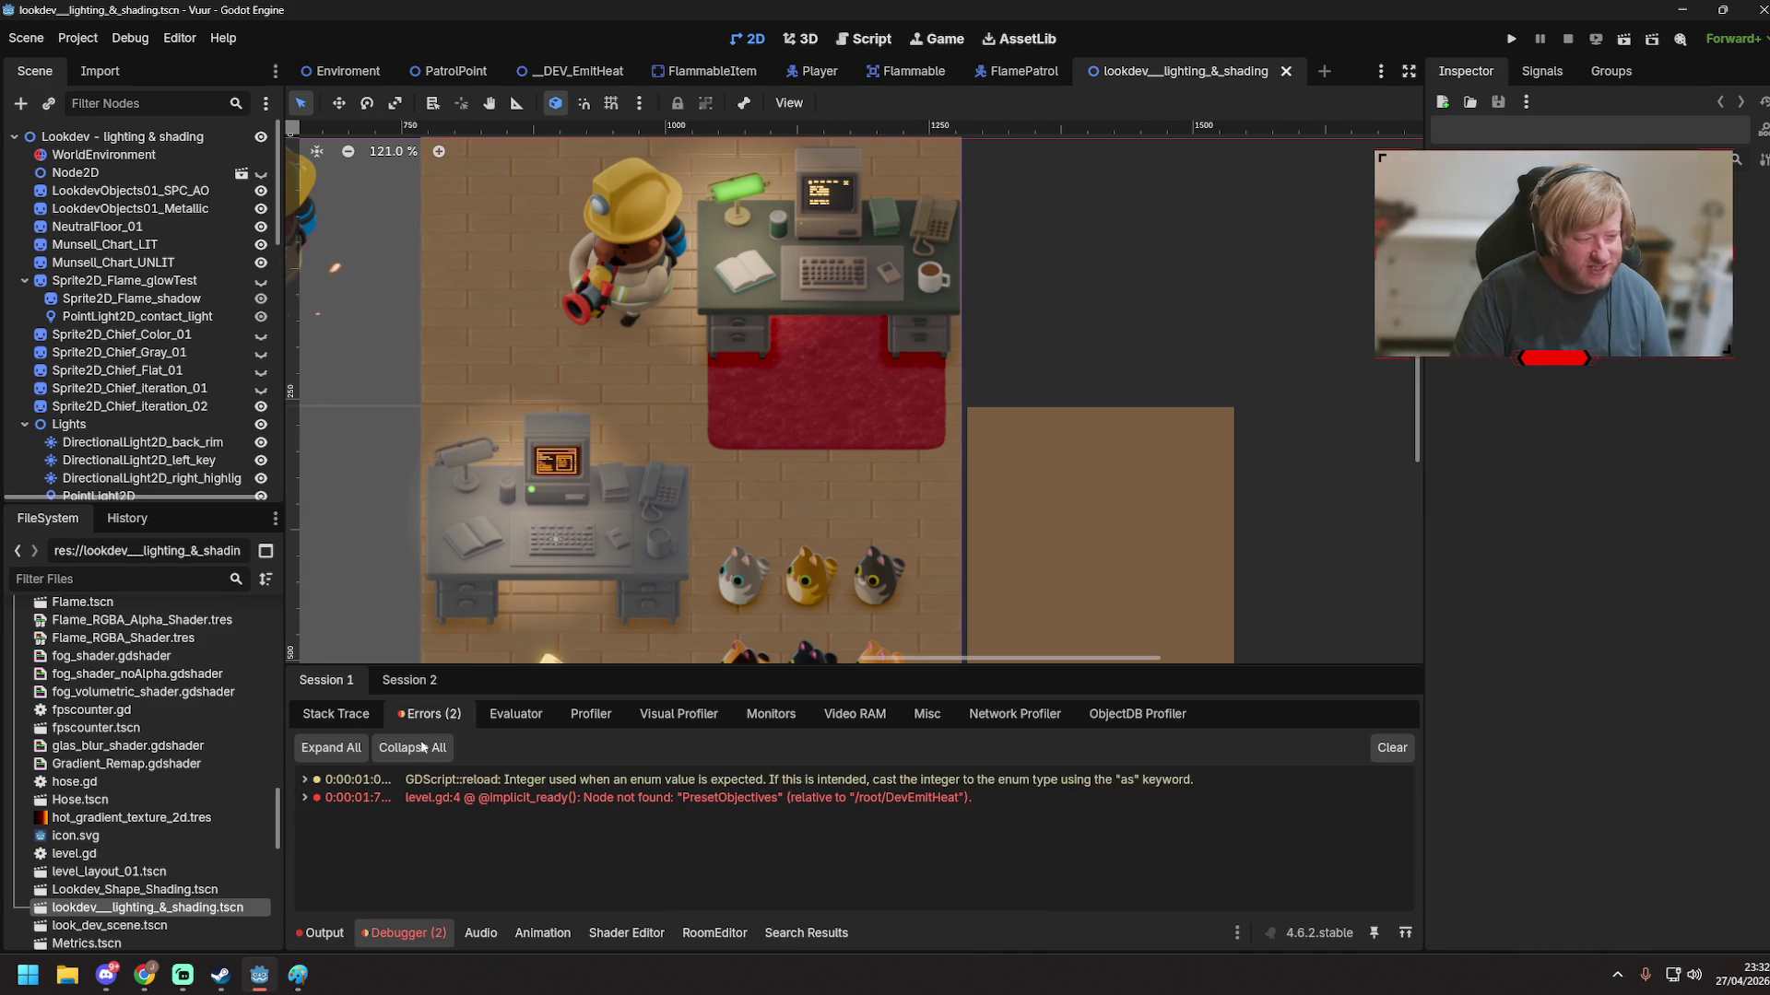
click(428, 713)
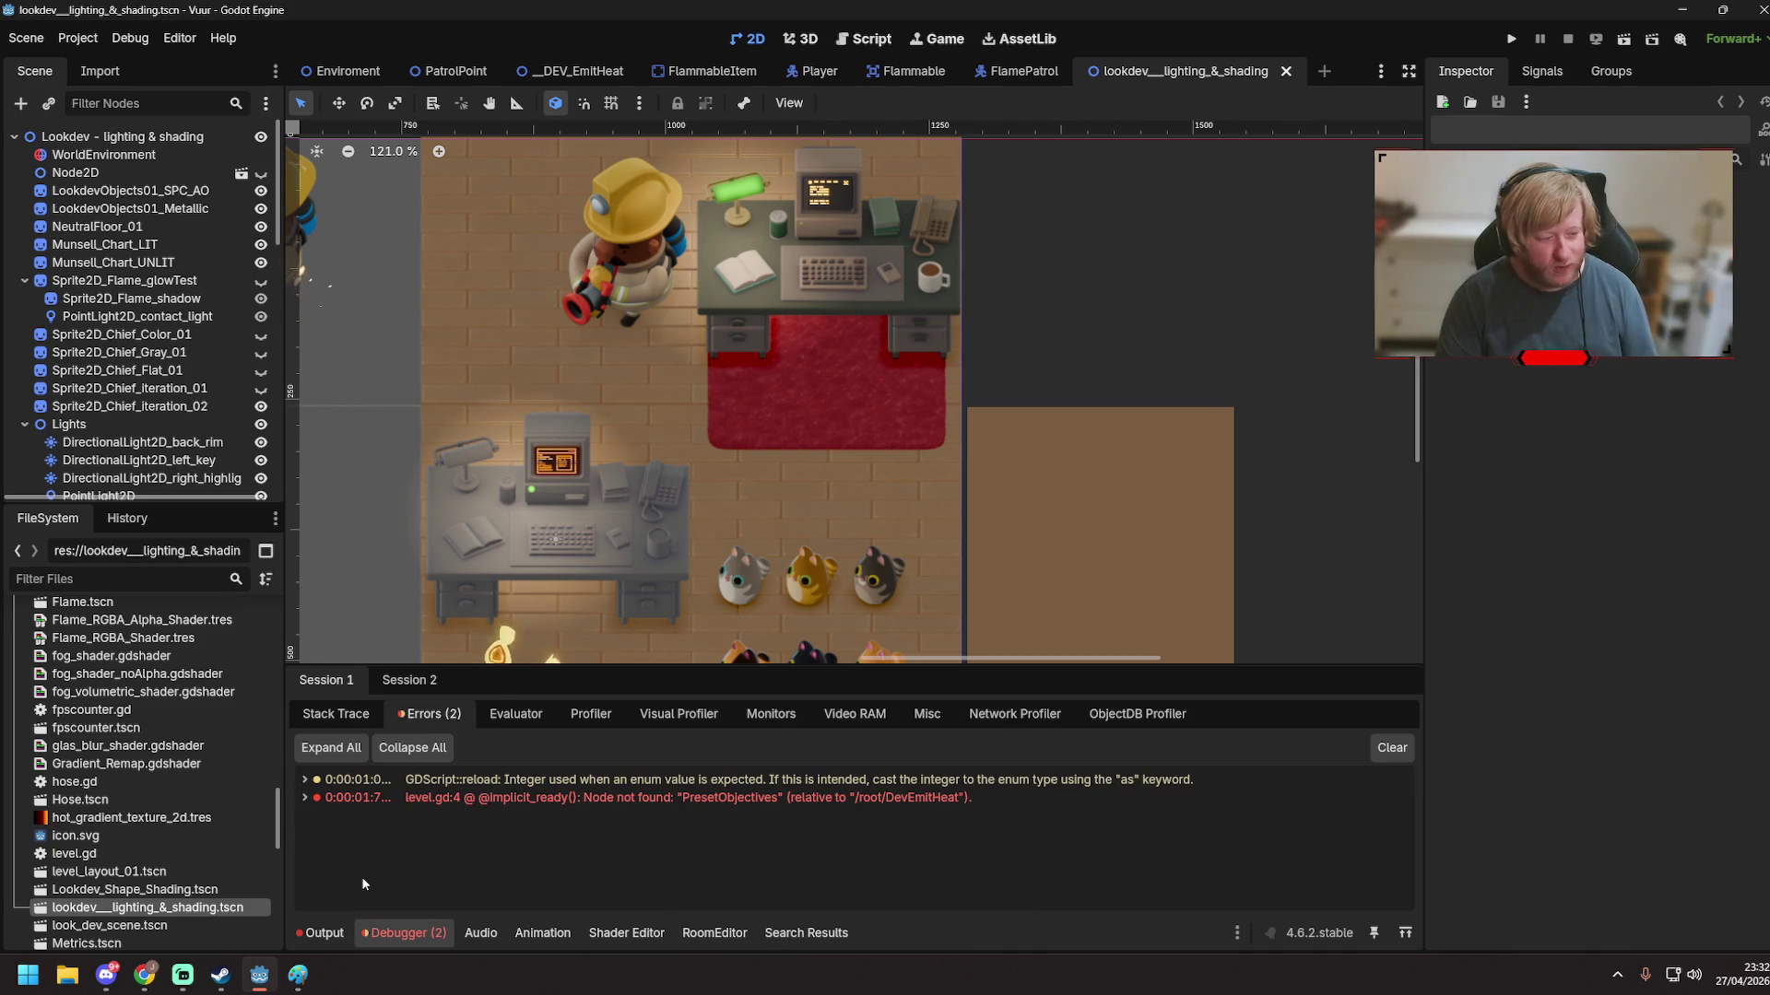
click(323, 933)
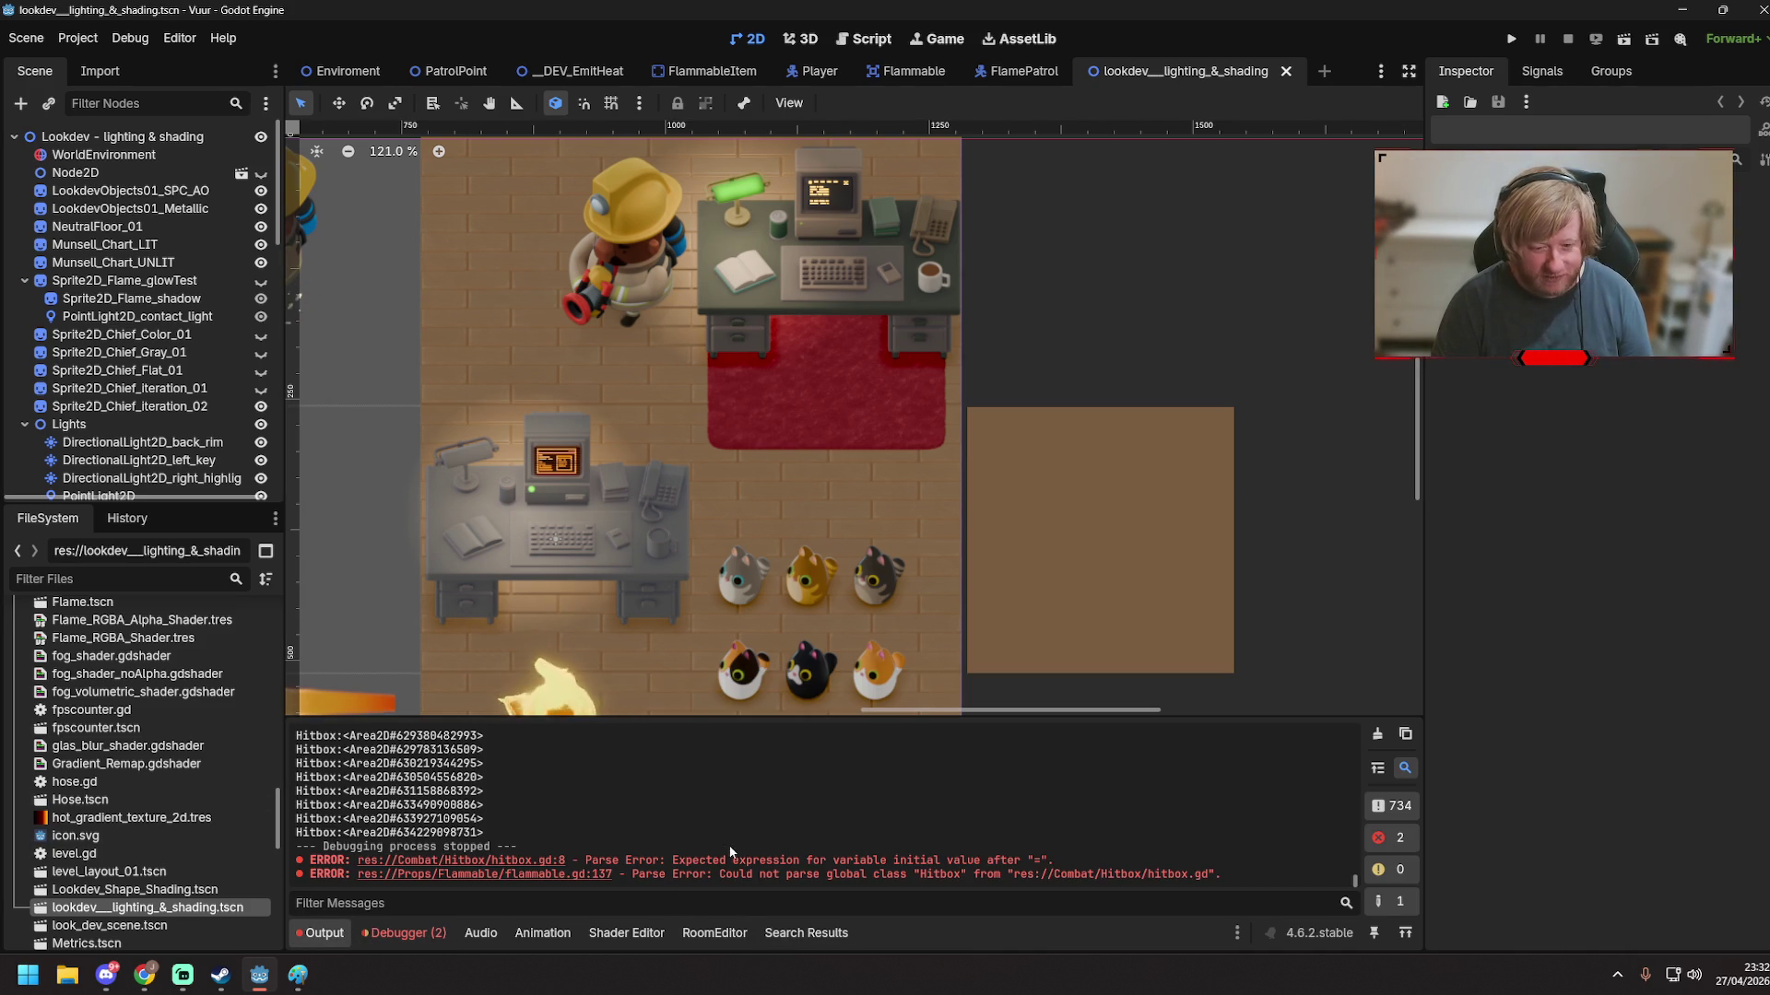
scroll(997, 496, down, 4)
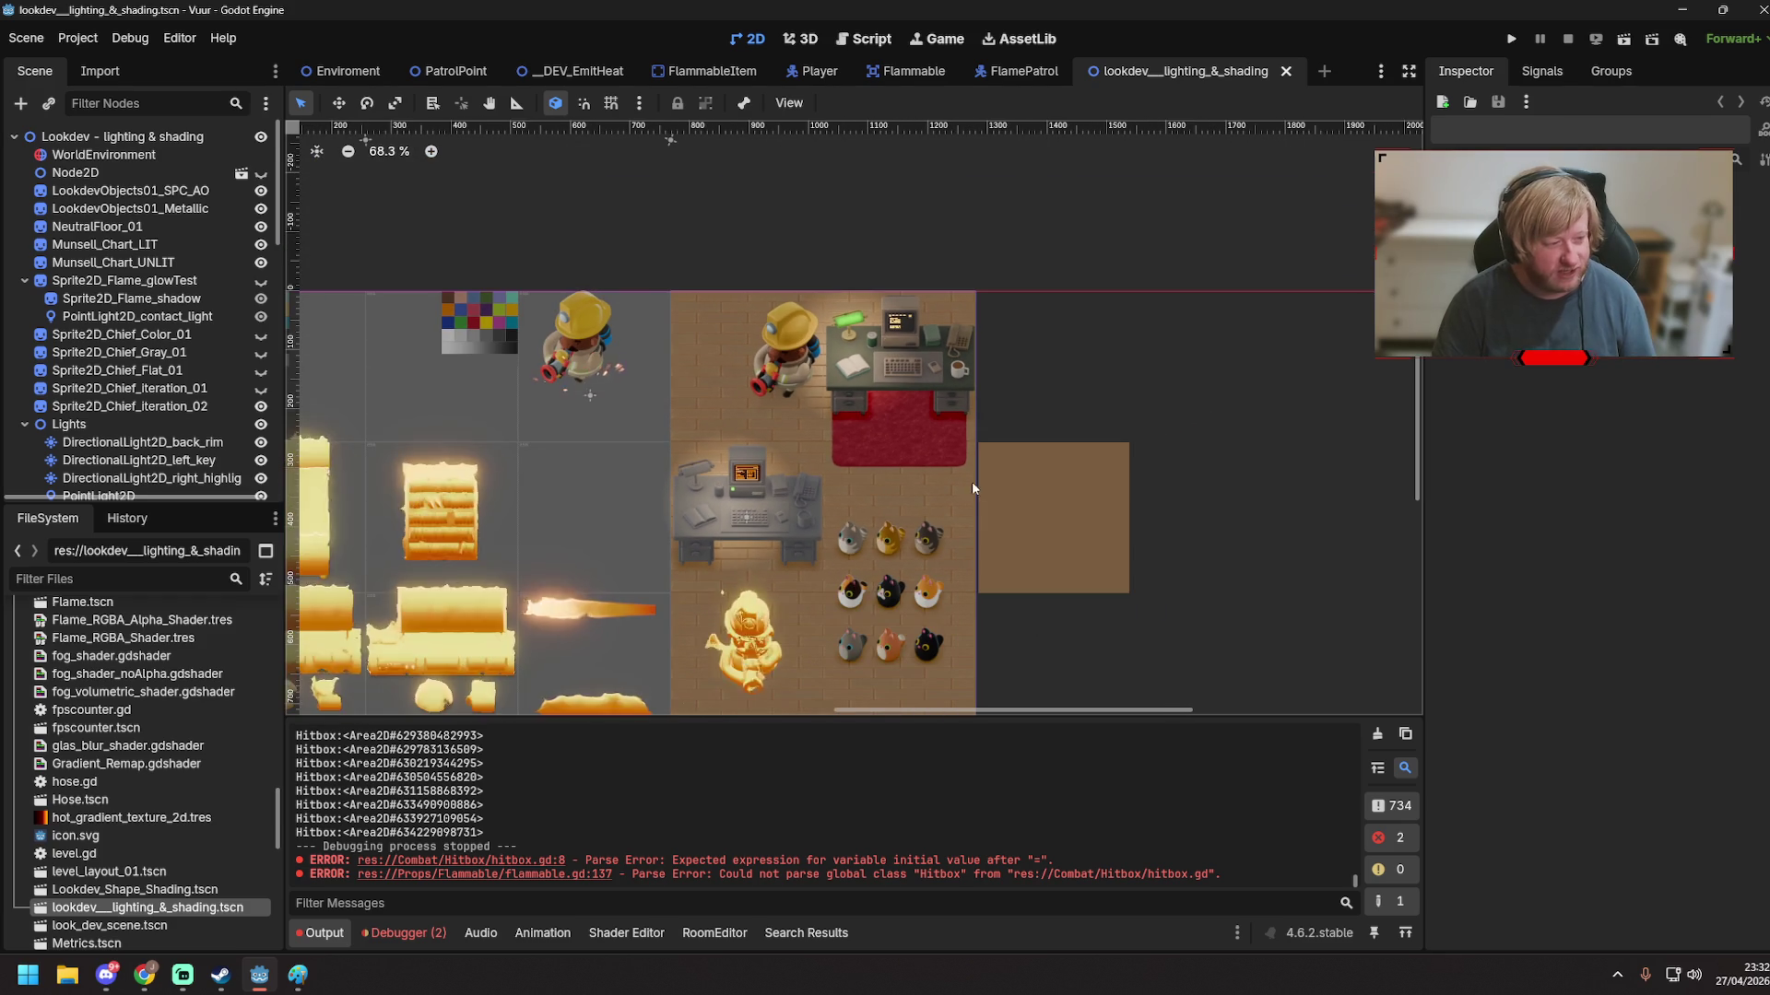
Step: Save the lookdev lighting & shading scene, then open Lookdev_Shape_Shading.tscn
drag(503, 211, 701, 190)
key(ctrl+s)
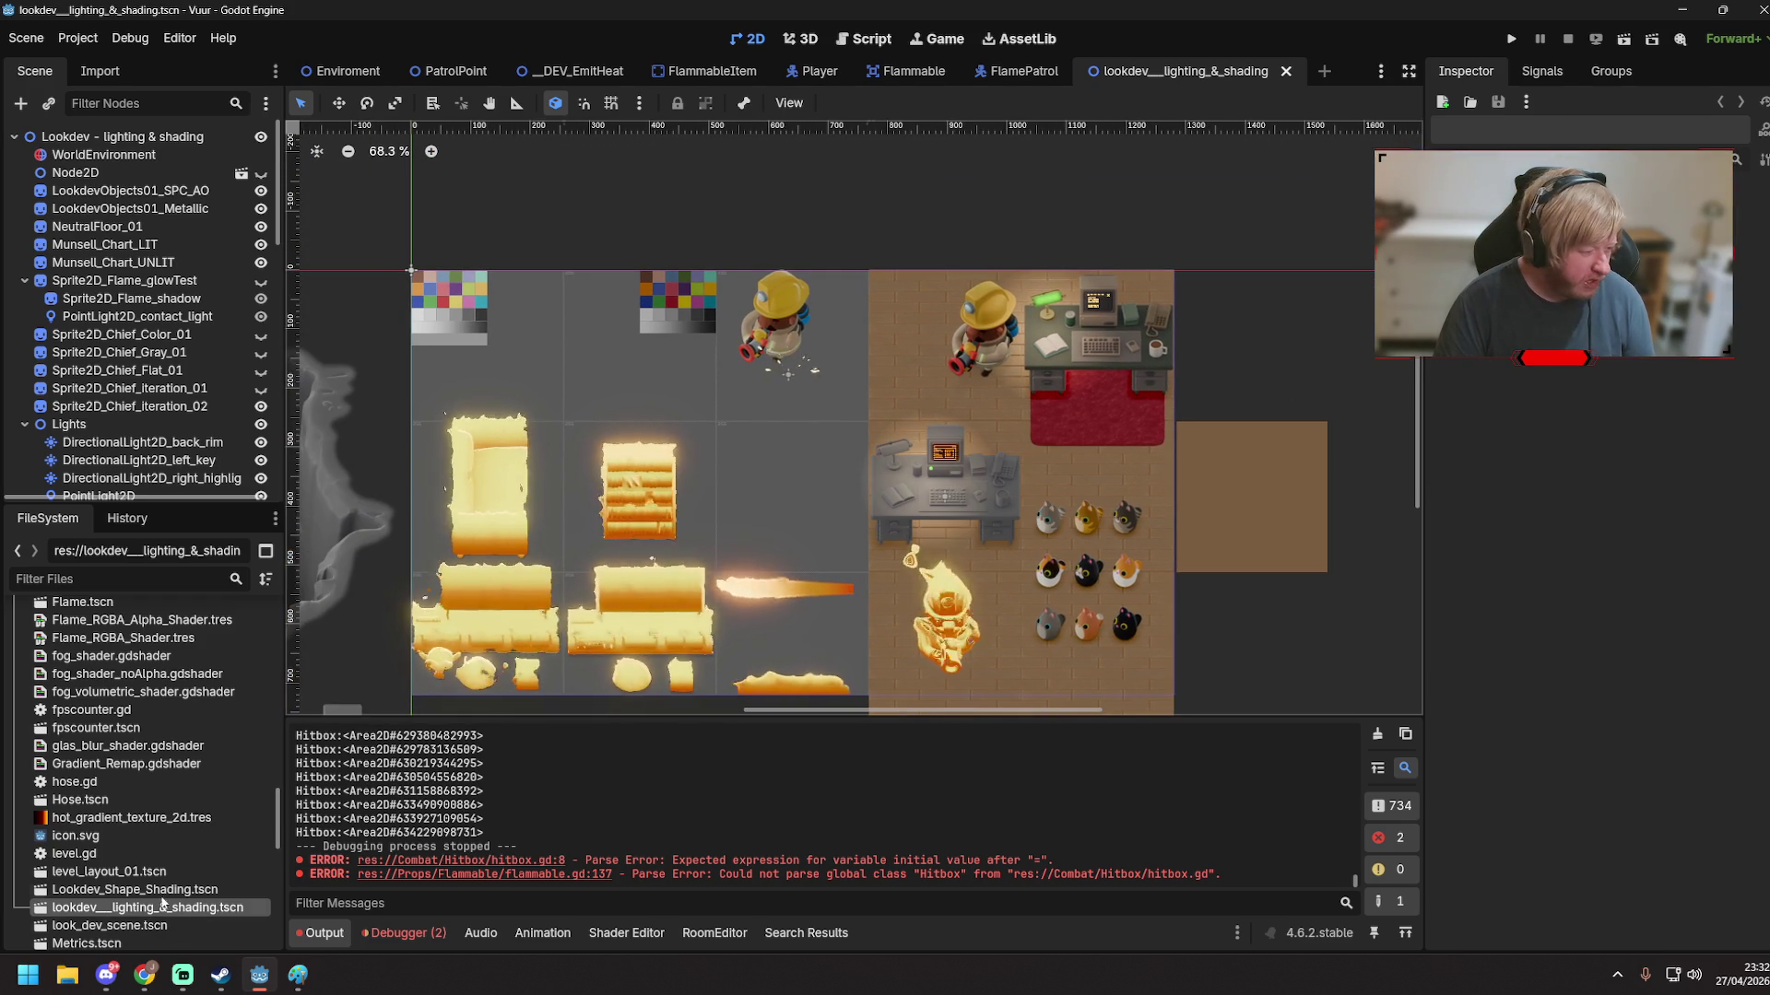
click(163, 890)
double_click(163, 890)
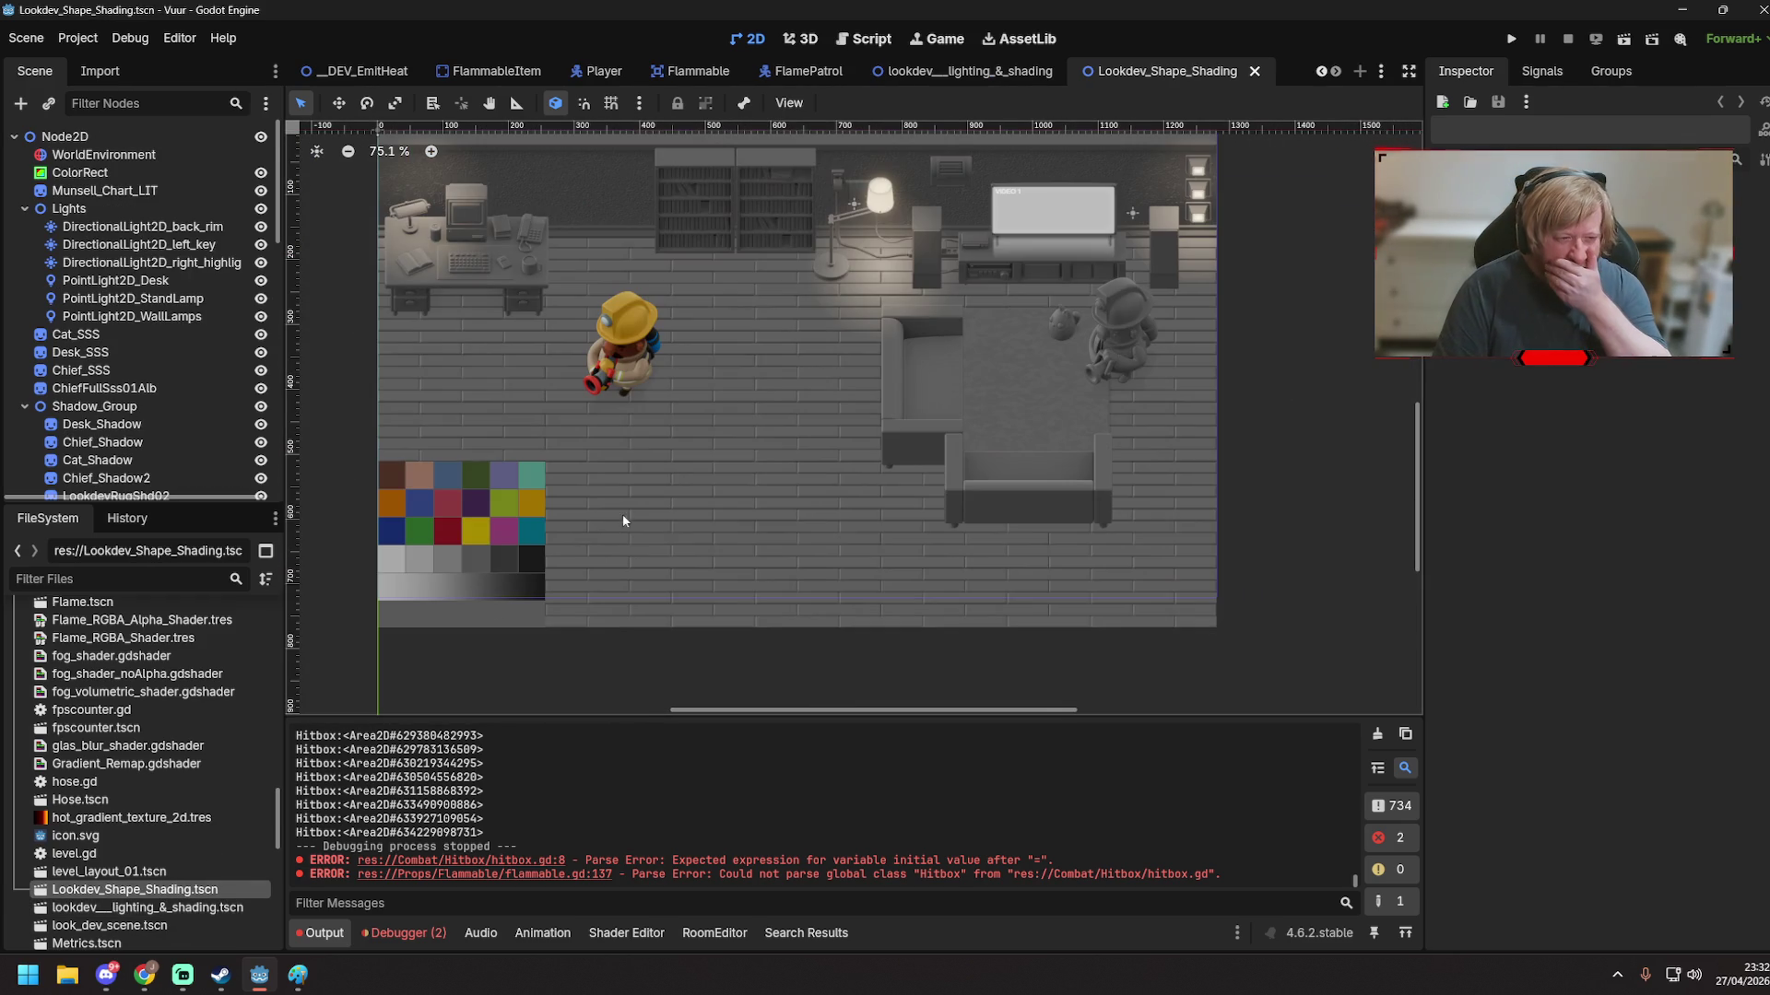
Step: Zoom the viewport and select the LookdevRugAlb02 rug sprite to inspect it
scroll(734, 393, up, 4)
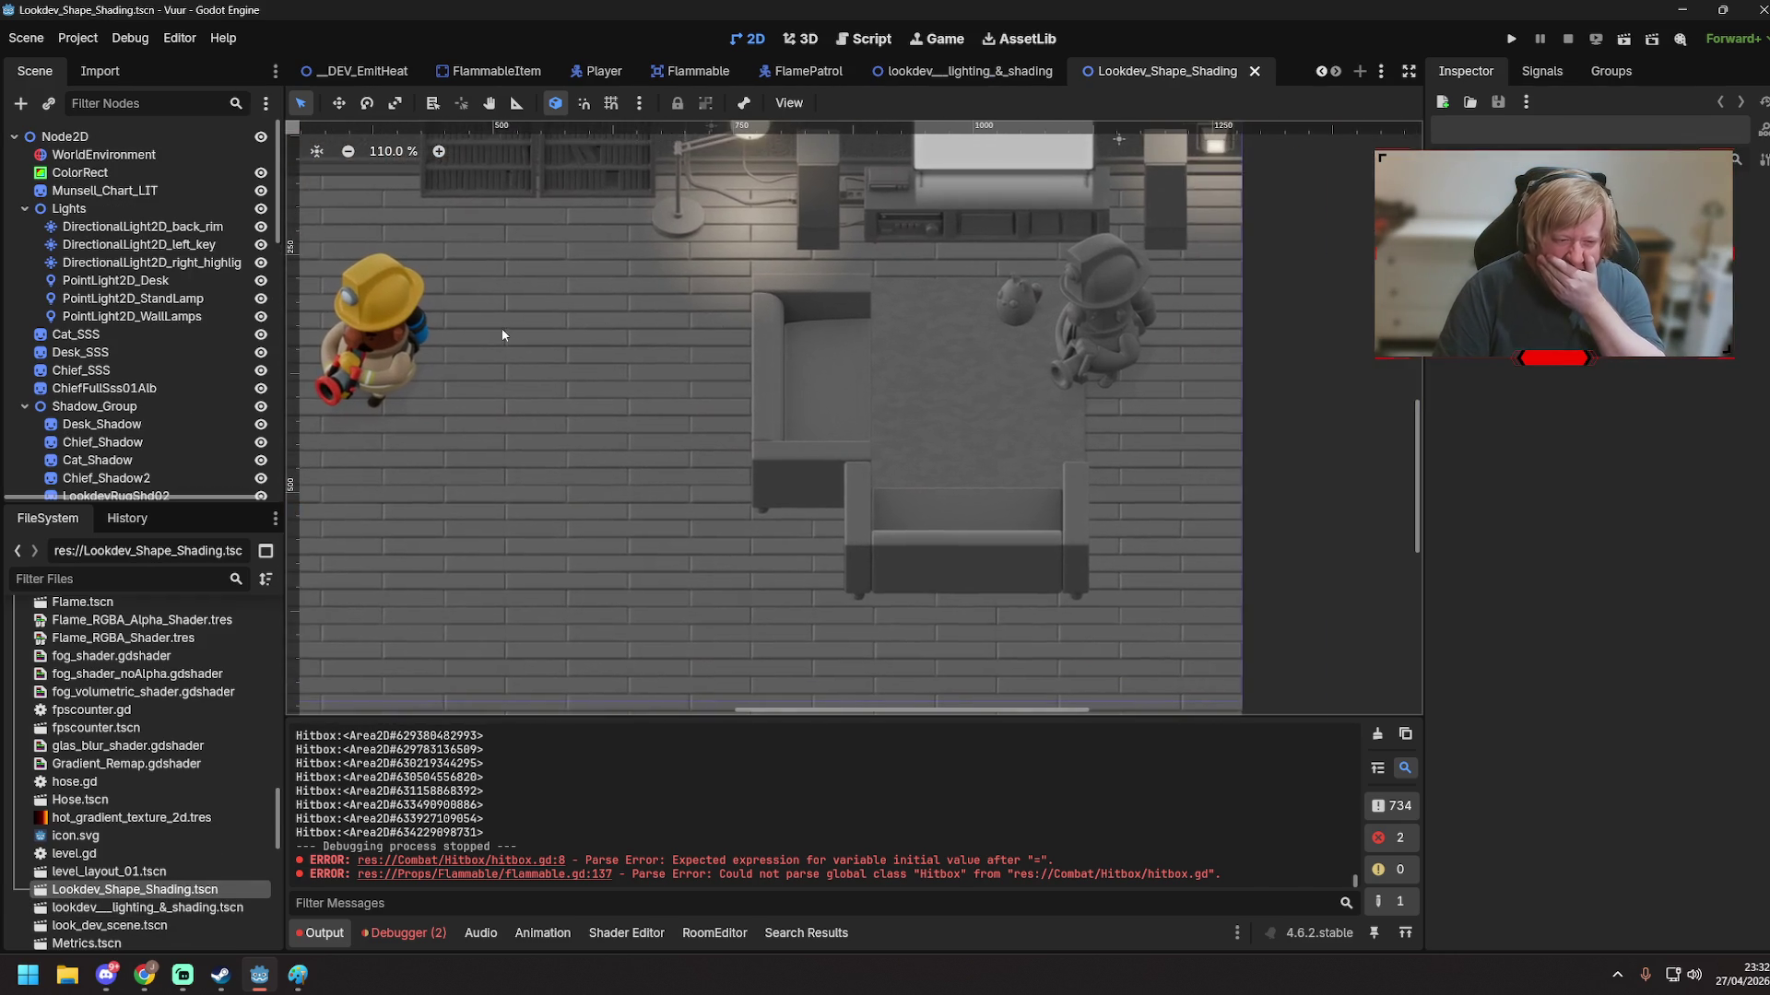
scroll(866, 367, up, 8)
scroll(1014, 336, down, 7)
click(1030, 355)
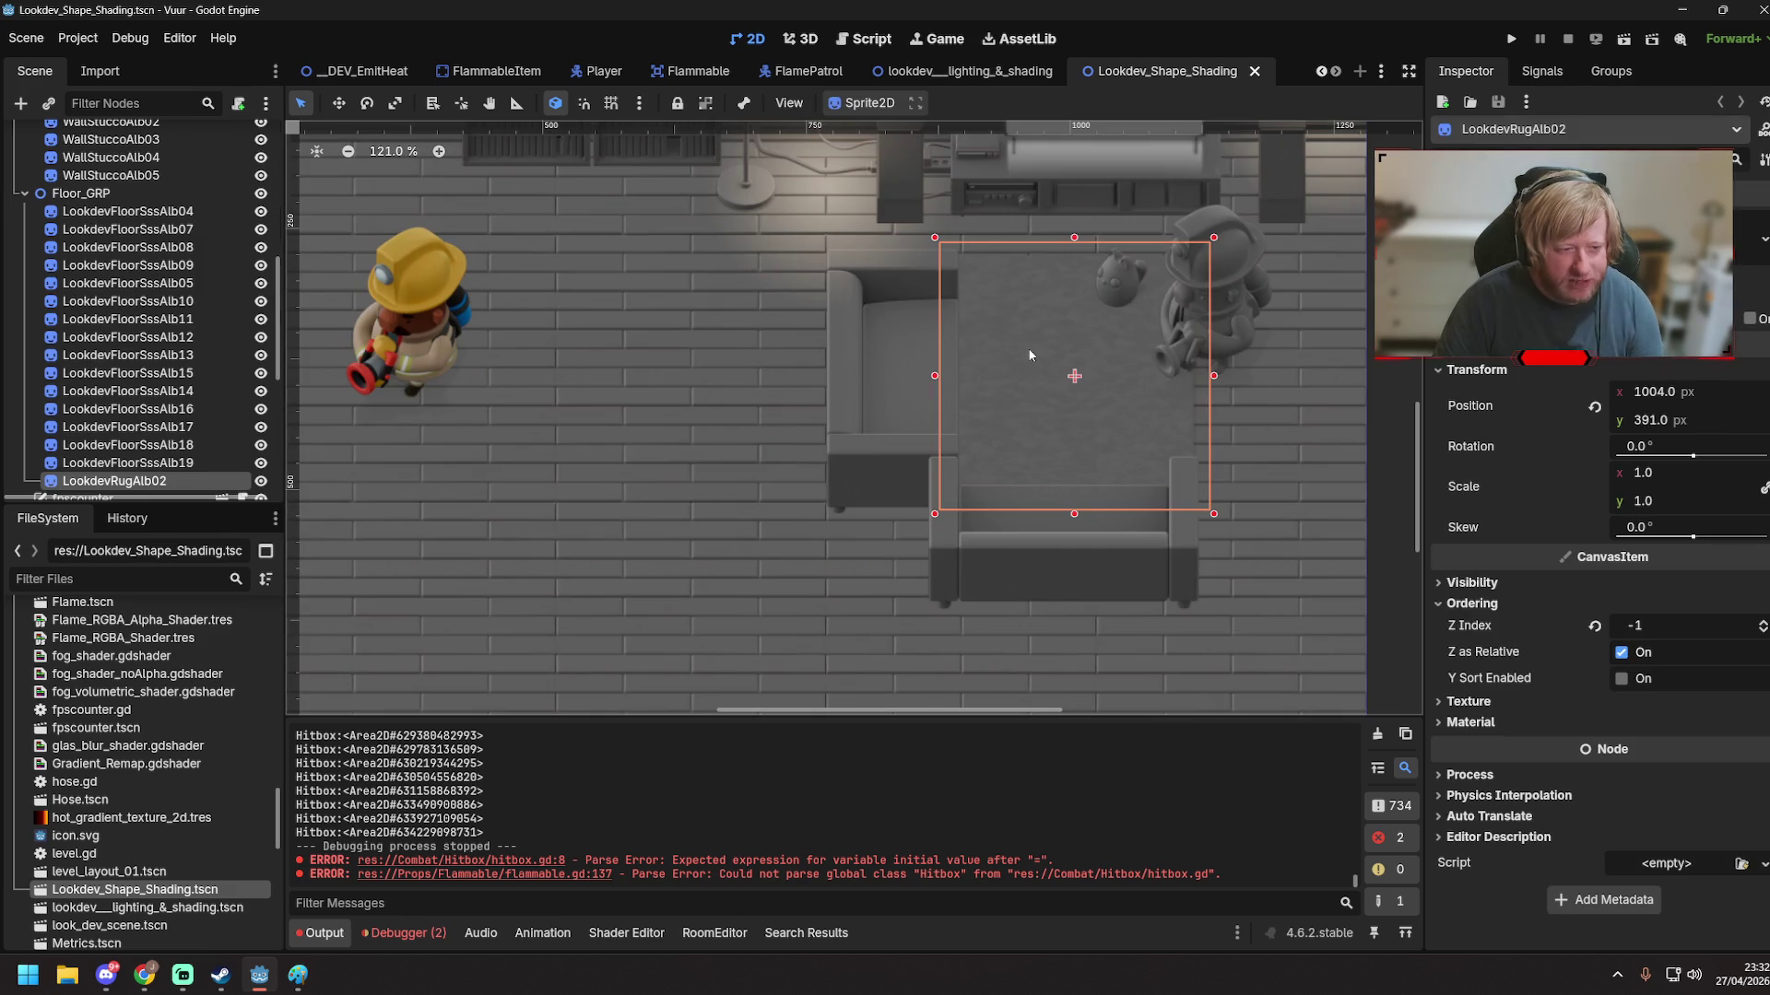
scroll(1081, 372, up, 4)
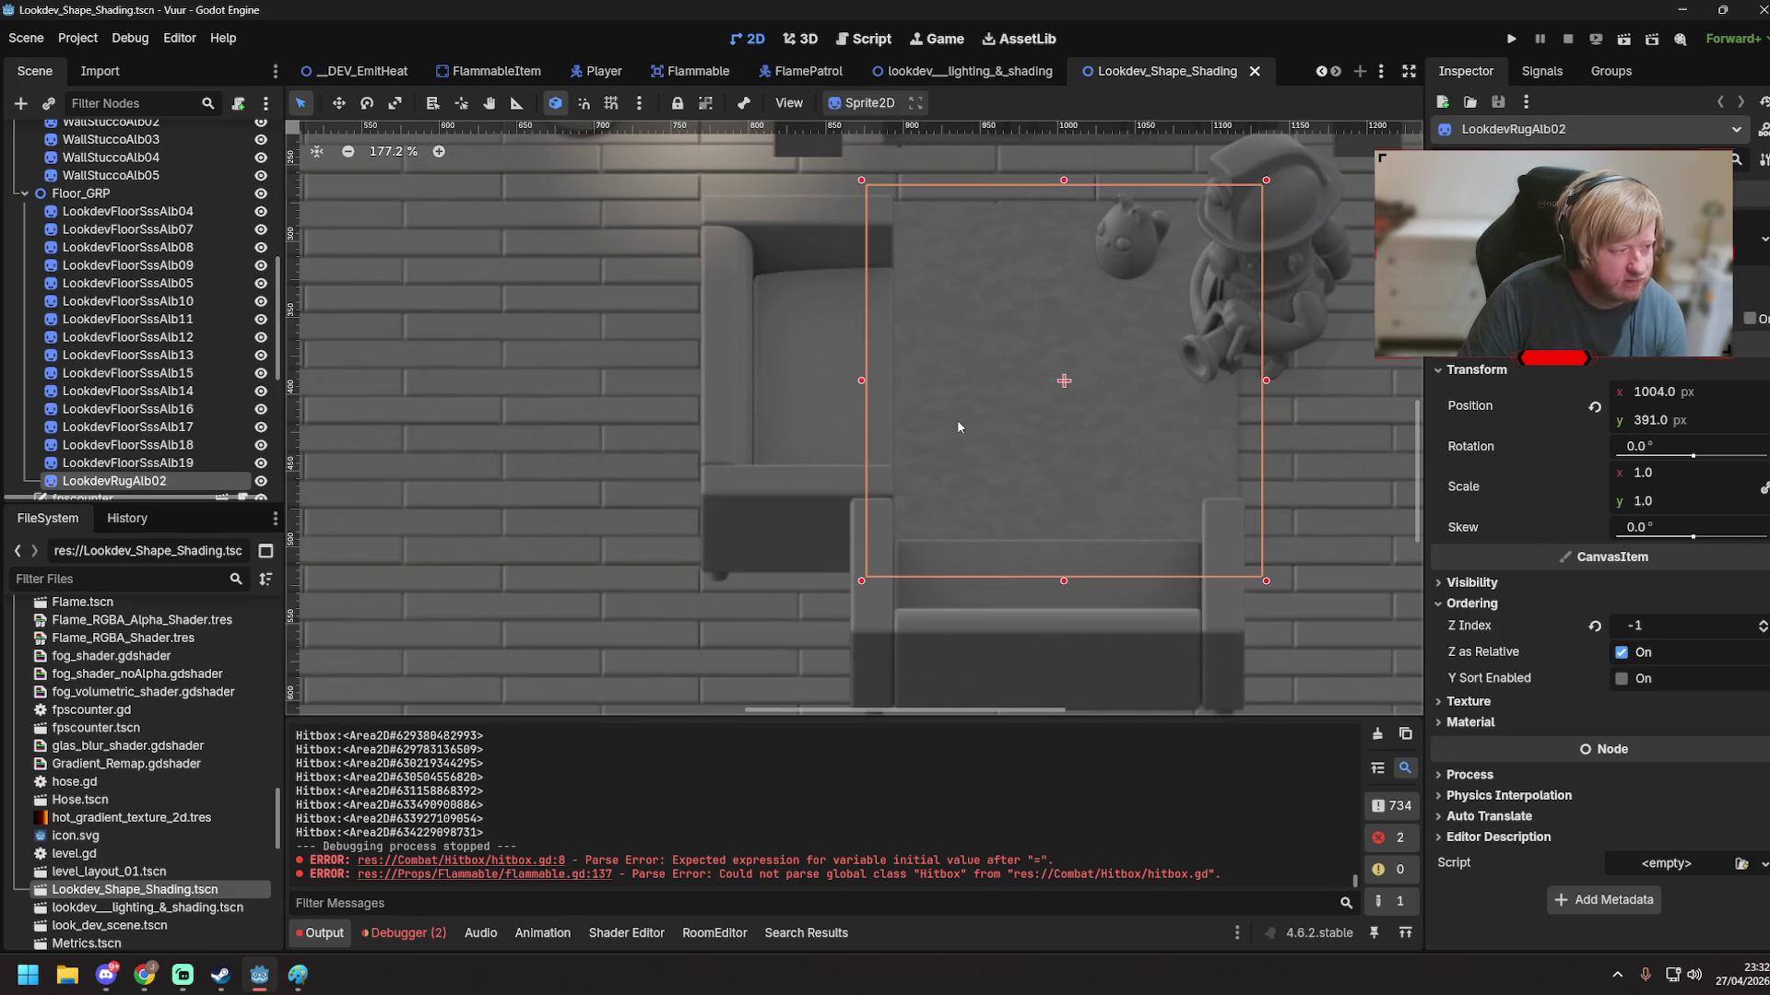
scroll(1208, 391, down, 2)
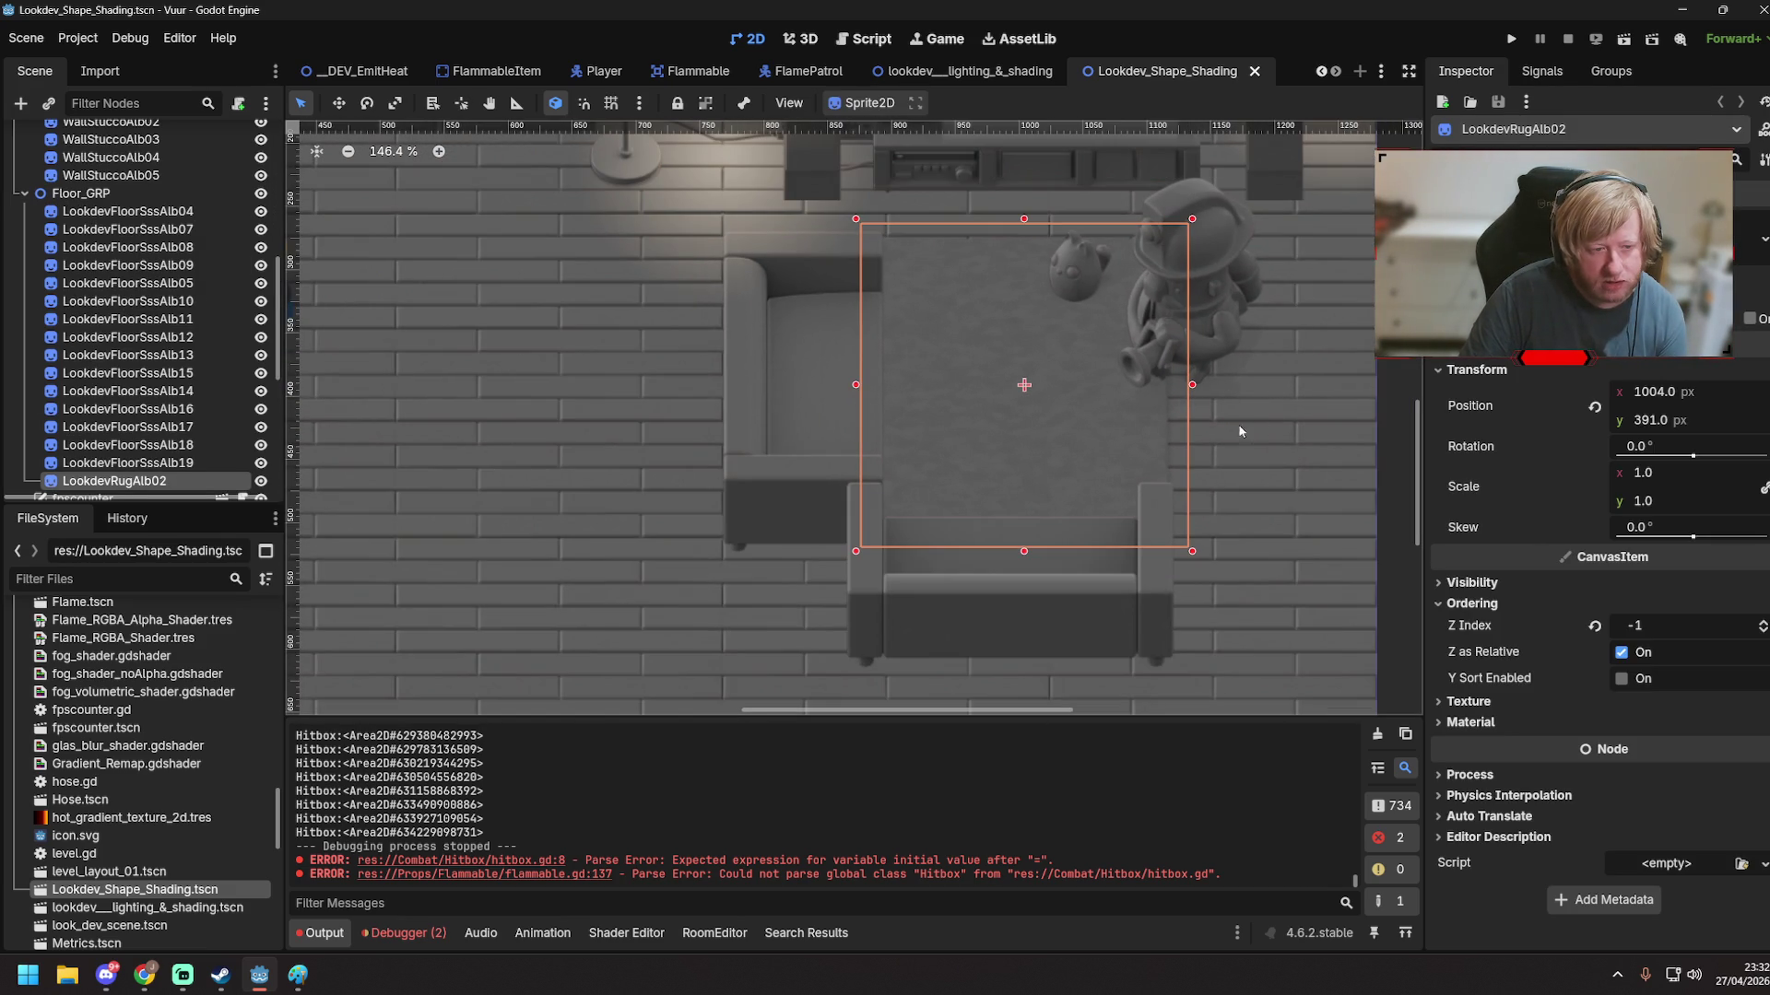
scroll(1263, 424, down, 2)
Step: Reselect the rug sprite and save the Lookdev_Shape_Shading scene
click(1285, 411)
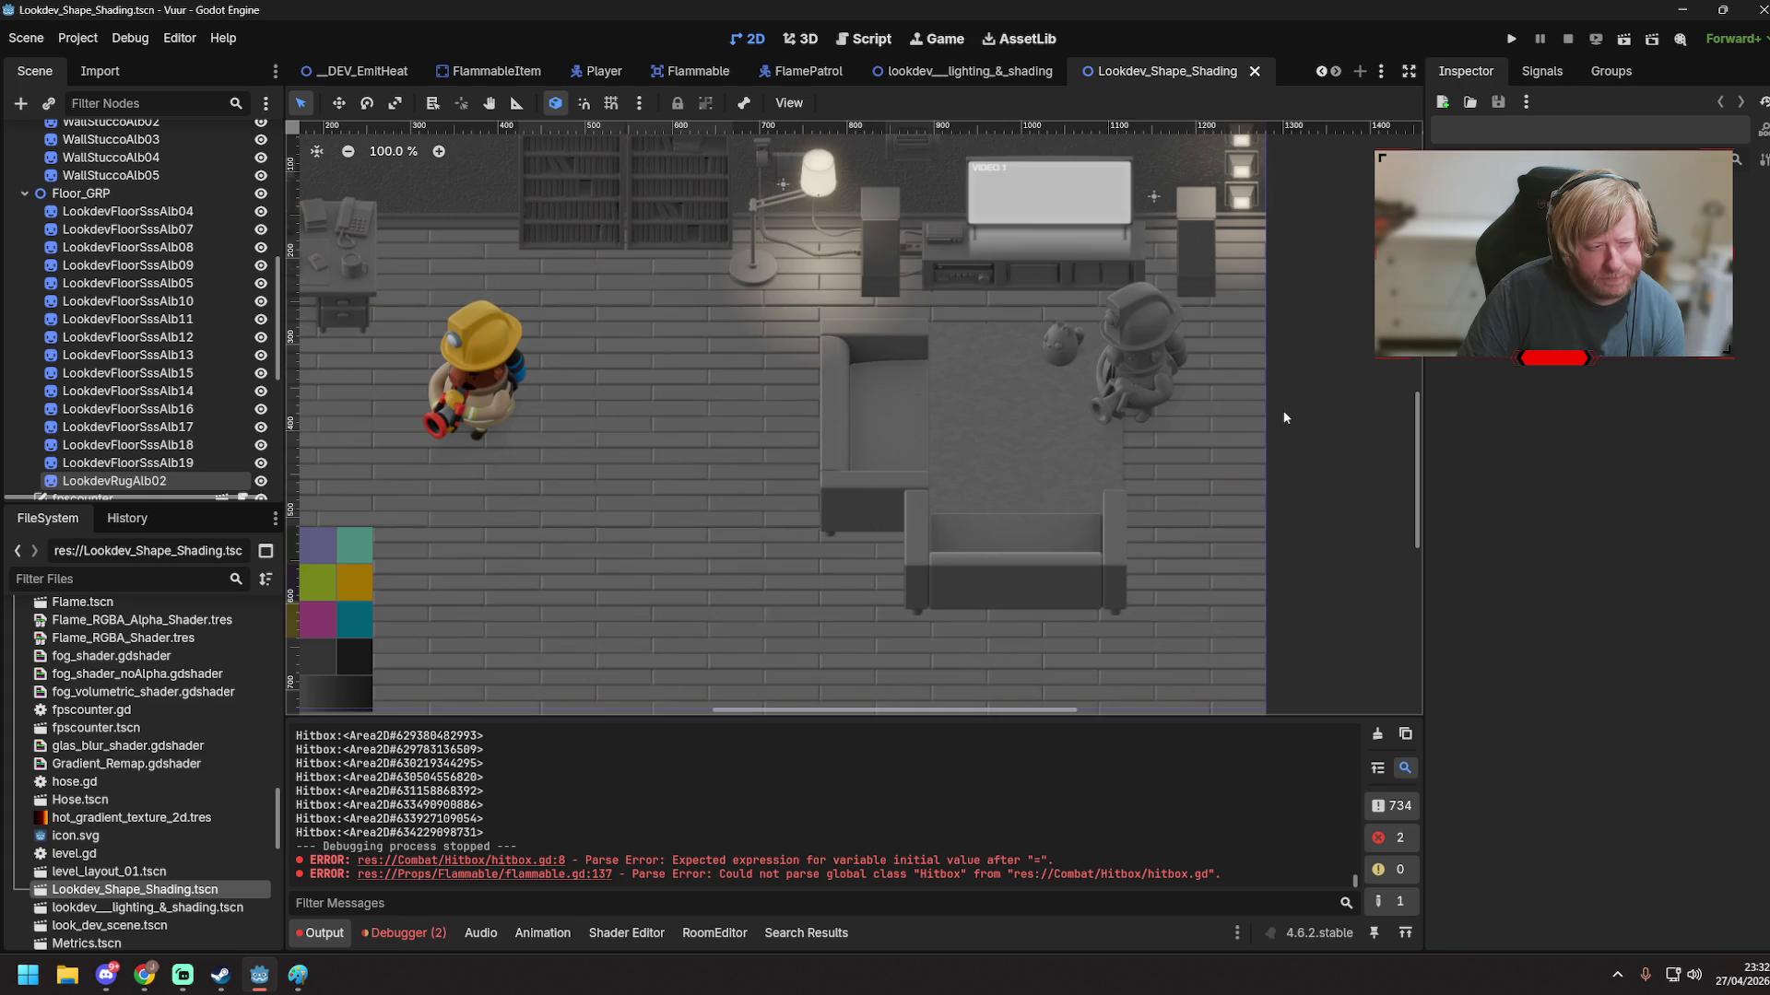
scroll(1283, 409, down, 2)
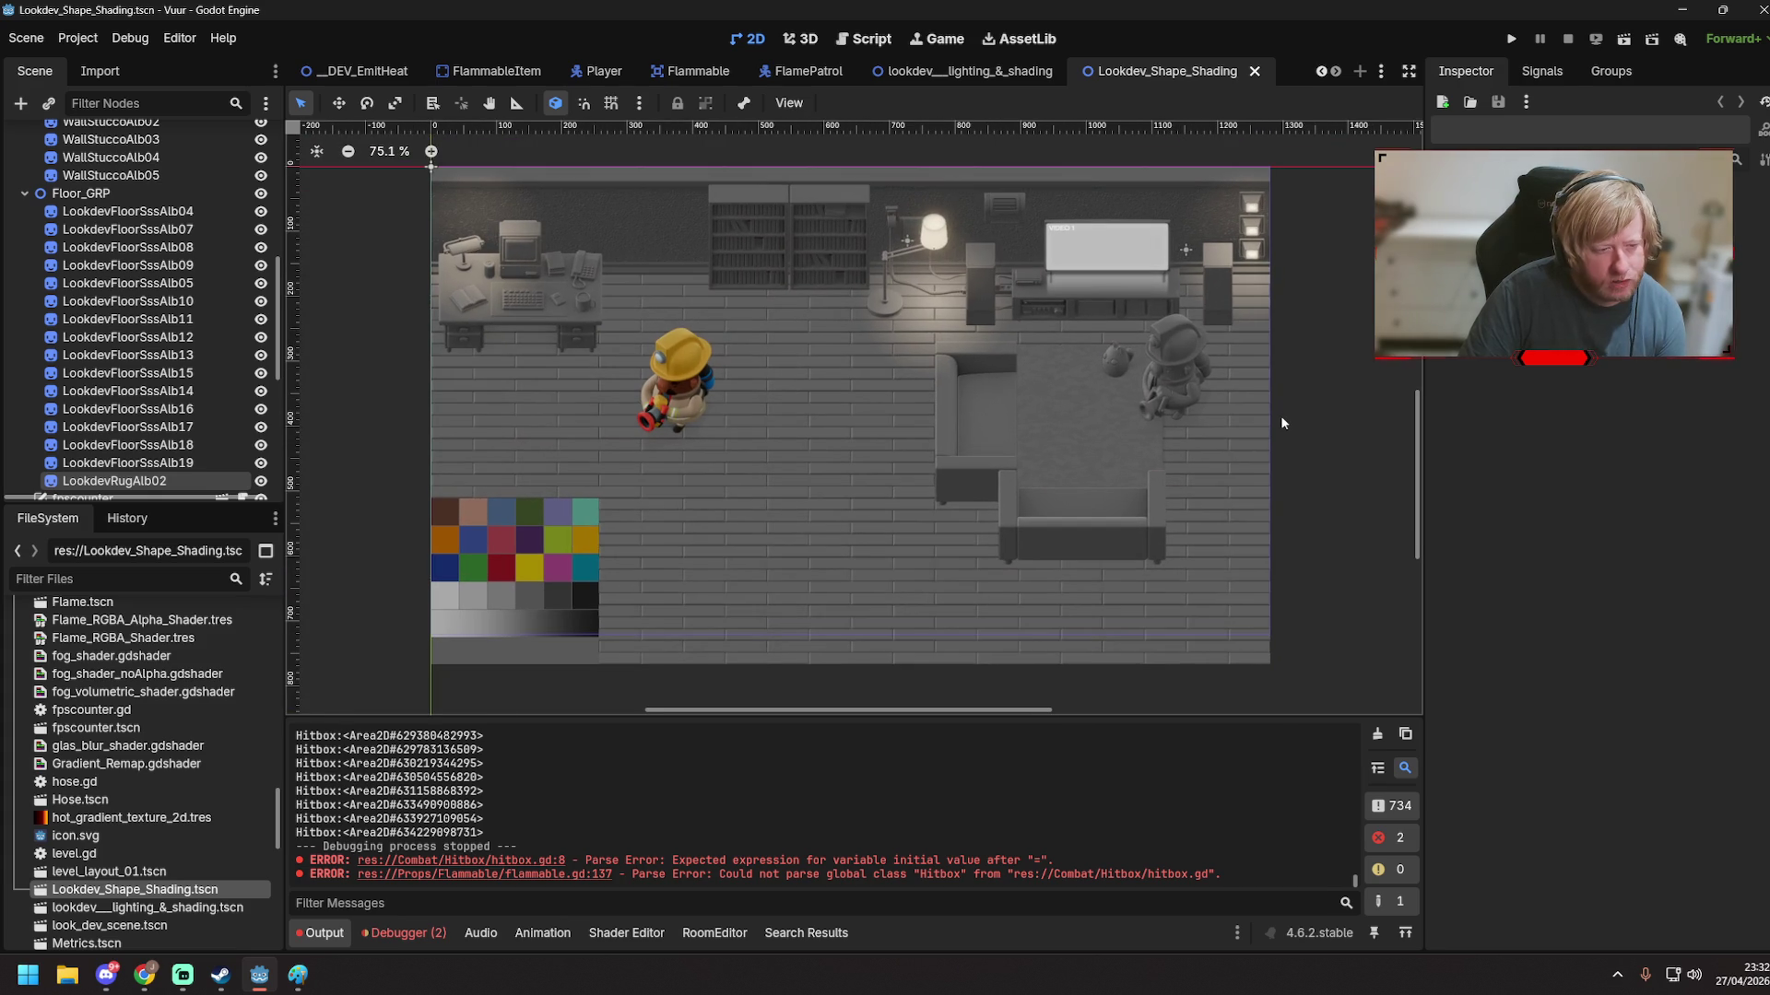
scroll(1281, 423, up, 2)
click(1032, 403)
key(ctrl+s)
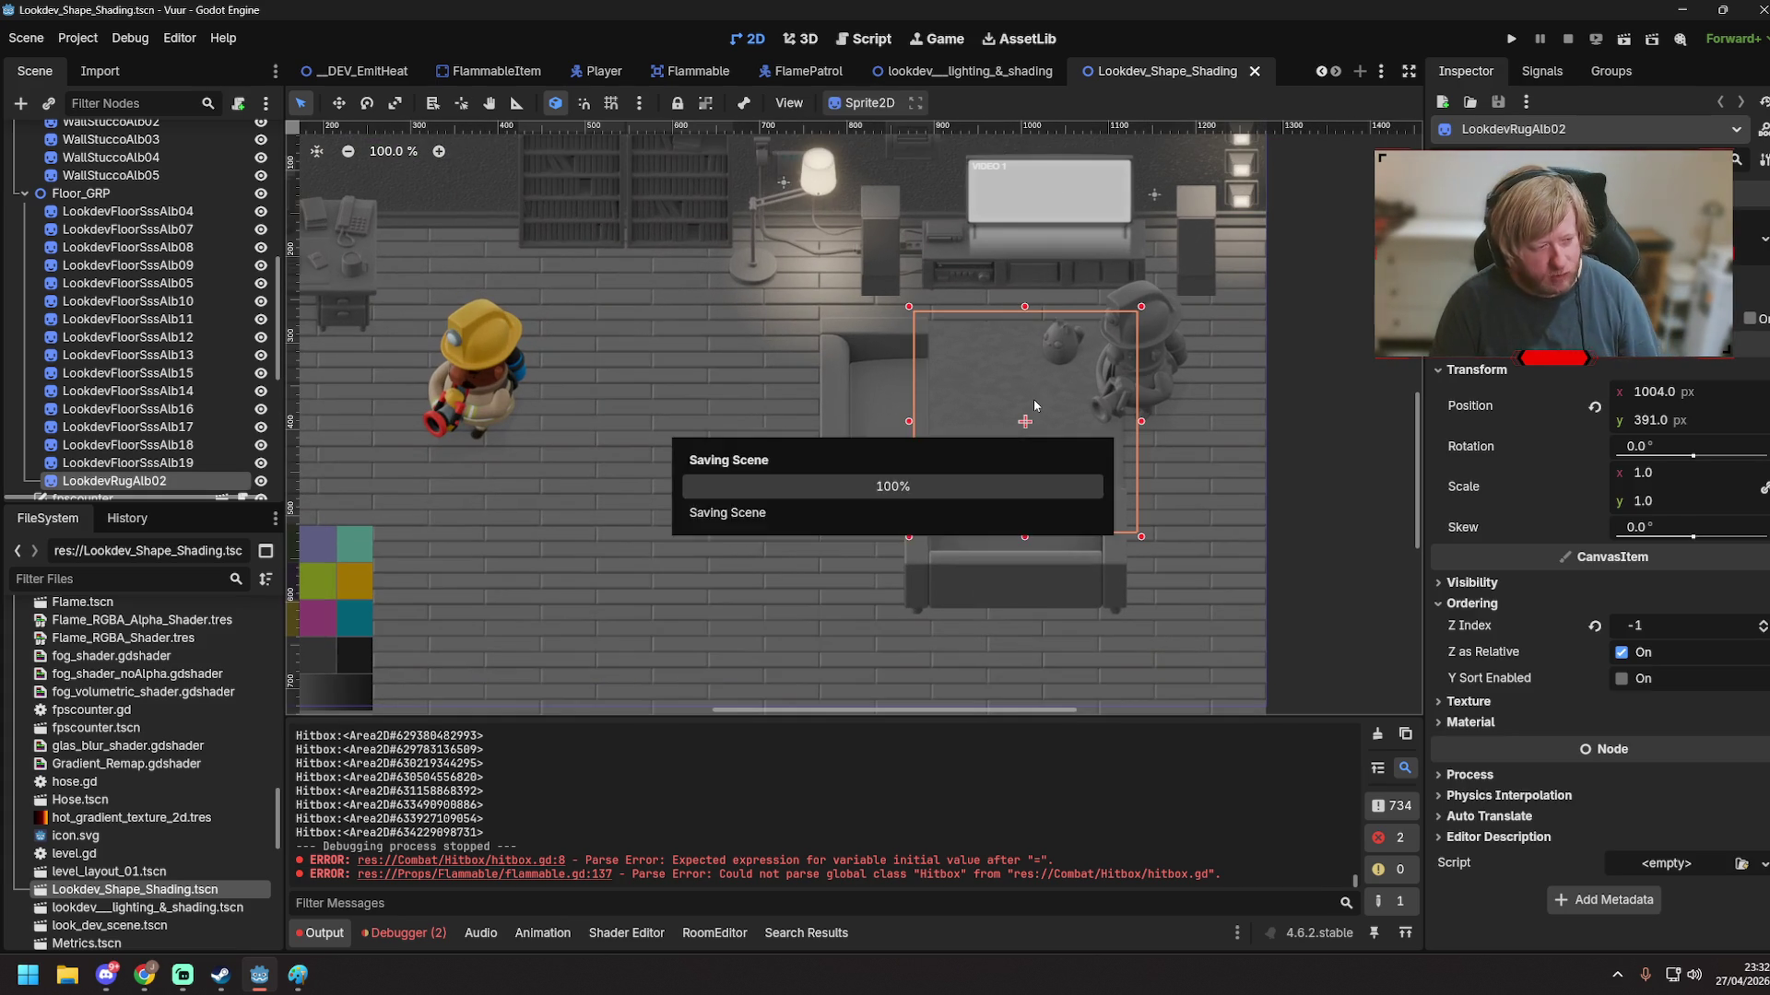
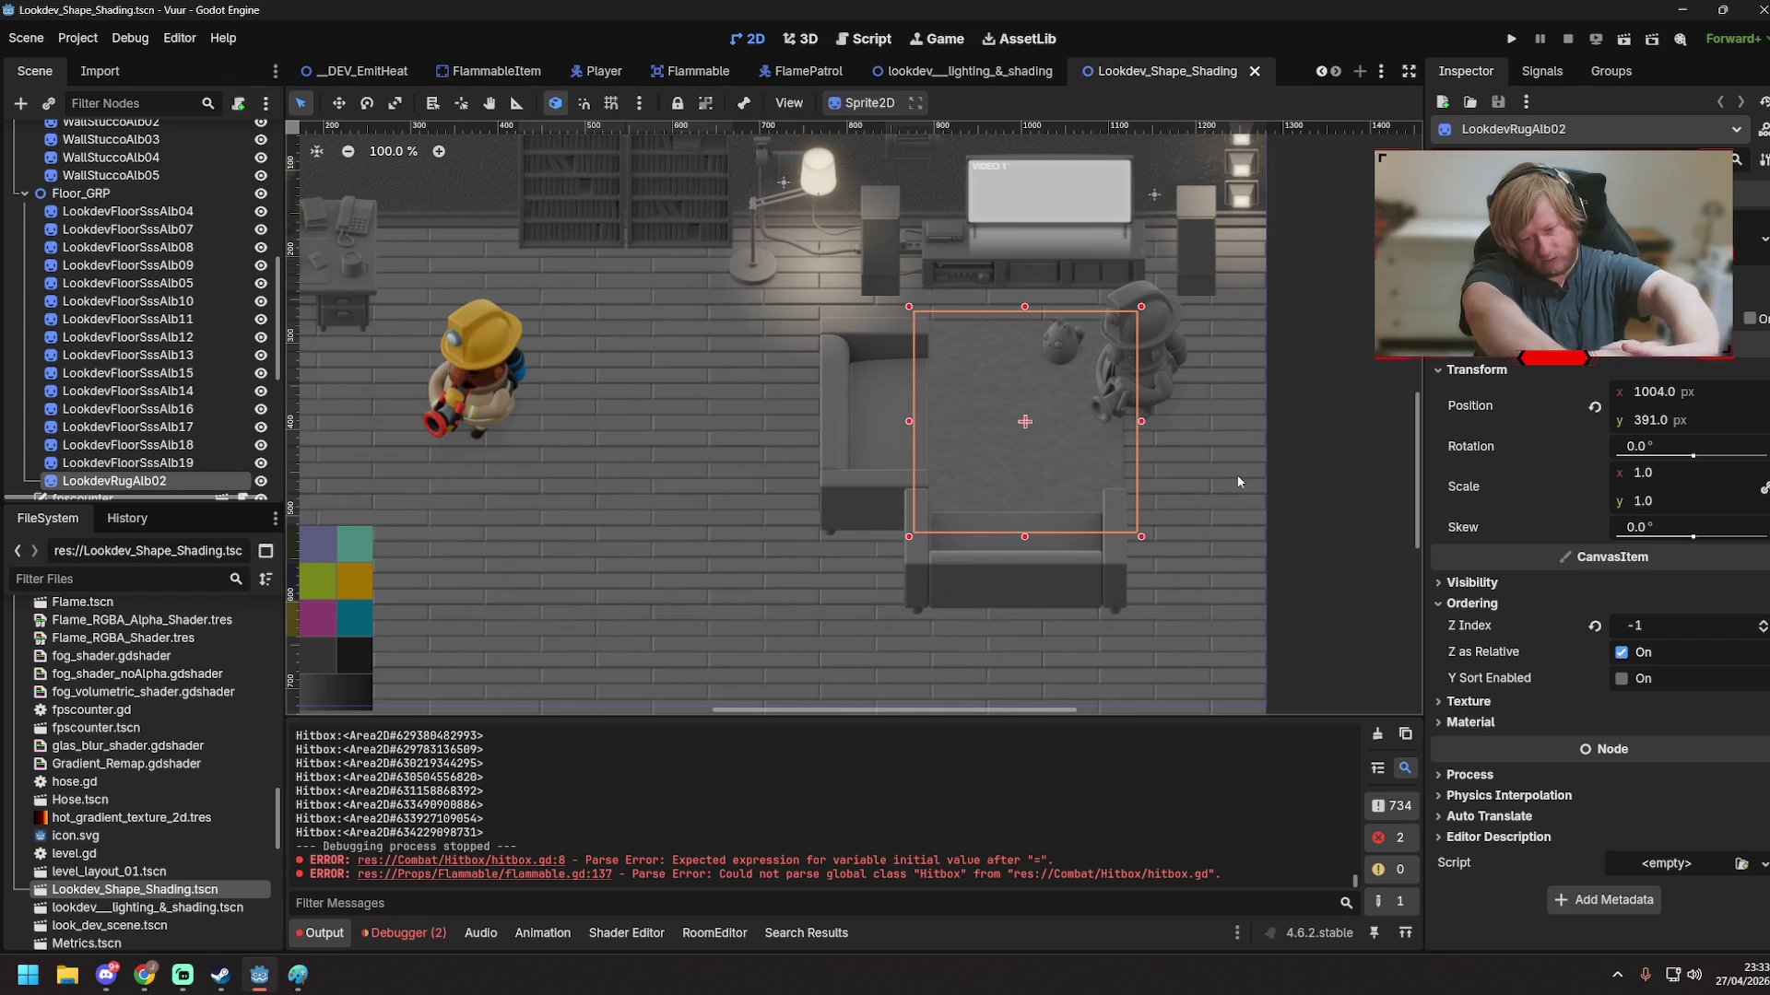
Step: Deselect the rug sprite and centre the whole room in the viewport
click(1332, 309)
scroll(1326, 312, down, 1)
scroll(1290, 249, up, 2)
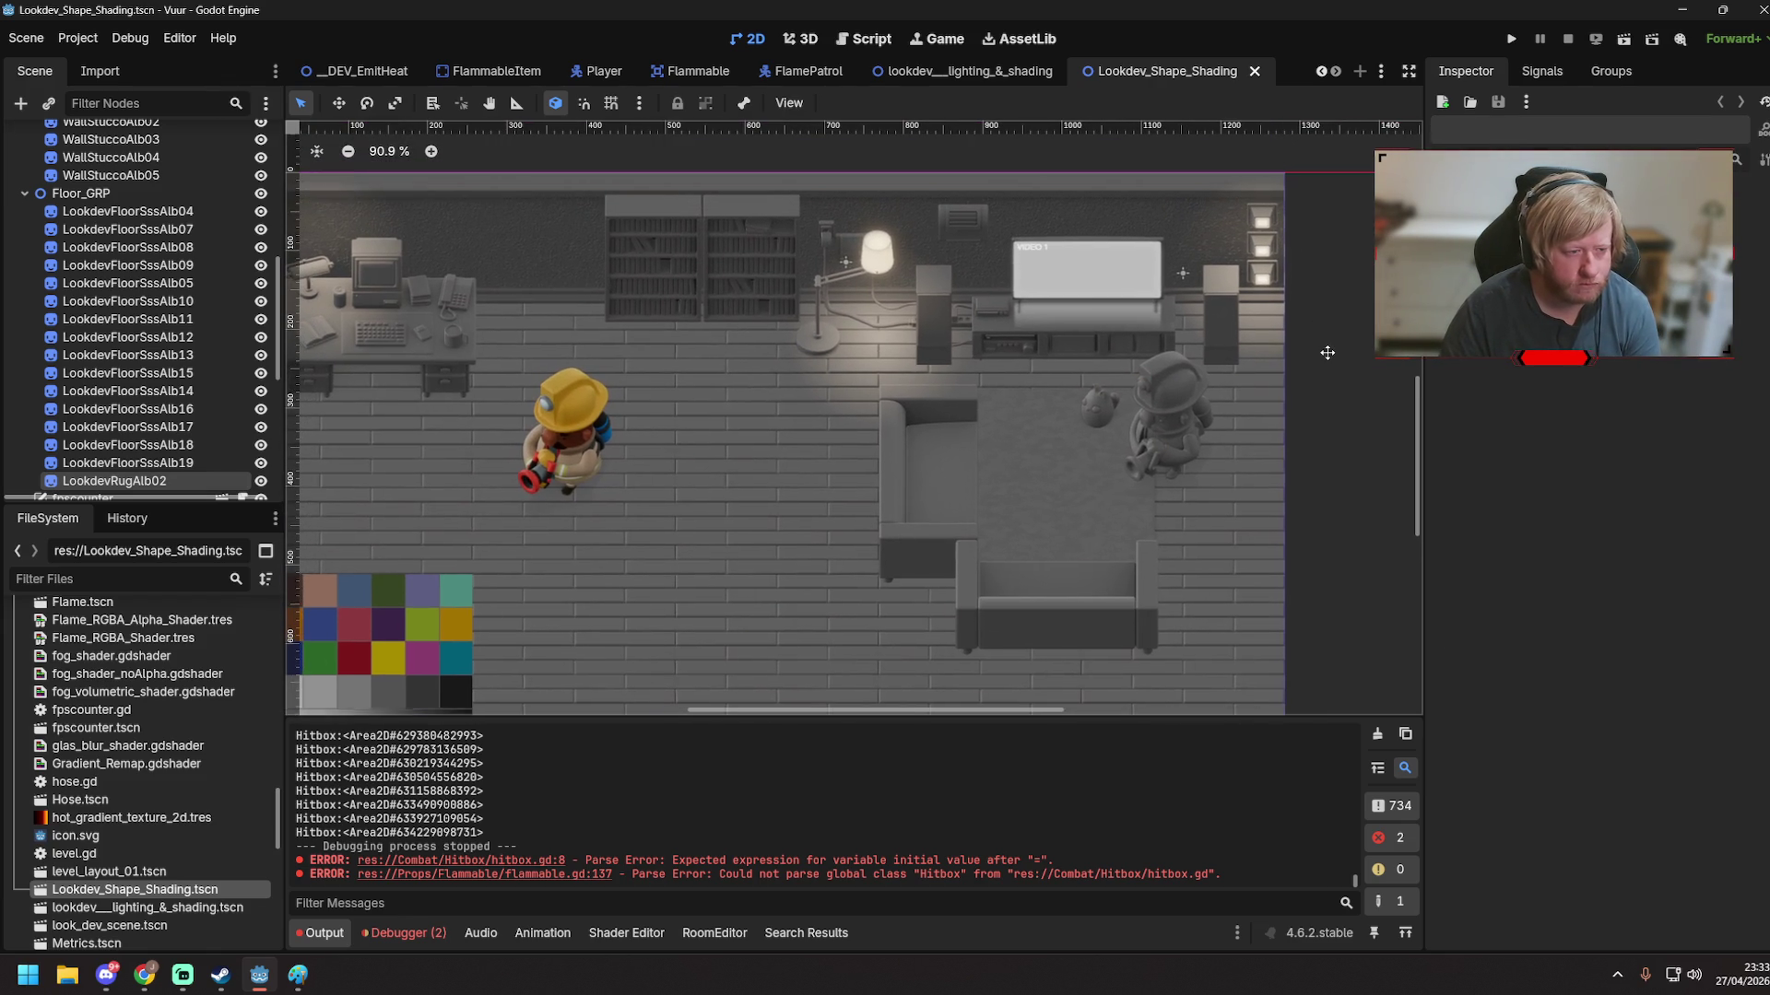
scroll(1020, 281, up, 8)
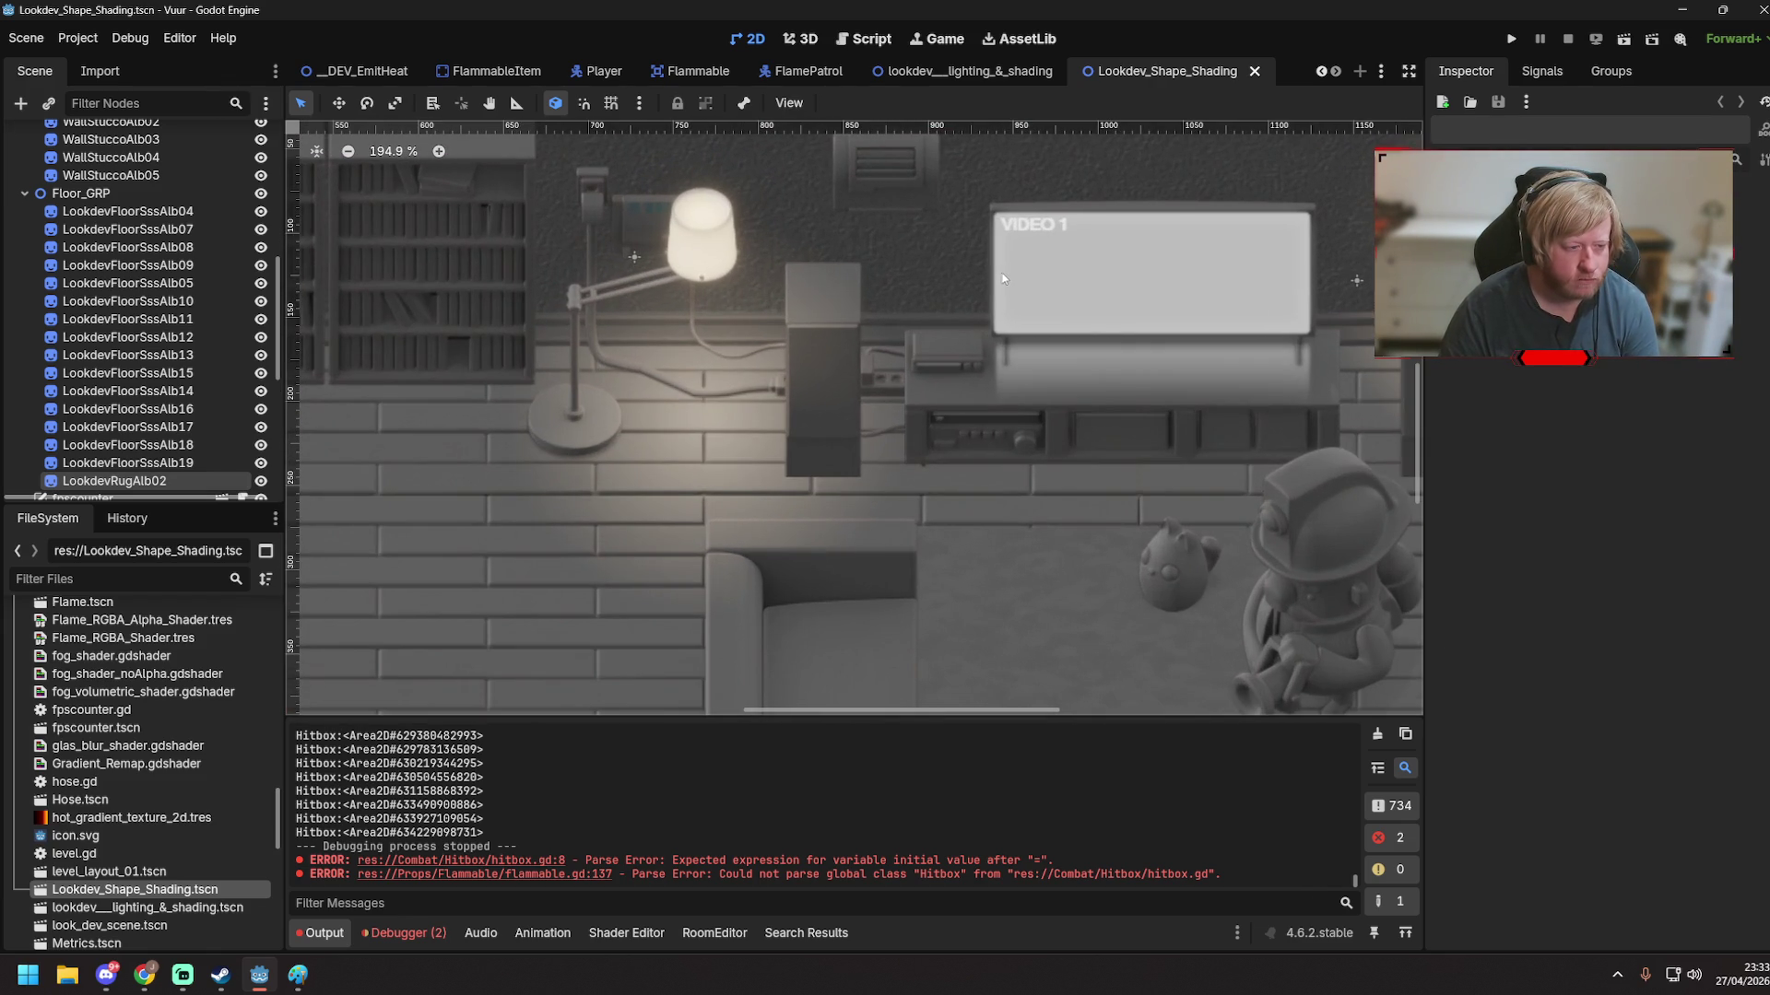
scroll(945, 299, up, 2)
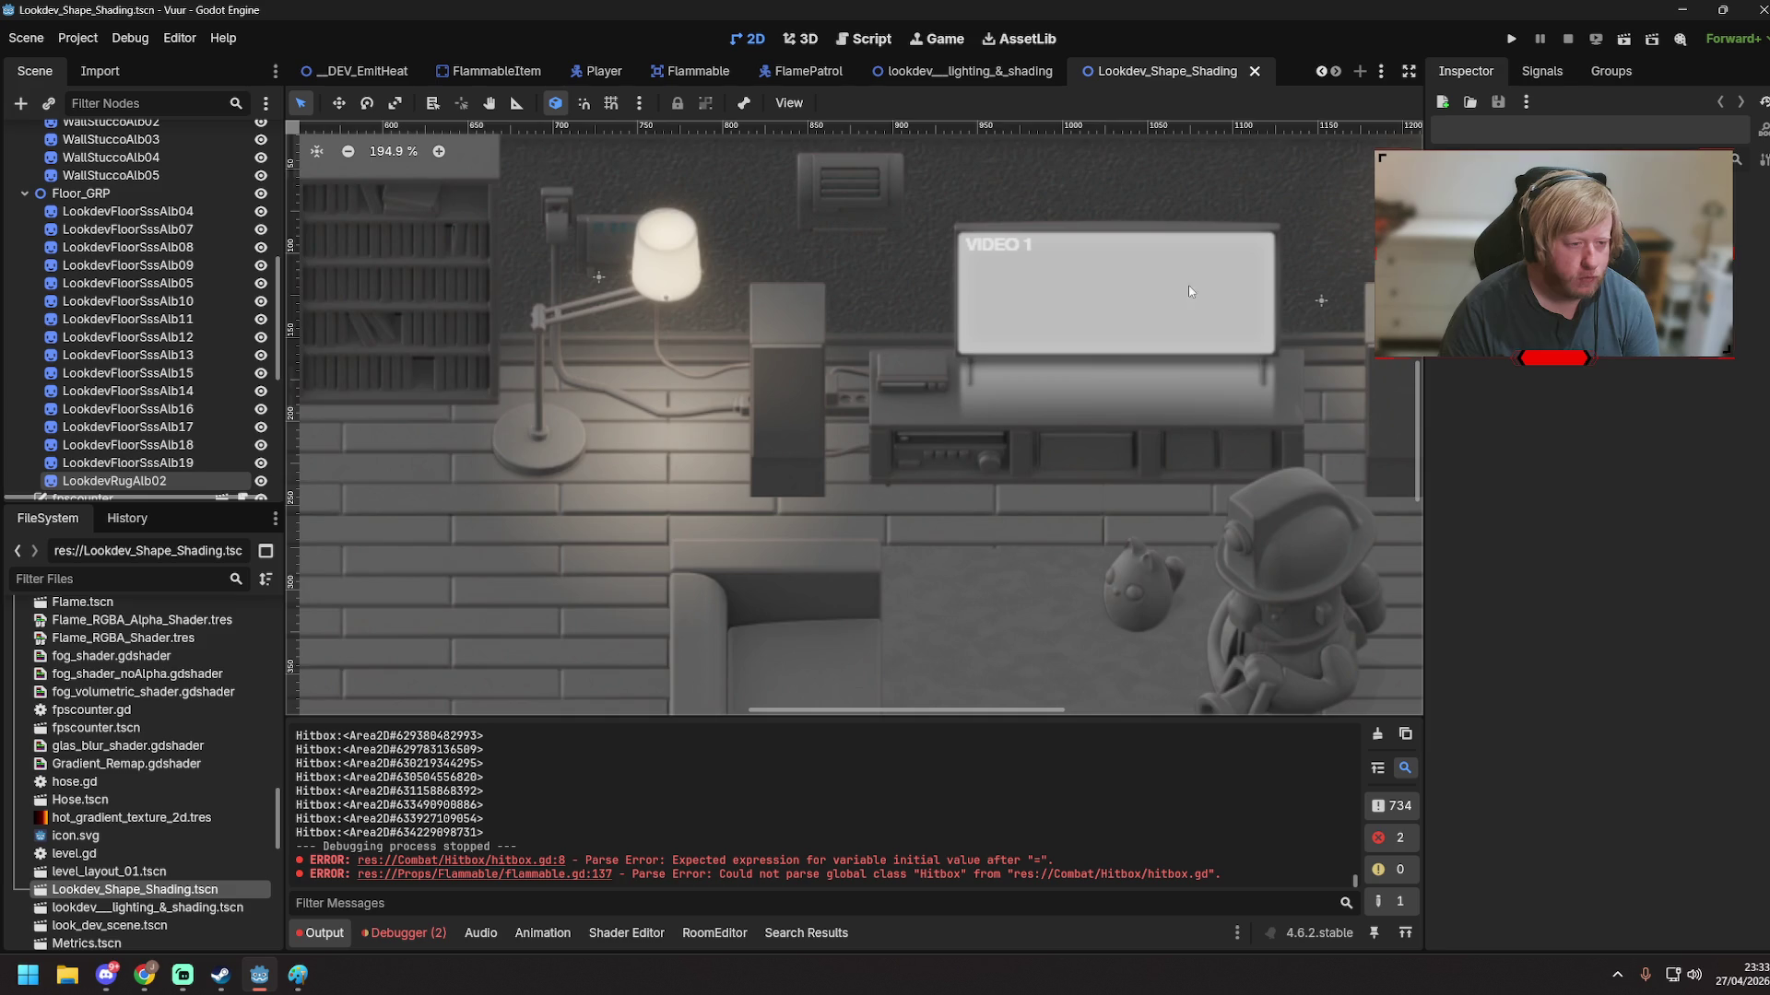
scroll(829, 369, right, 6)
scroll(662, 380, up, 15)
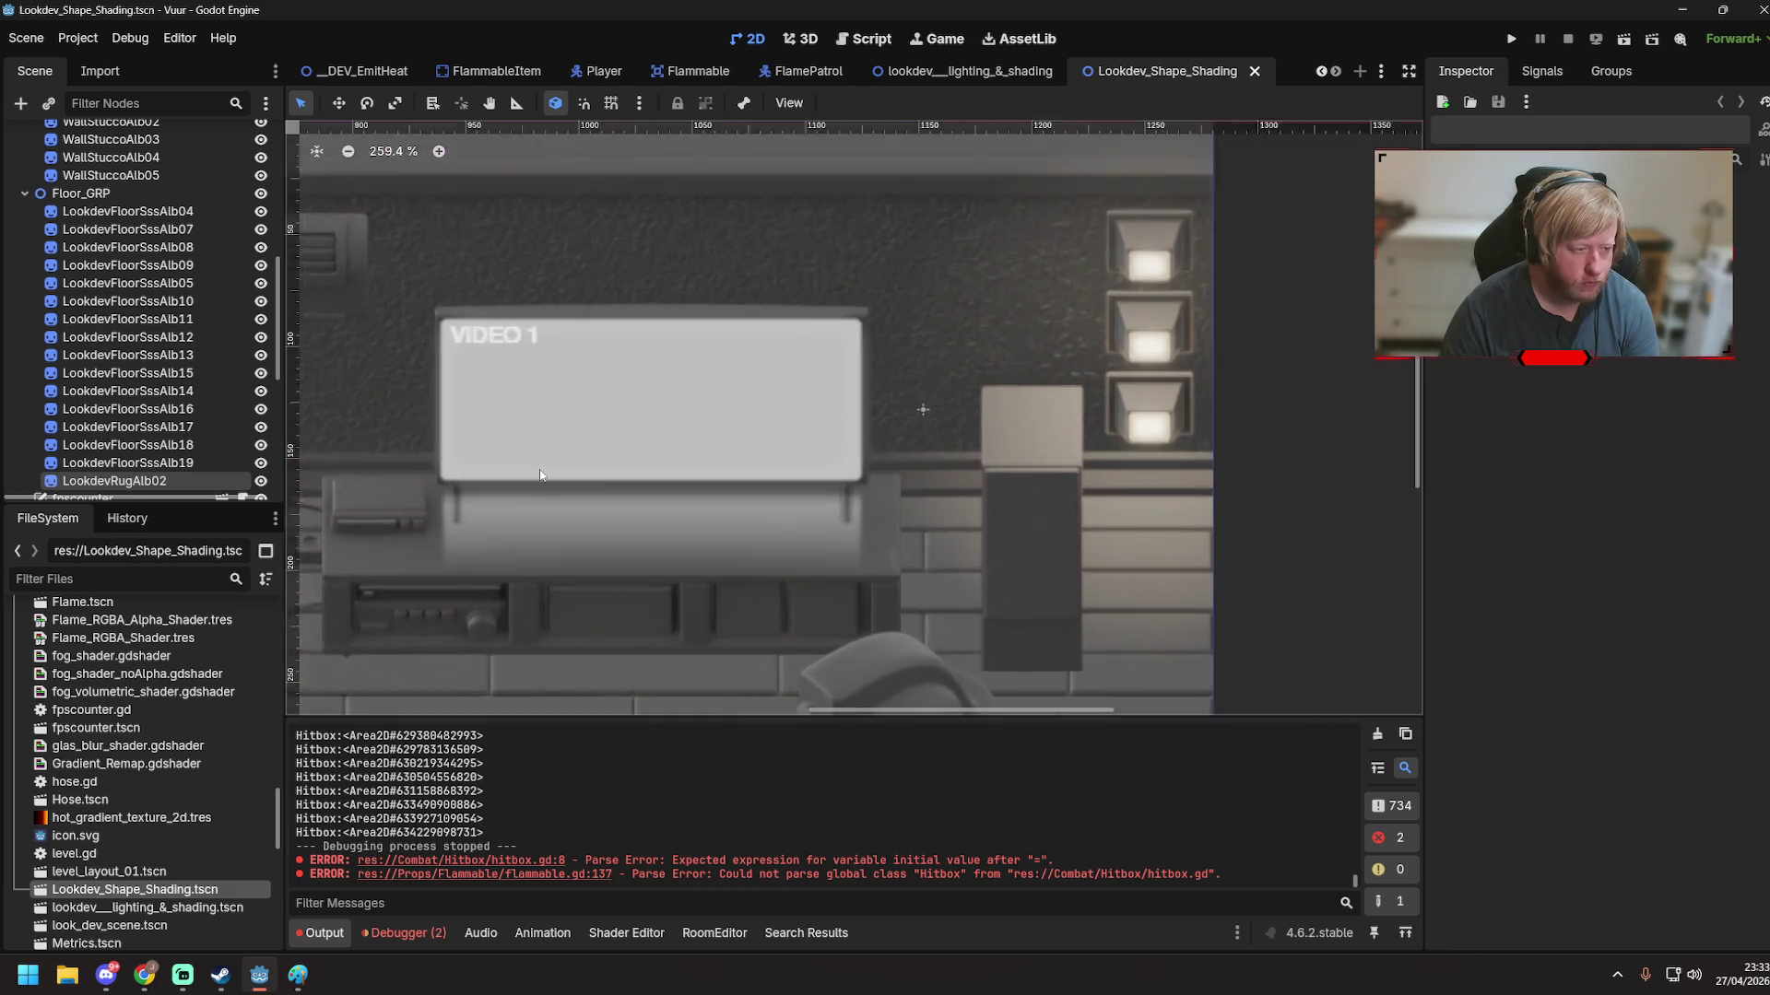
scroll(693, 583, up, 3)
scroll(693, 599, left, 1)
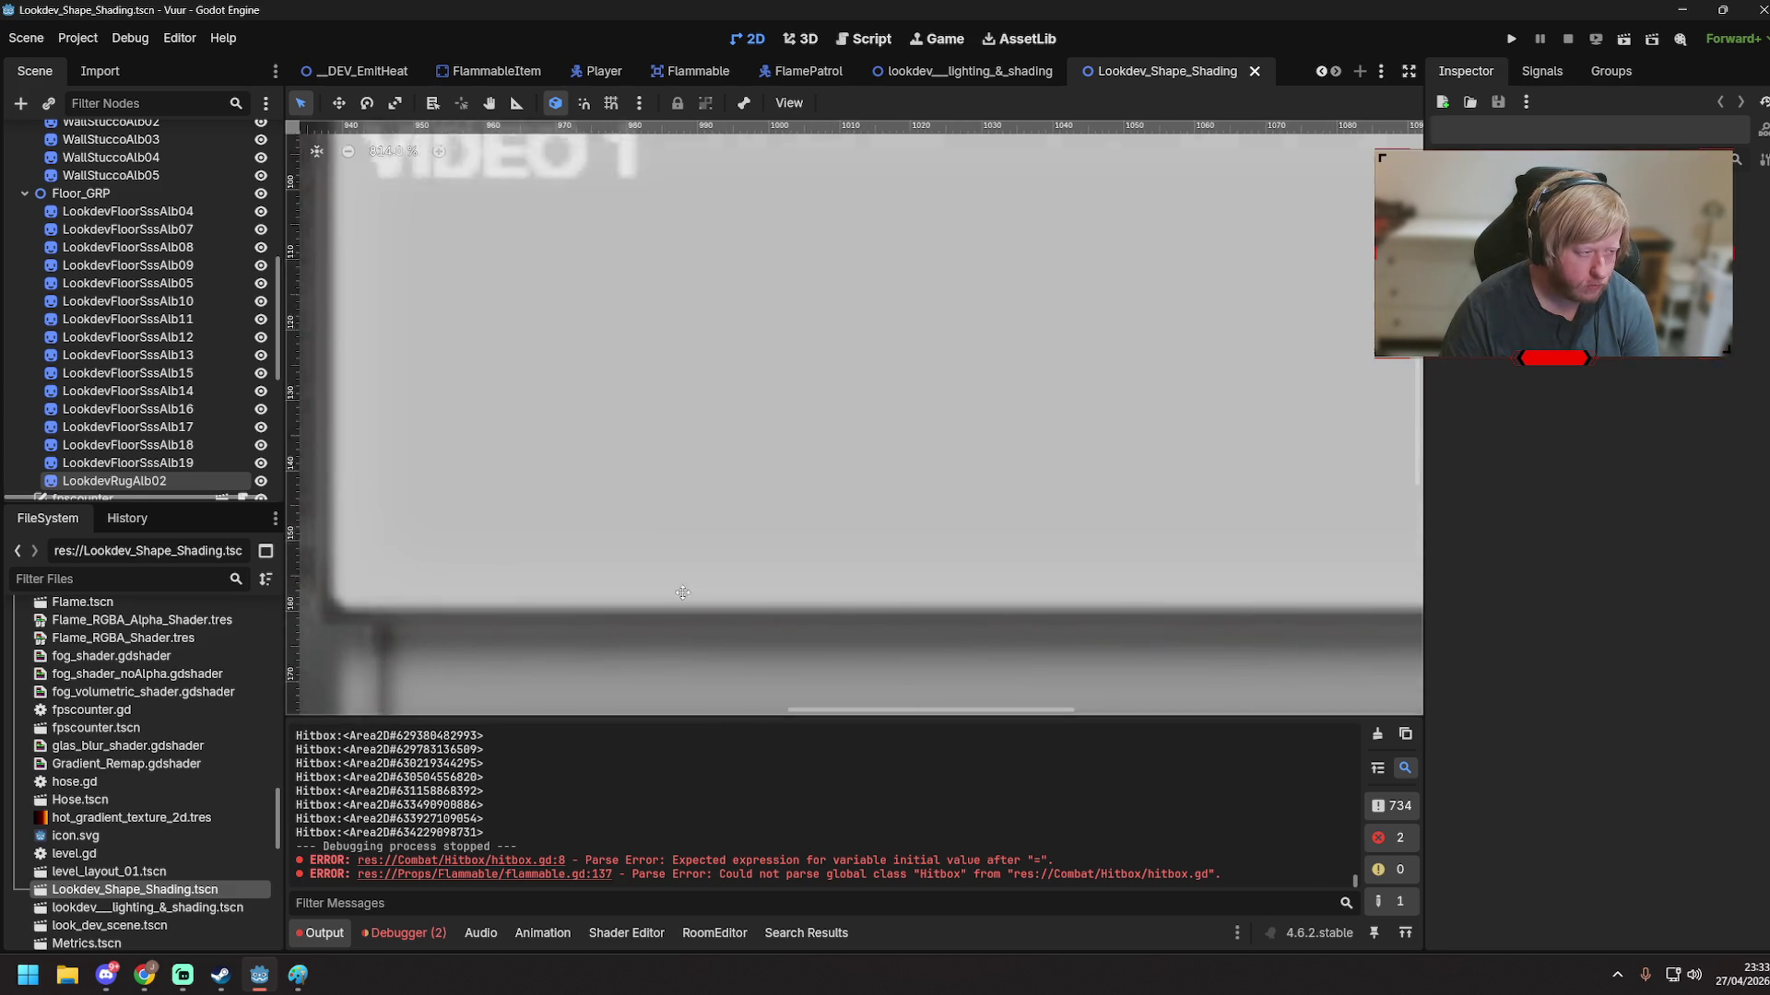
scroll(666, 603, down, 10)
scroll(670, 582, up, 5)
scroll(837, 373, down, 14)
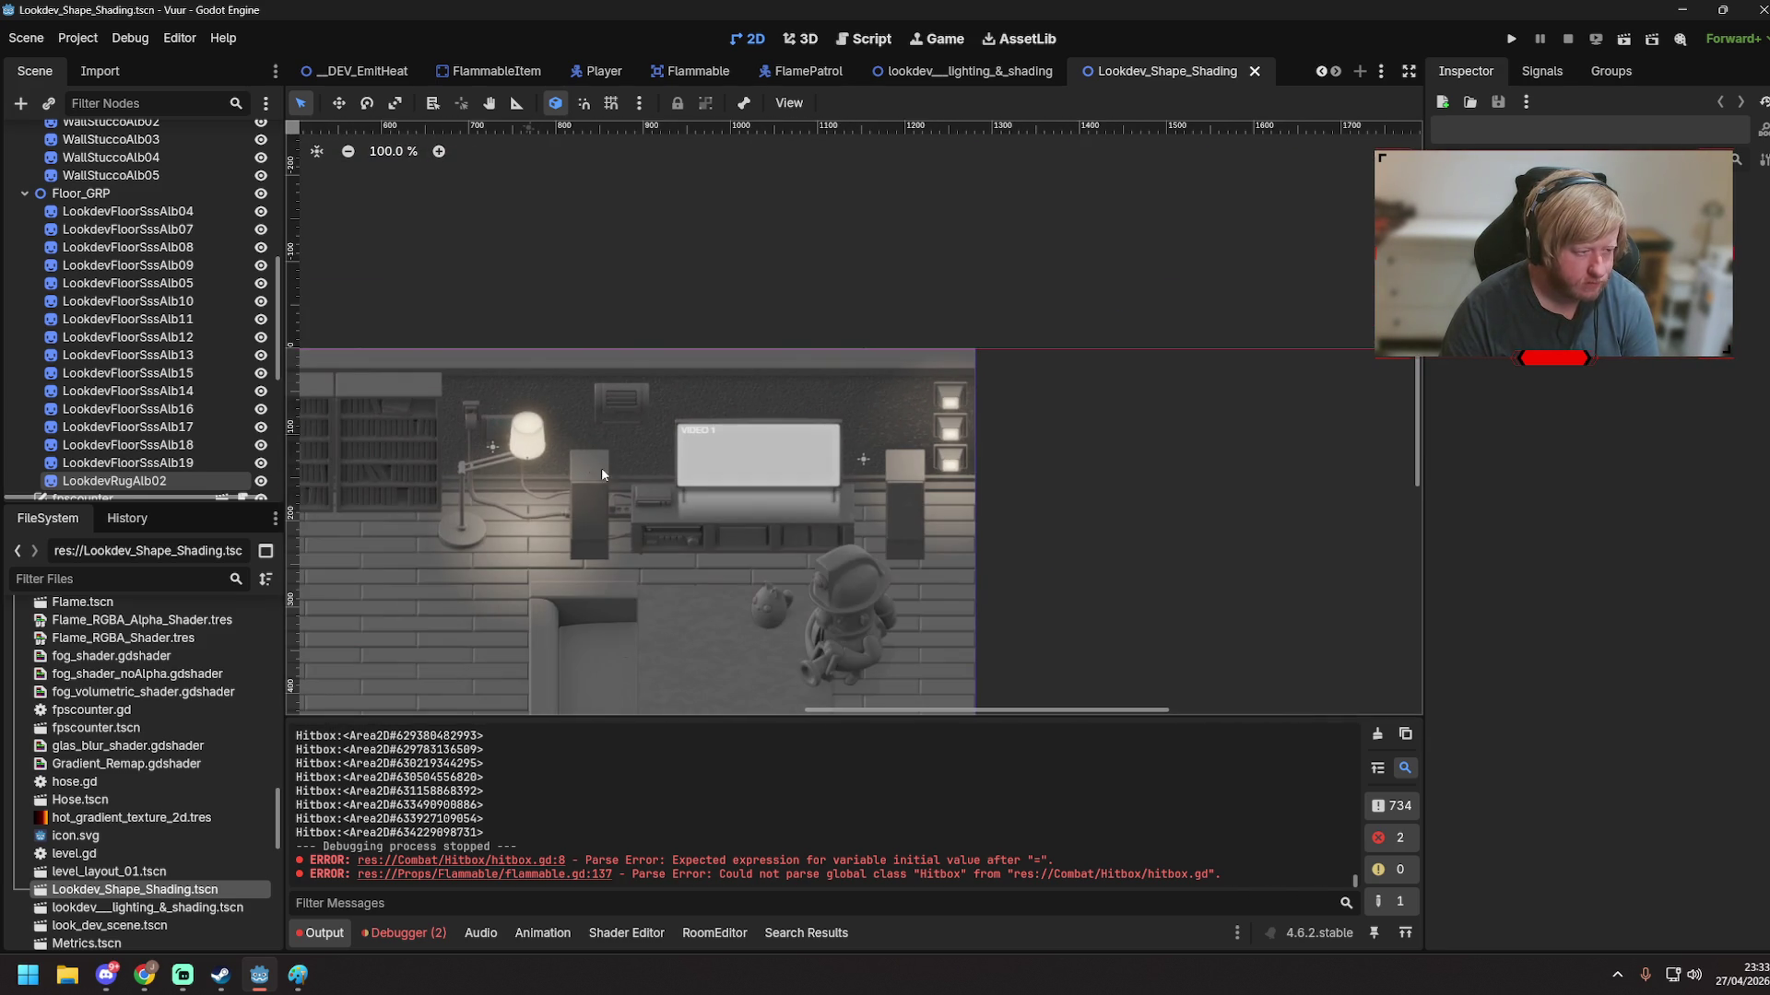
scroll(784, 335, left, 2)
scroll(608, 424, down, 7)
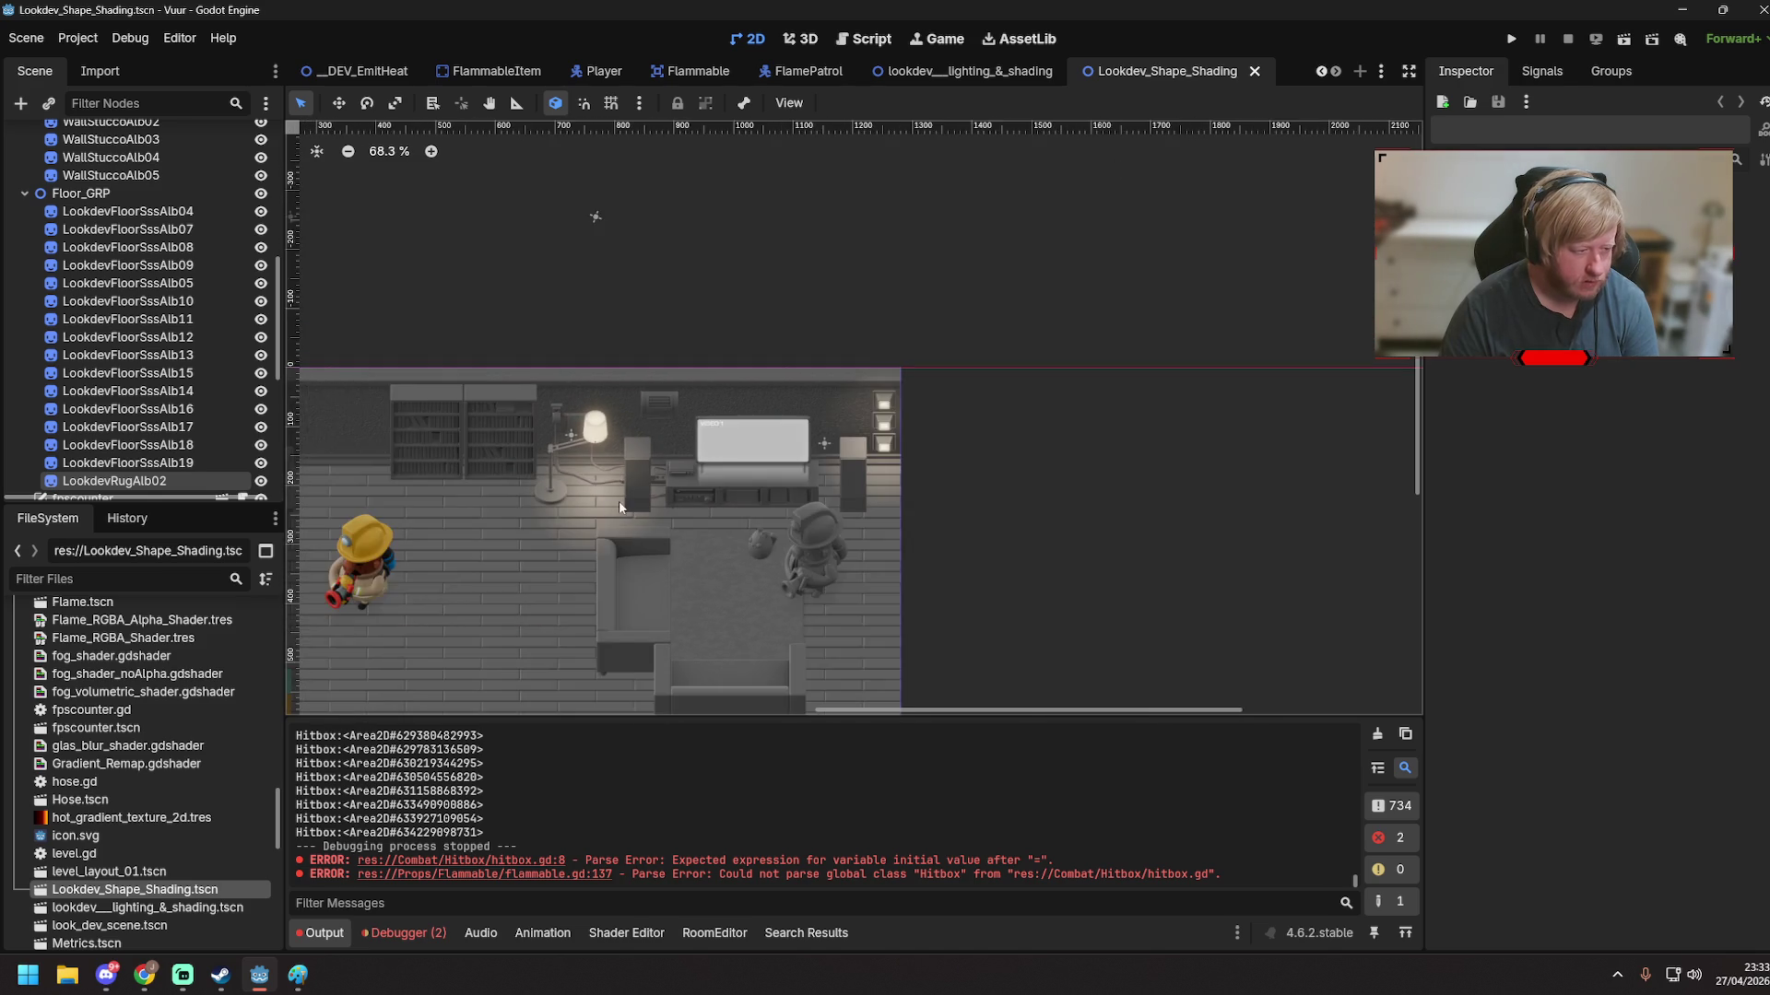
drag(524, 540, 778, 372)
scroll(776, 370, up, 5)
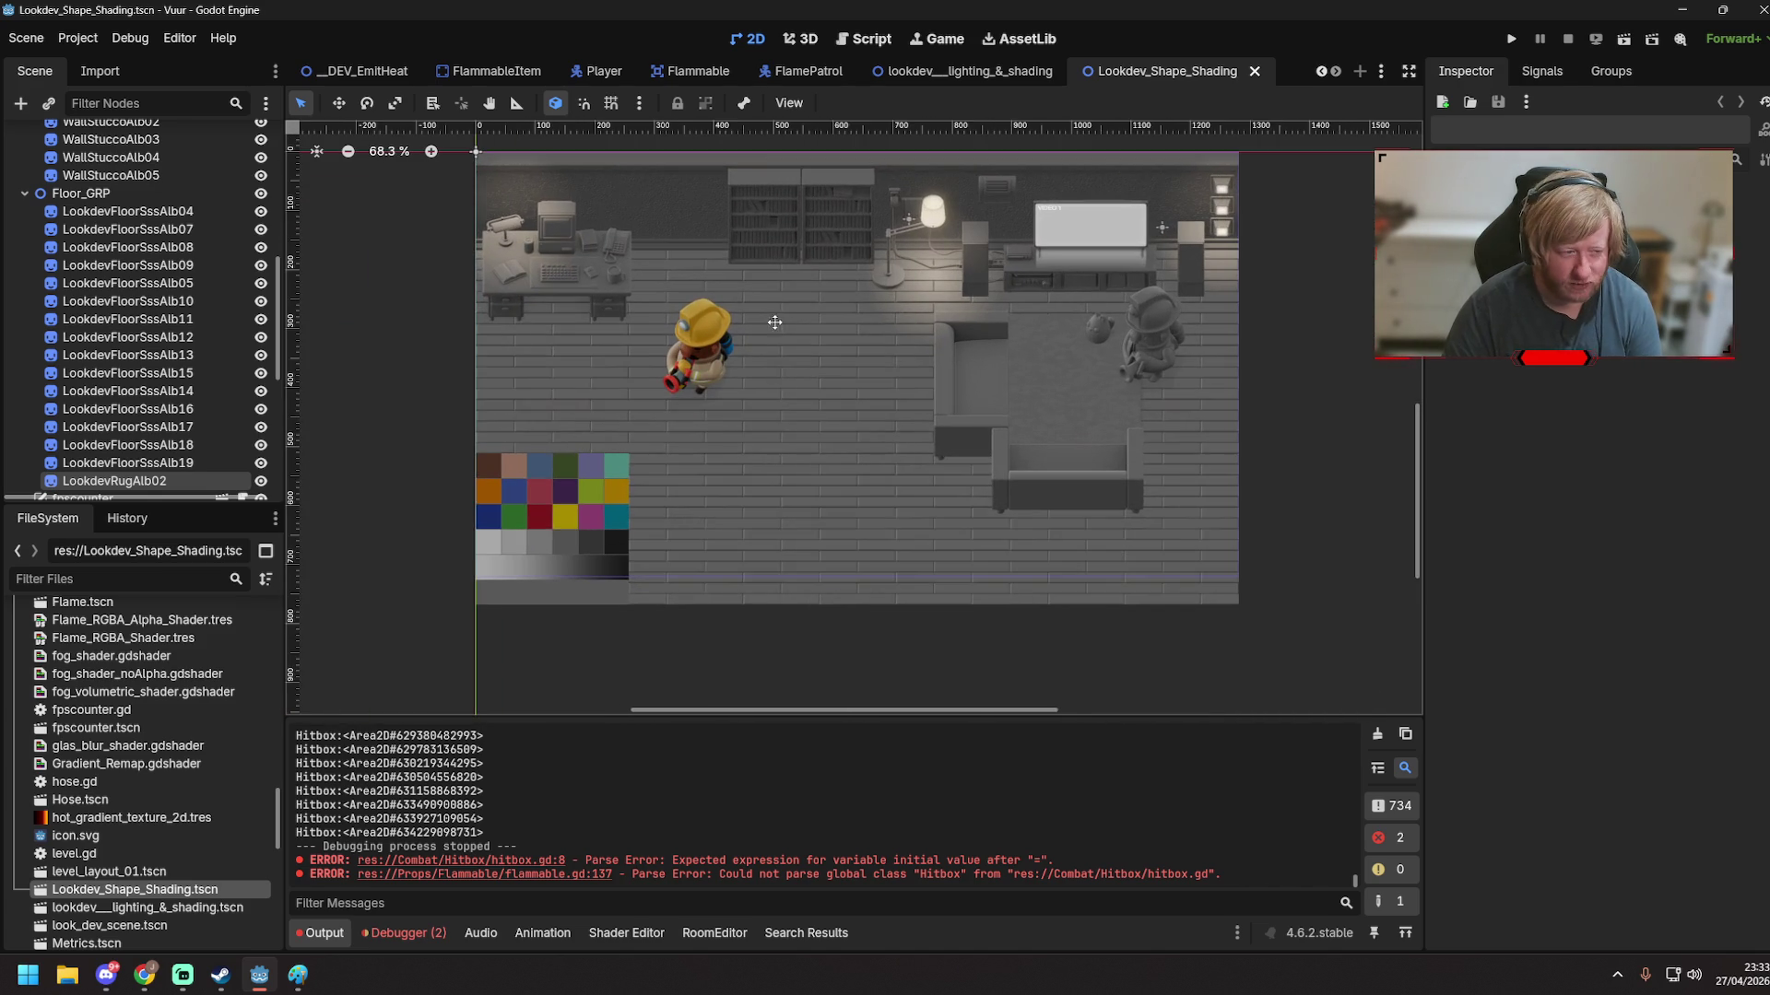
scroll(725, 372, up, 1)
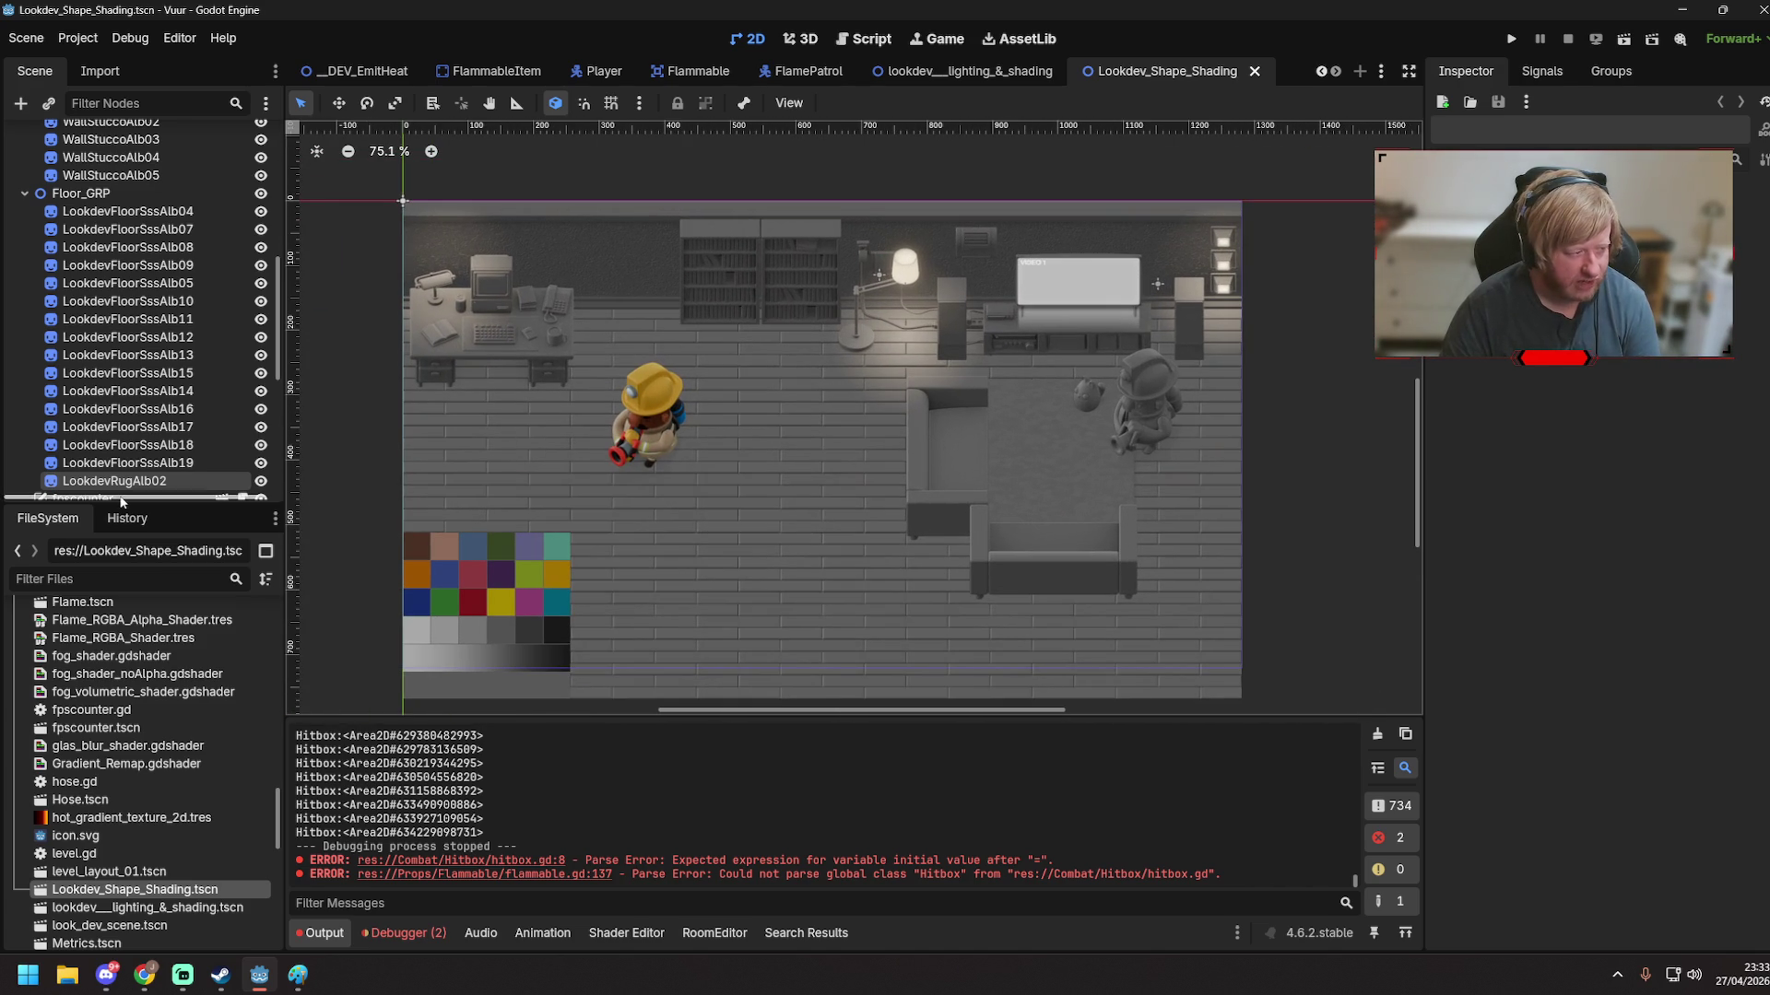
scroll(153, 783, down, 4)
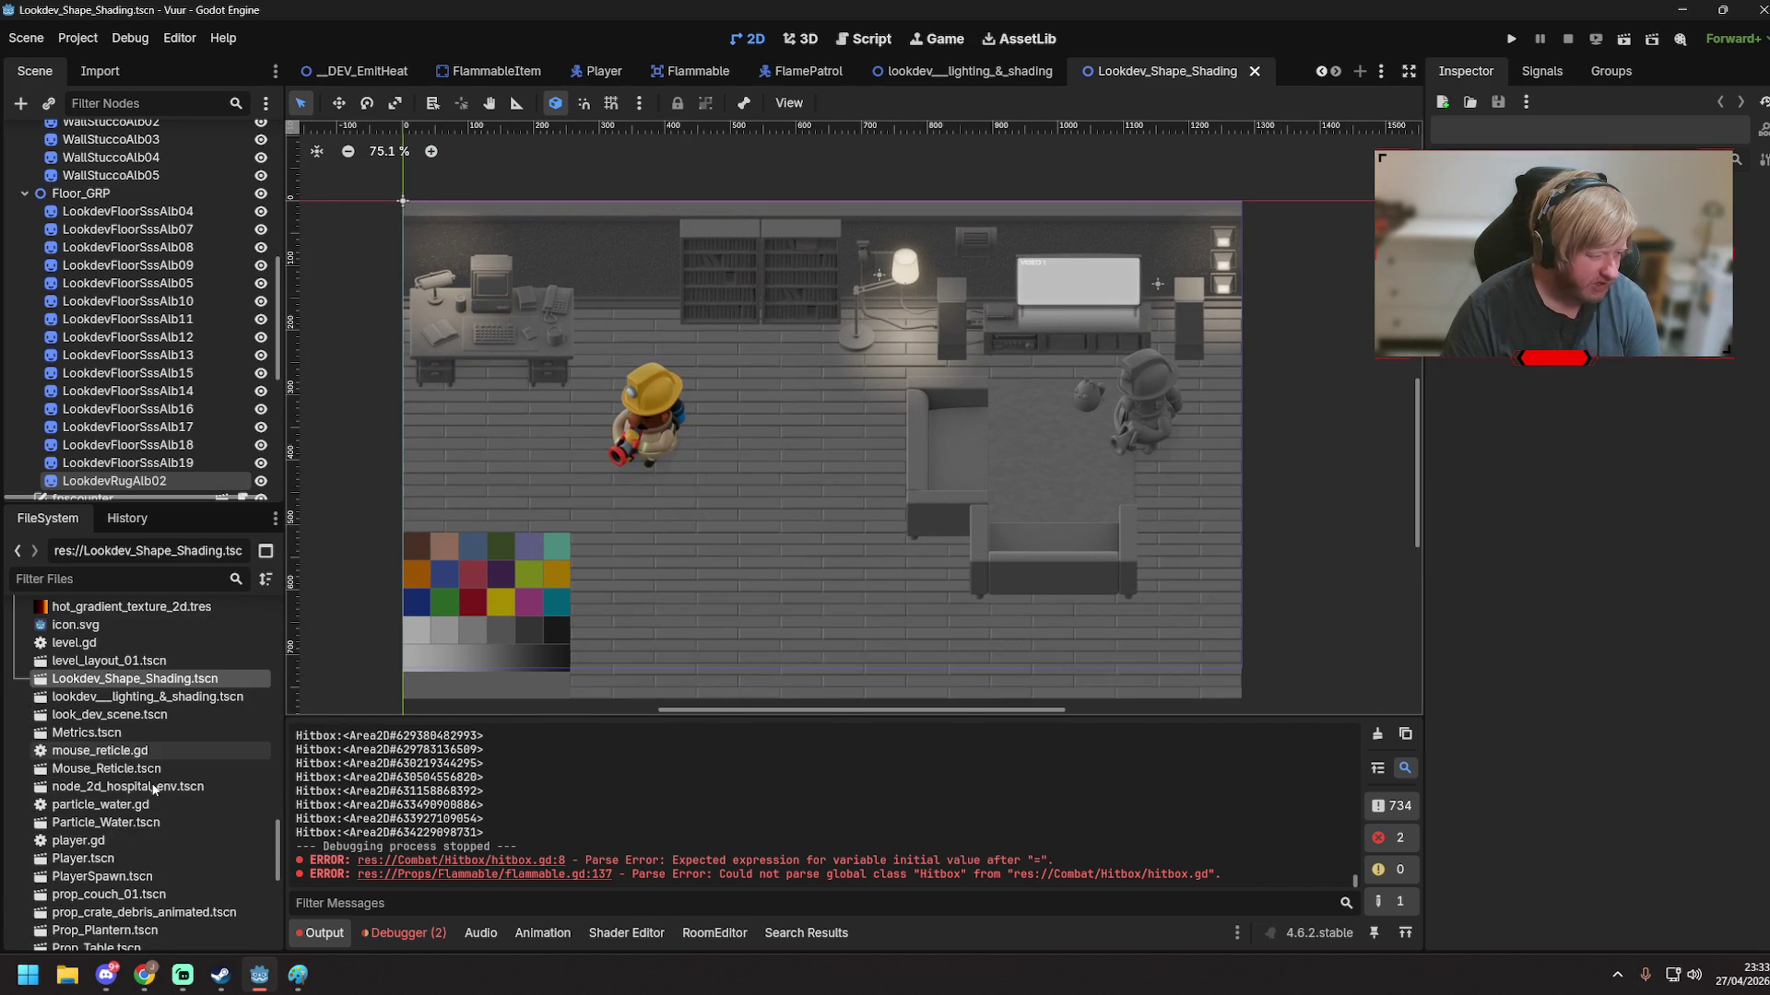
scroll(126, 853, down, 2)
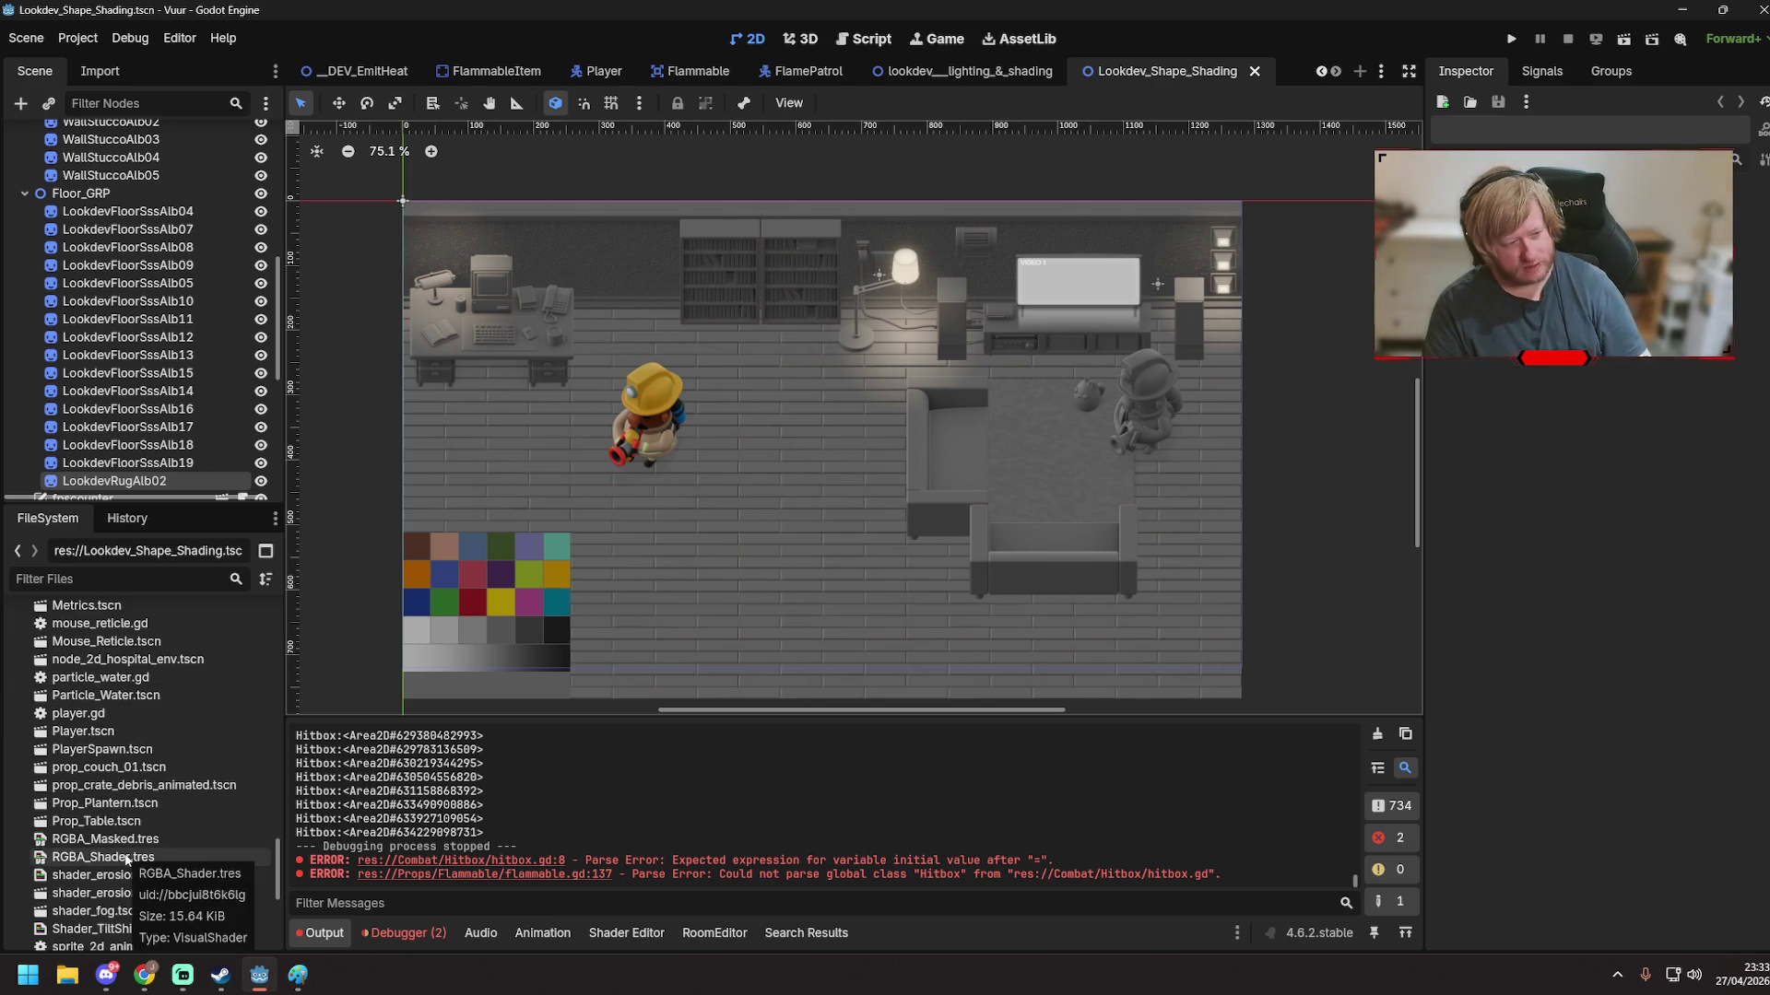
scroll(84, 737, up, 4)
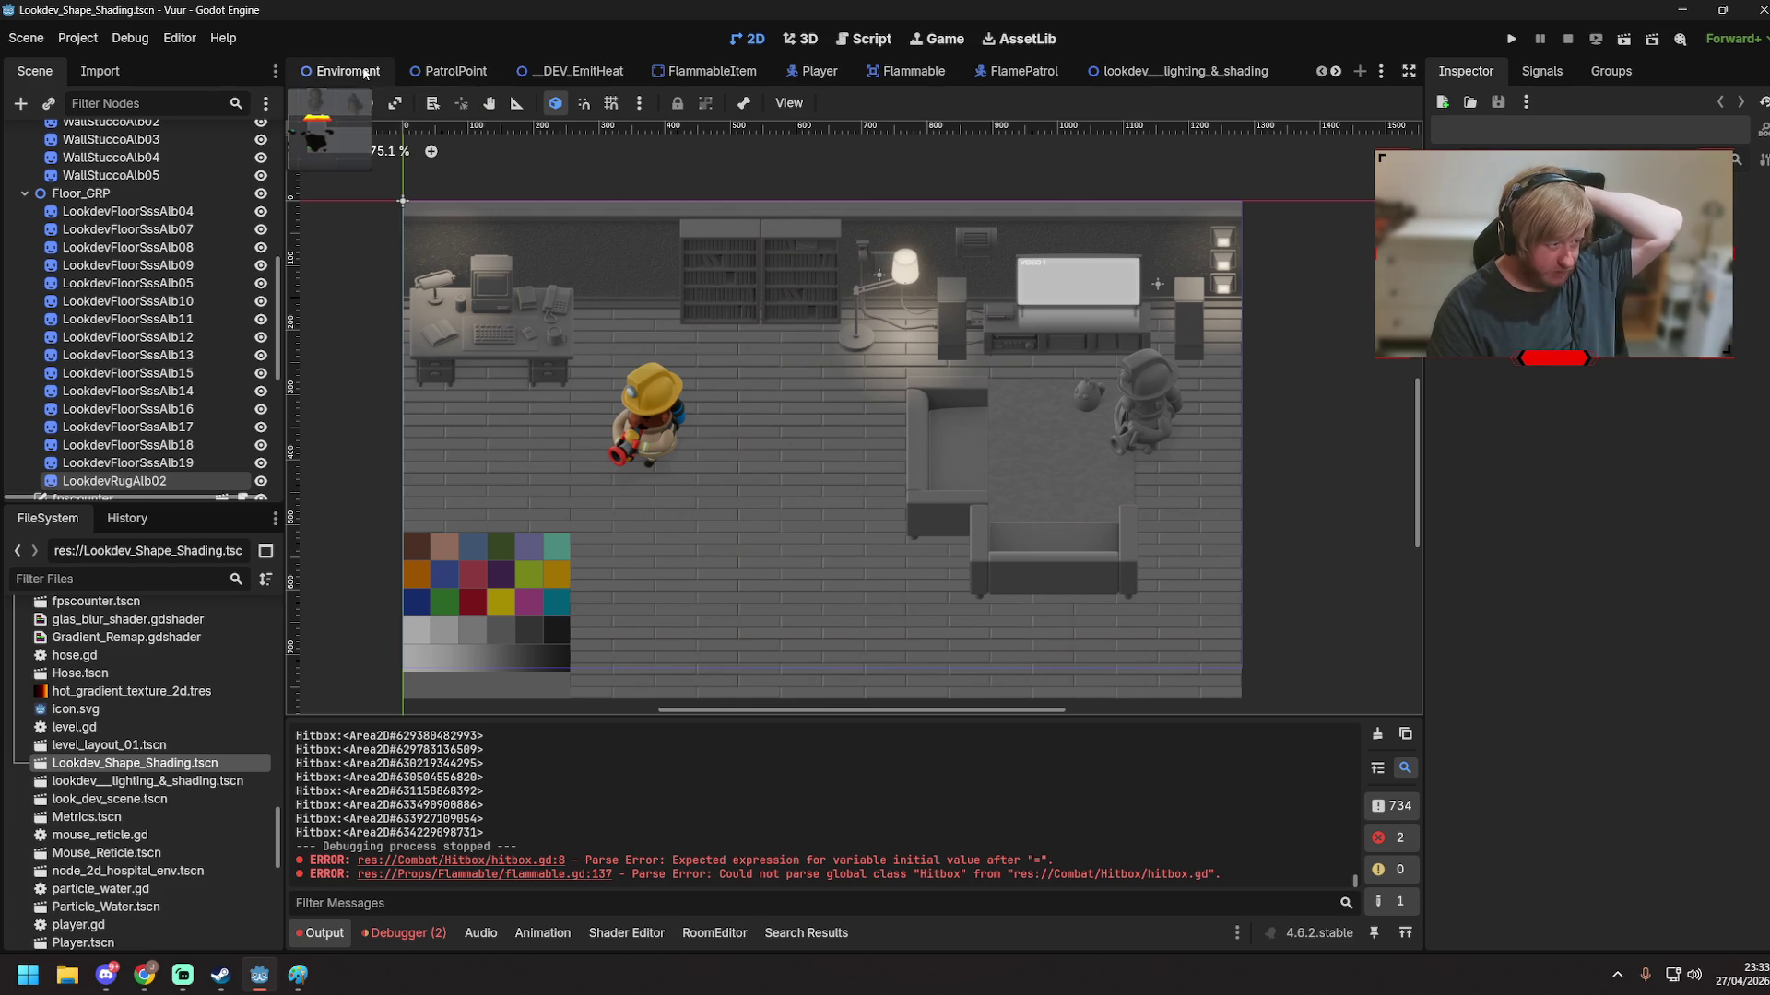
Step: Survey the Enviroment level scene's layout, including its flame and machinery props
click(348, 71)
scroll(765, 453, down, 4)
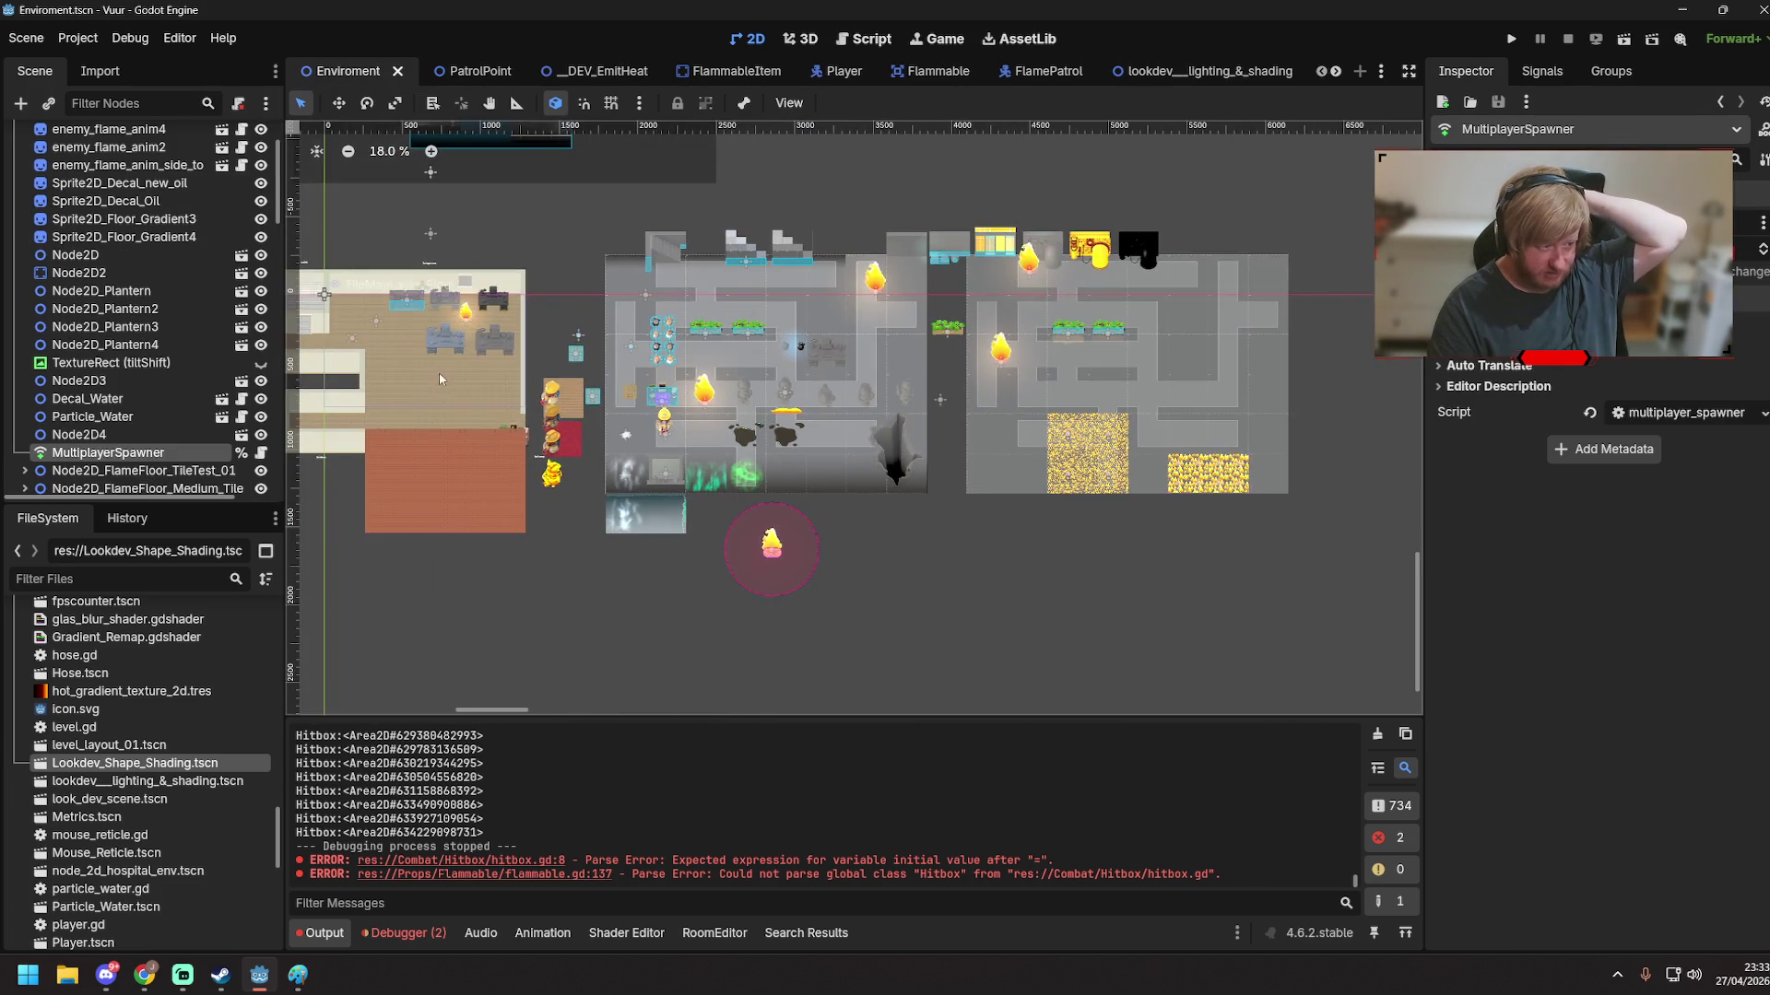
drag(1080, 236, 667, 333)
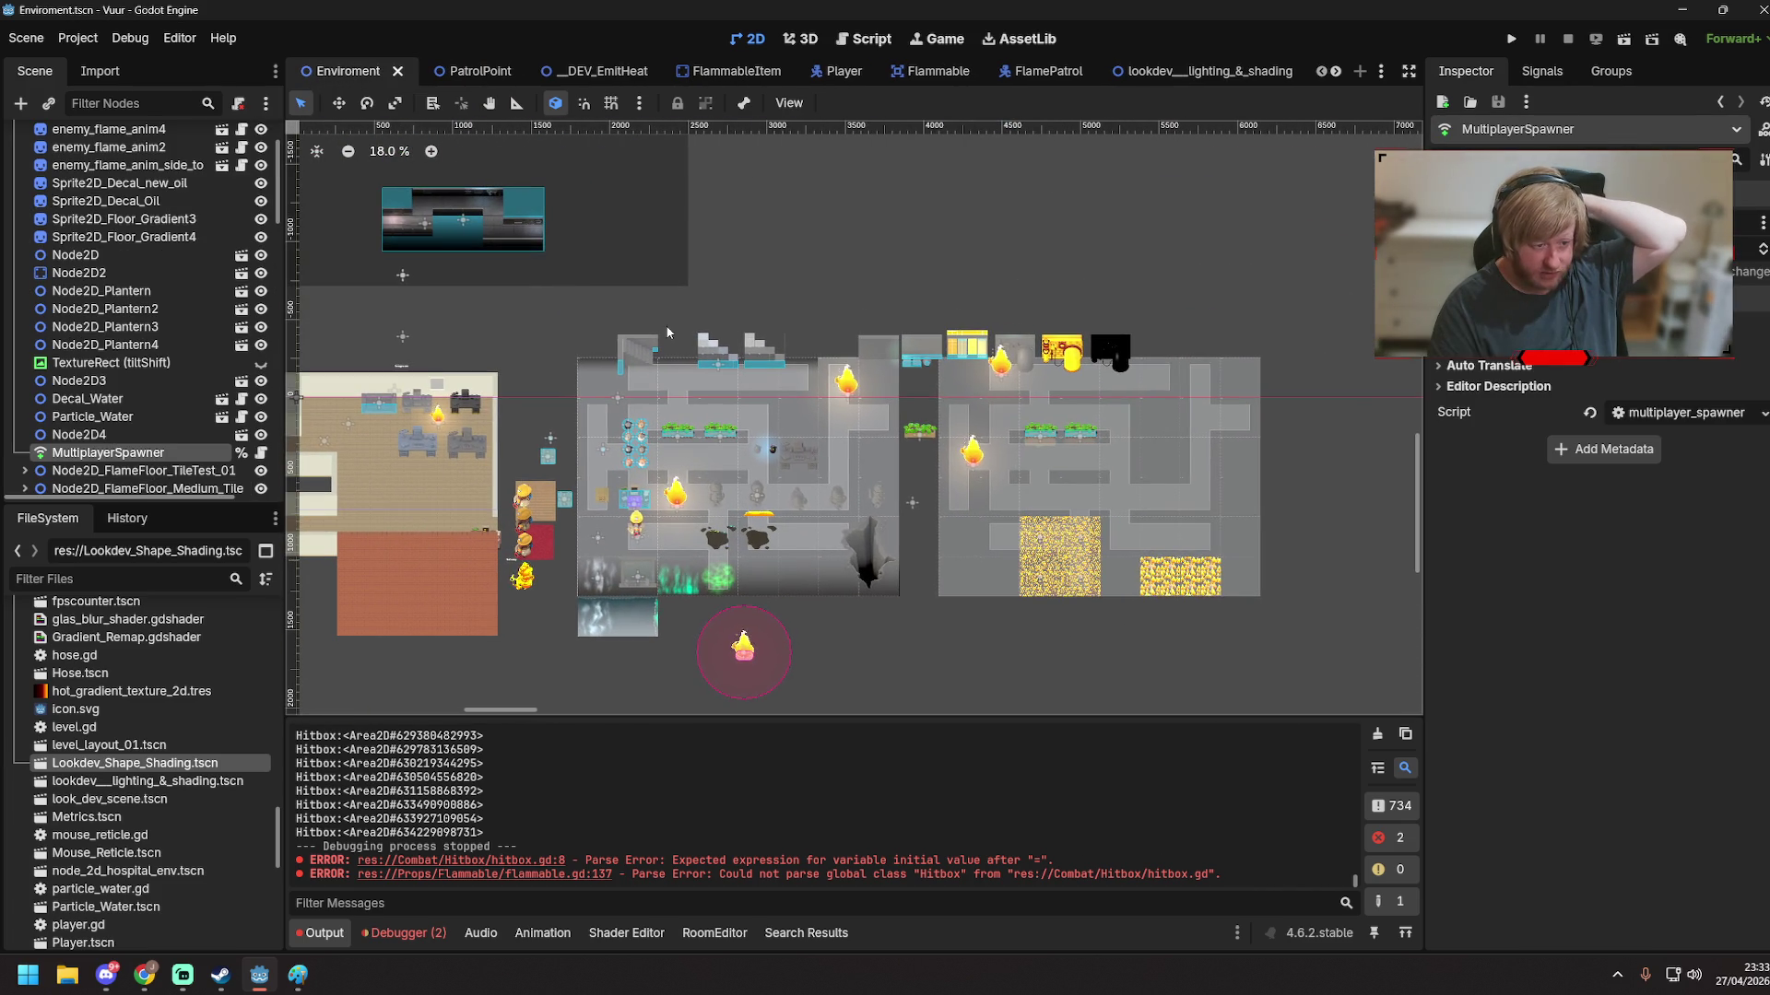
scroll(933, 360, up, 8)
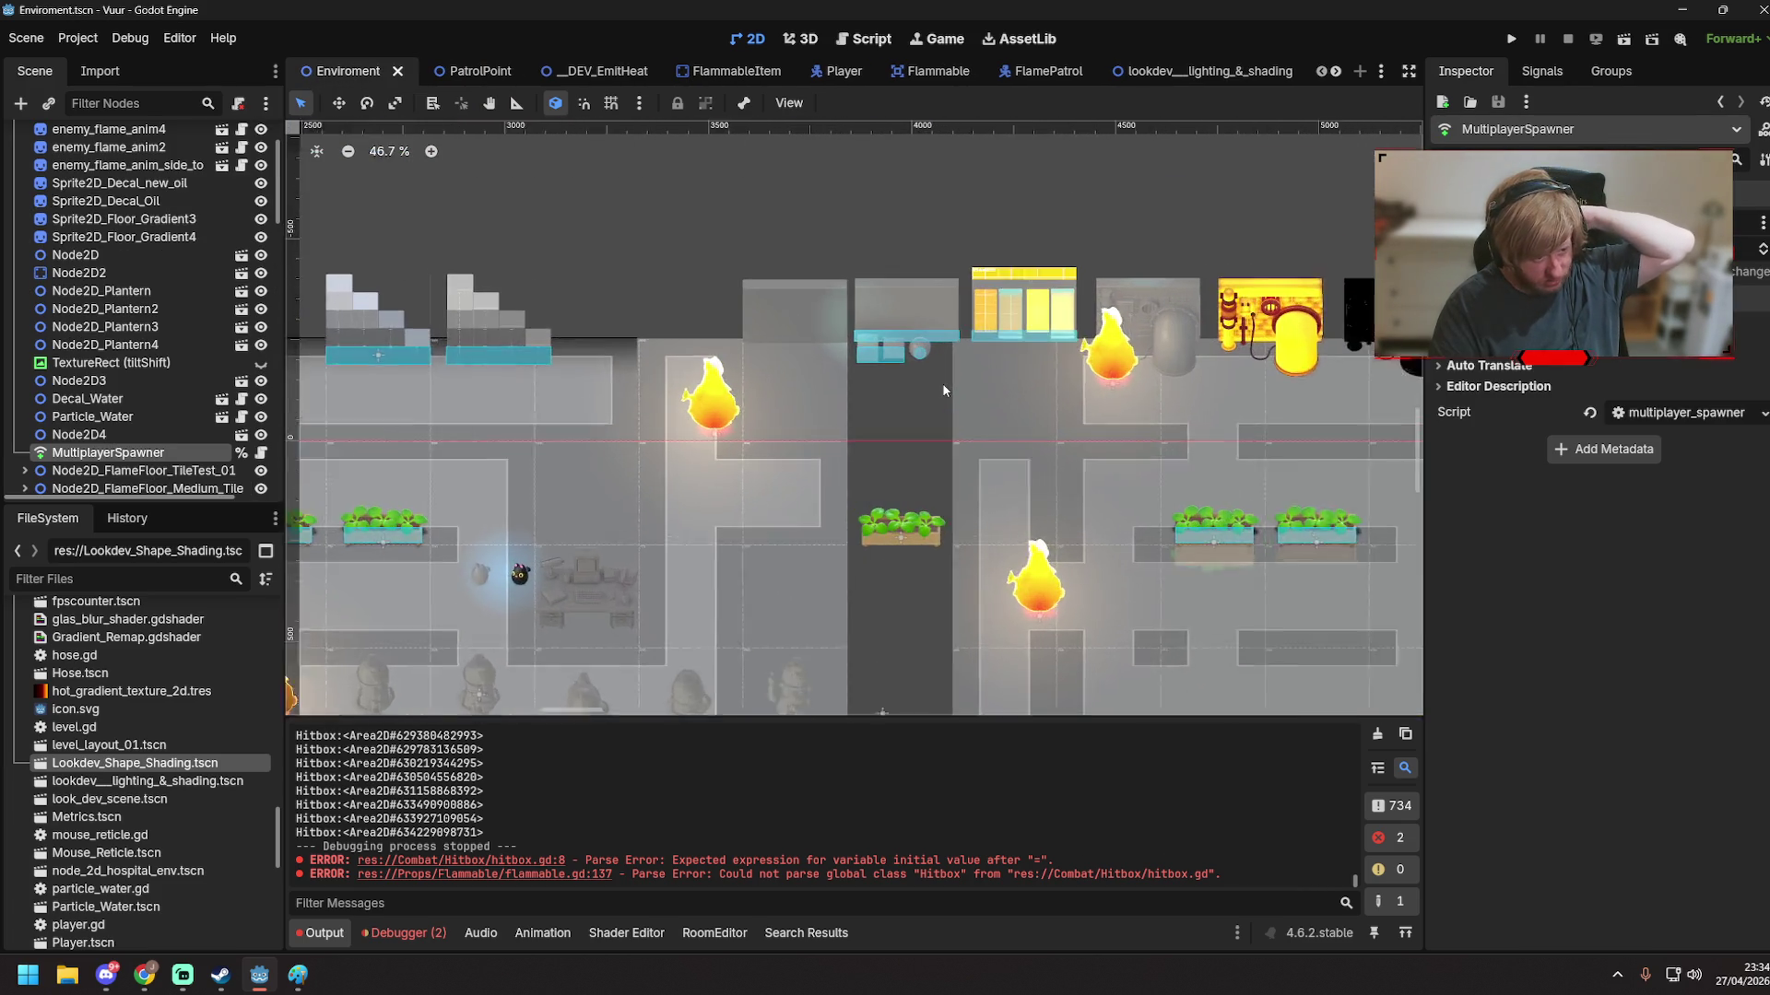
drag(1003, 425, 599, 449)
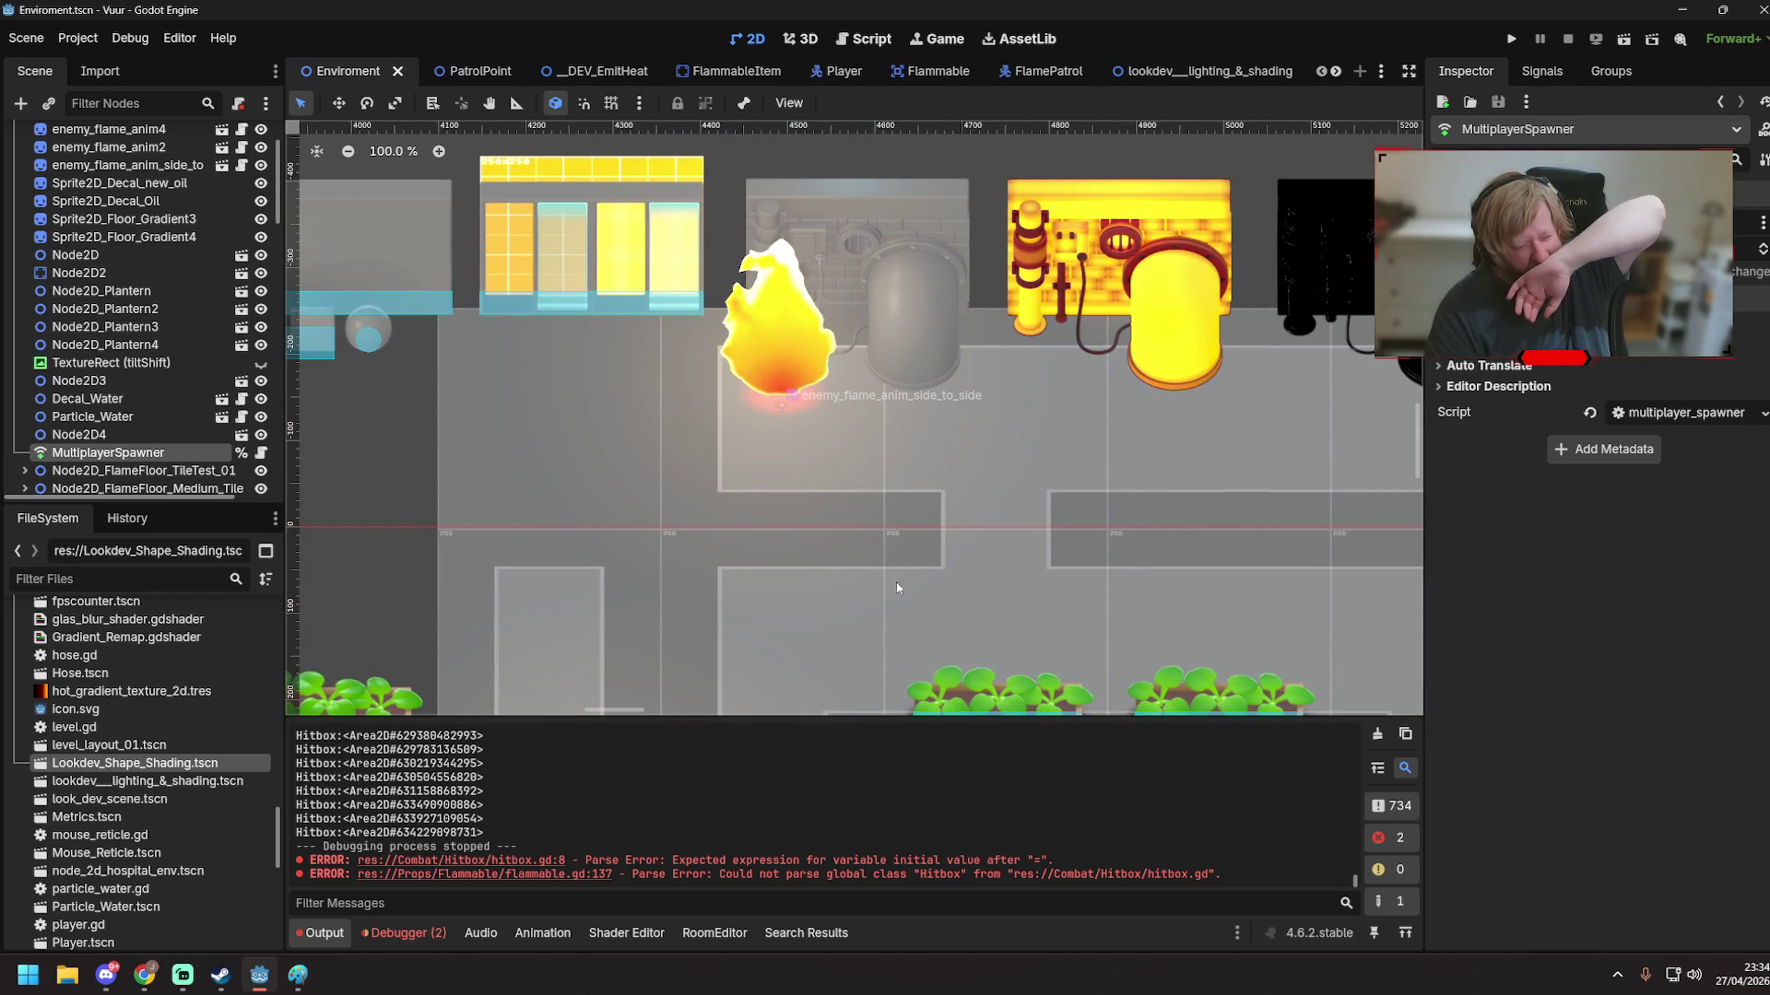
scroll(956, 549, down, 5)
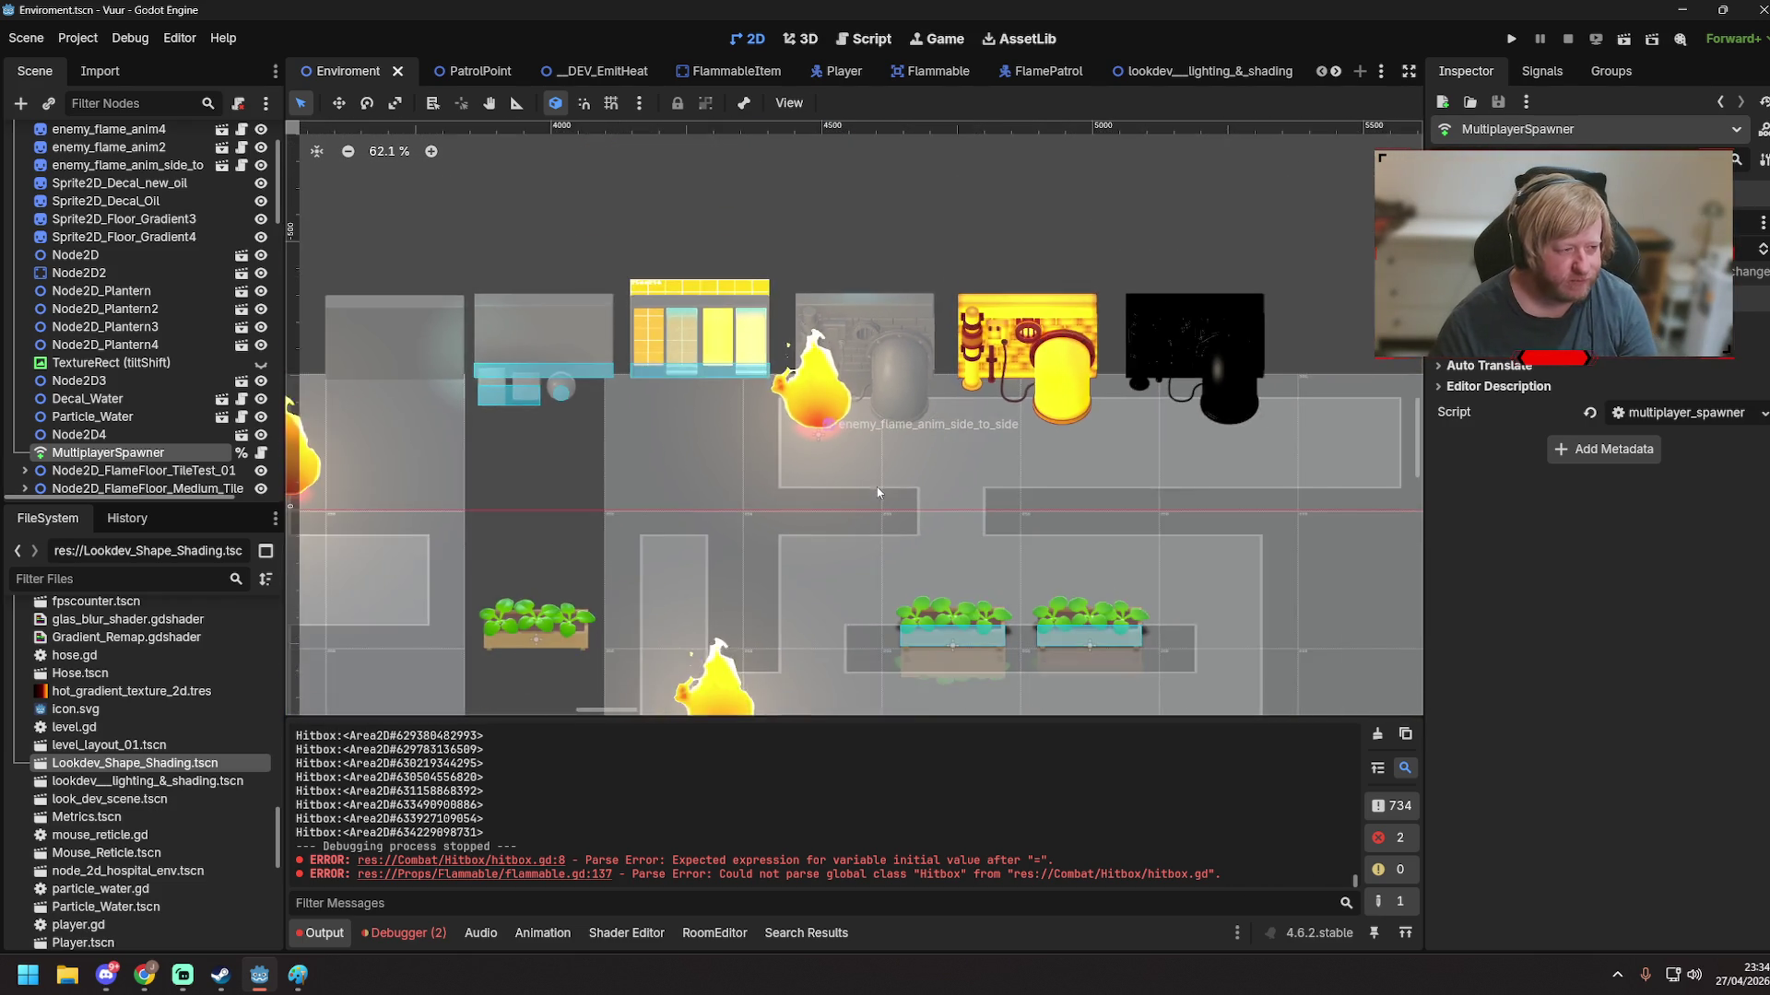
mouse_move(613, 397)
mouse_down()
mouse_move(713, 197)
mouse_move(574, 155)
mouse_move(1008, 276)
mouse_move(1201, 276)
mouse_move(901, 416)
mouse_up()
scroll(900, 416, up, 1)
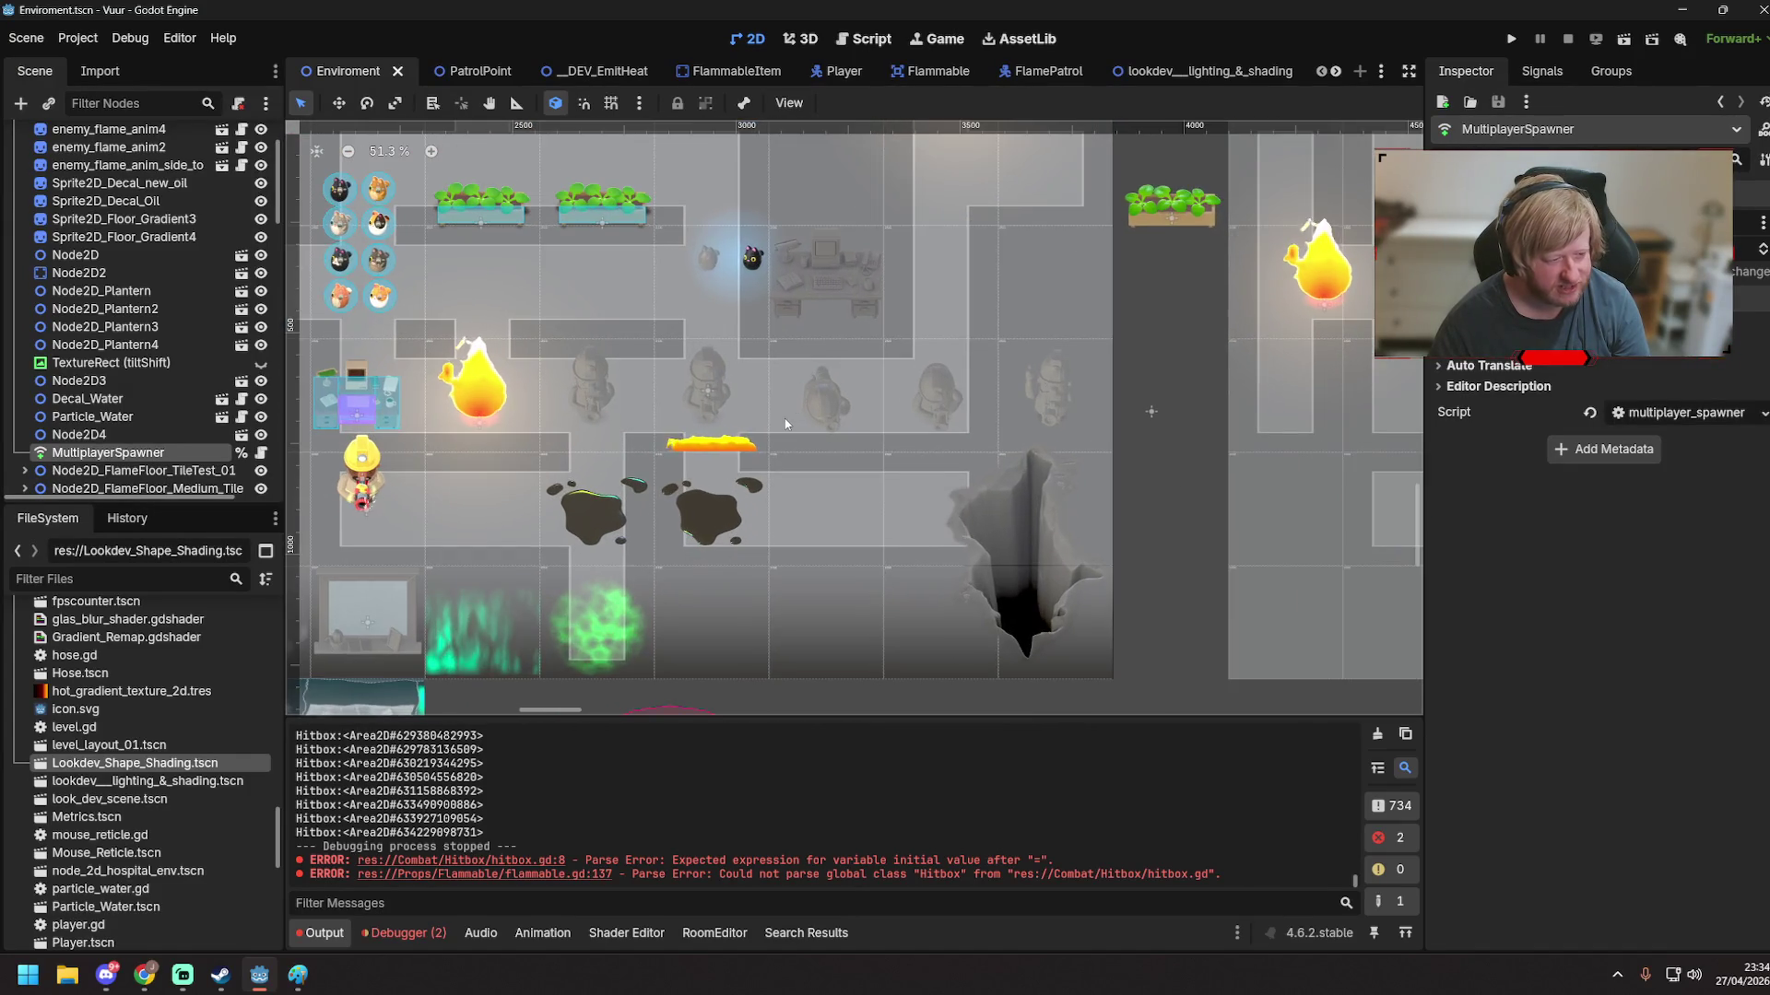
scroll(662, 395, down, 2)
drag(661, 394, 836, 486)
scroll(1126, 71, down, 2)
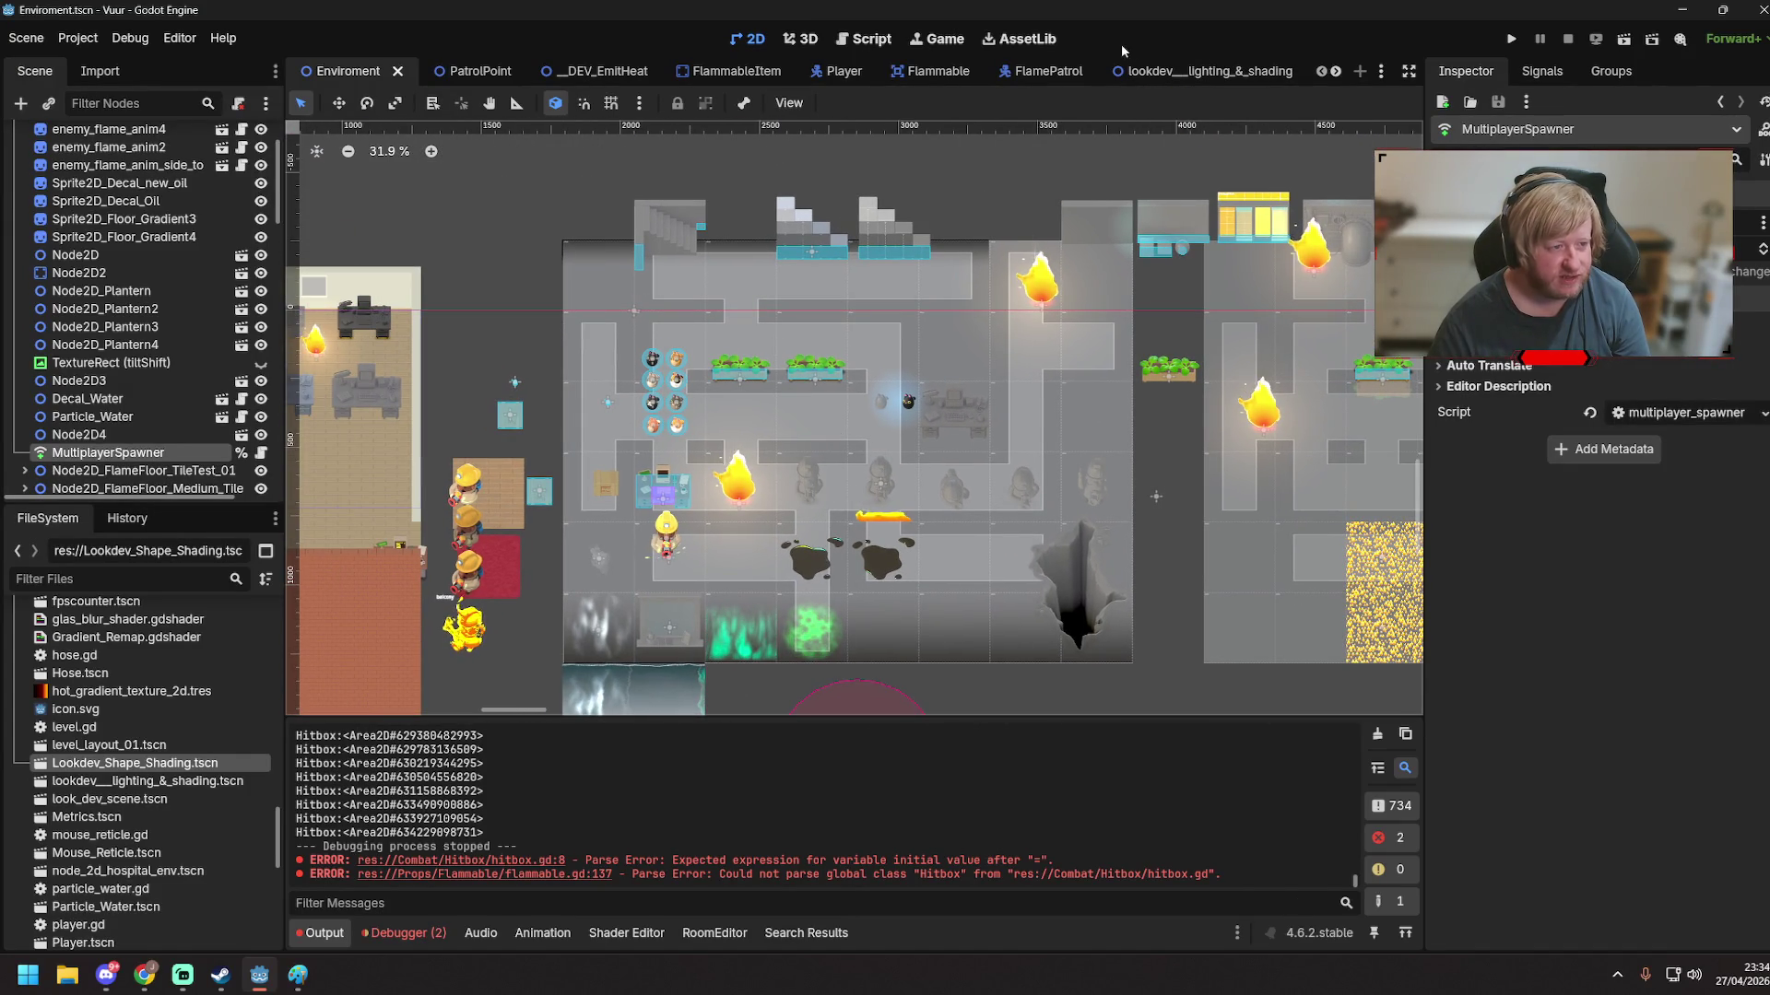
Step: Back in Lookdev_Shape_Shading, select the bookshelf and then the standing lamp's glow sprite
click(1152, 70)
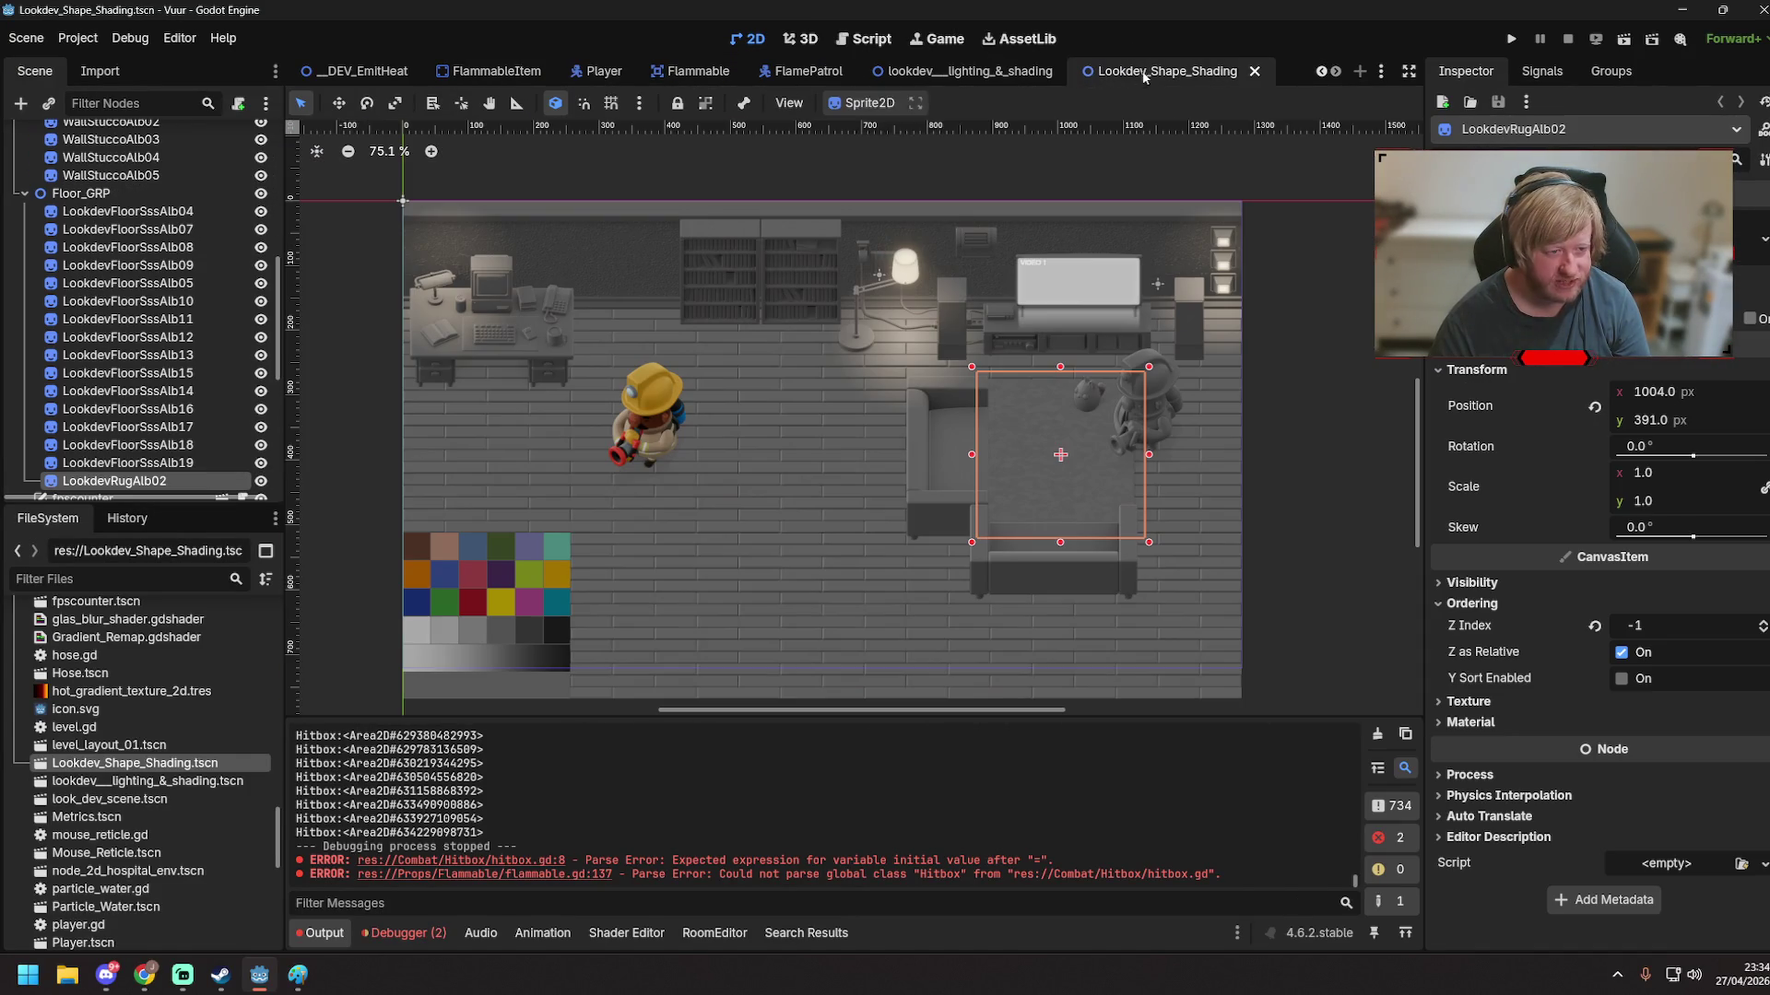
click(788, 264)
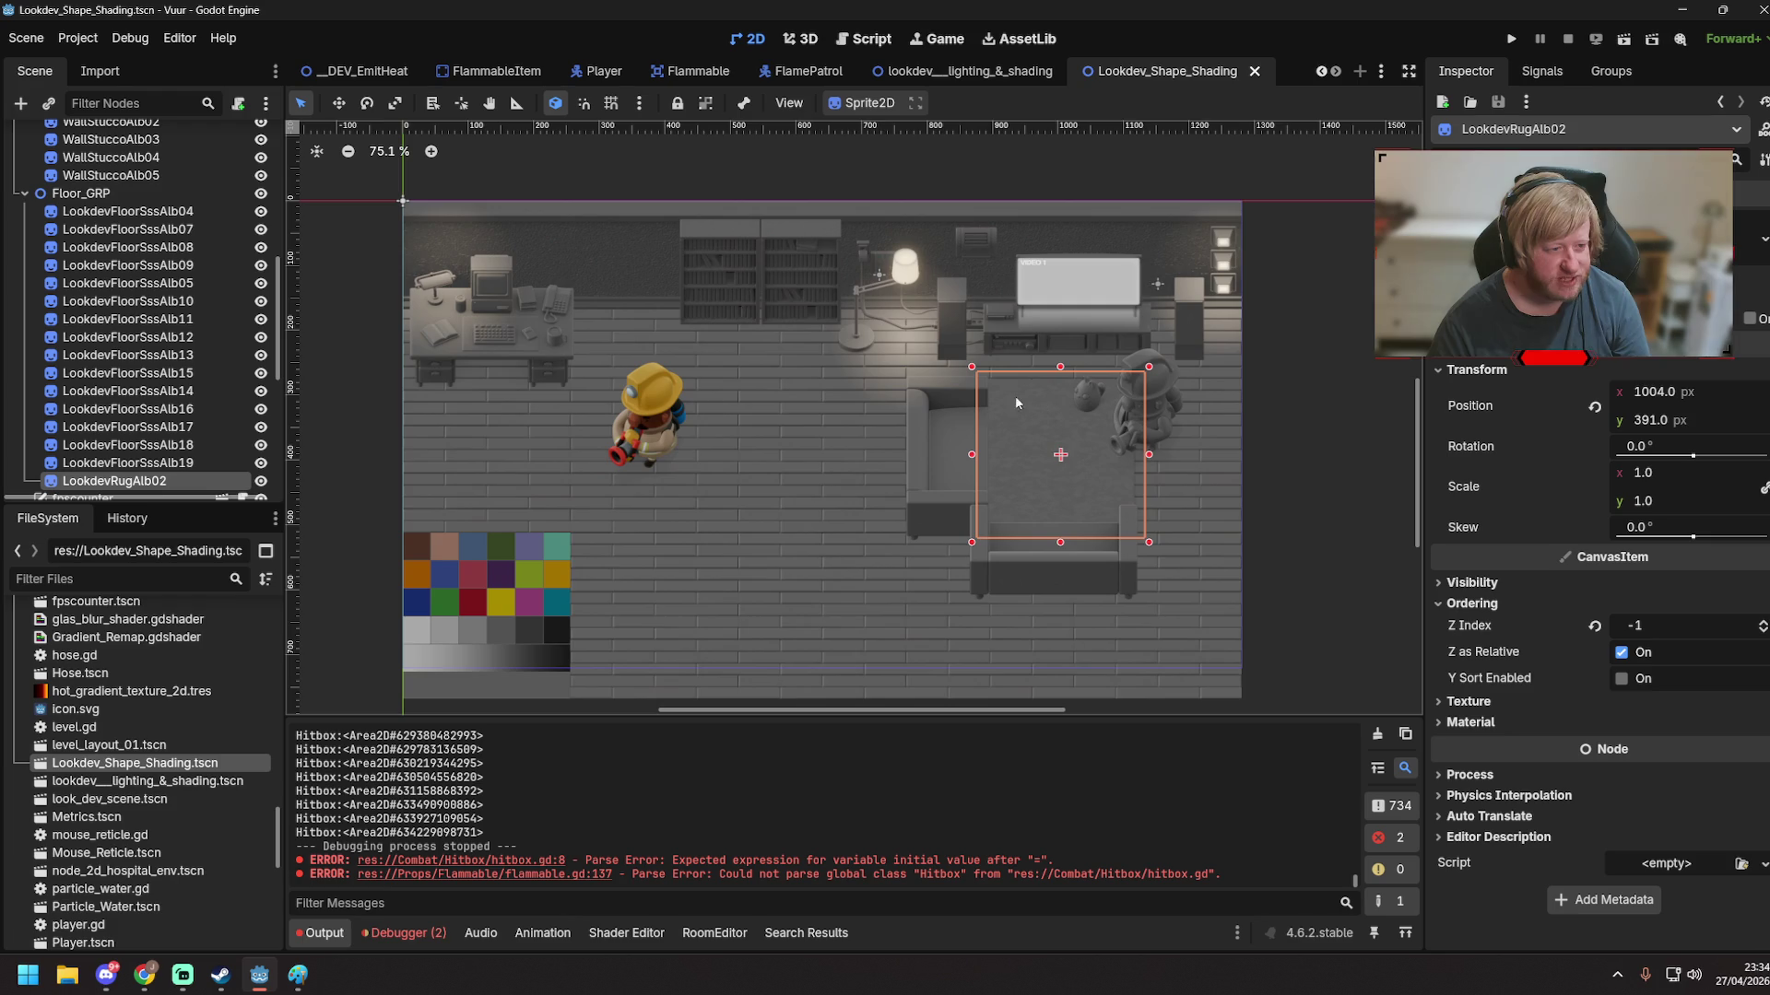
scroll(789, 264, up, 3)
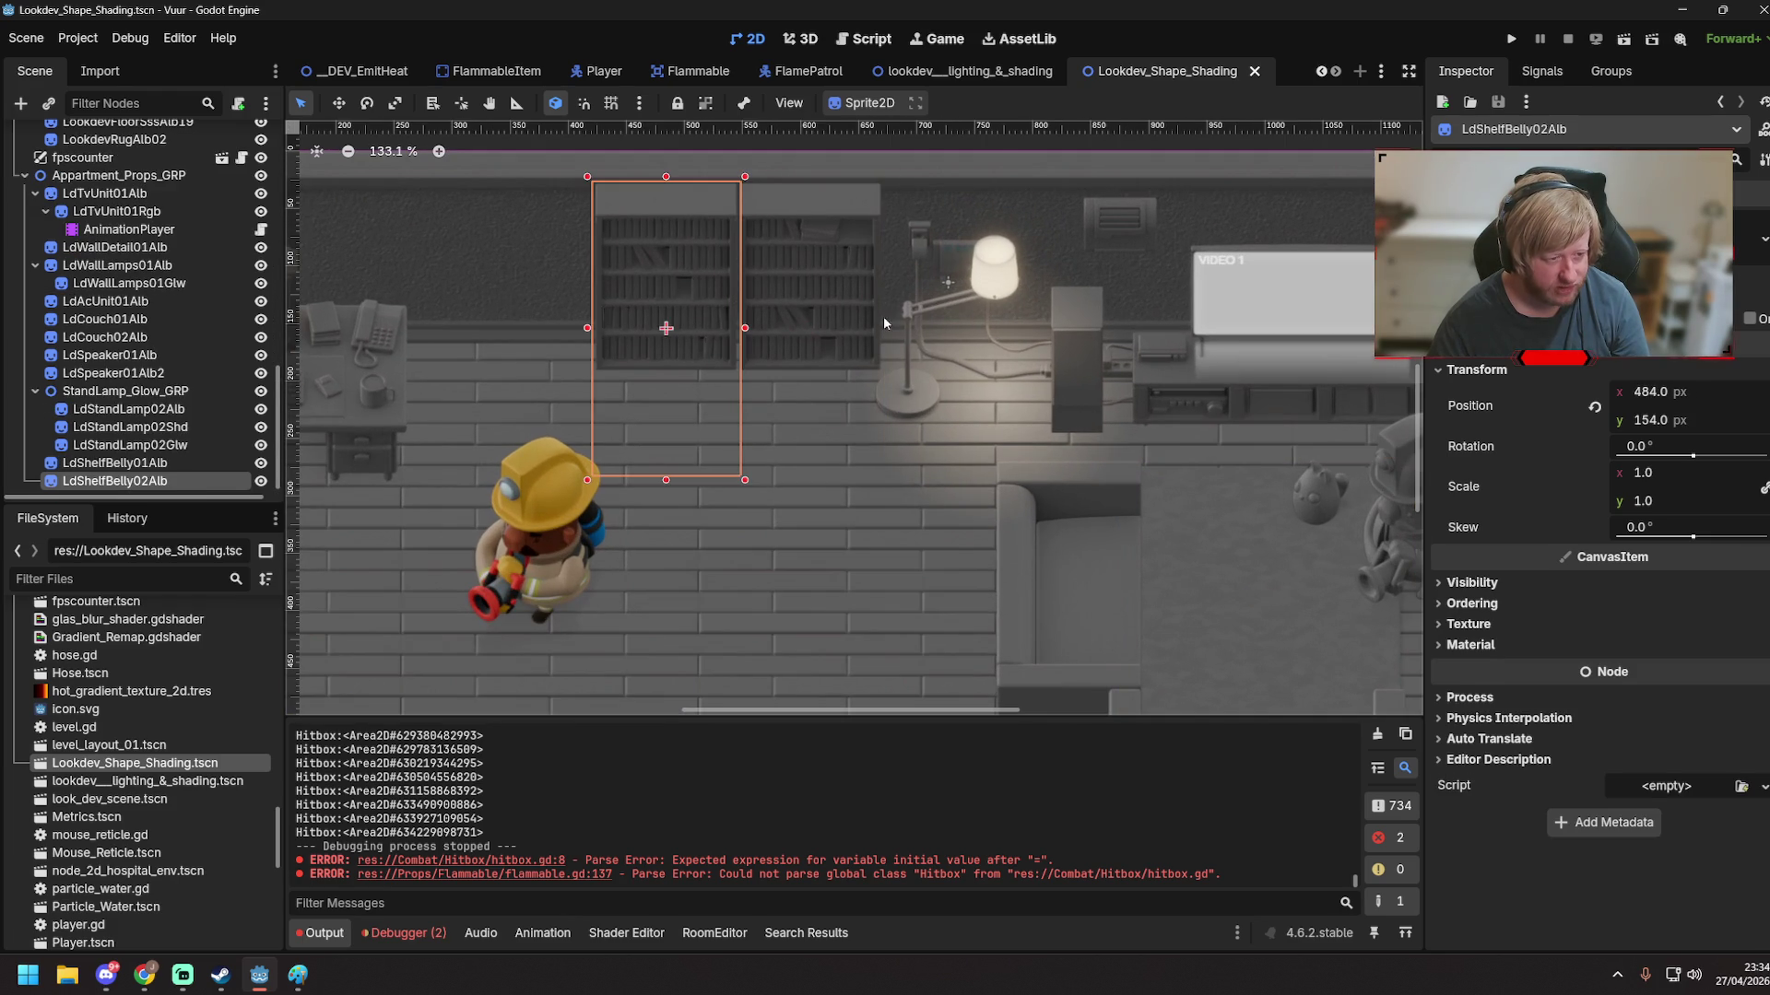
click(910, 347)
scroll(983, 295, up, 1)
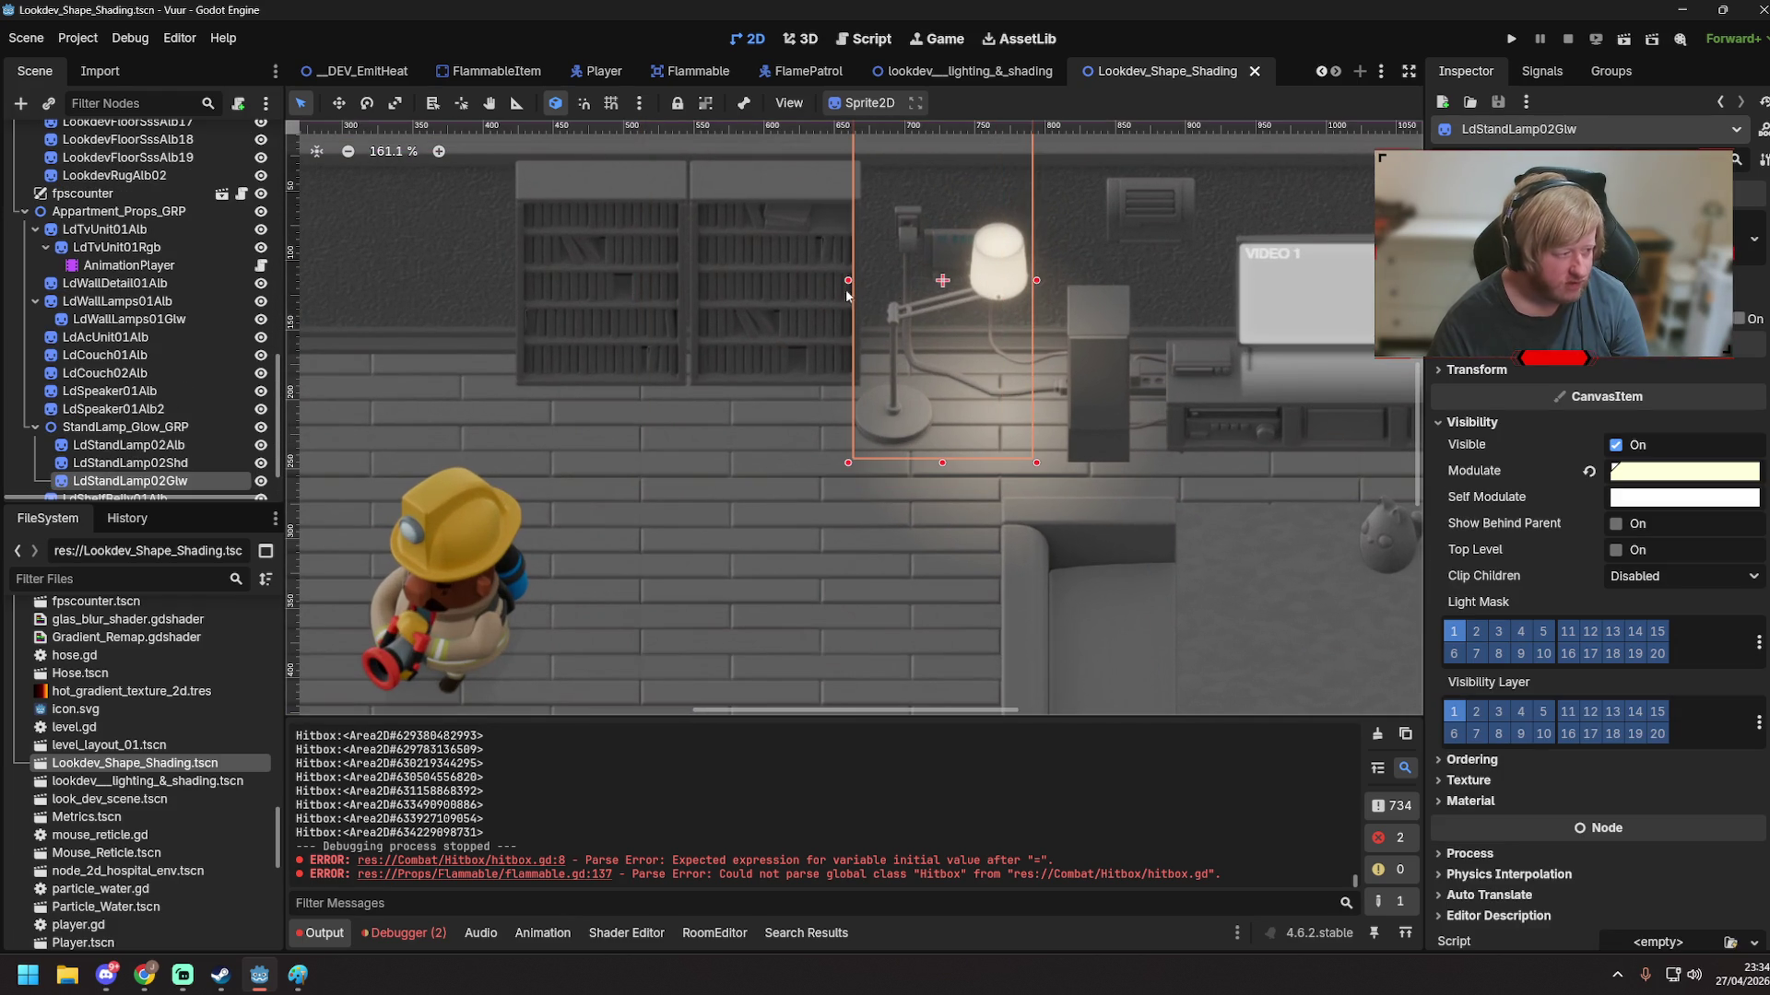
Step: Toggle StandLamp_Glow_GRP and the LdStandLamp02Glw sprite off and on to compare the glow
click(120, 427)
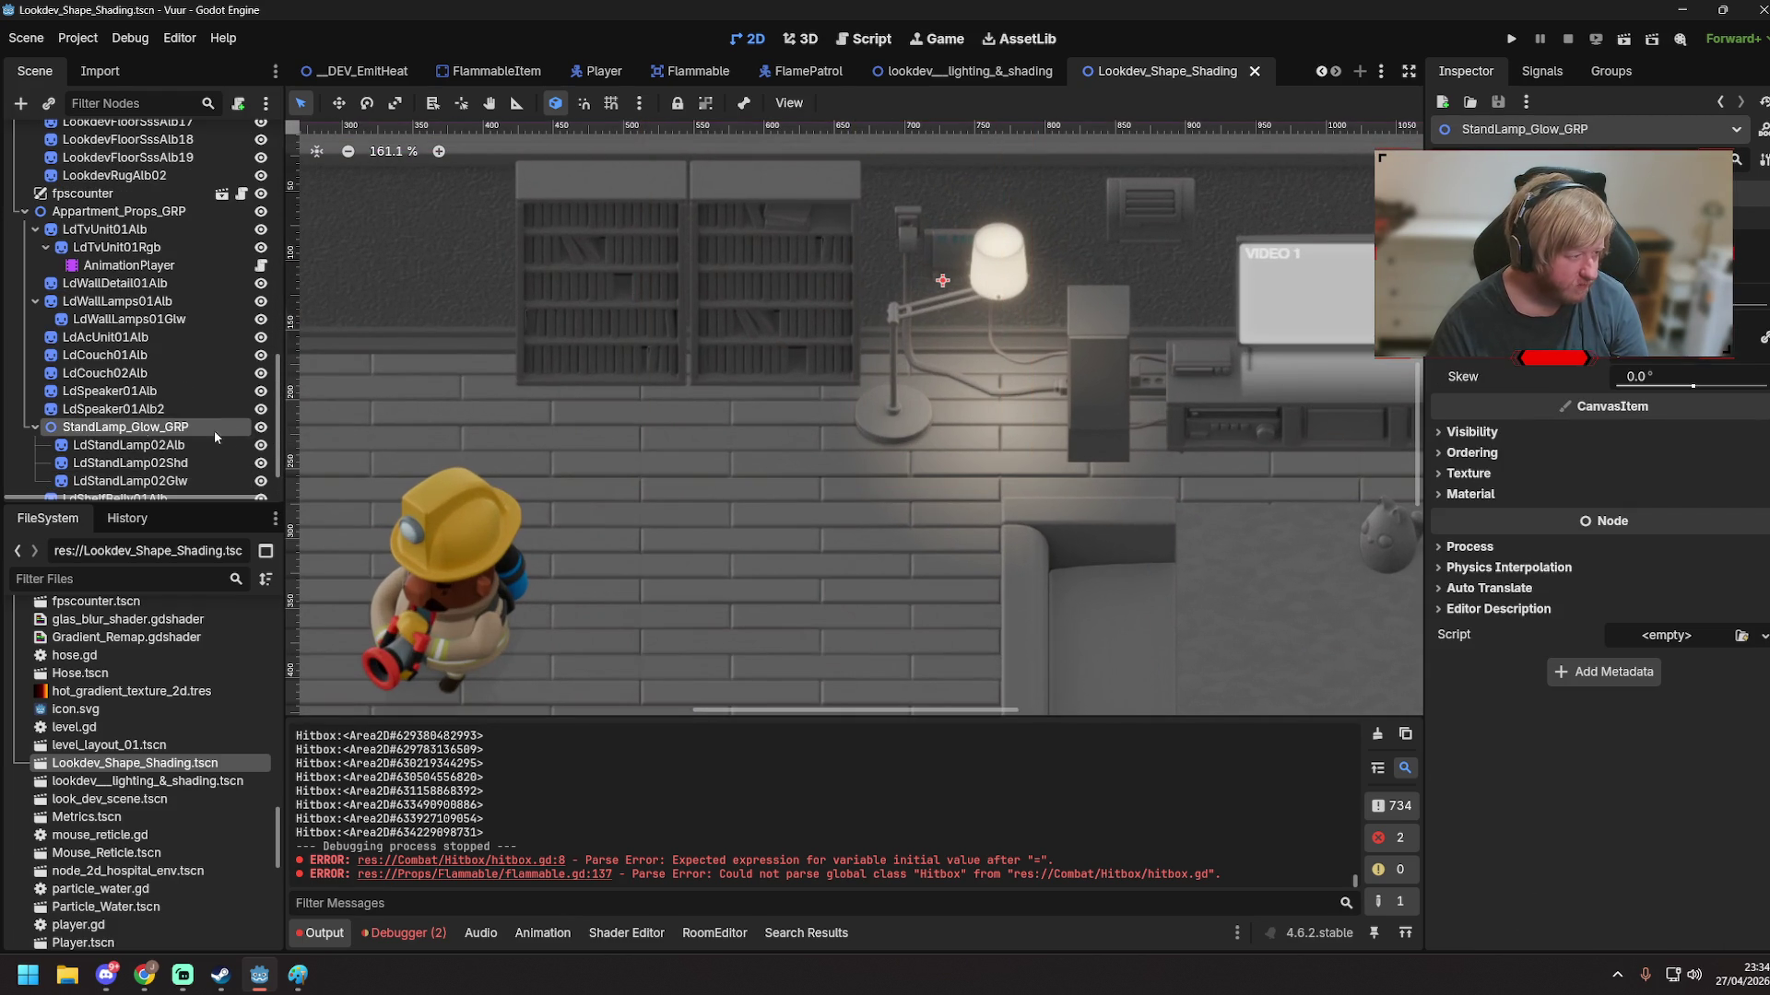
click(261, 427)
click(261, 427)
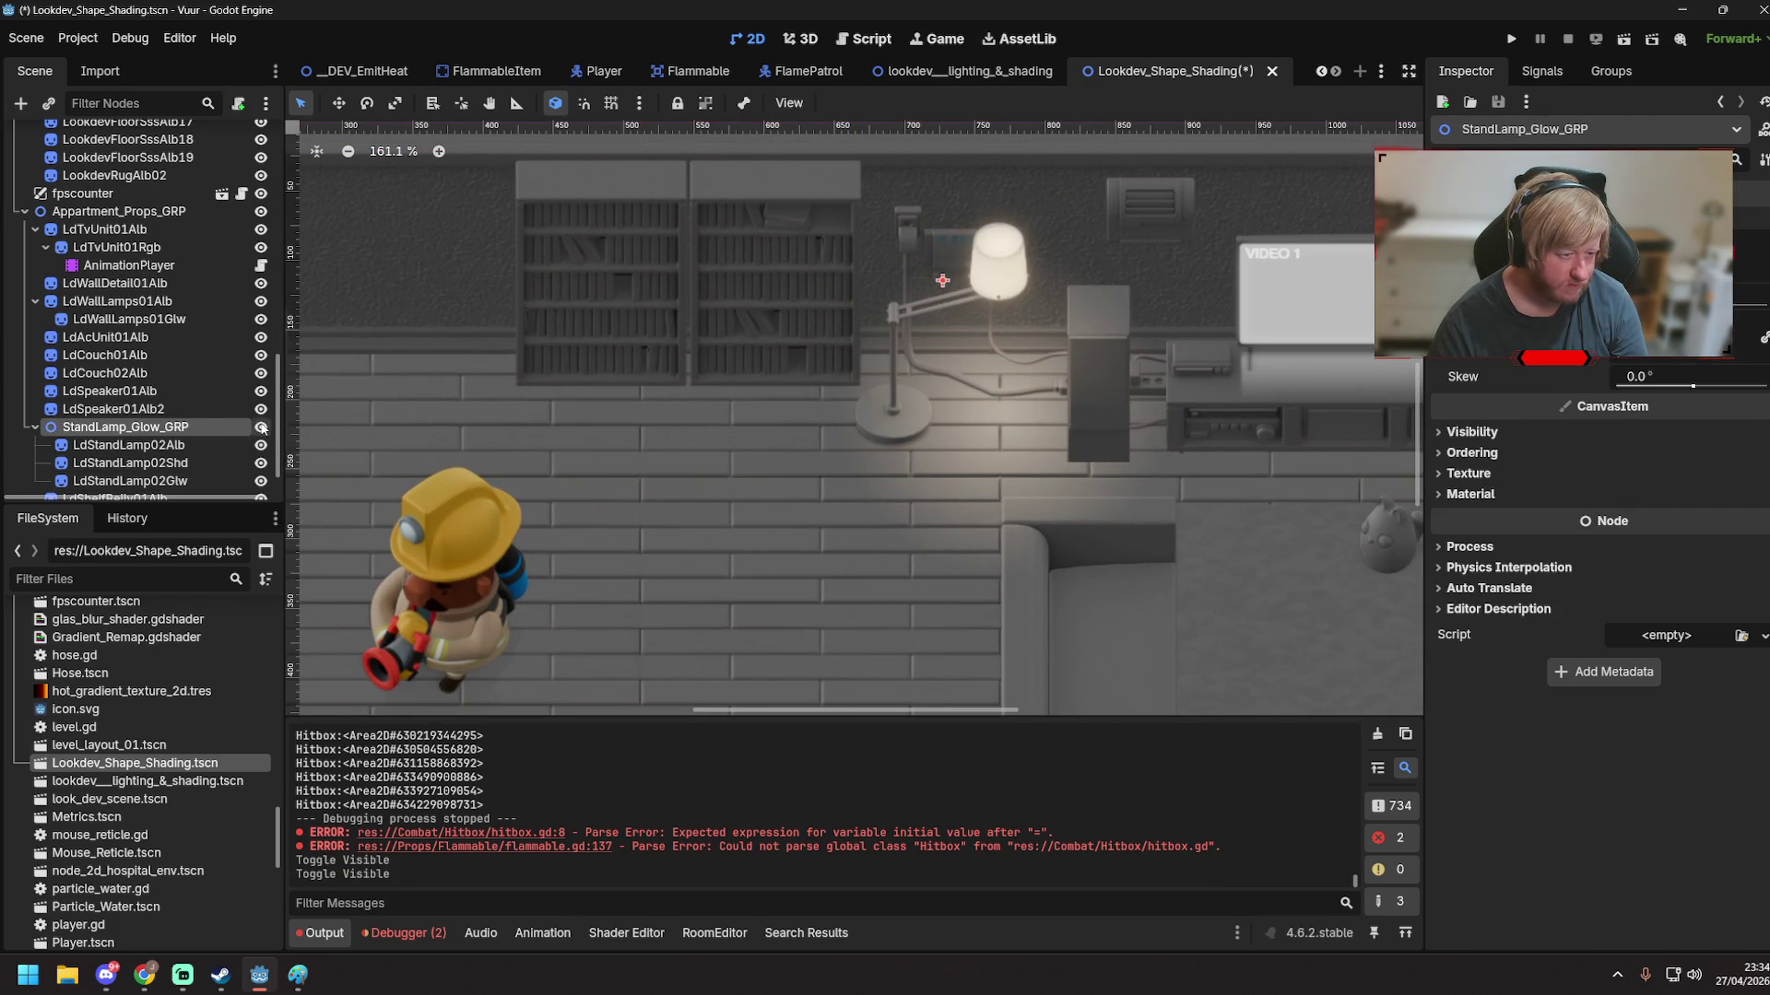
click(260, 427)
click(261, 426)
scroll(245, 439, down, 2)
click(261, 438)
click(261, 438)
click(261, 438)
click(260, 437)
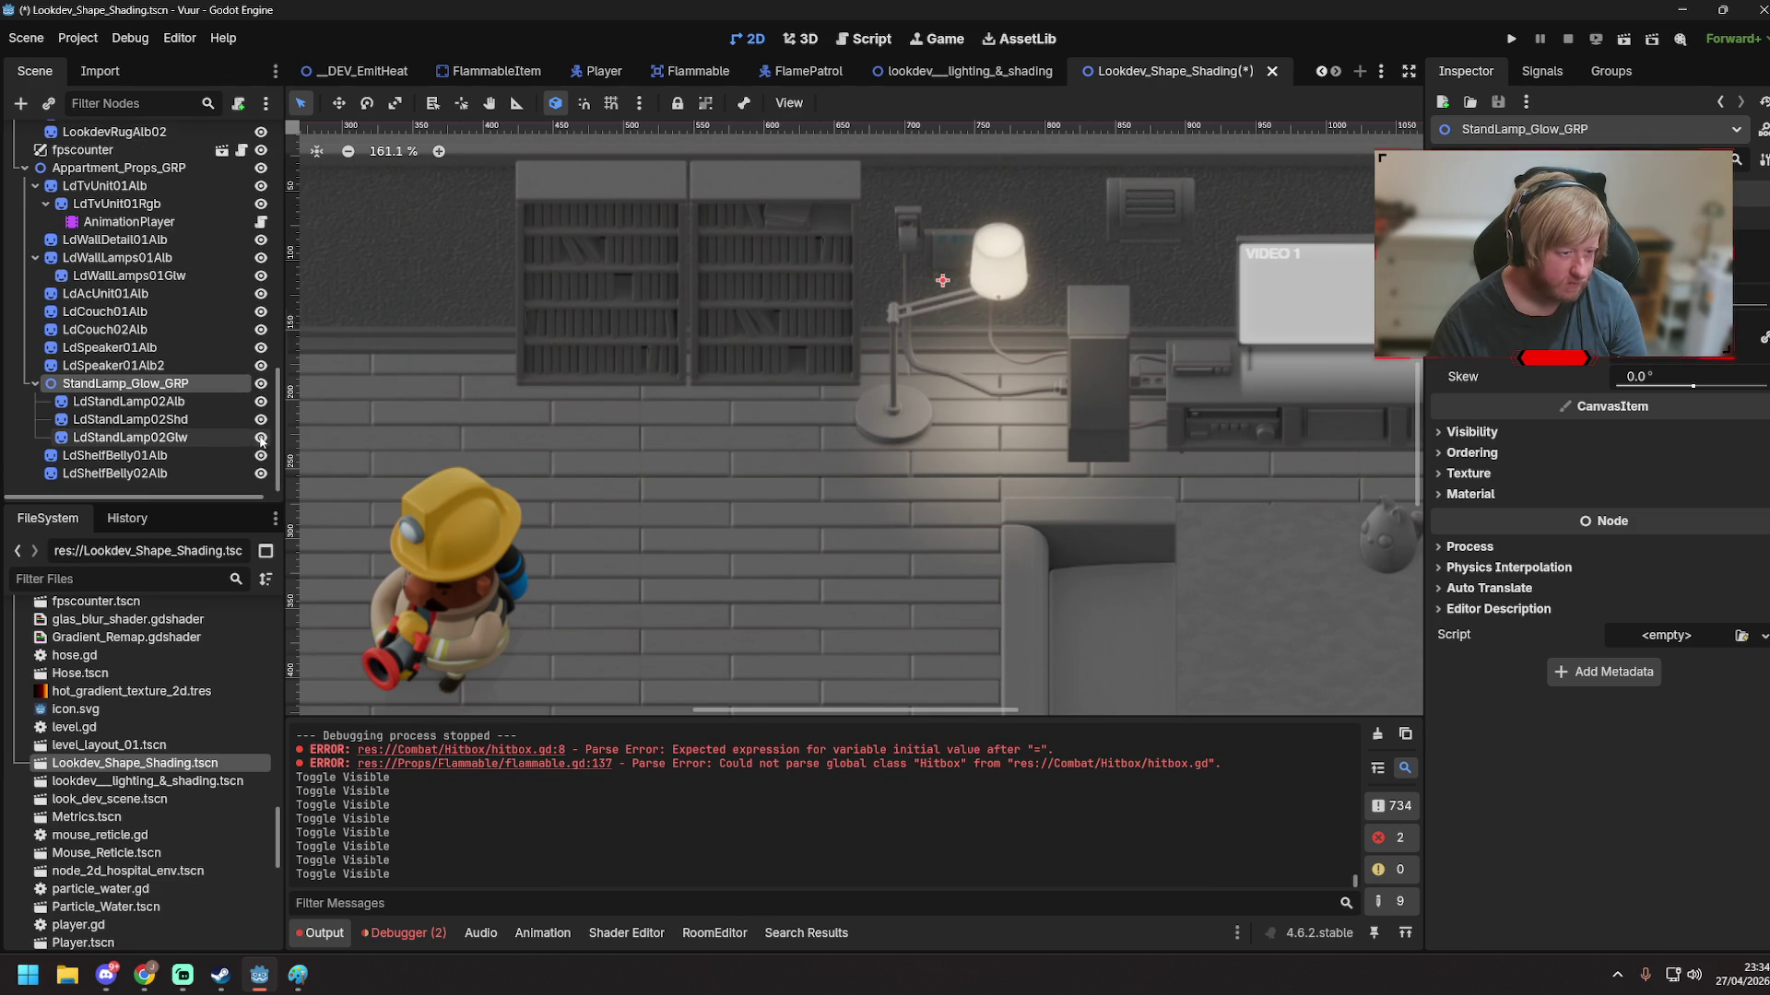
Step: Reveal LdStandLamp02Glw's texture LD_StandLamp_02_GLW.png in FileSystem, inspect it, then select a floor sprite
click(212, 438)
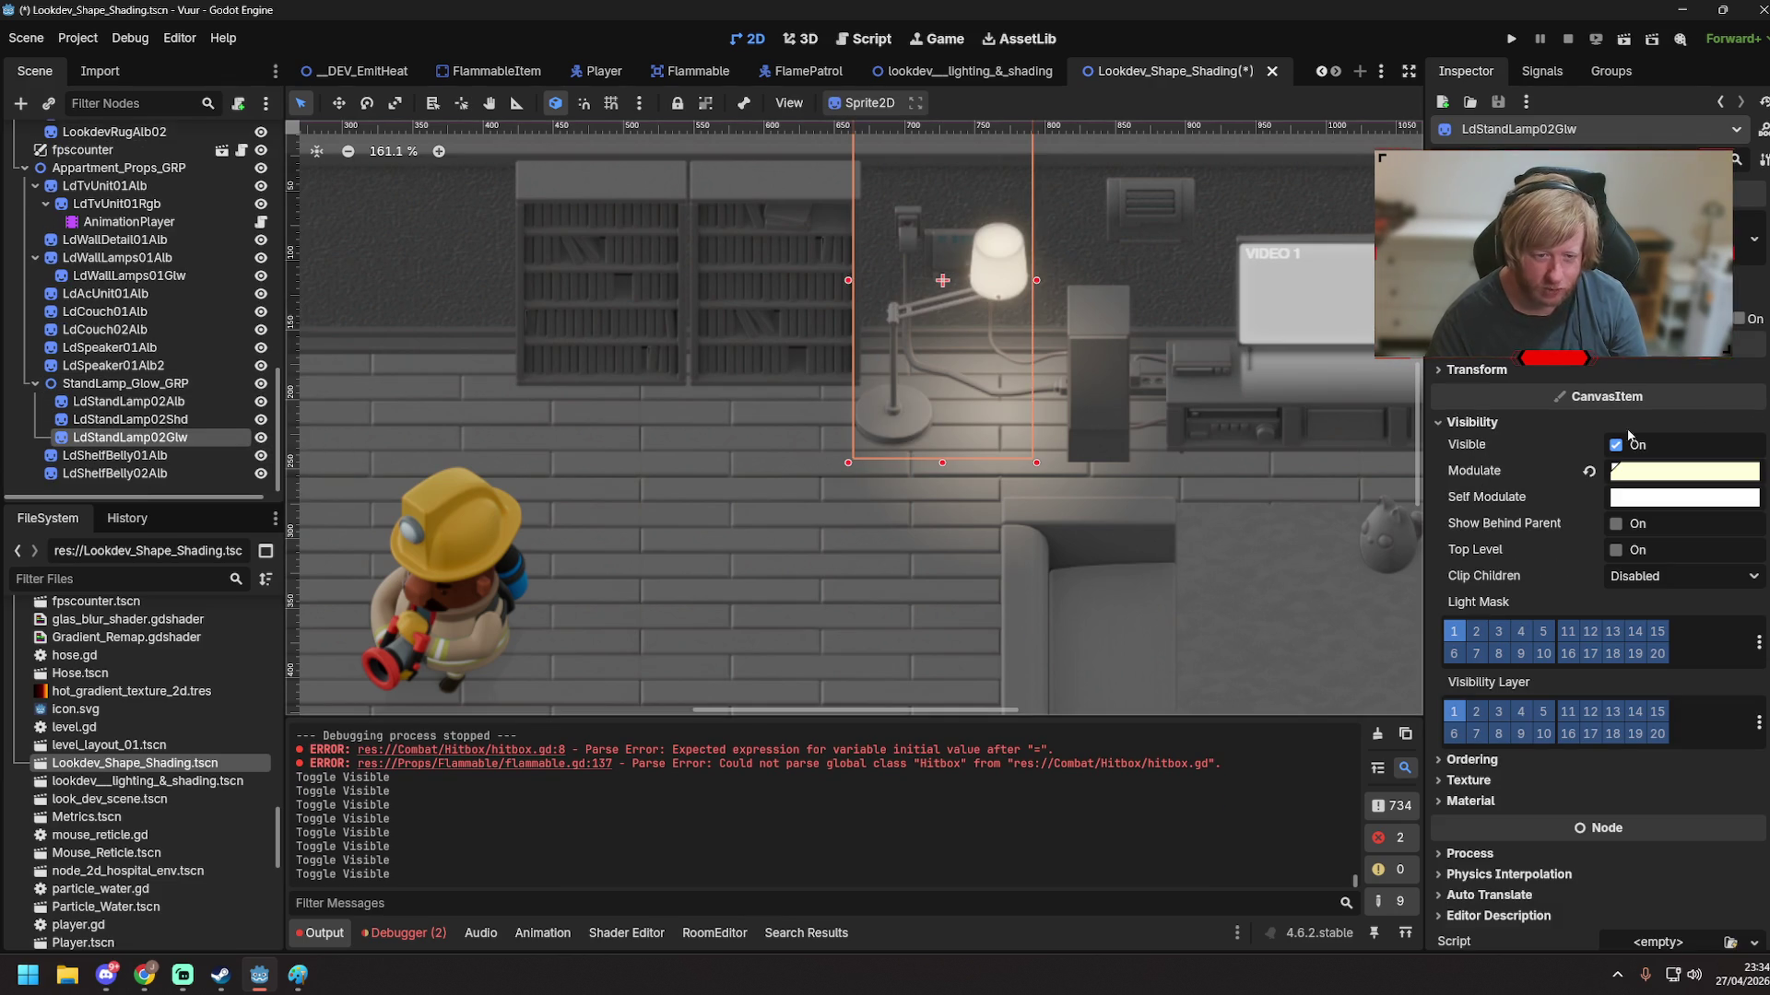
click(1754, 239)
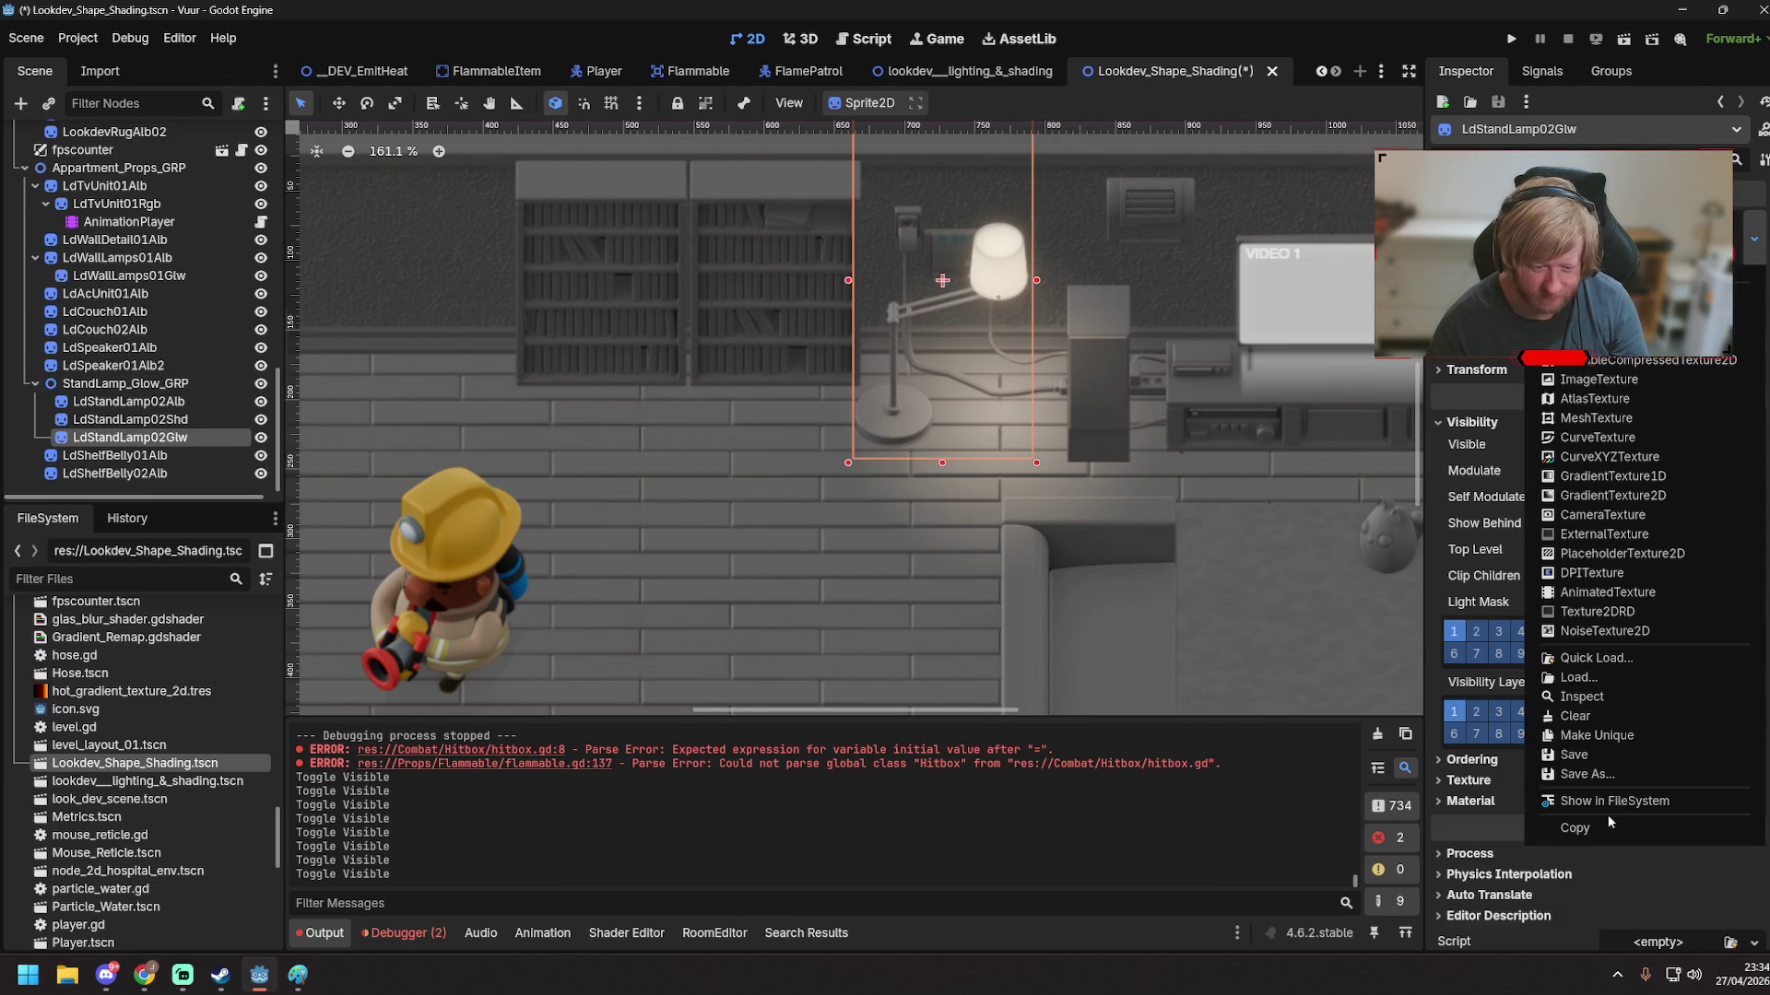
click(1599, 811)
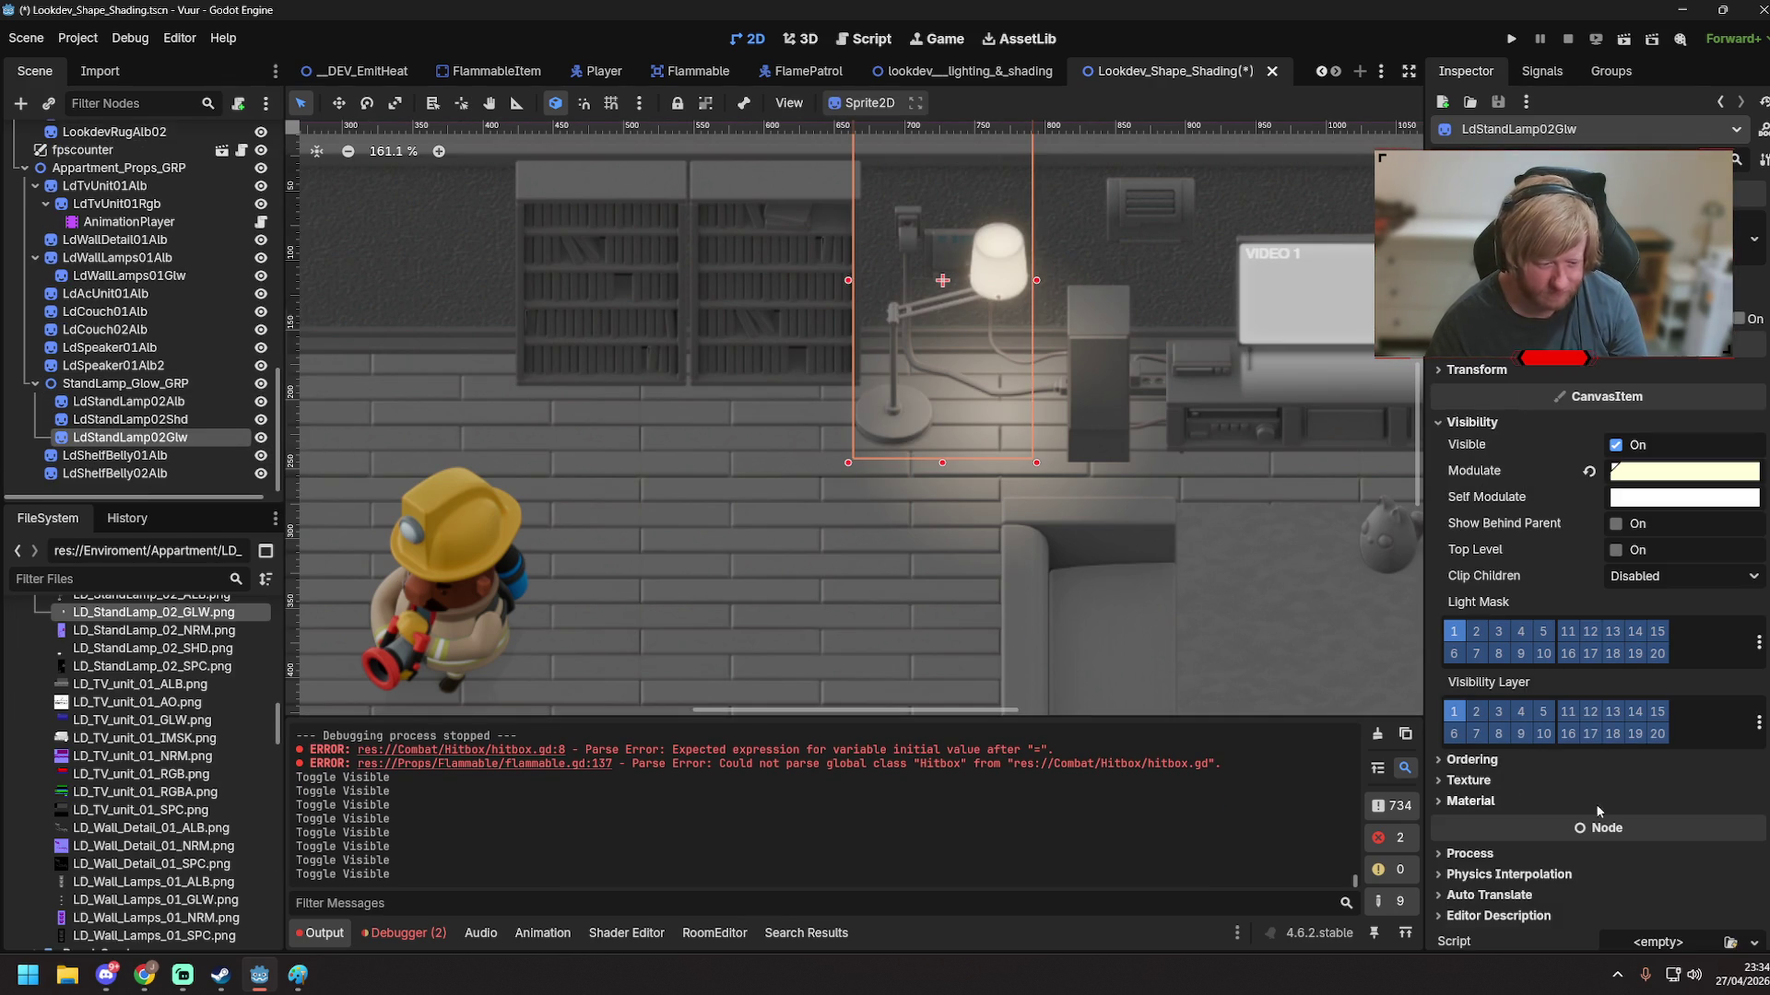
click(204, 613)
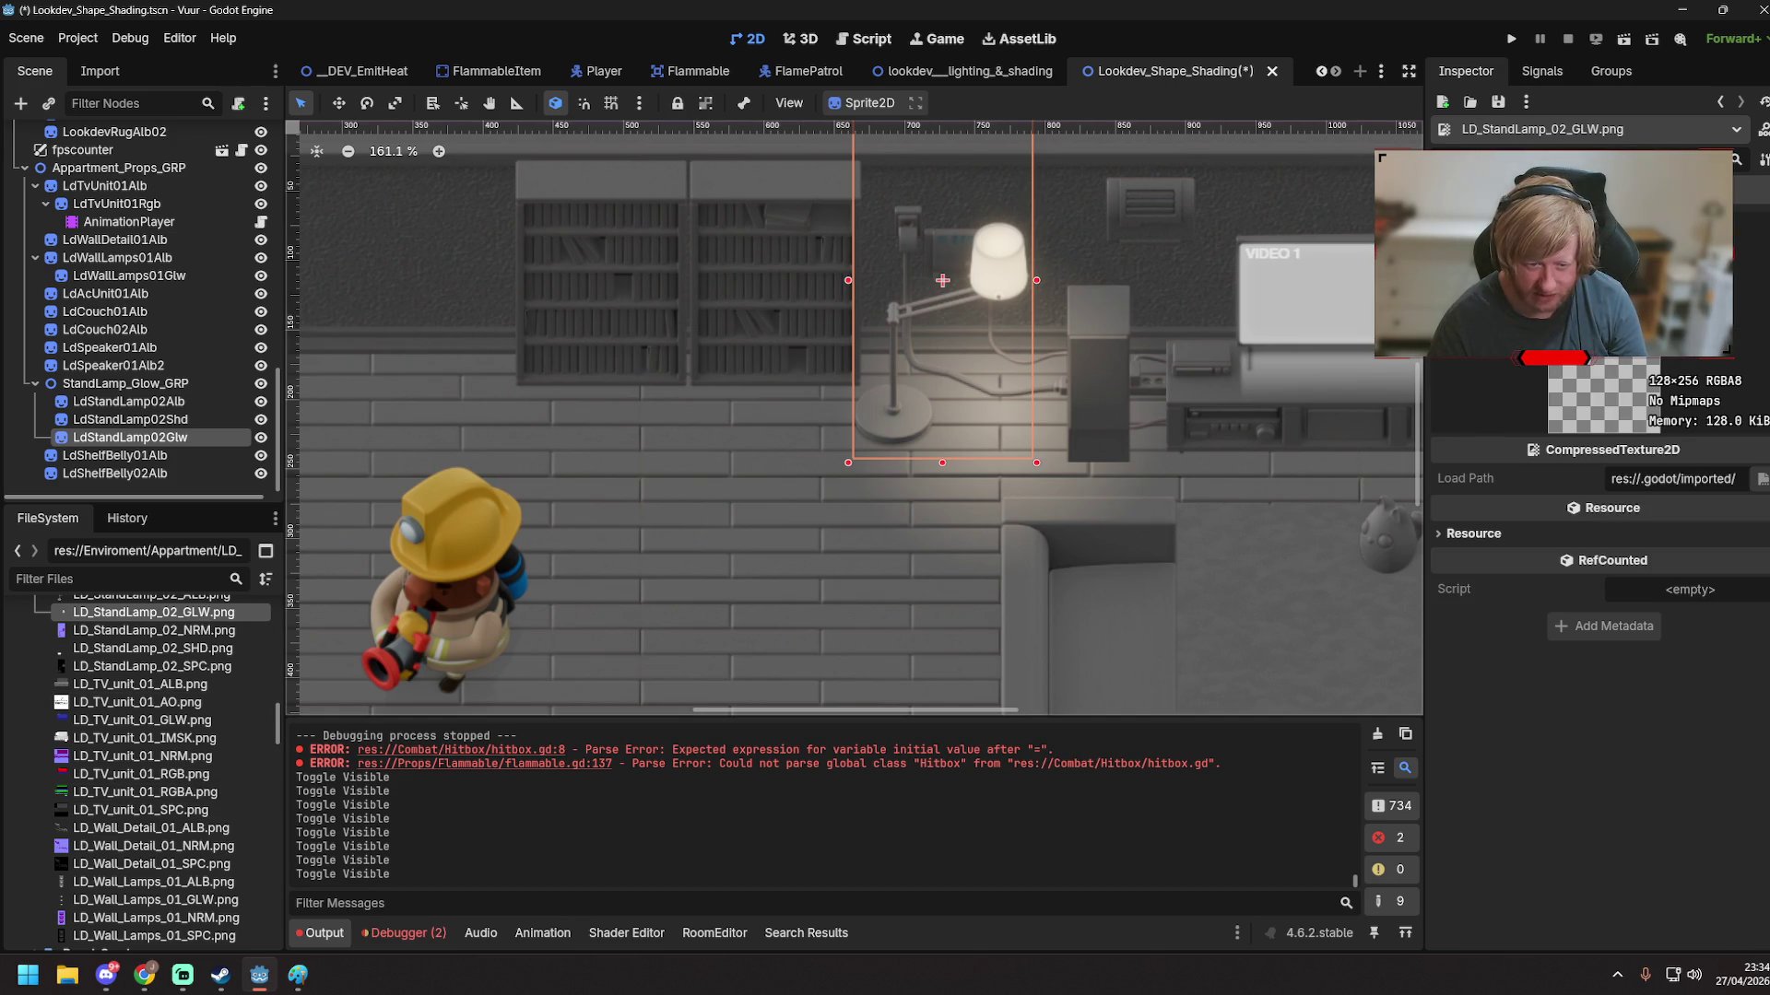
click(1135, 270)
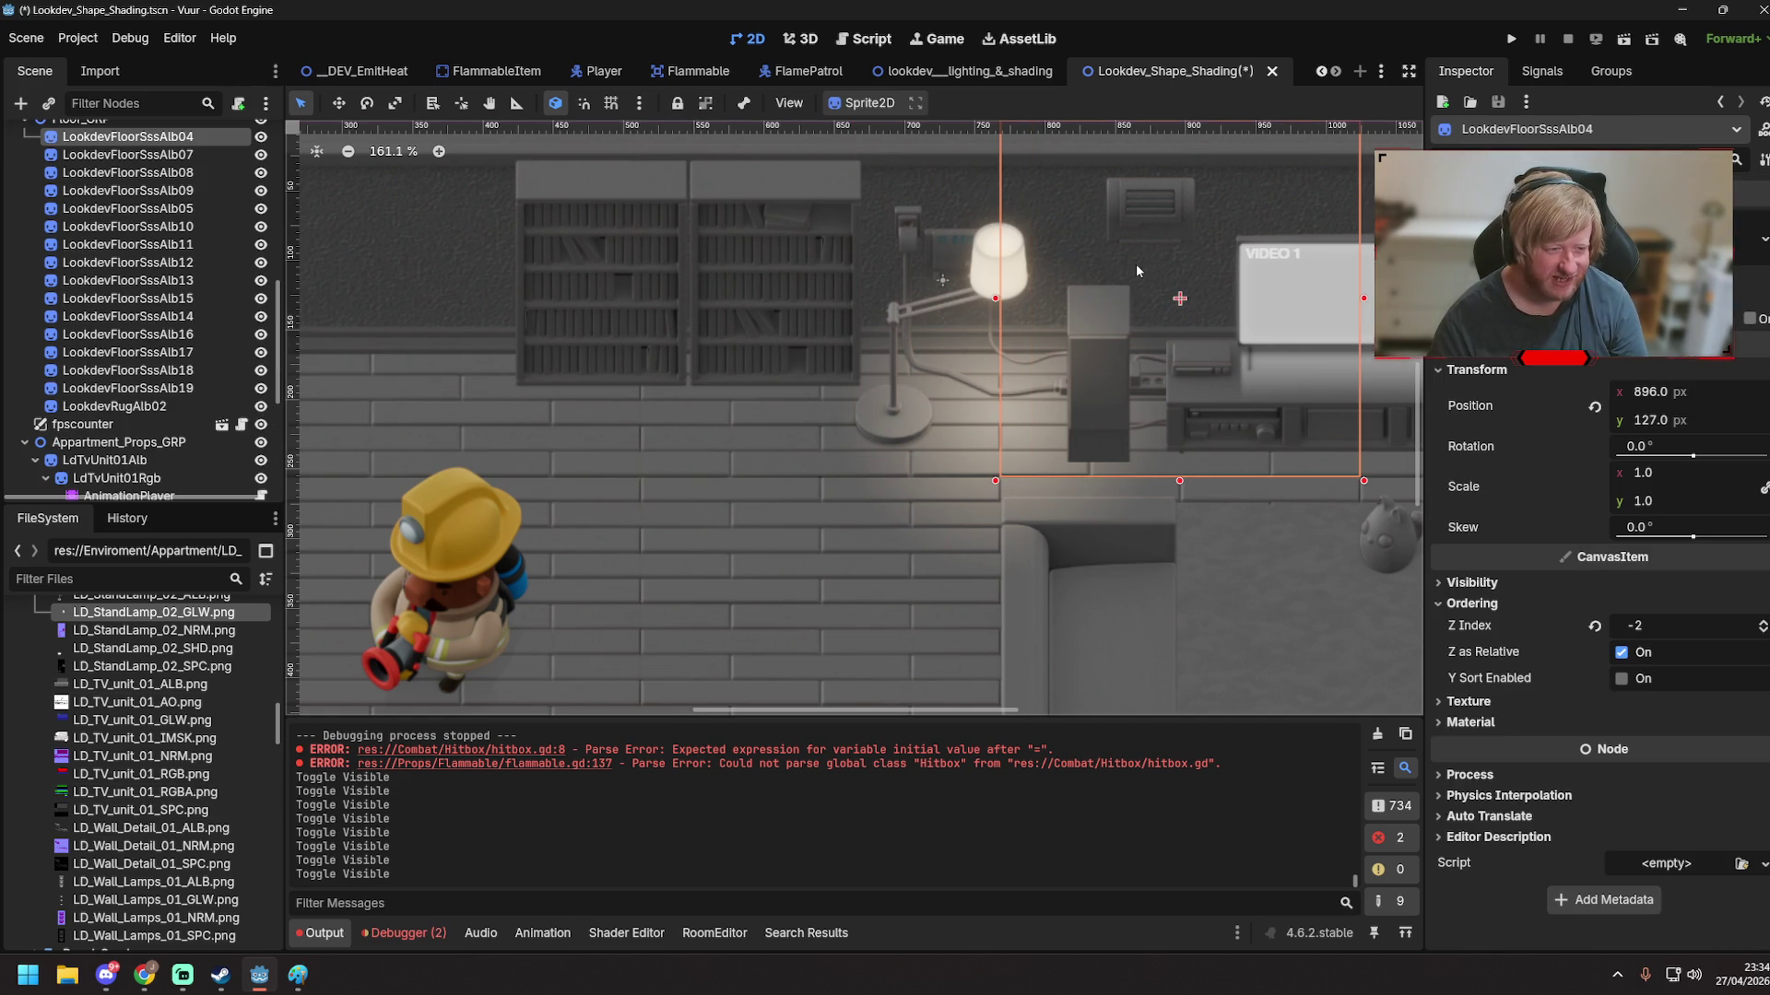
scroll(835, 542, down, 5)
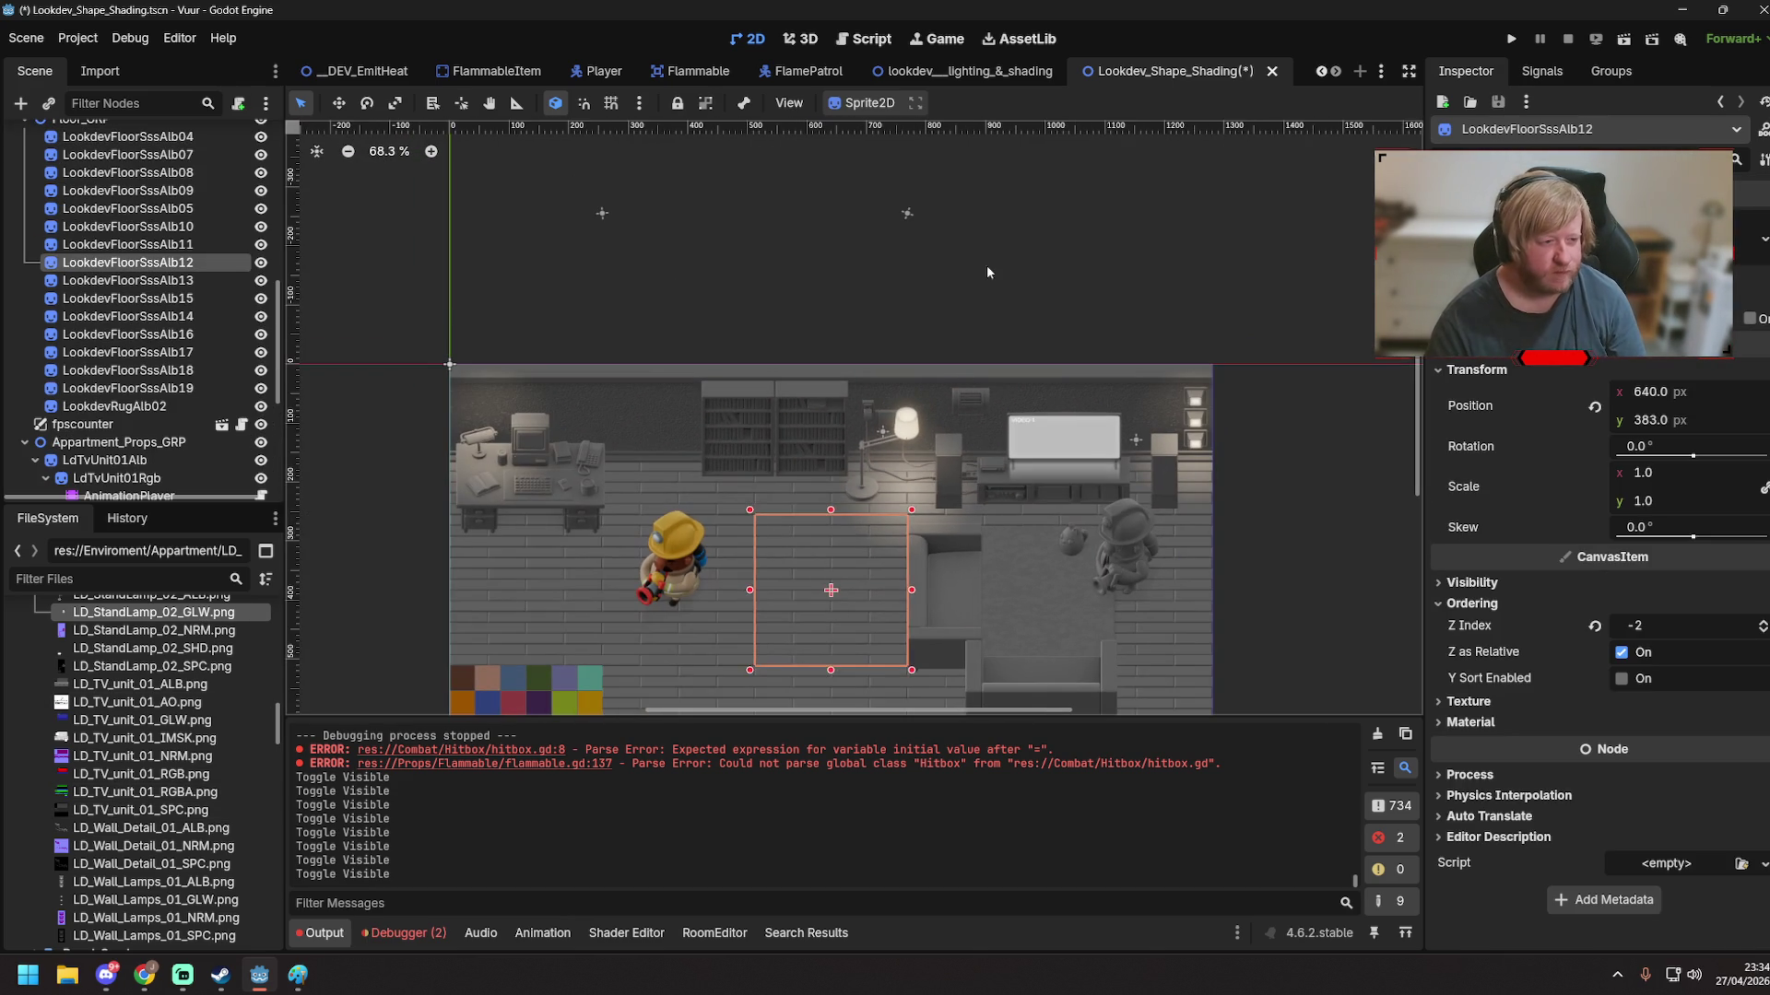
Step: Select the central floor tile and save the Lookdev_Shape_Shading scene
click(988, 267)
key(ctrl+s)
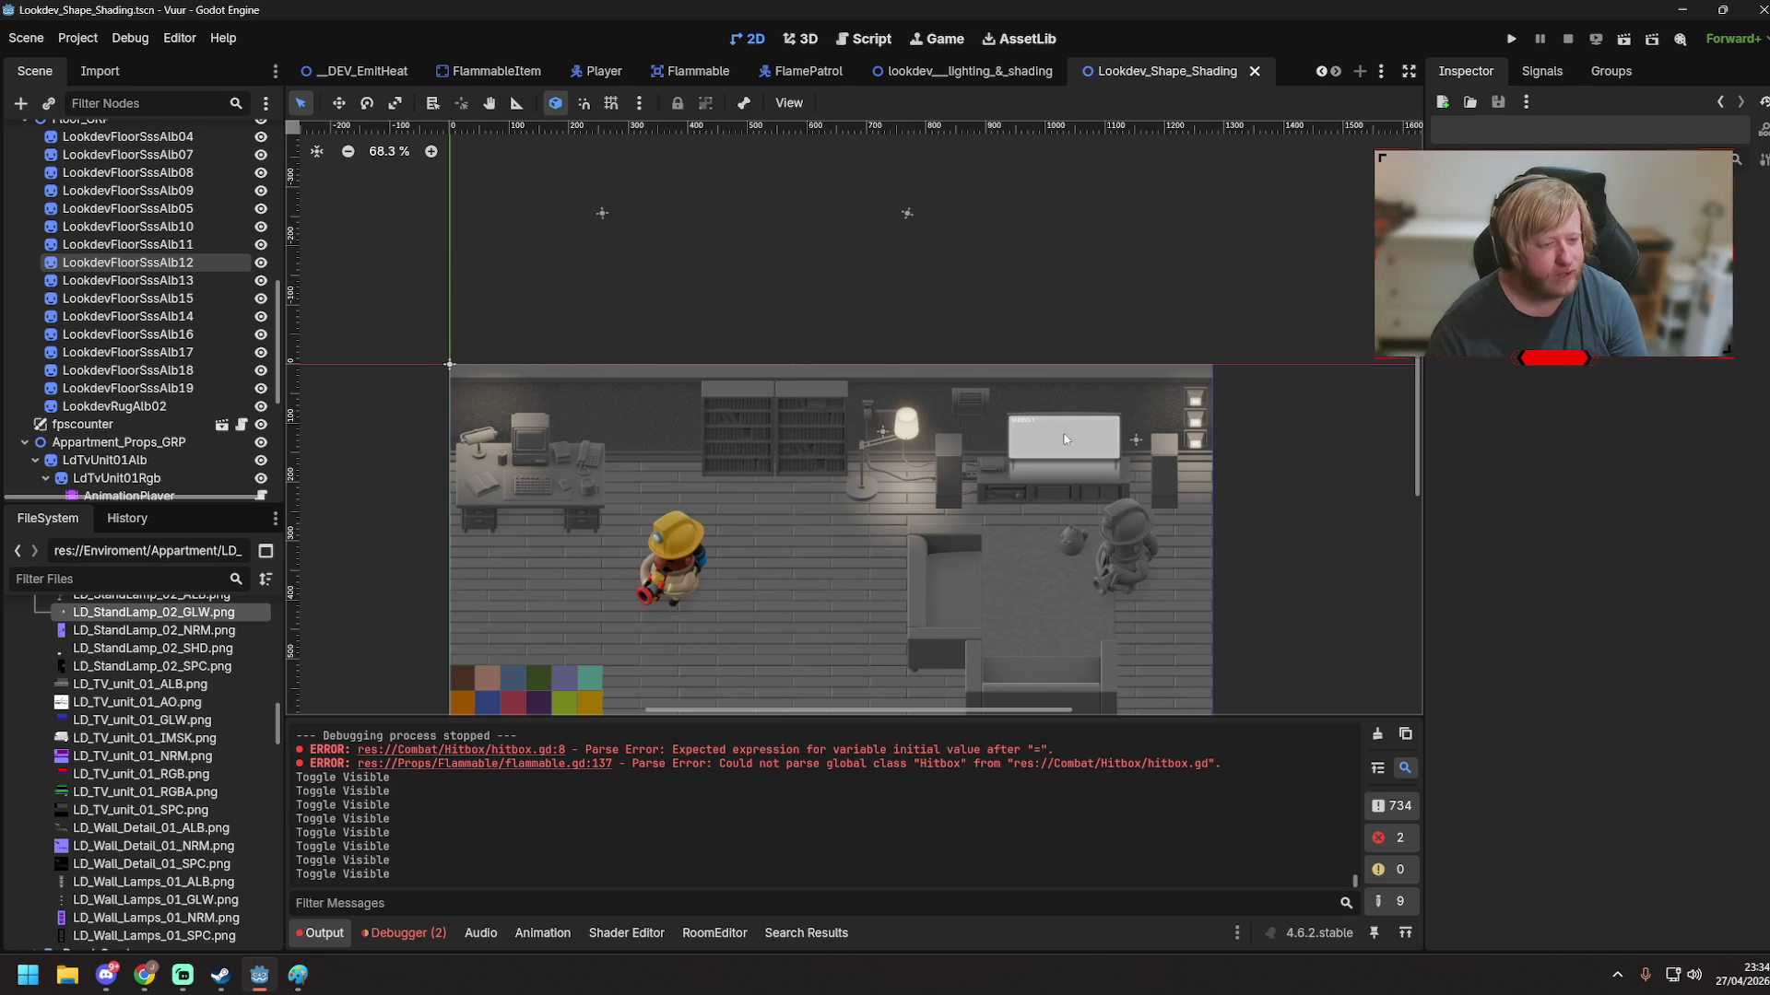
scroll(1123, 641, down, 2)
scroll(1191, 510, up, 4)
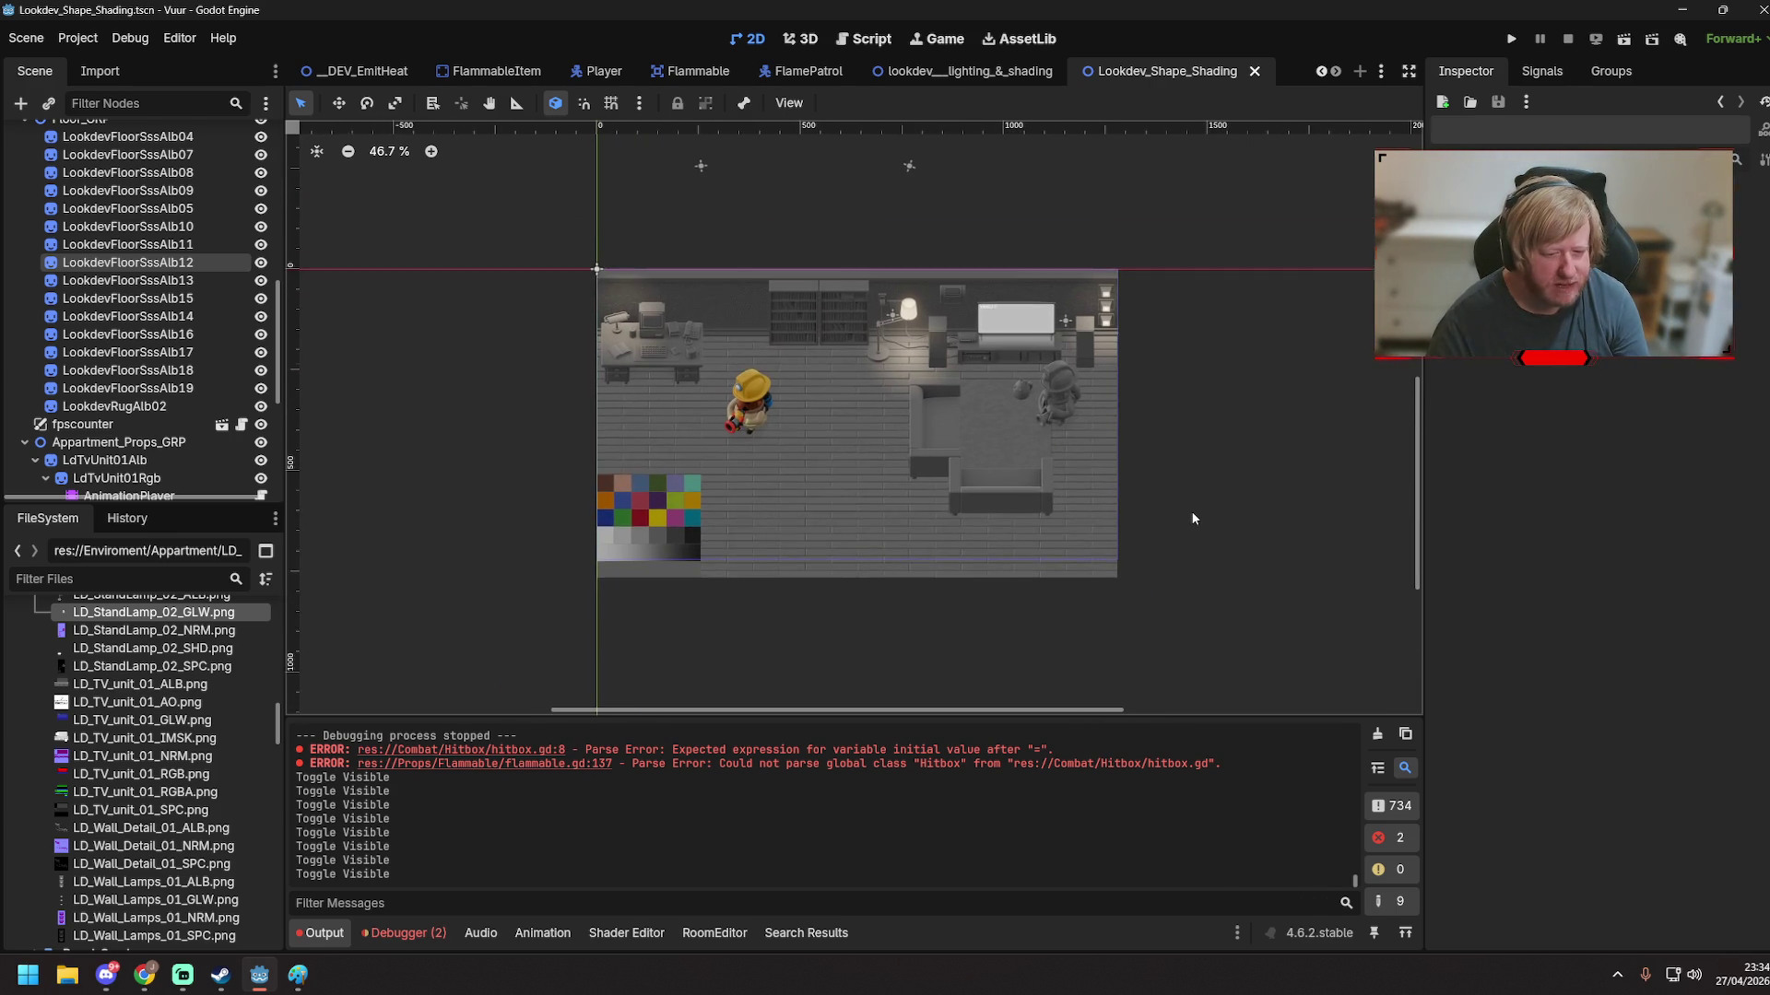
Step: Look over the desk, bookshelf, colour chart and top wall, then switch to __DEV_EmitHeat
mouse_move(715, 413)
mouse_down()
mouse_move(955, 415)
mouse_move(1031, 489)
mouse_up()
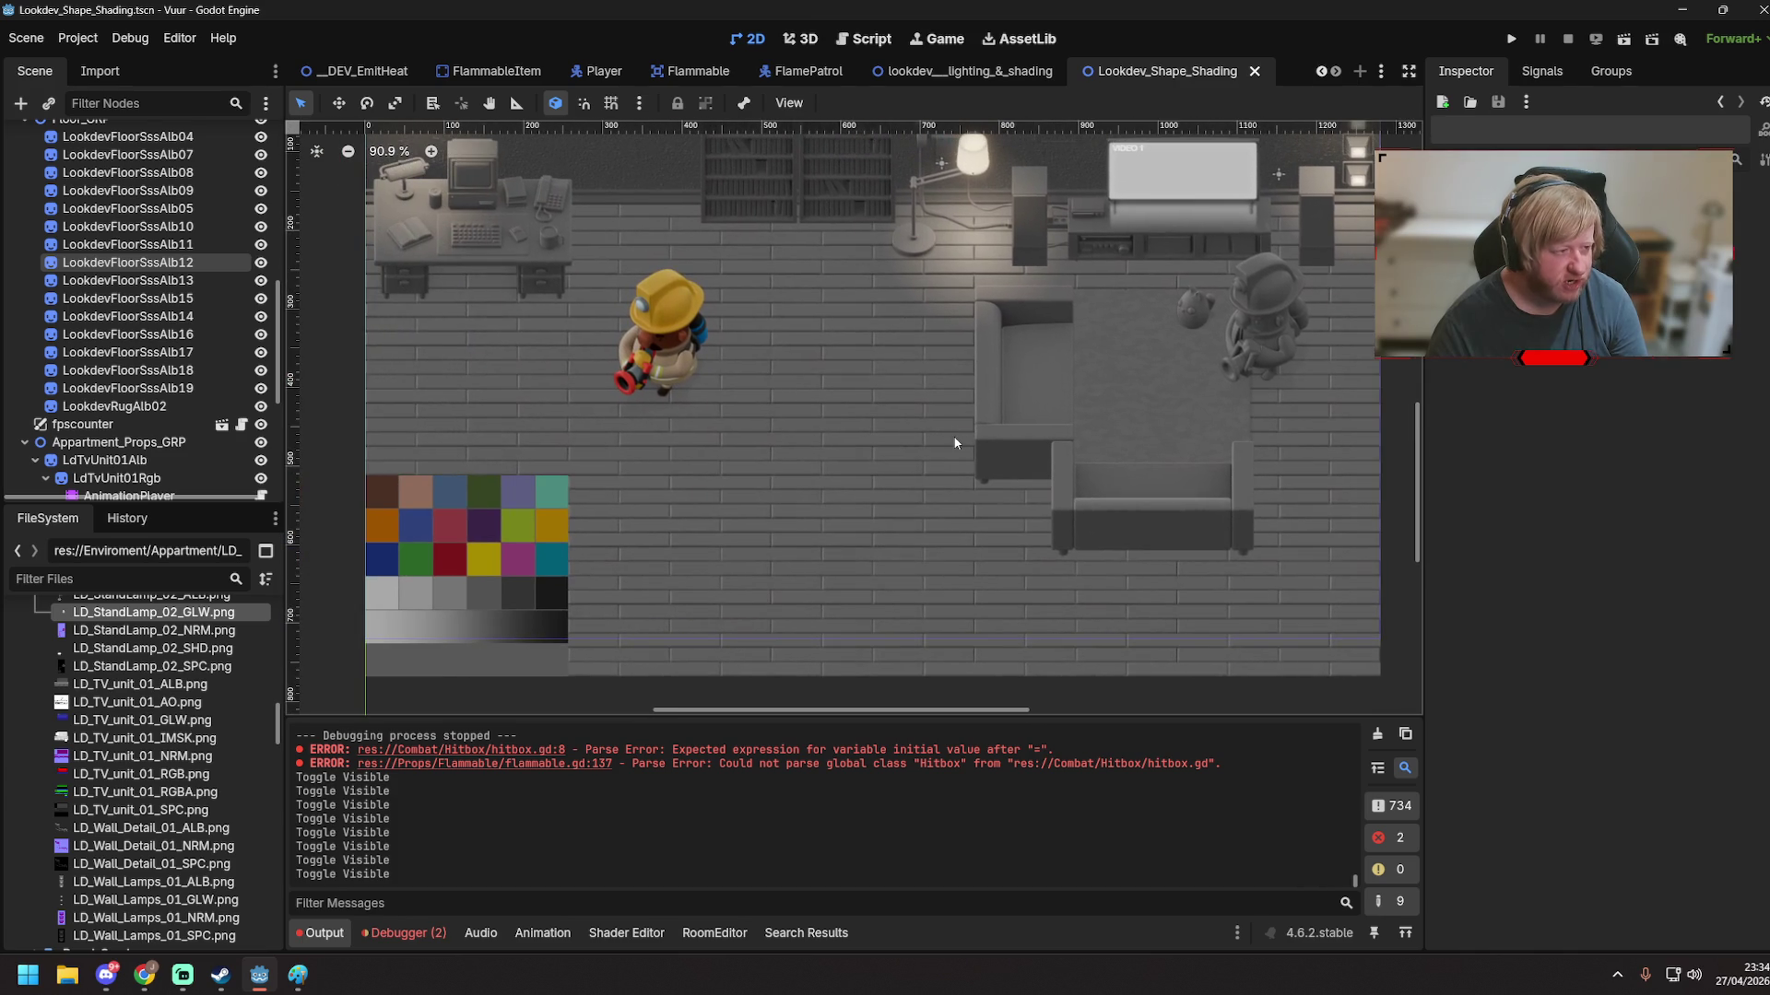
scroll(932, 486, down, 1)
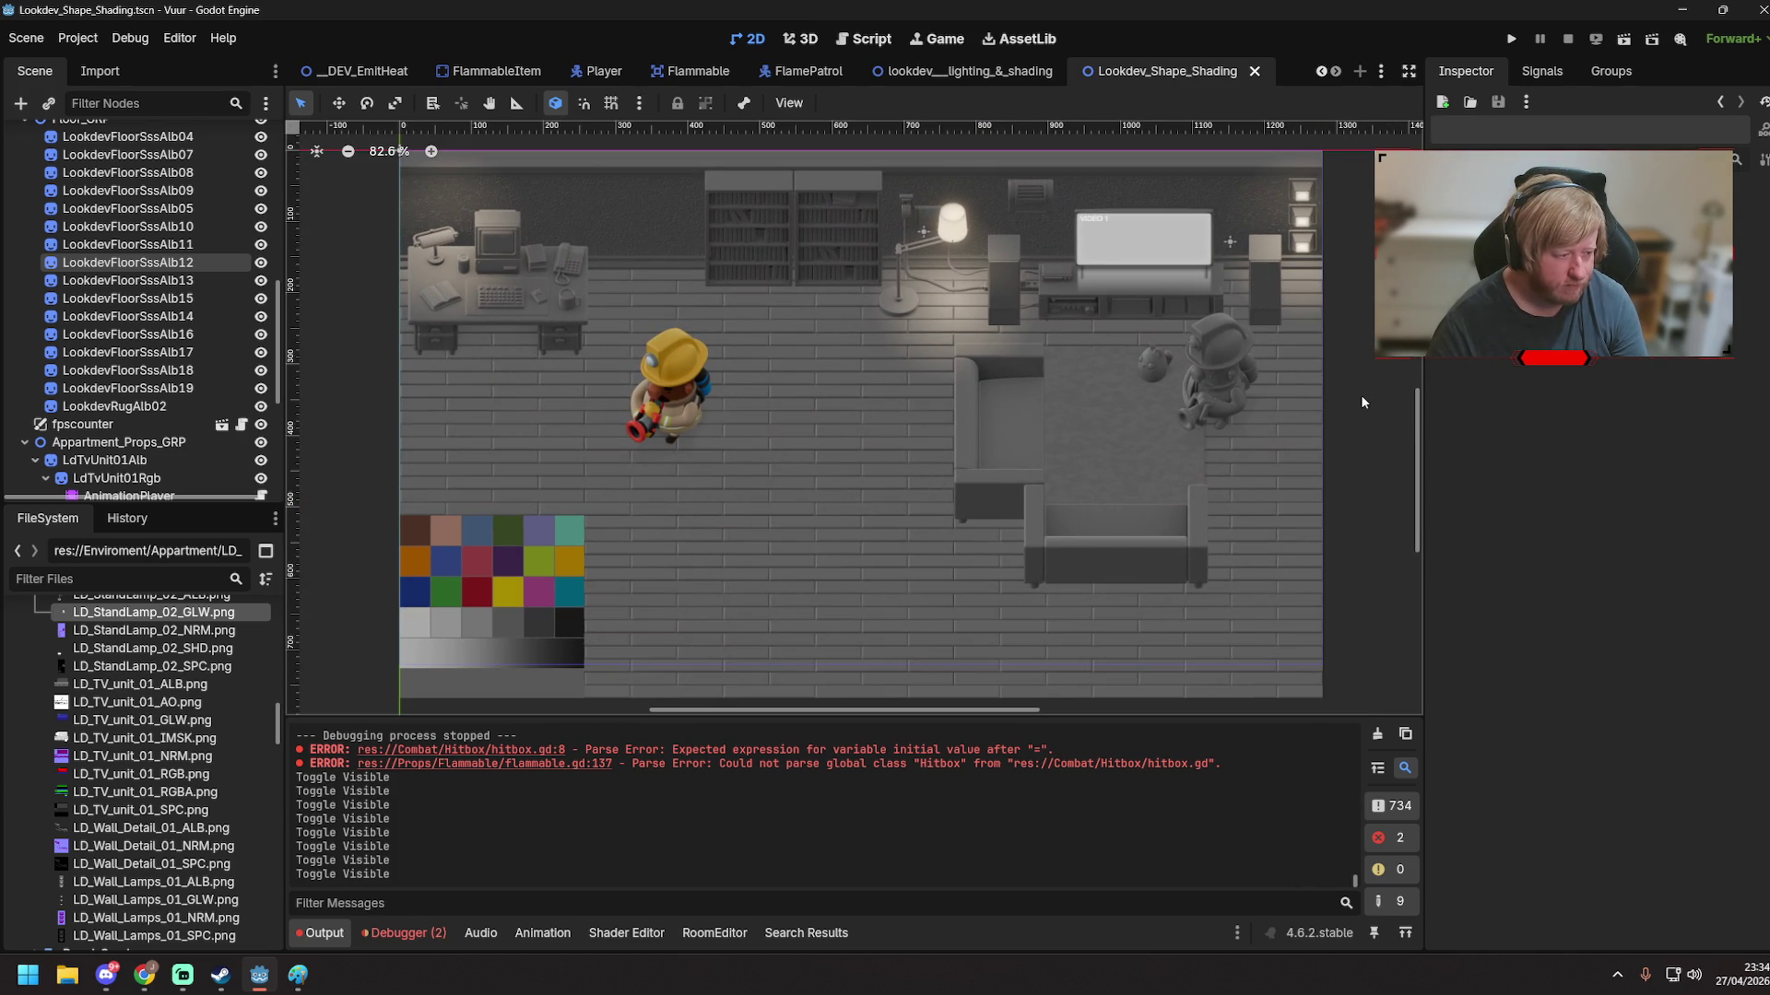
mouse_move(1333, 339)
mouse_down()
mouse_move(1324, 301)
mouse_move(1297, 301)
mouse_up()
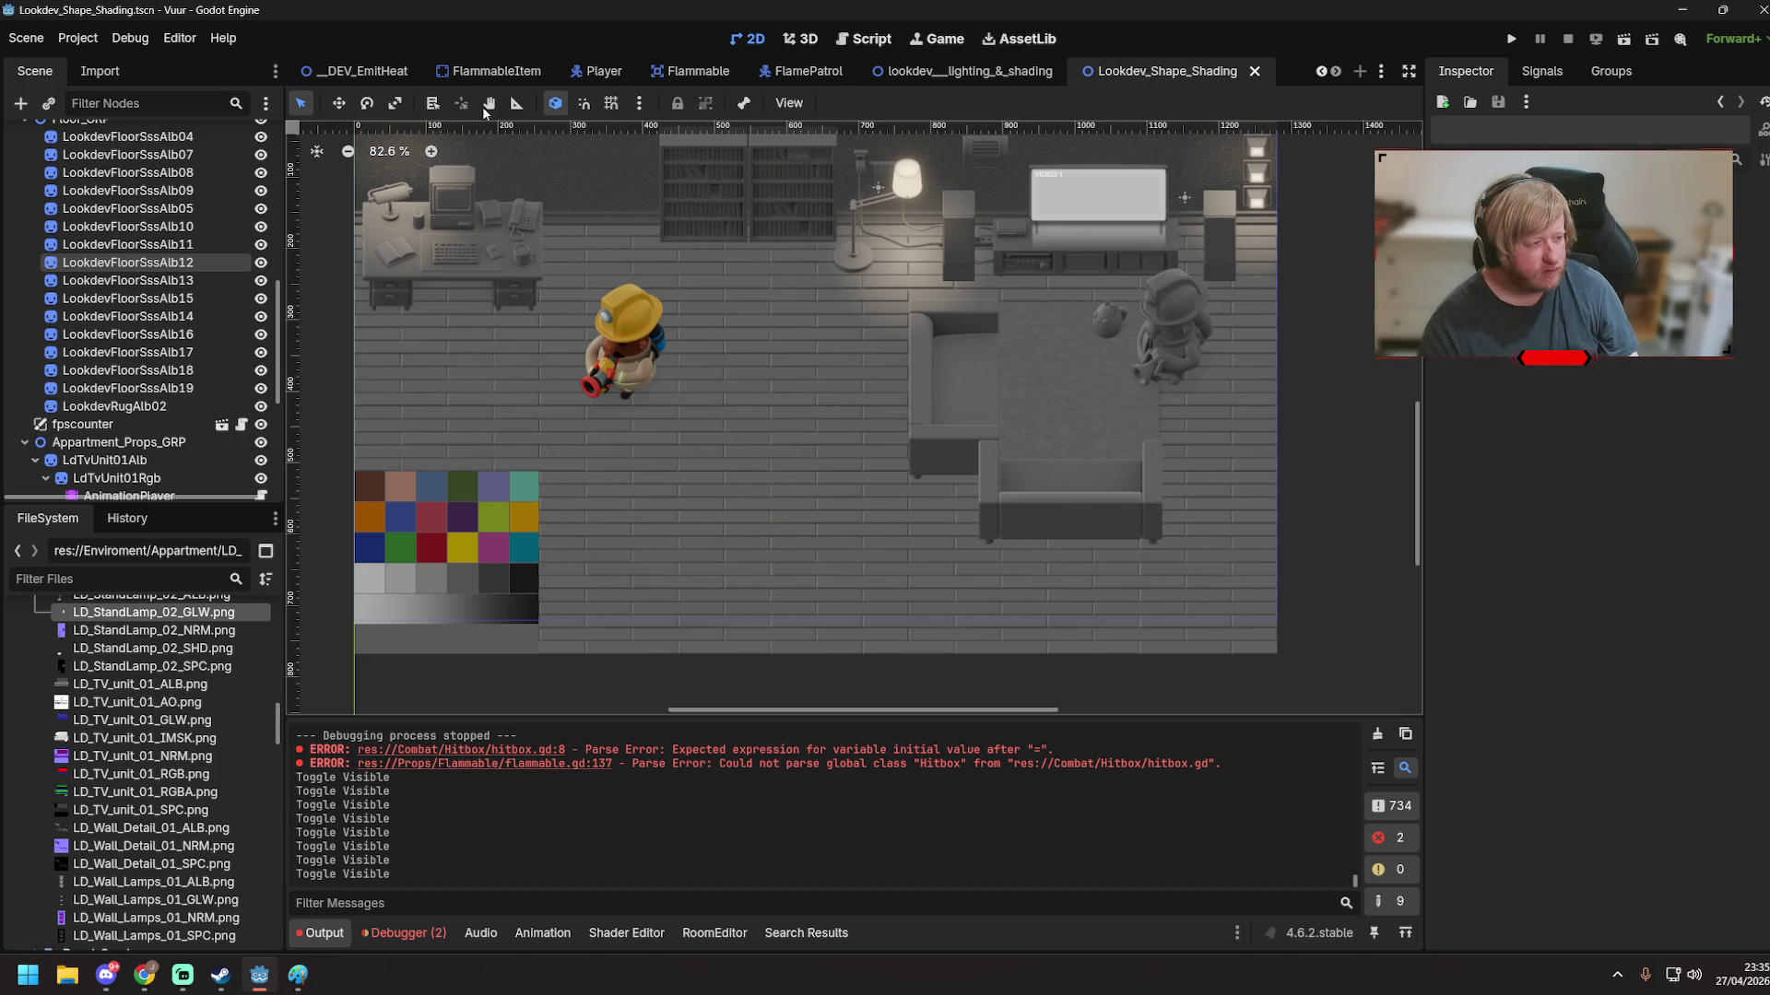
click(355, 71)
scroll(926, 508, down, 2)
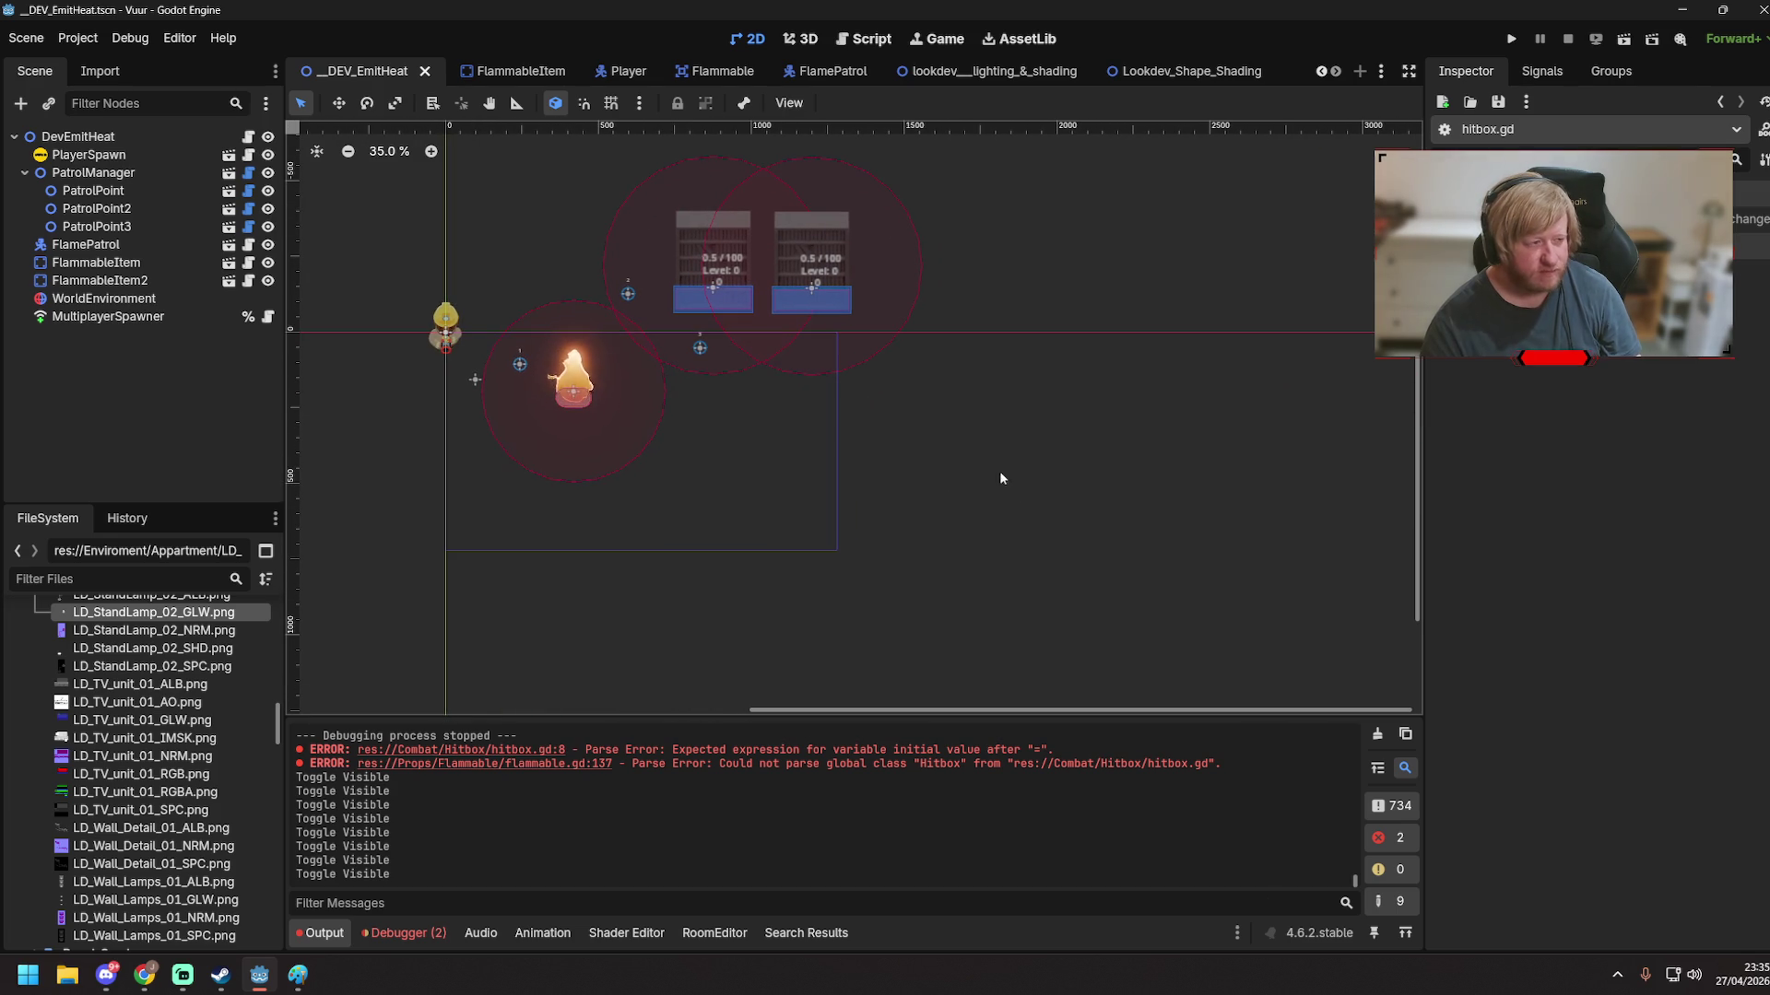
Step: Select the LookdevRugAlb02 rug sprite in the Lookdev_Shape_Shading scene
click(1180, 74)
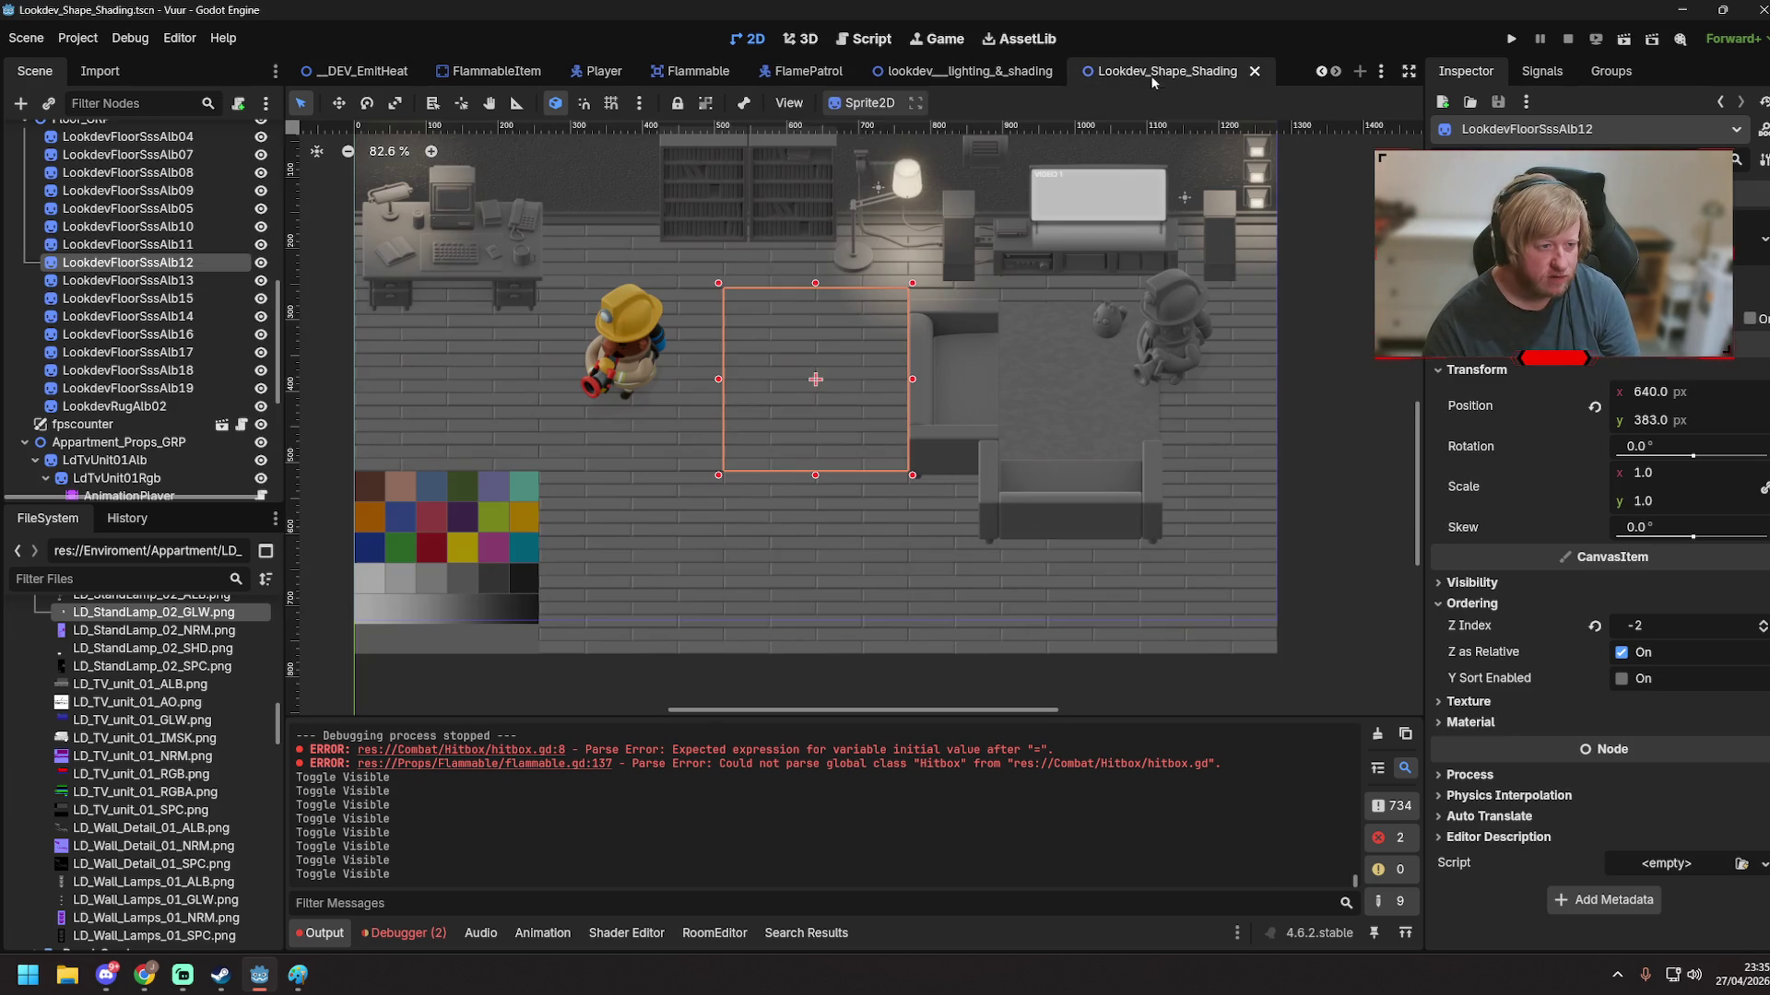
click(1069, 374)
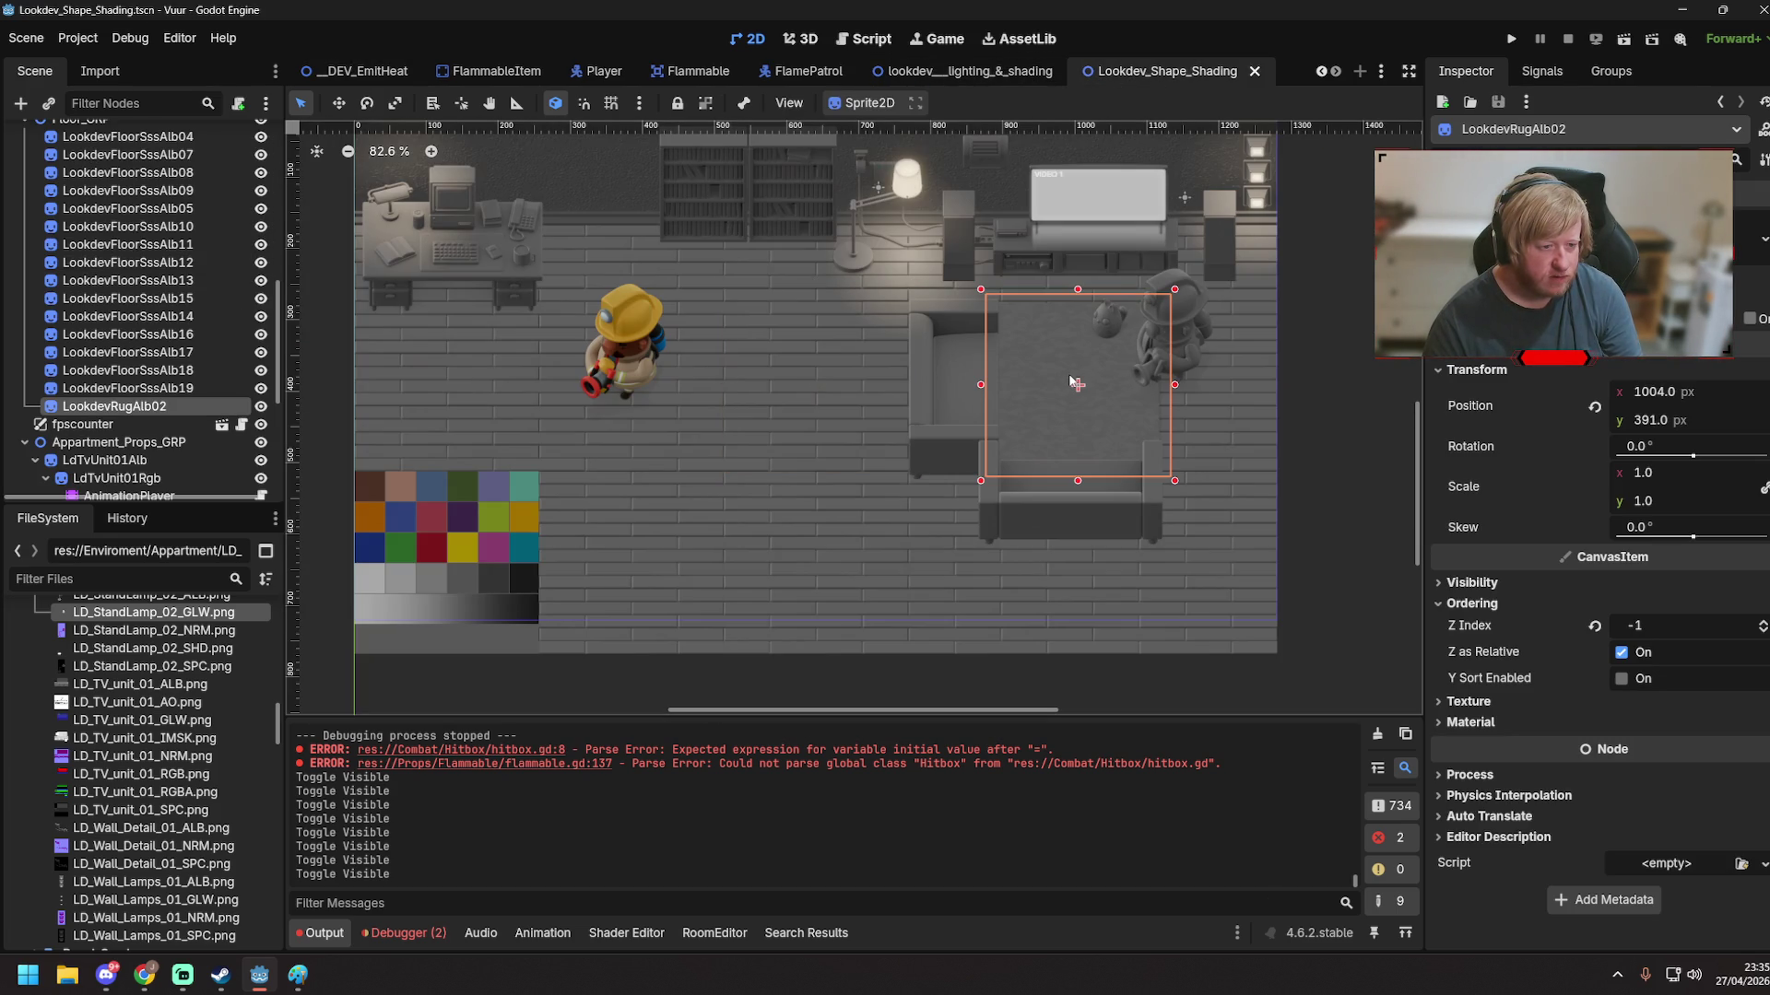
scroll(144, 717, up, 10)
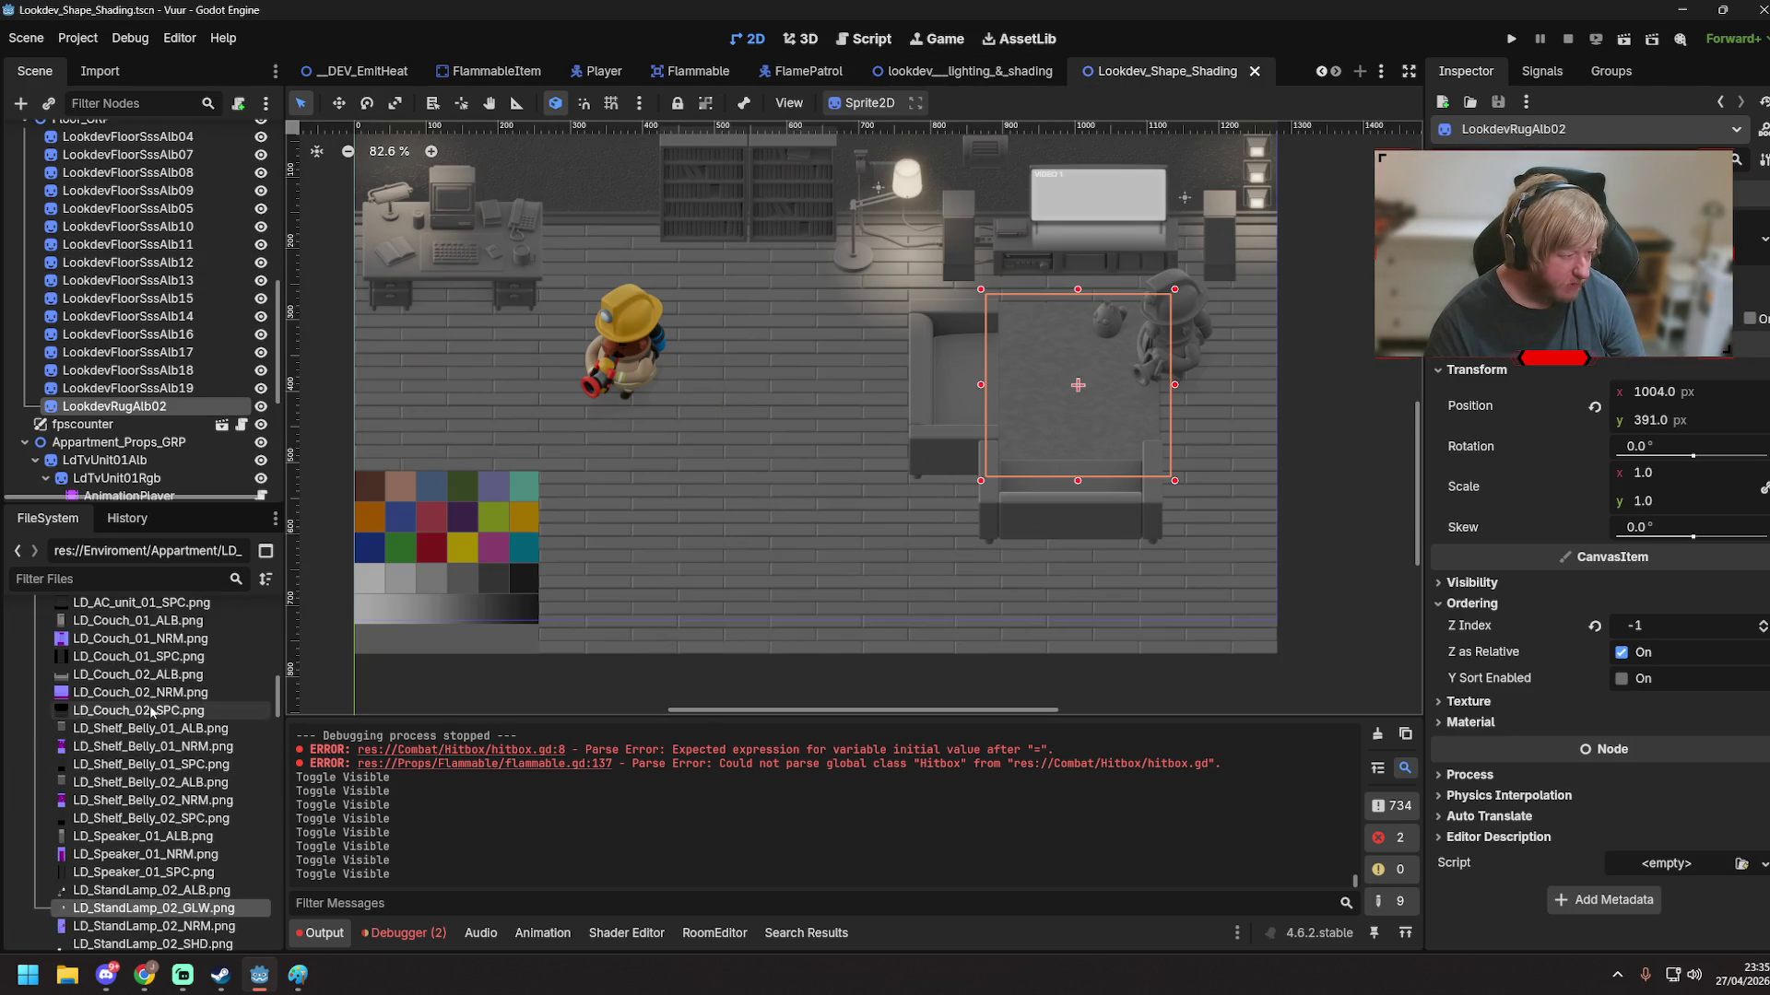
scroll(161, 718, down, 5)
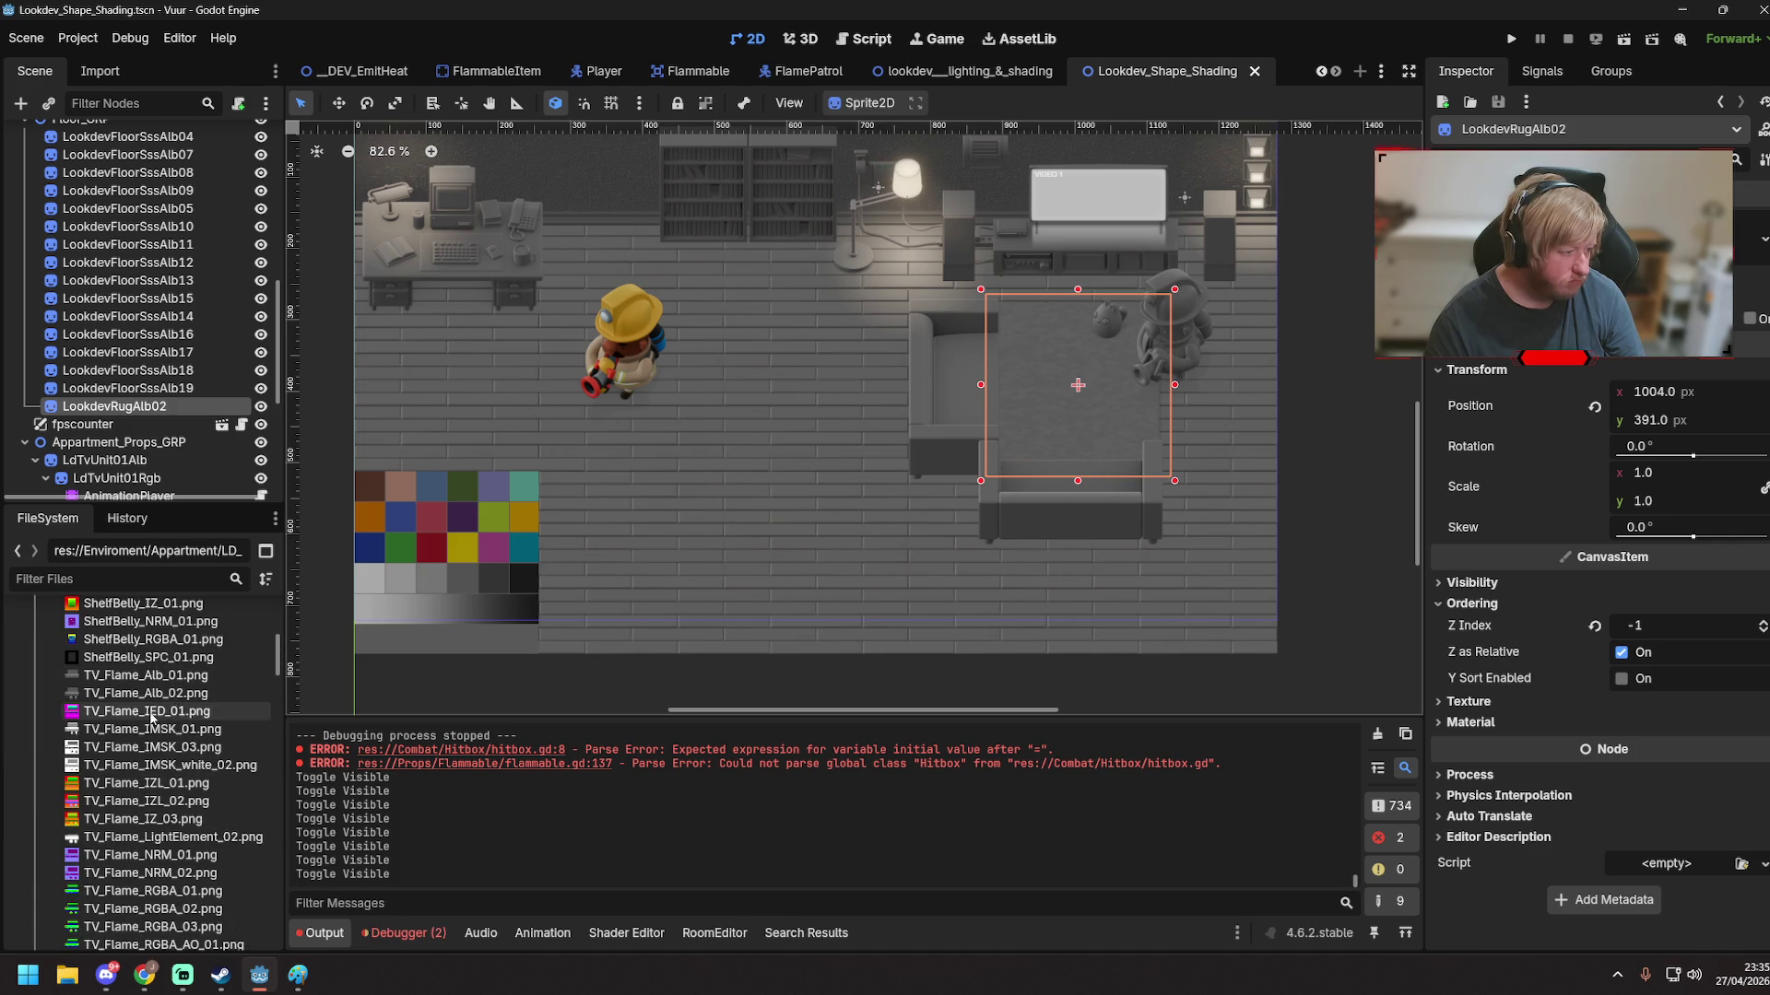
scroll(115, 768, down, 10)
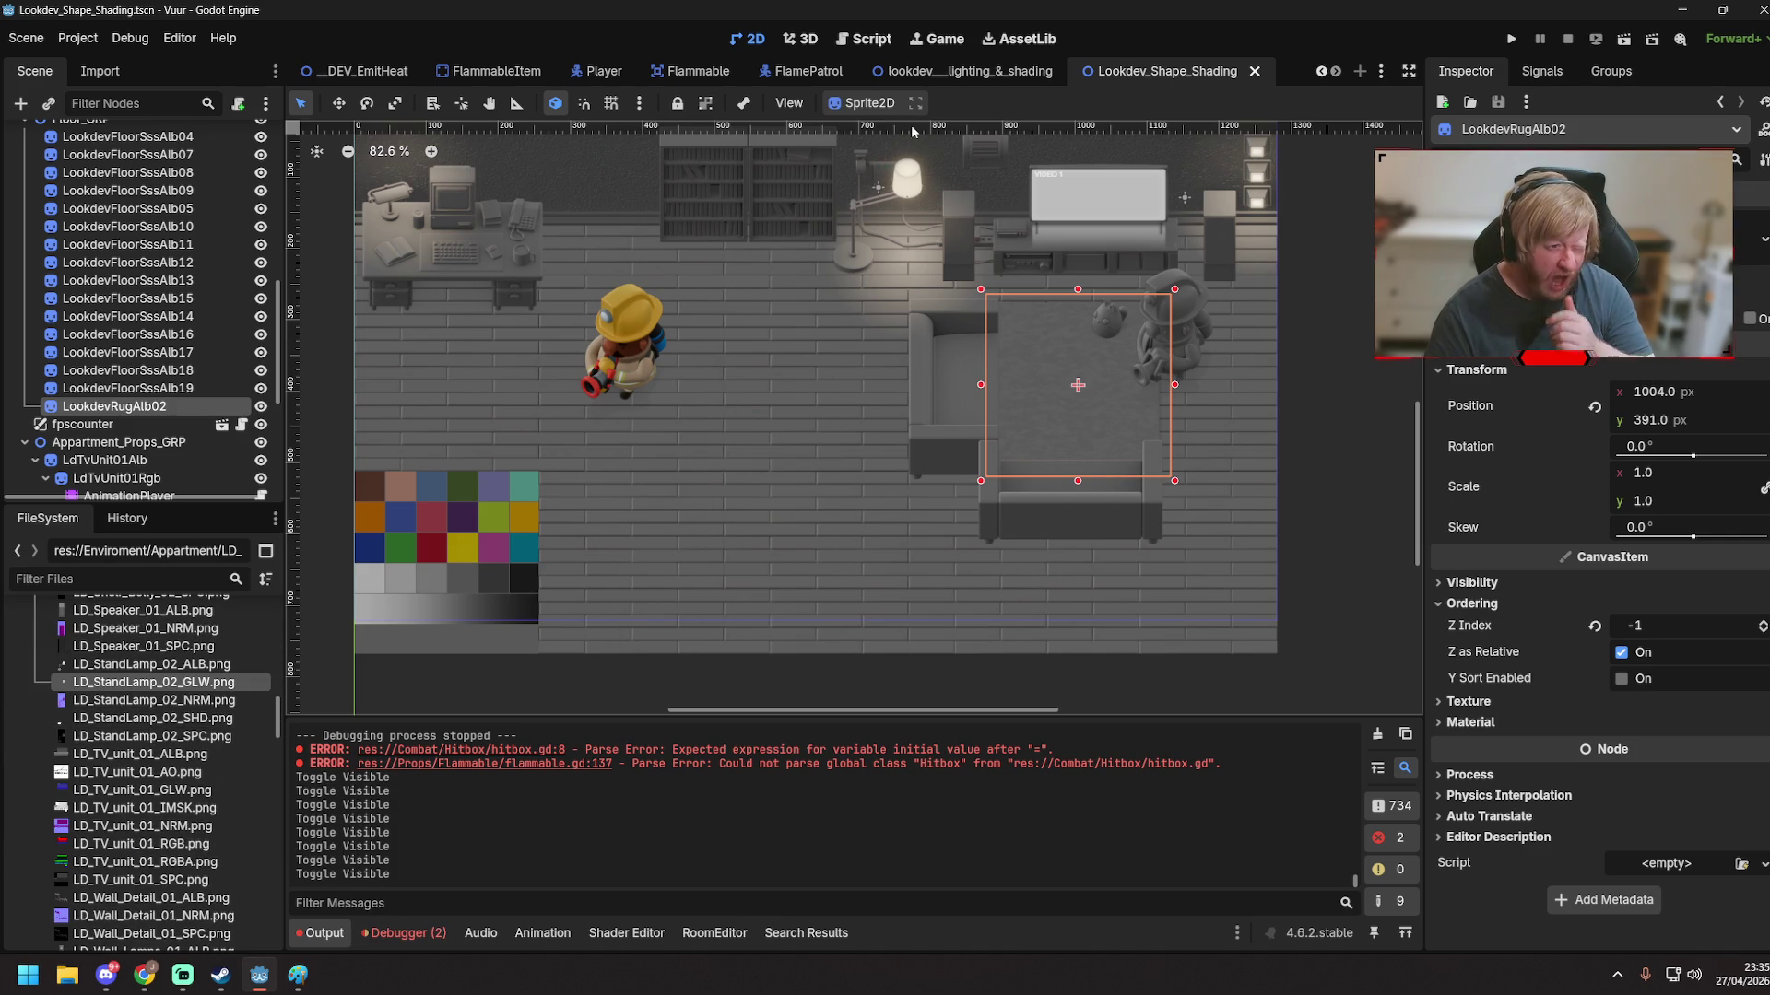
Step: Switch to the lookdev__lighting_&_shading scene and zoom in on the glowing shapes
click(968, 74)
scroll(727, 468, up, 3)
scroll(525, 341, up, 4)
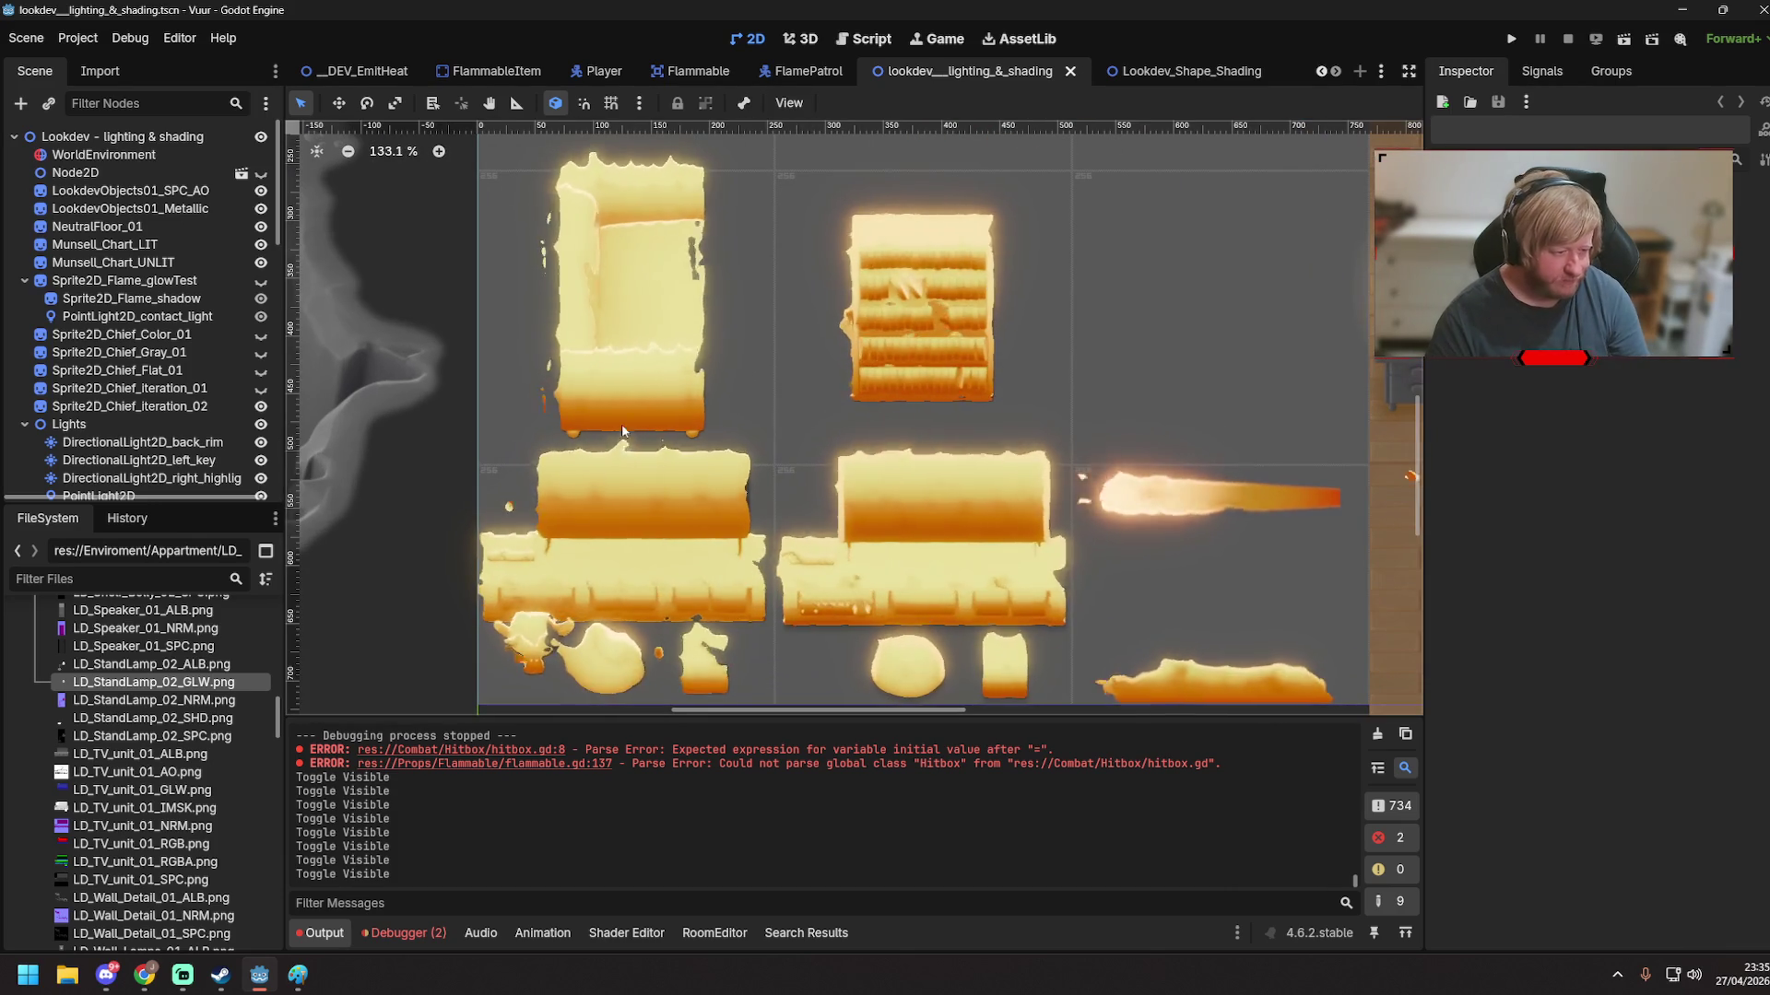
Step: Zoom in on the flame sprites, selecting and then deselecting TvFlameRgba01
scroll(673, 590, down, 4)
scroll(617, 498, up, 12)
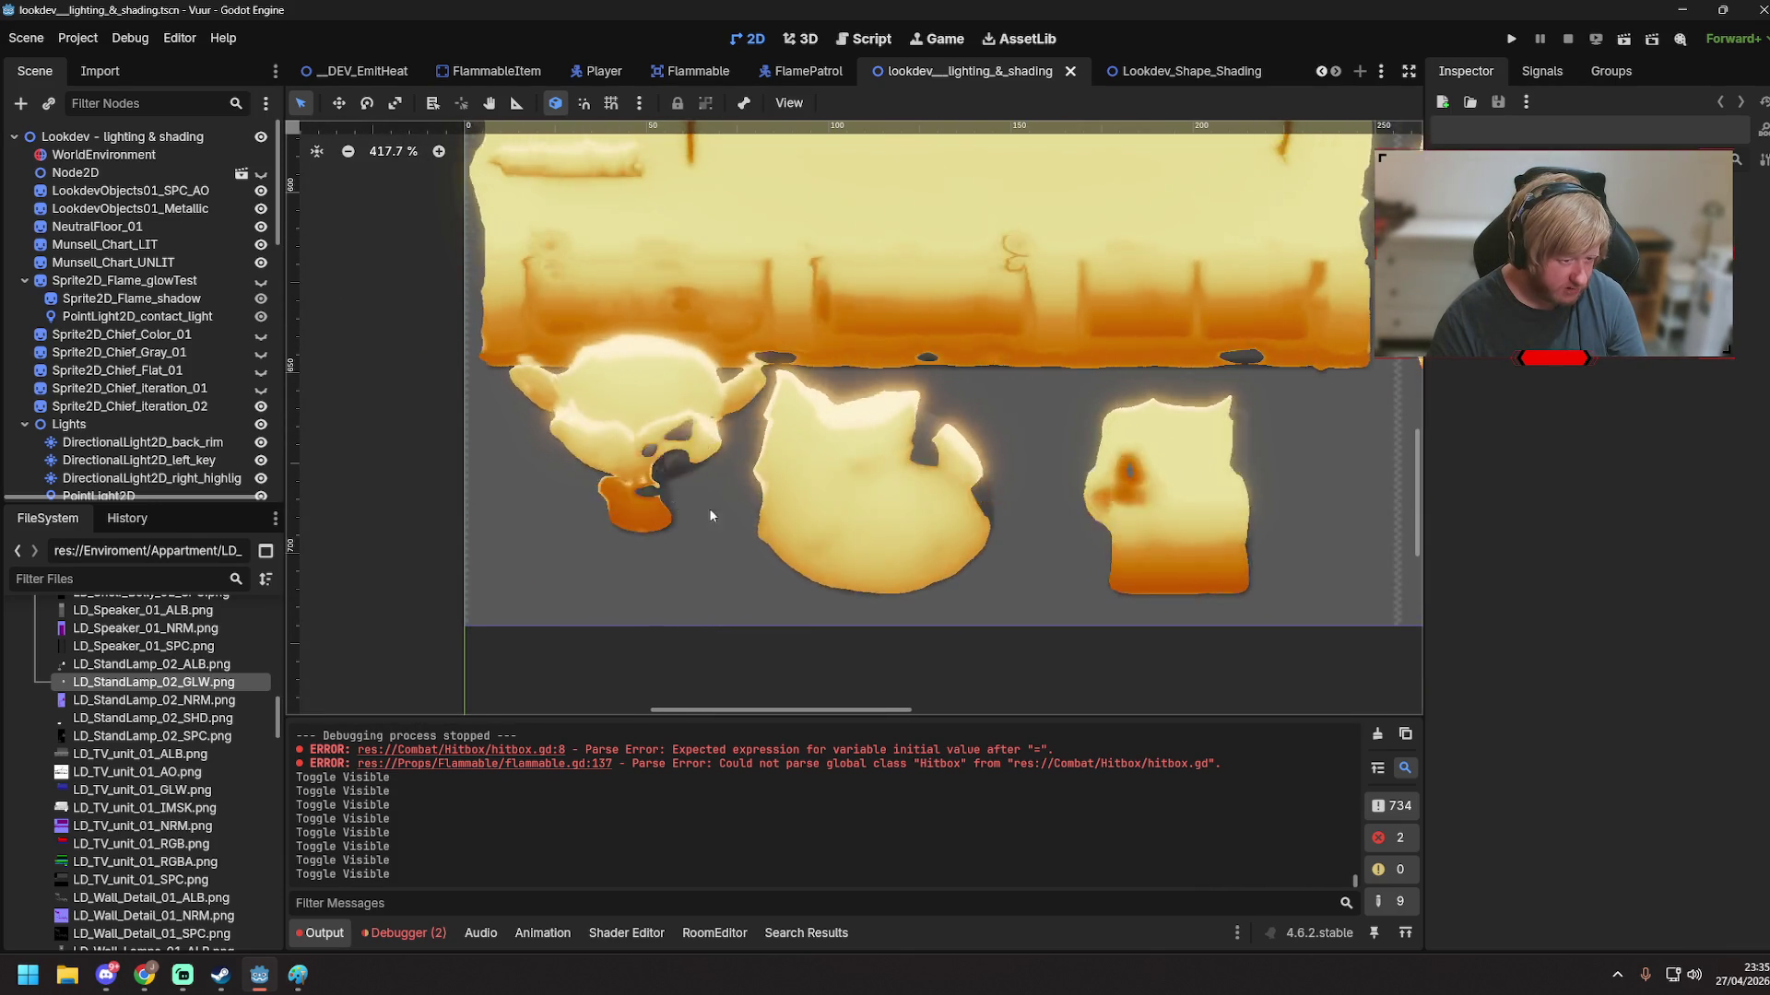
scroll(696, 512, down, 5)
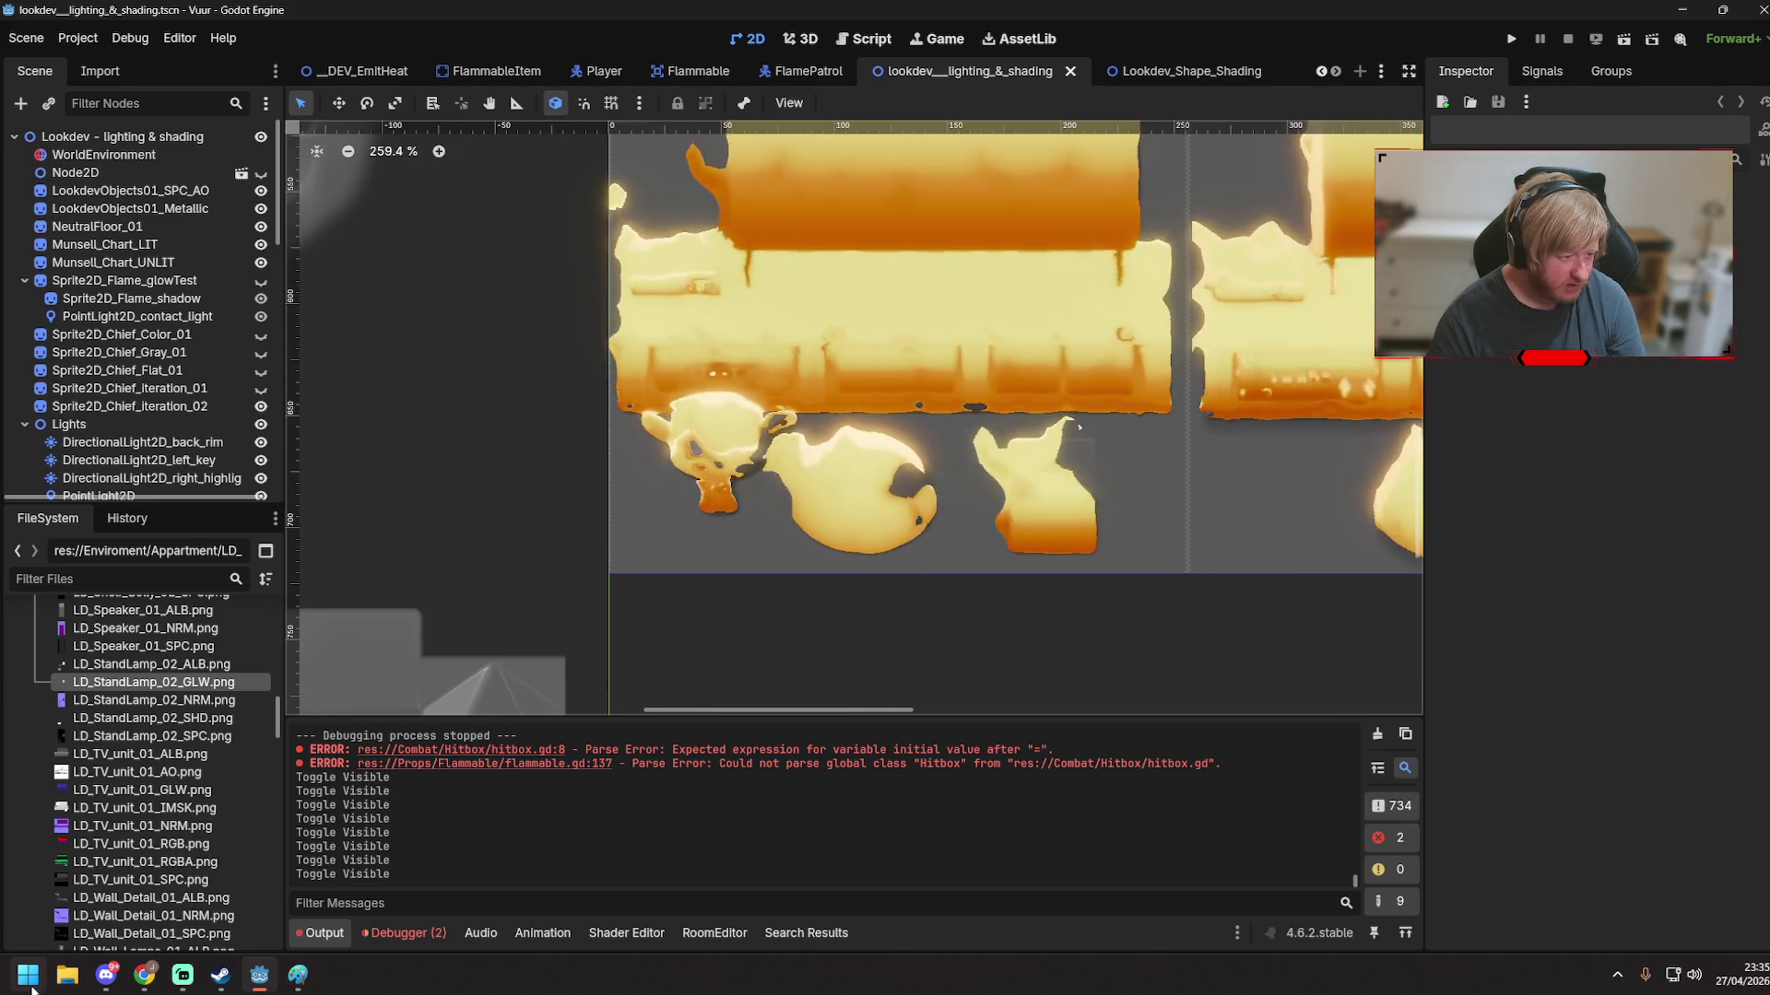
scroll(645, 590, up, 6)
click(753, 389)
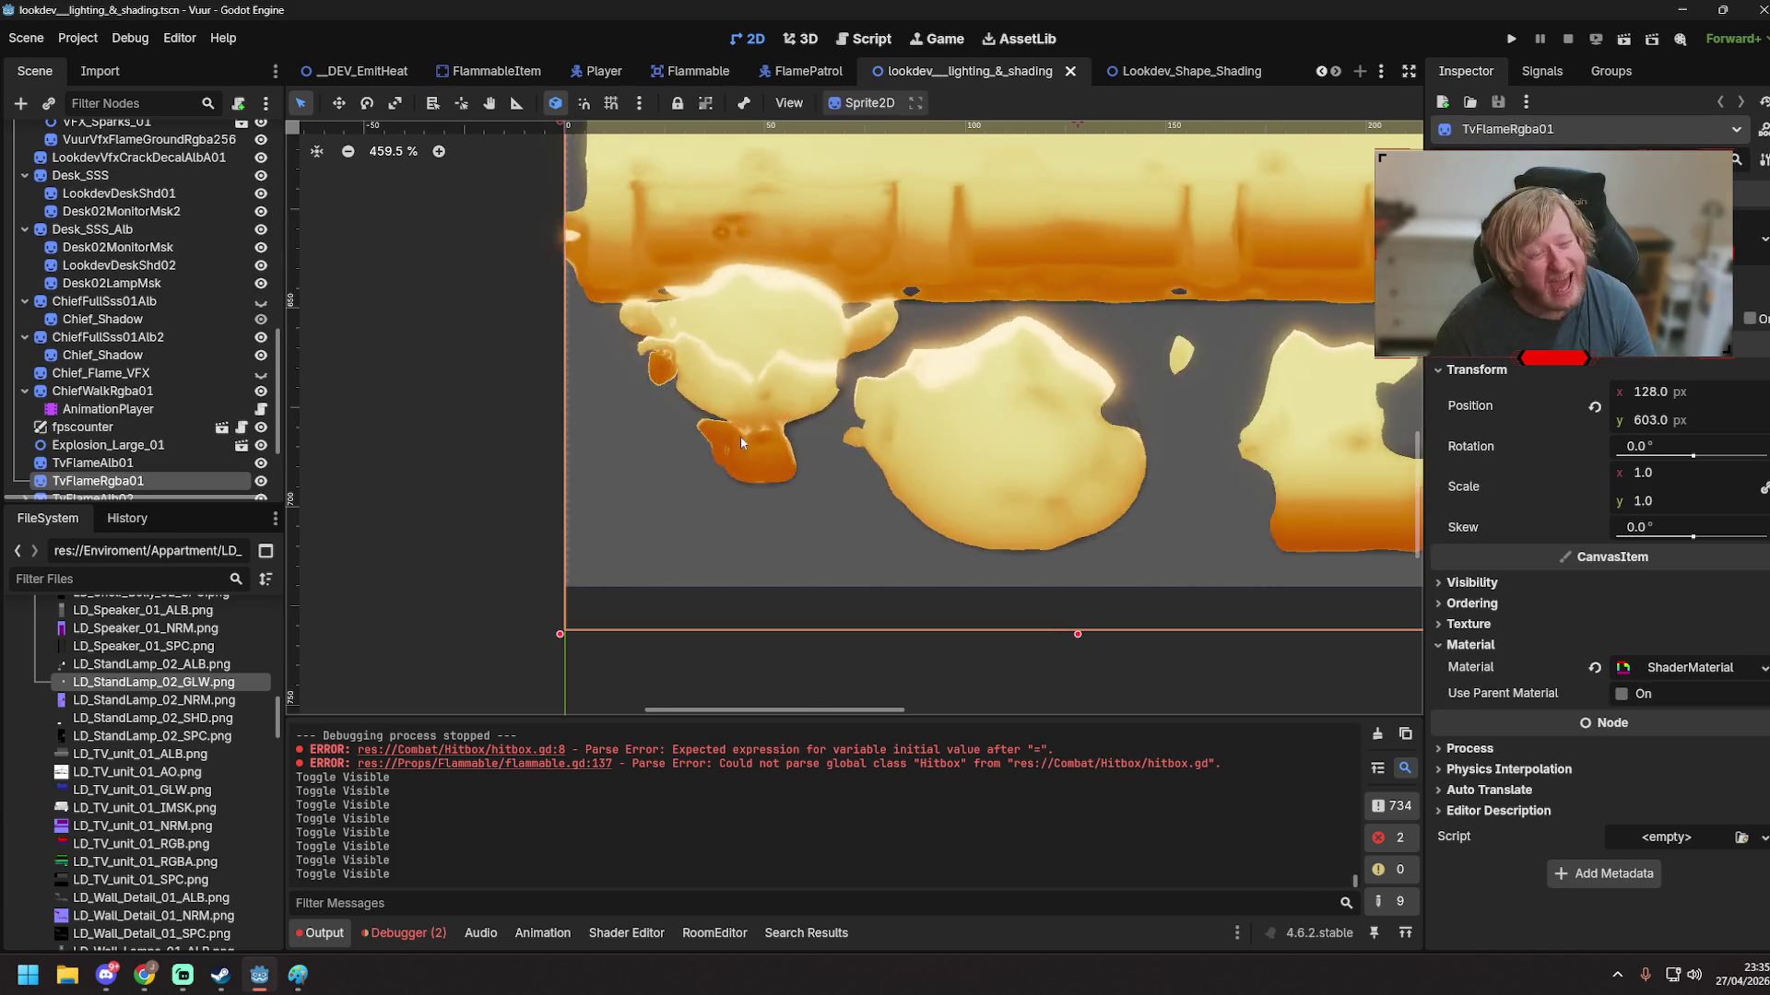
click(783, 659)
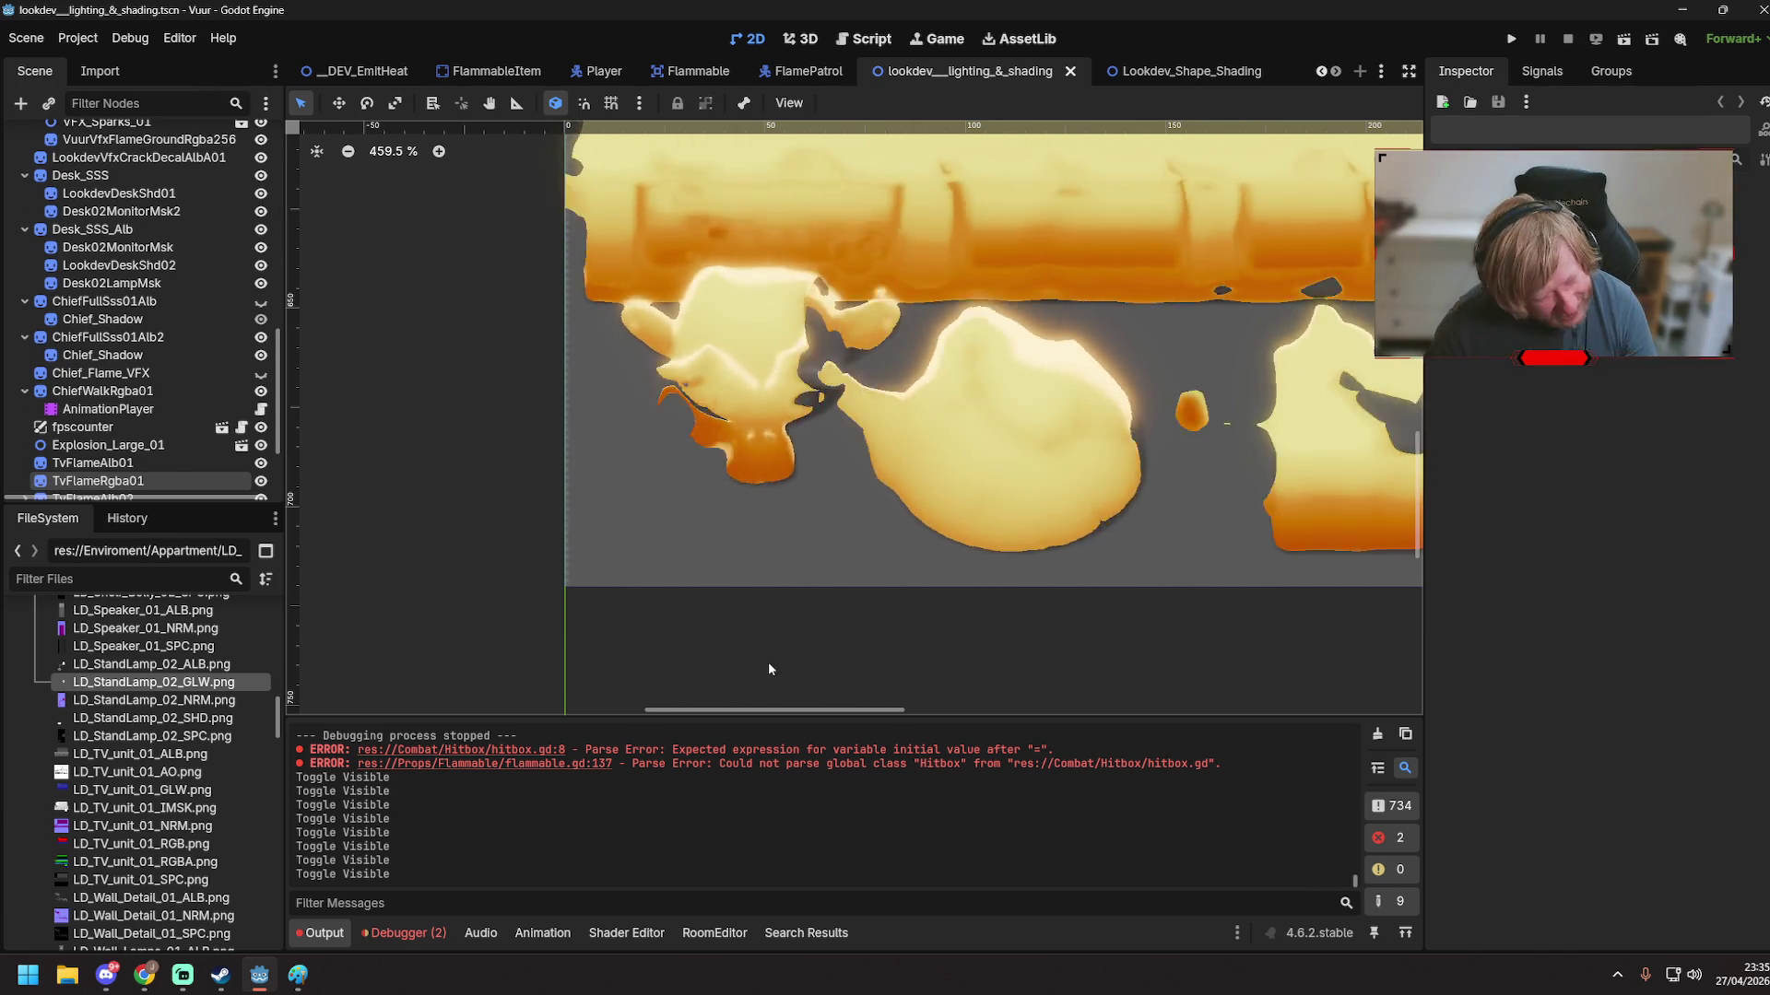
scroll(770, 665, down, 3)
Step: Launch Sourcetree by searching 'sour' in the Windows Start menu
click(4, 958)
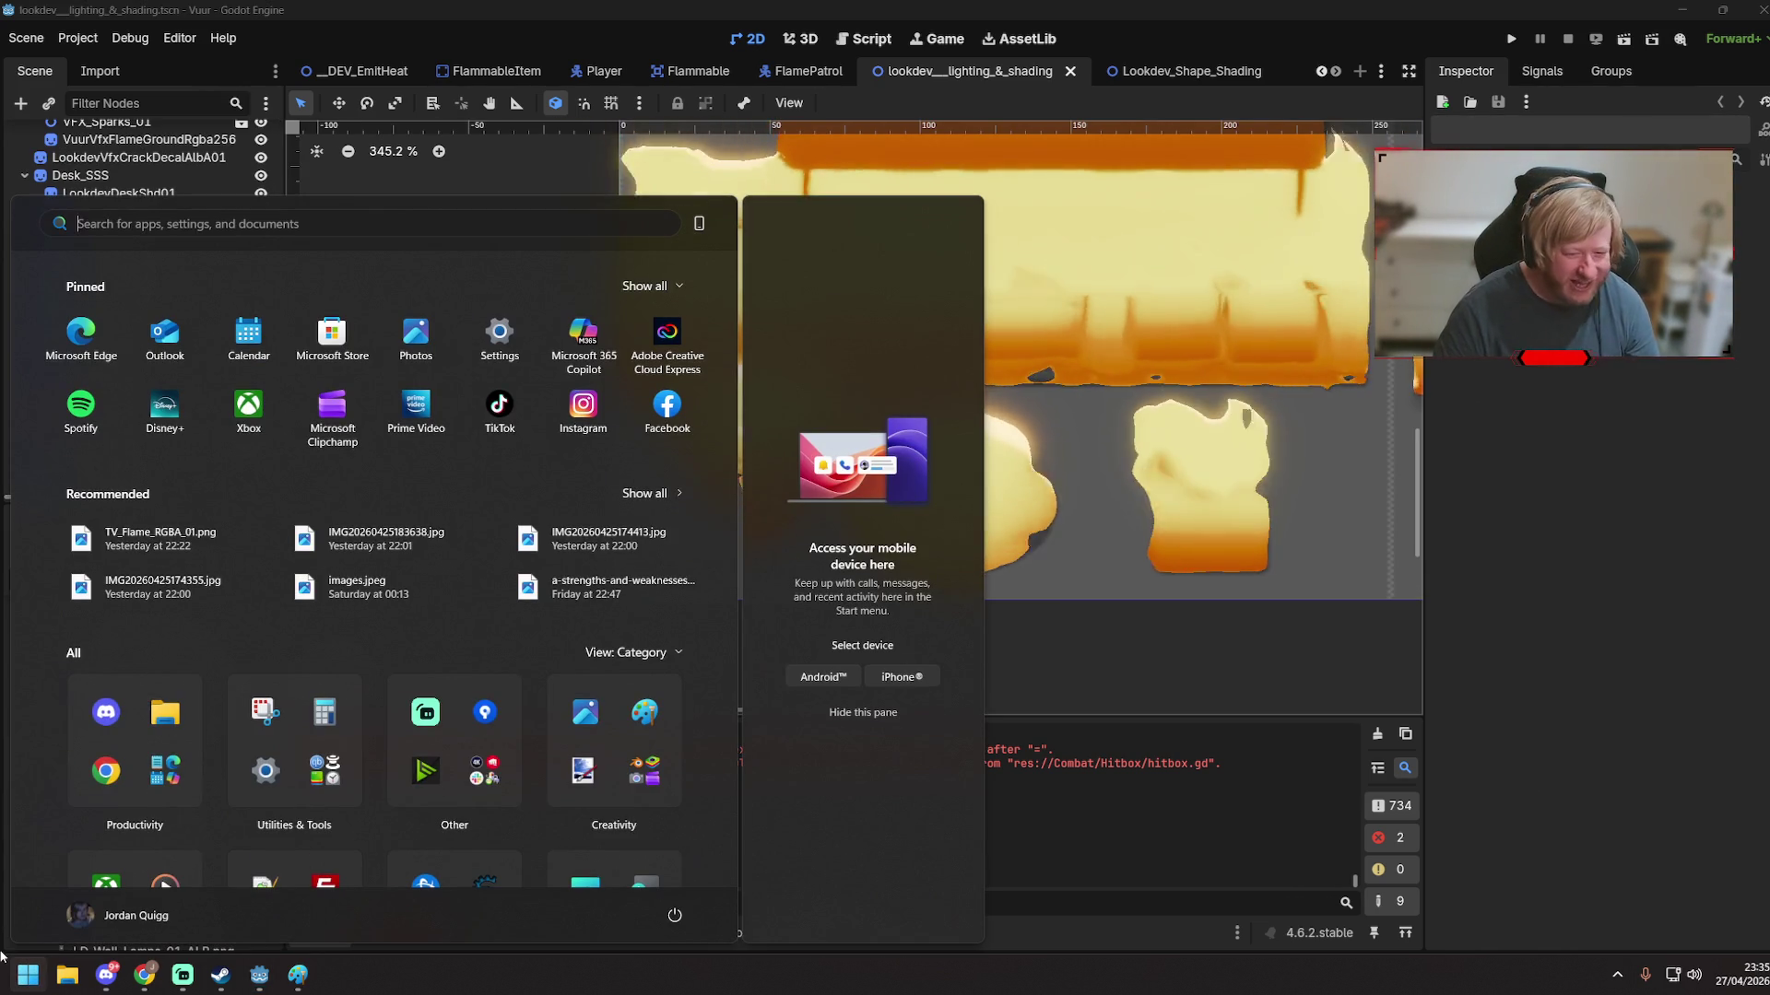
text(sour)
key(Return)
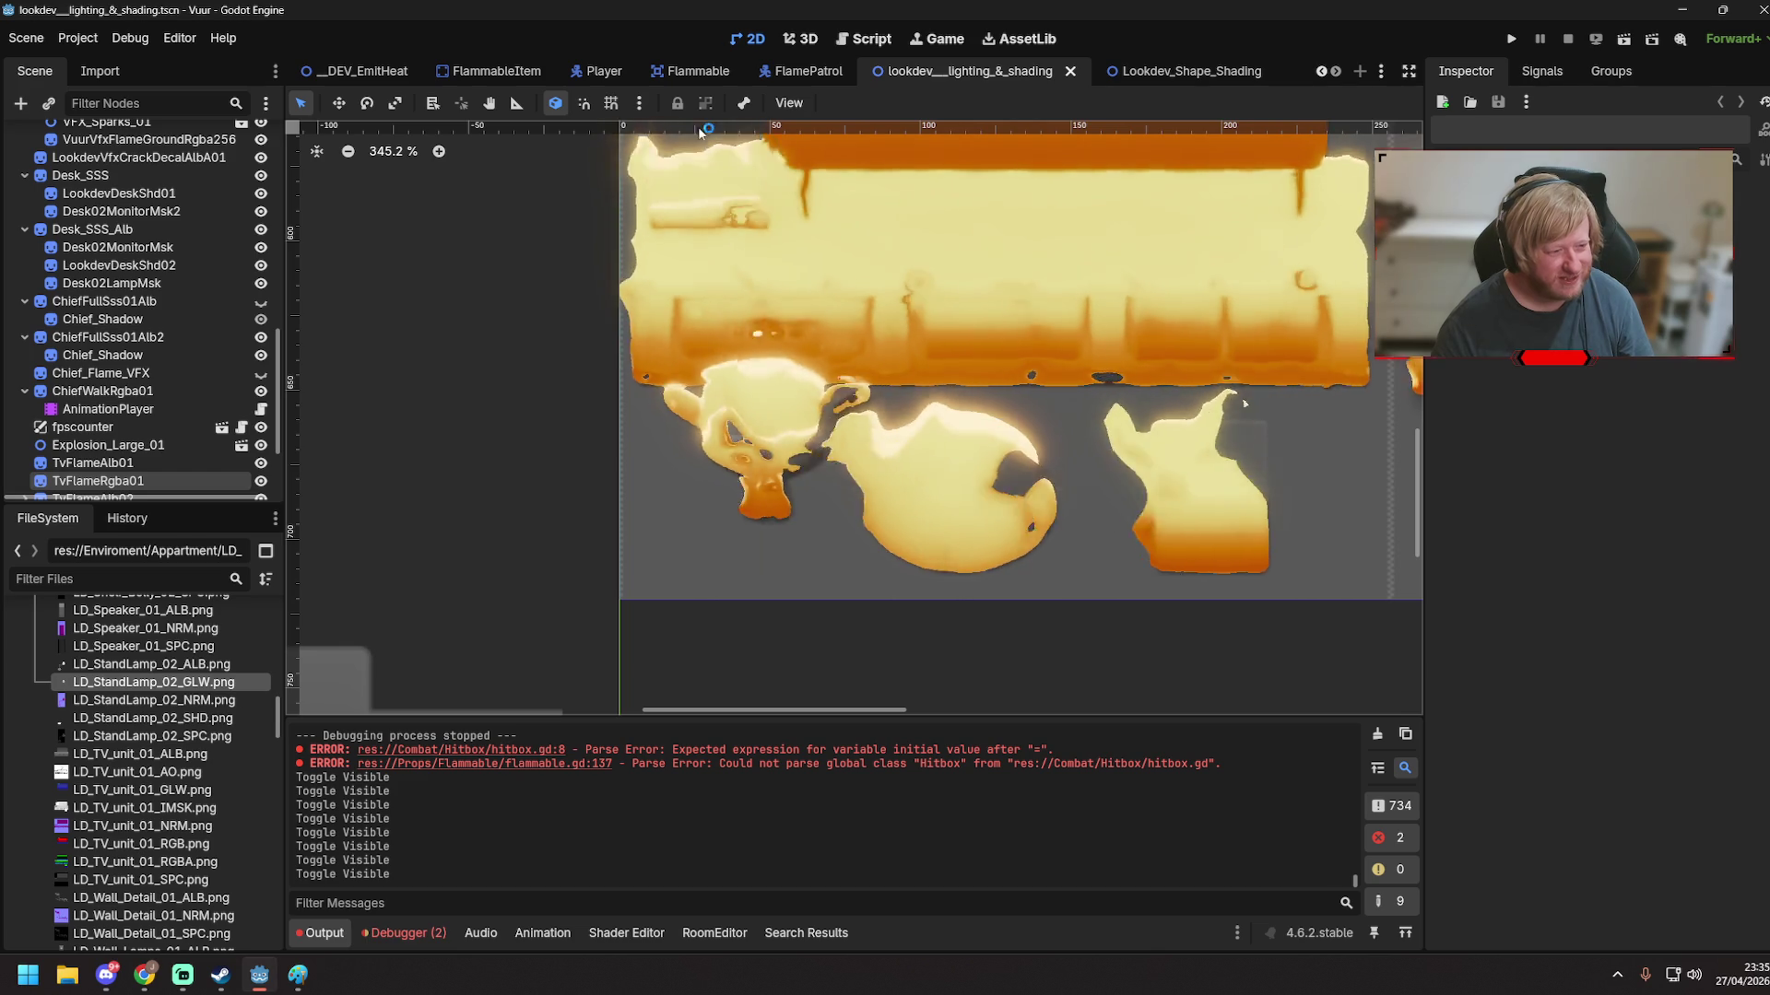
Step: Recentre the Godot view on the lamp shapes and bring up the Fork git client
scroll(767, 416, up, 2)
scroll(767, 417, up, 9)
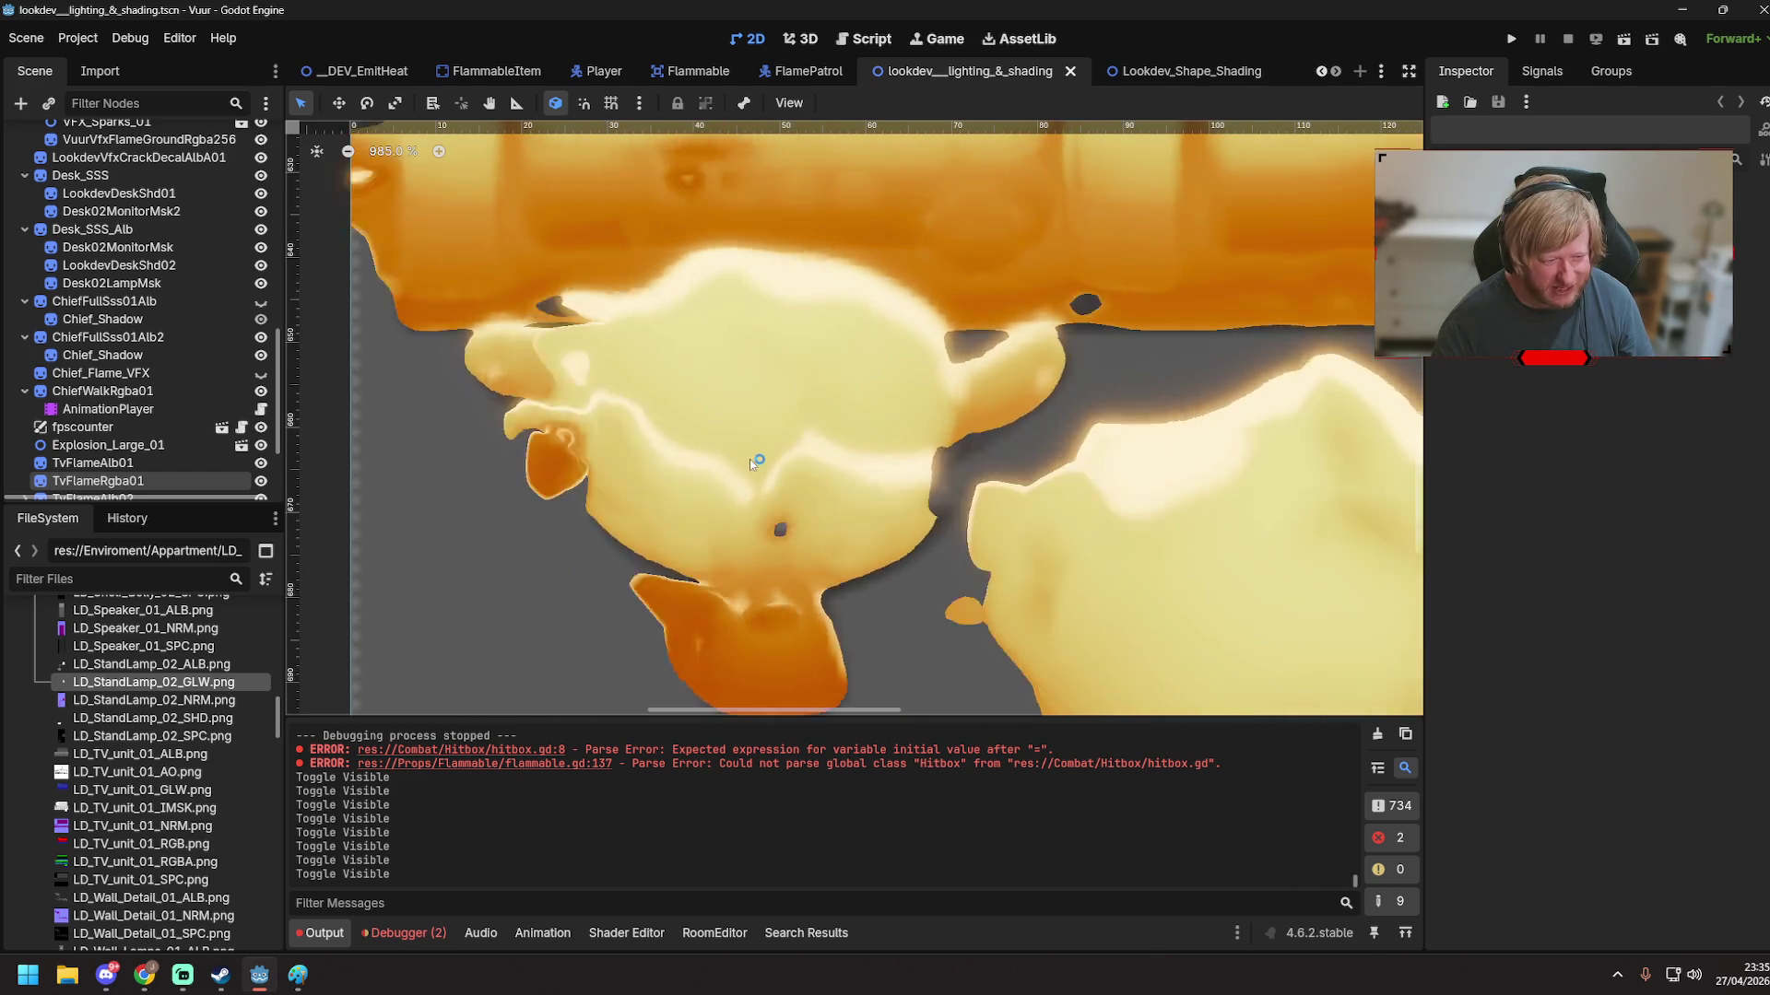
scroll(867, 378, down, 3)
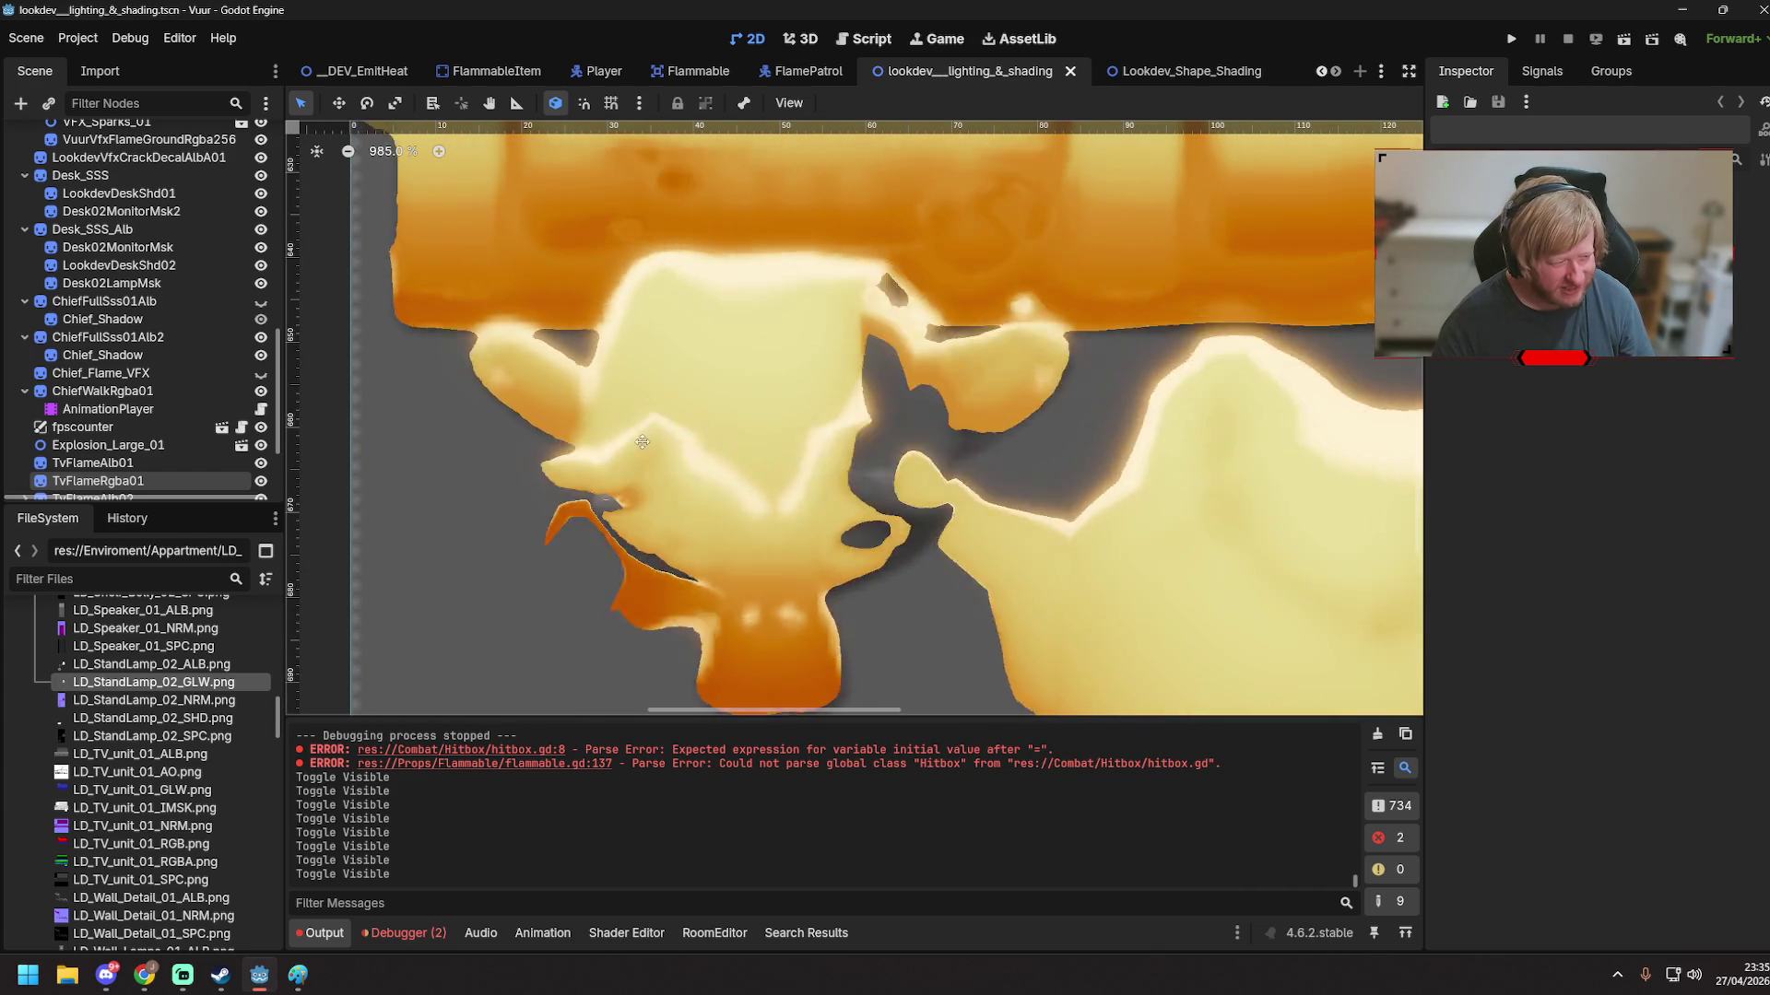
scroll(525, 511, down, 9)
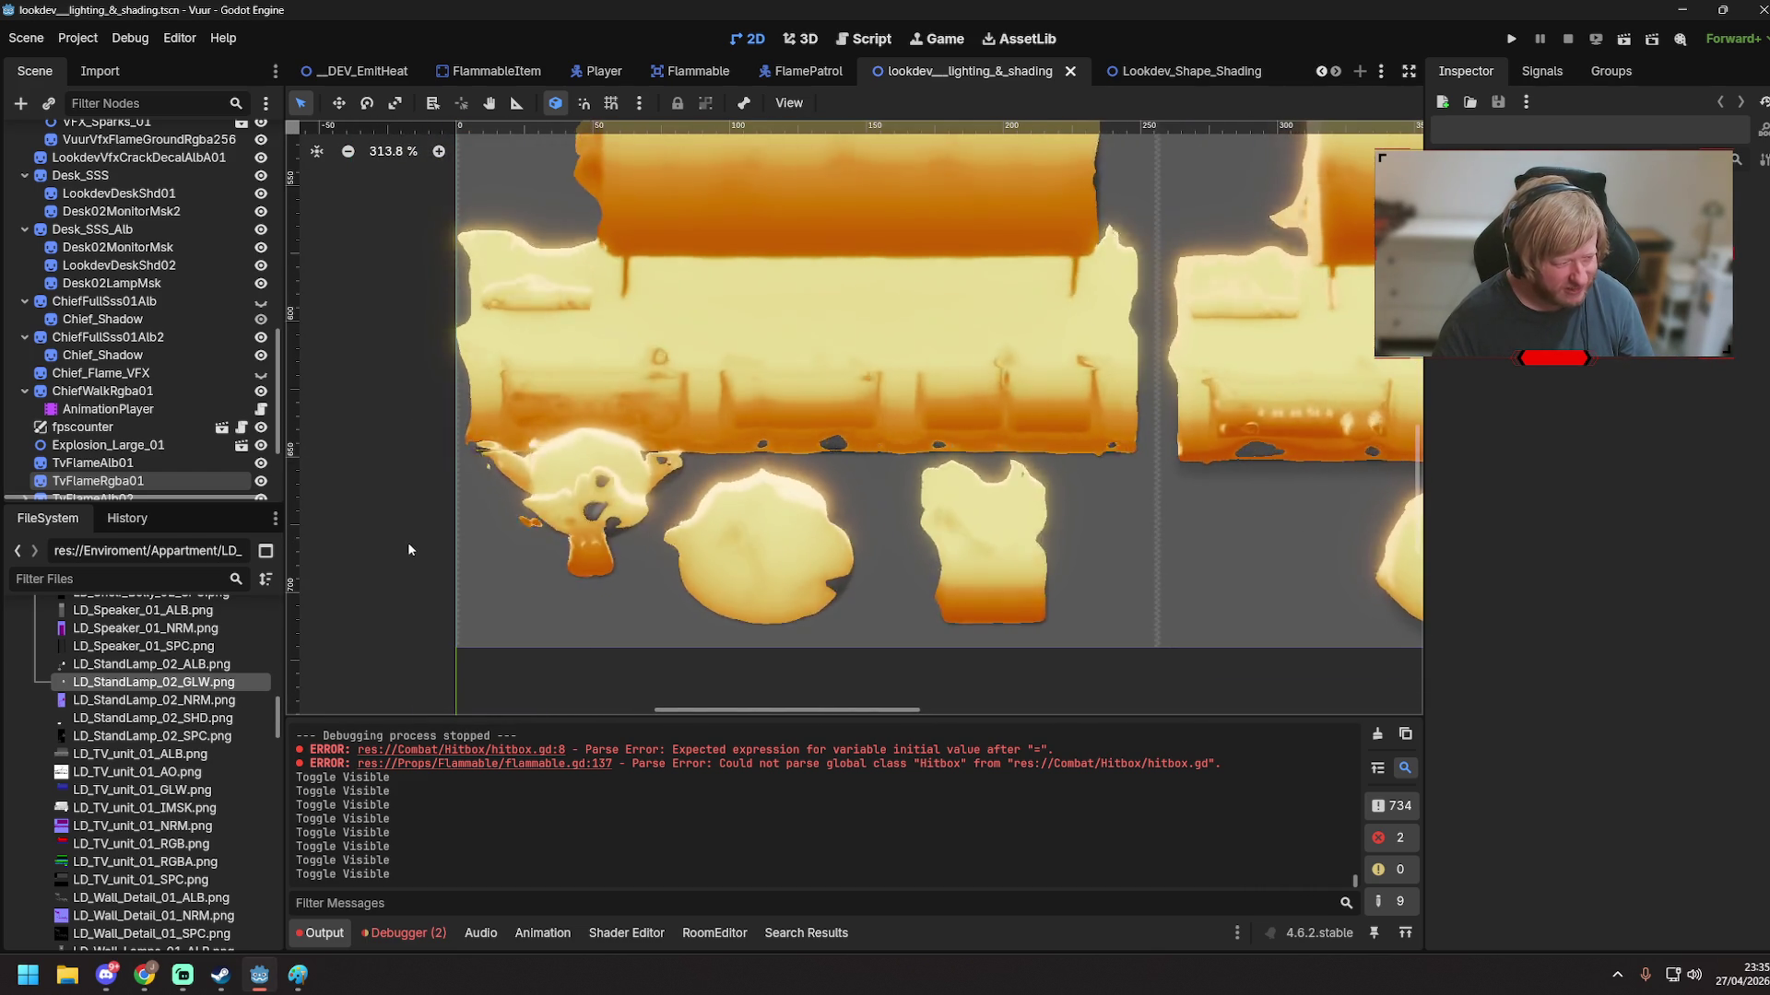
drag(633, 666, 783, 611)
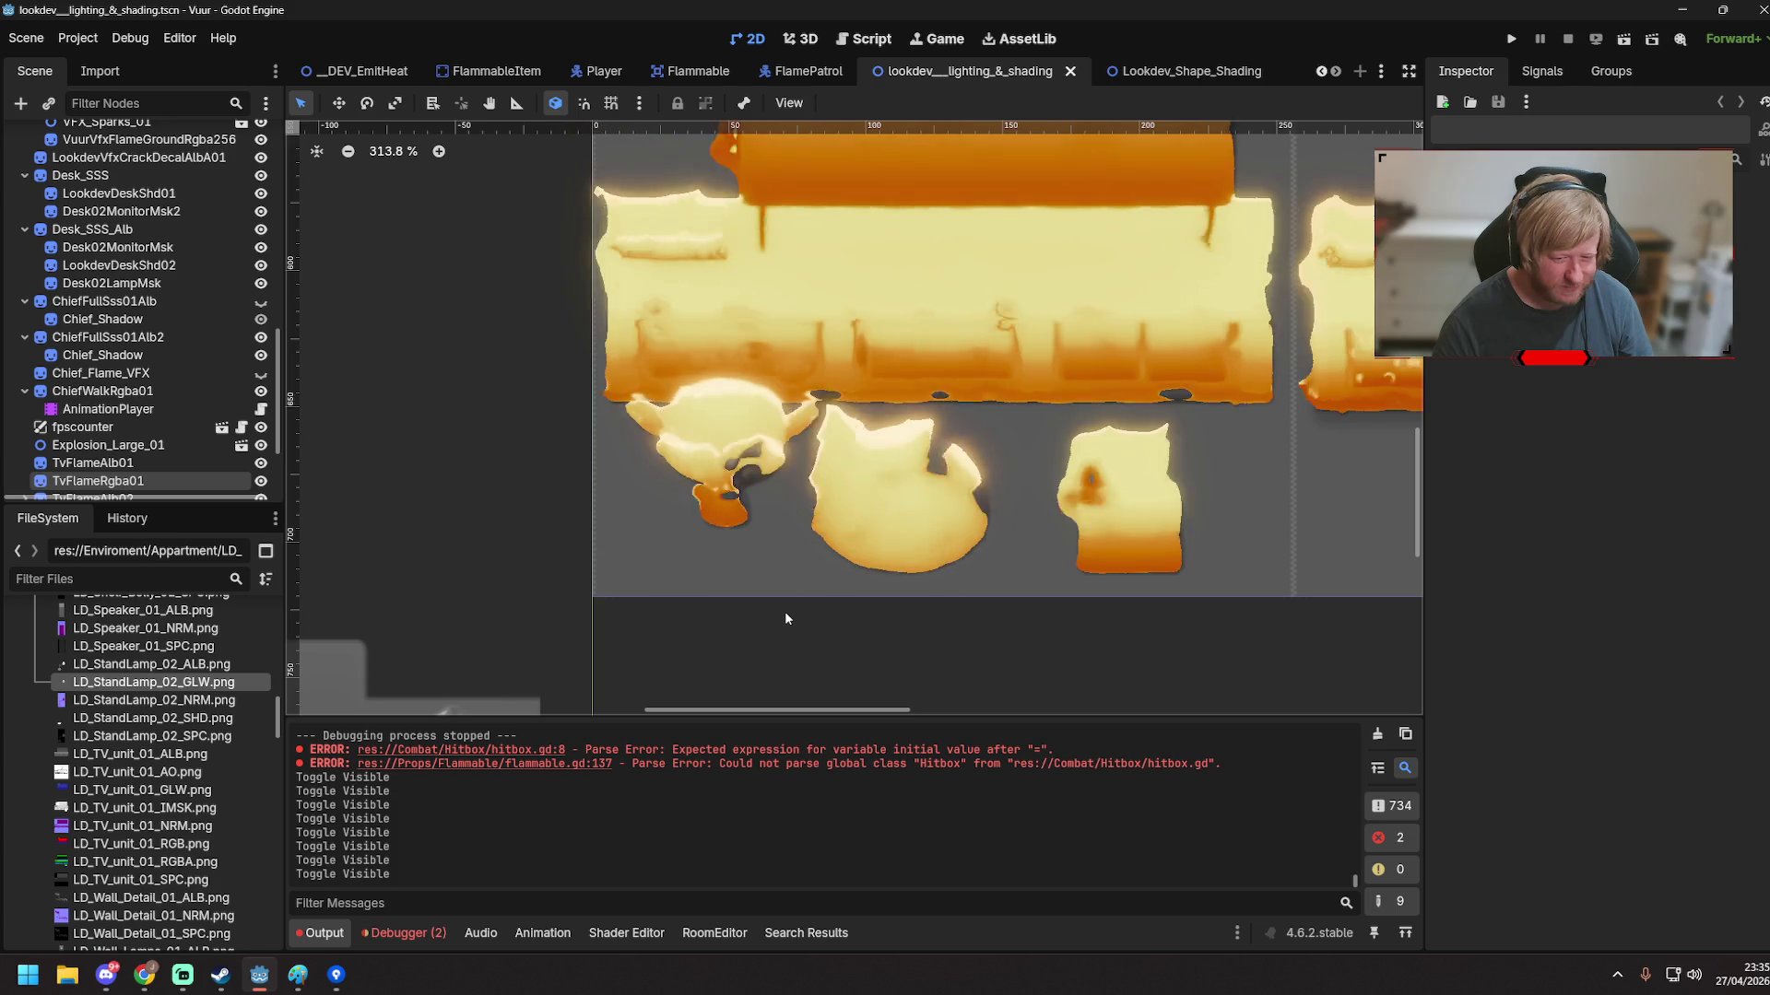
click(336, 975)
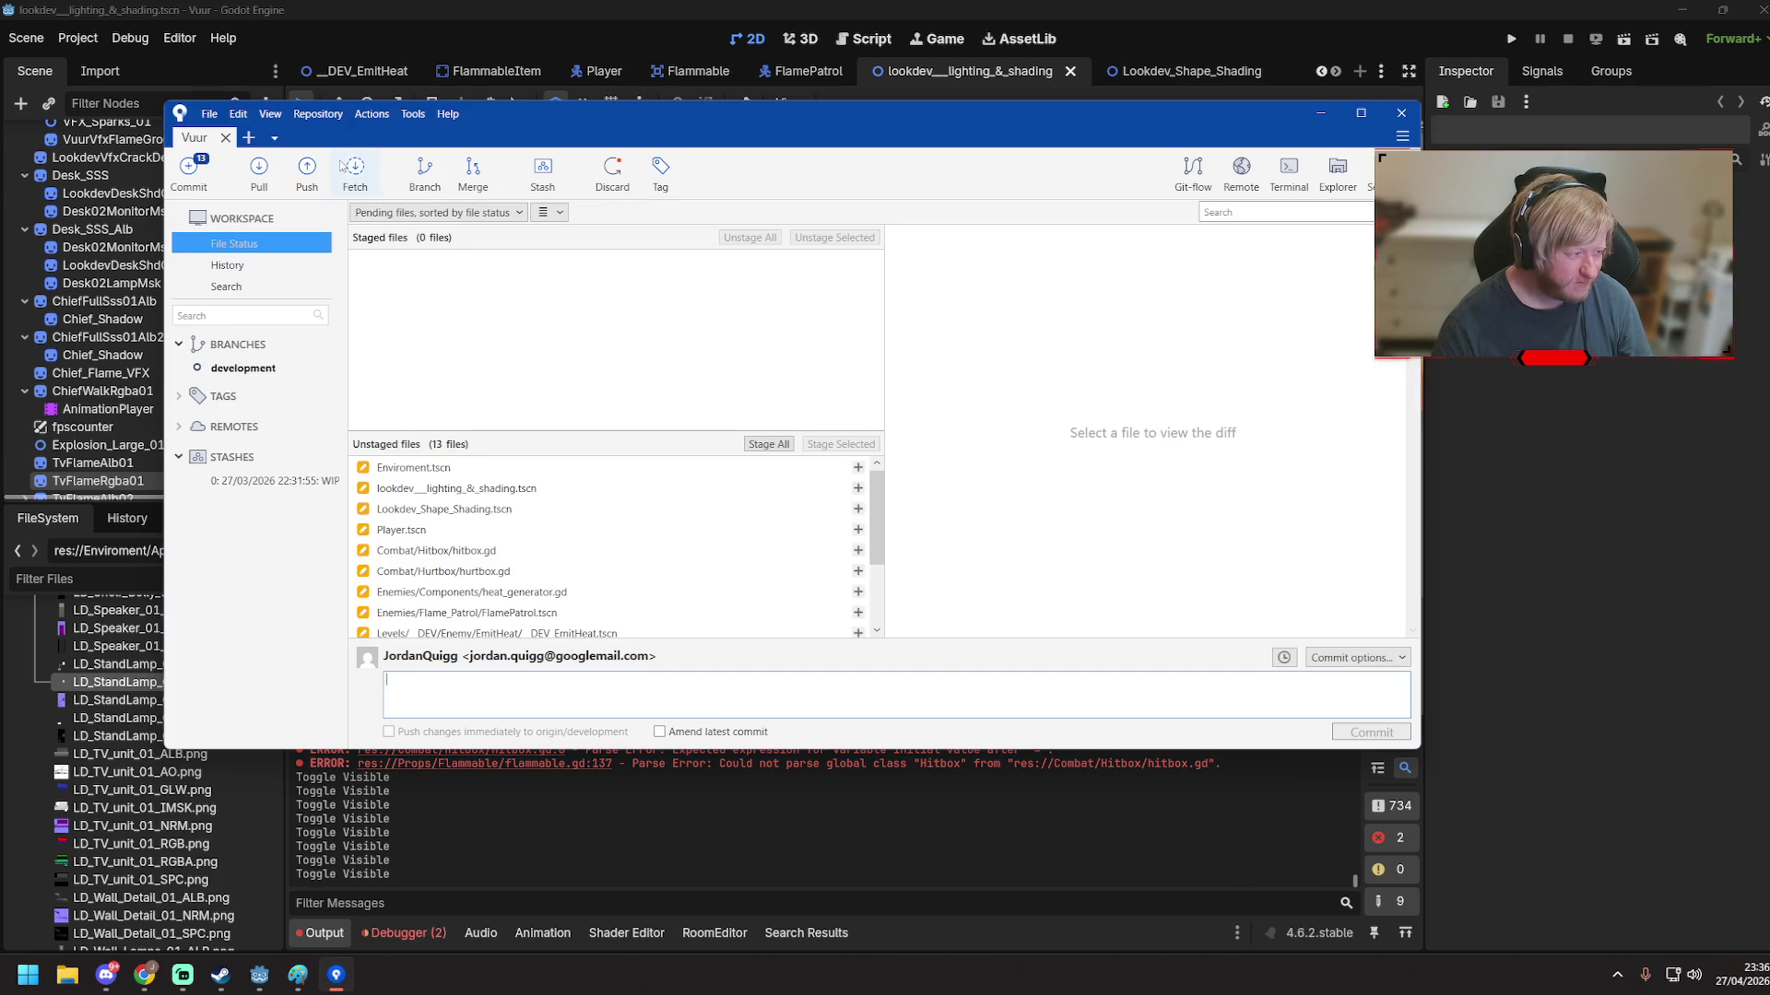
Step: Pull the latest remote changes in Fork, scroll the unstaged files, then return to Godot
click(266, 175)
click(977, 443)
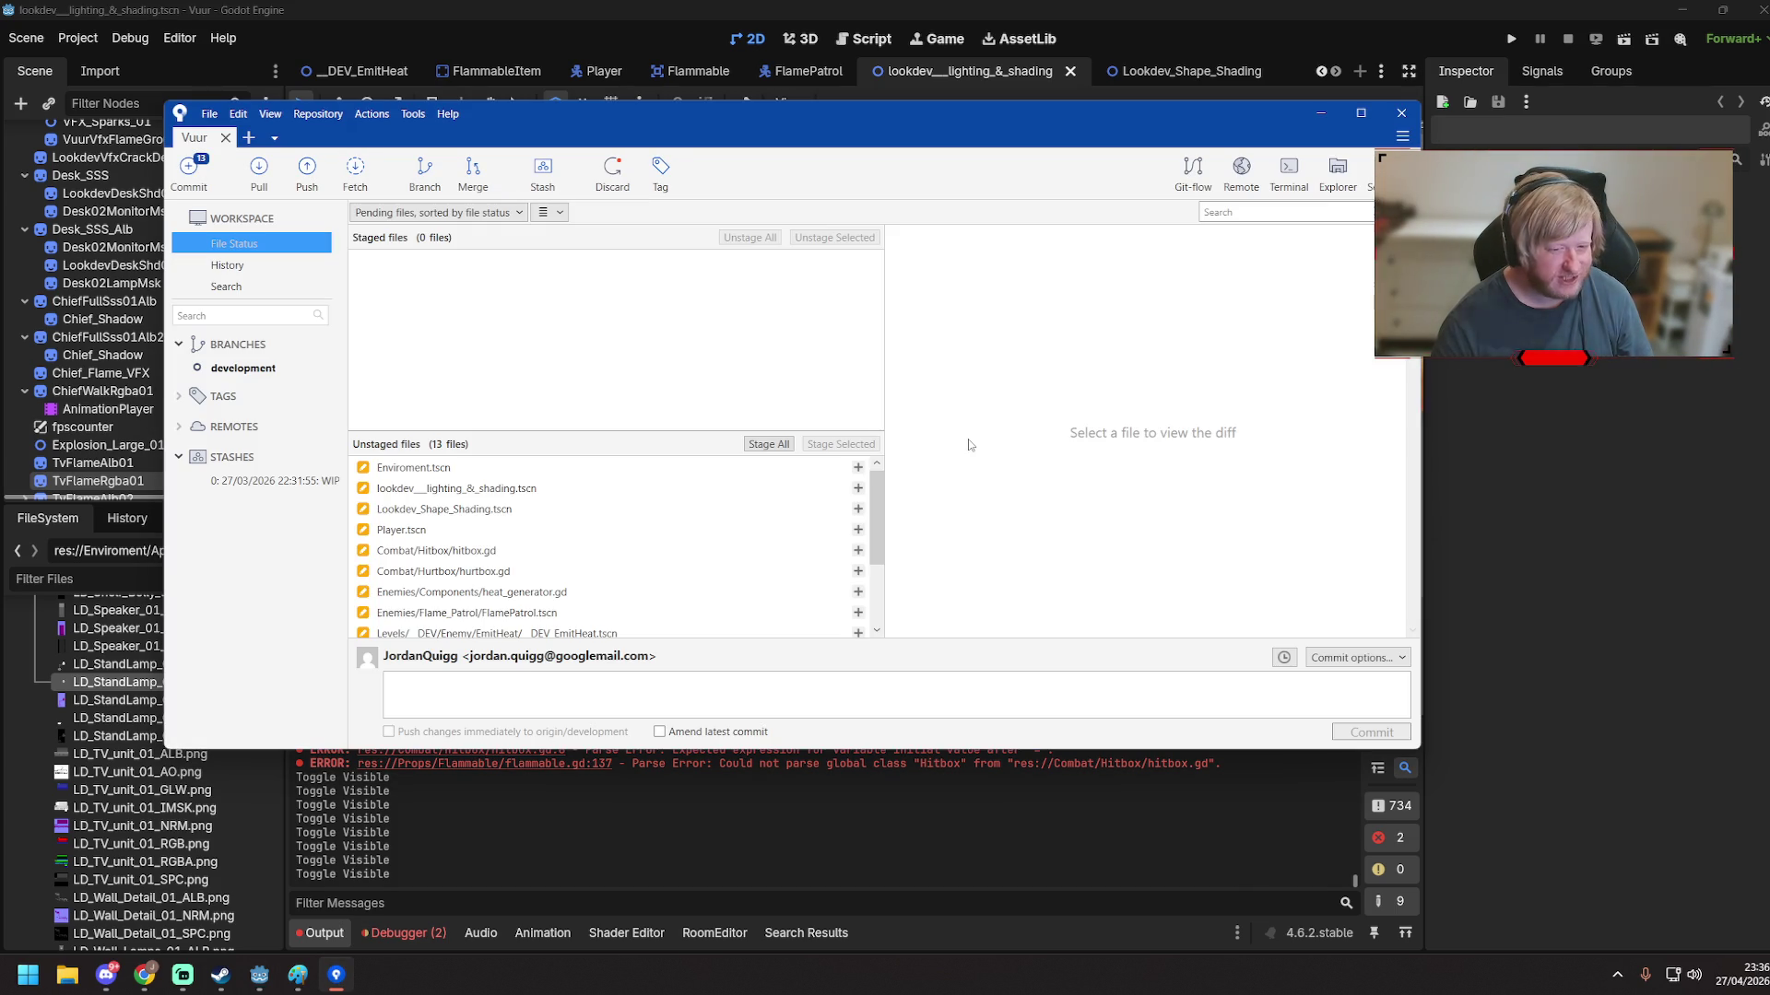
scroll(515, 543, down, 2)
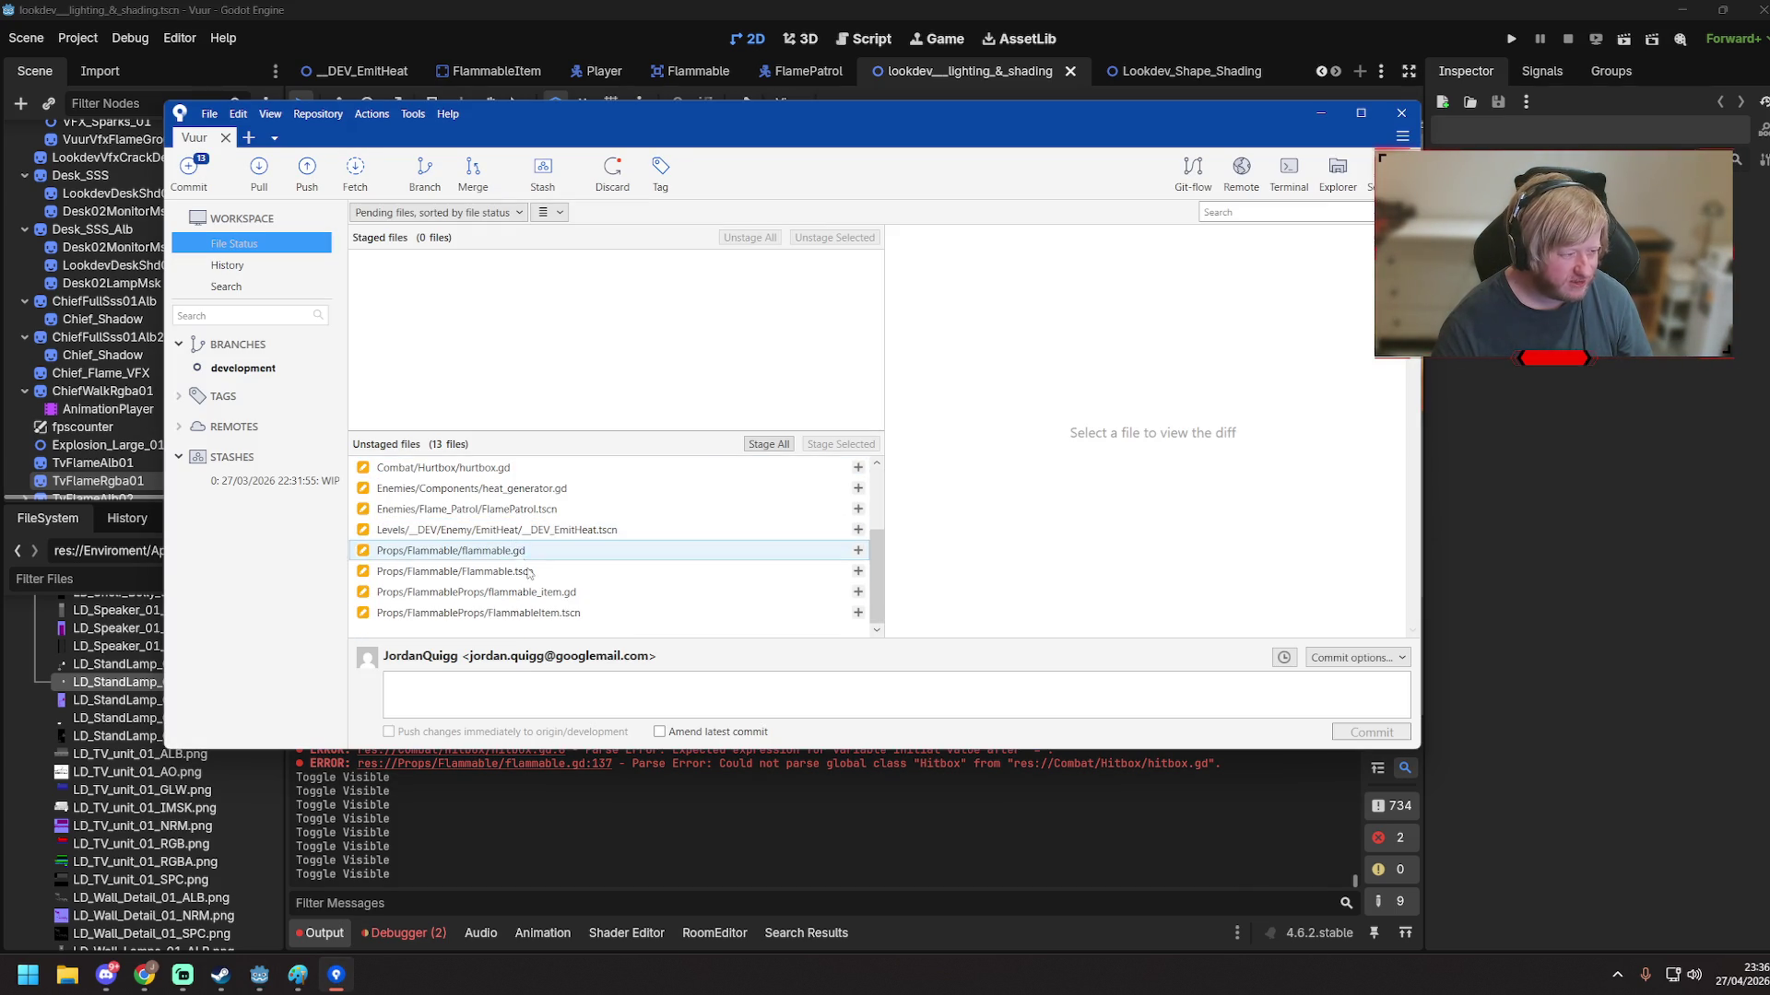
click(1474, 579)
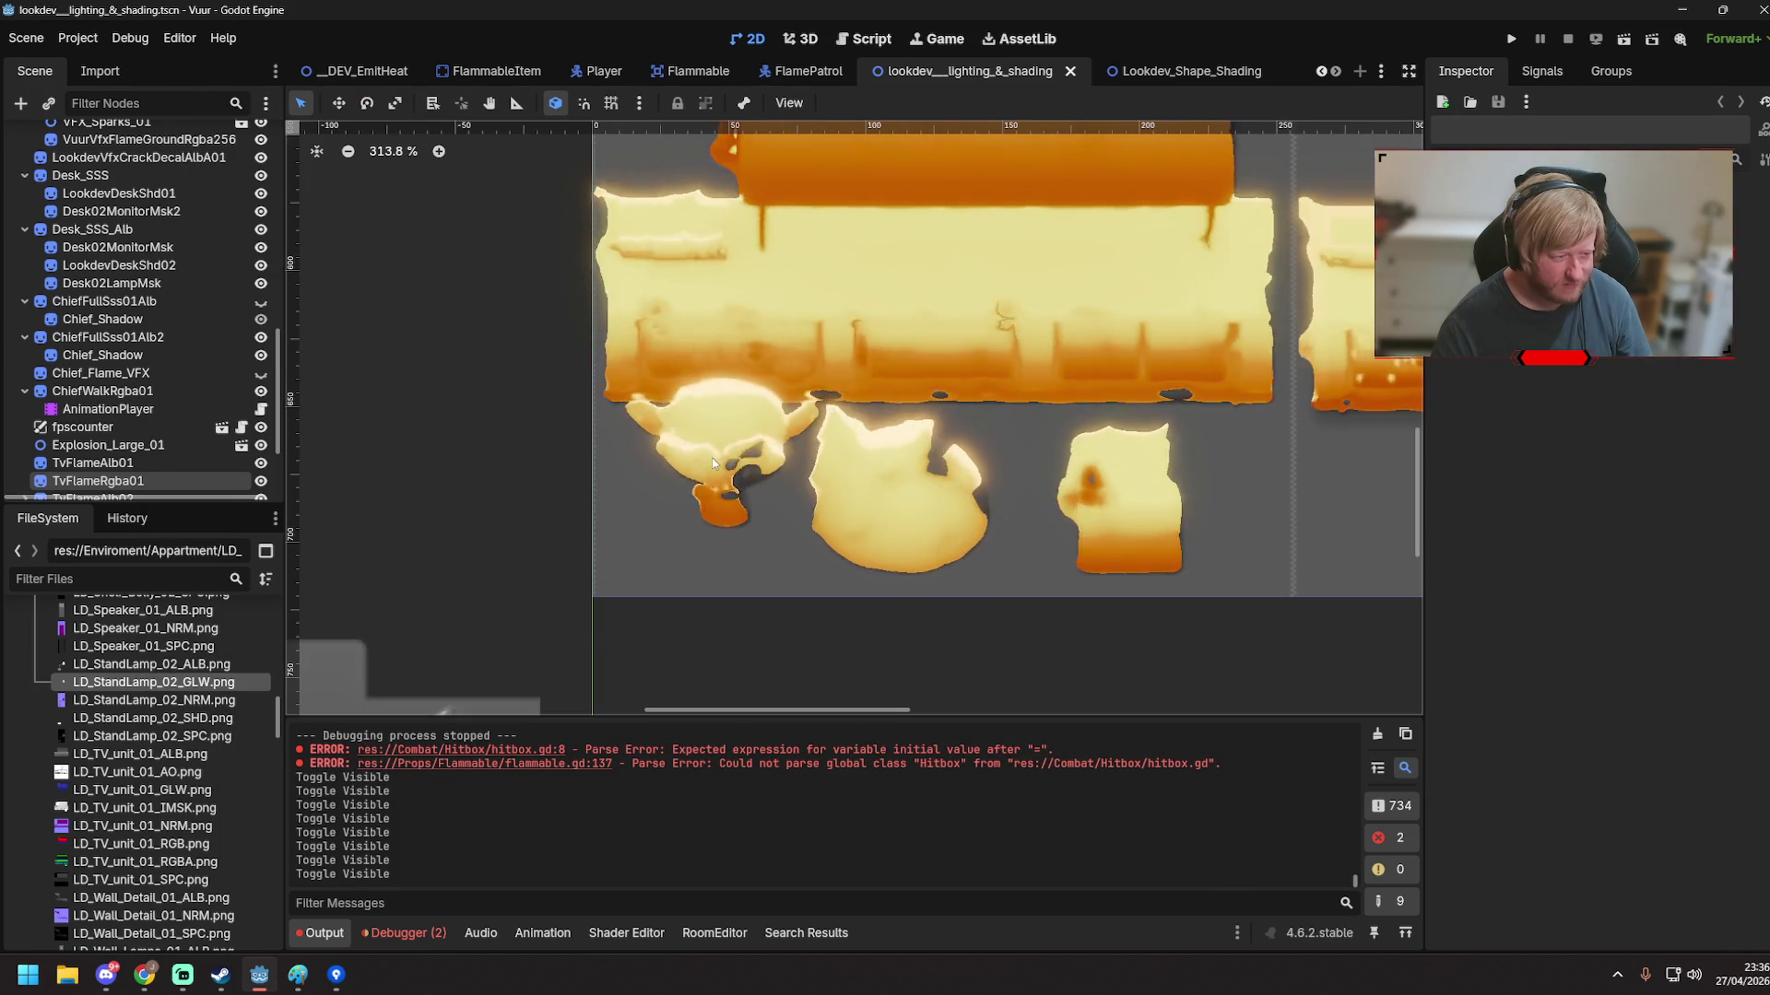
Step: Hide TvFlameRgba01, after comparing it on and off, and hide TvFlameRgba02
scroll(184, 387, down, 3)
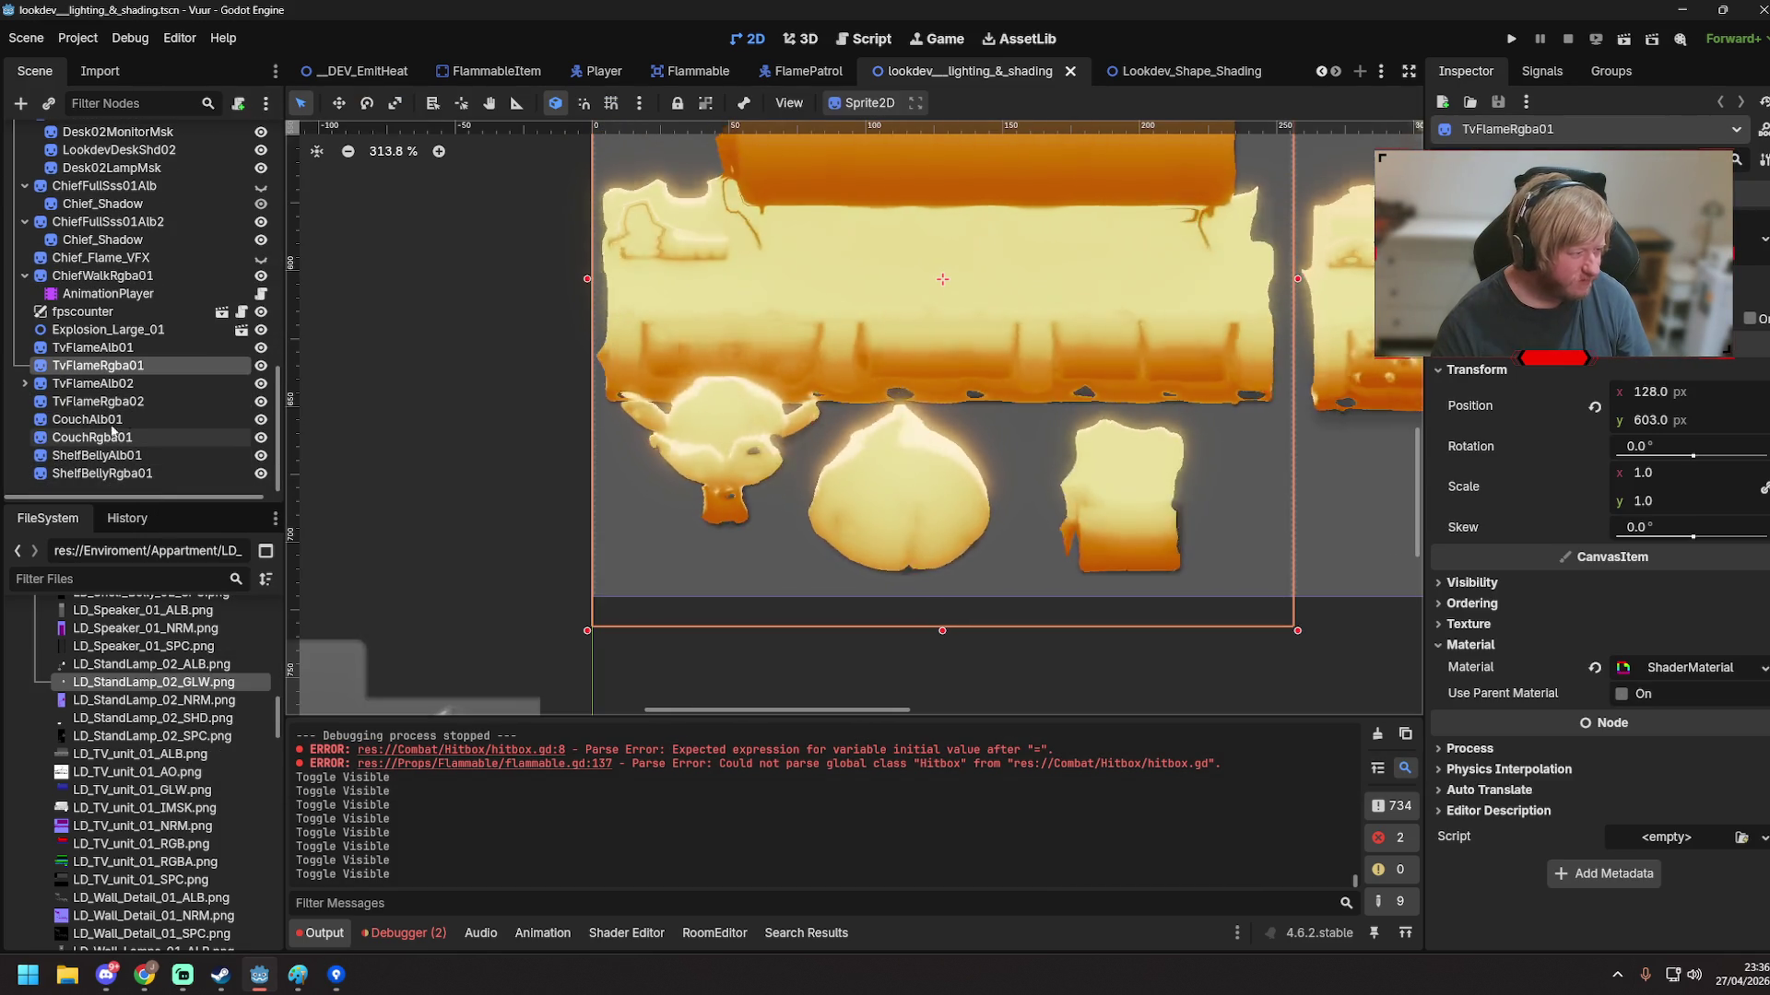
click(261, 366)
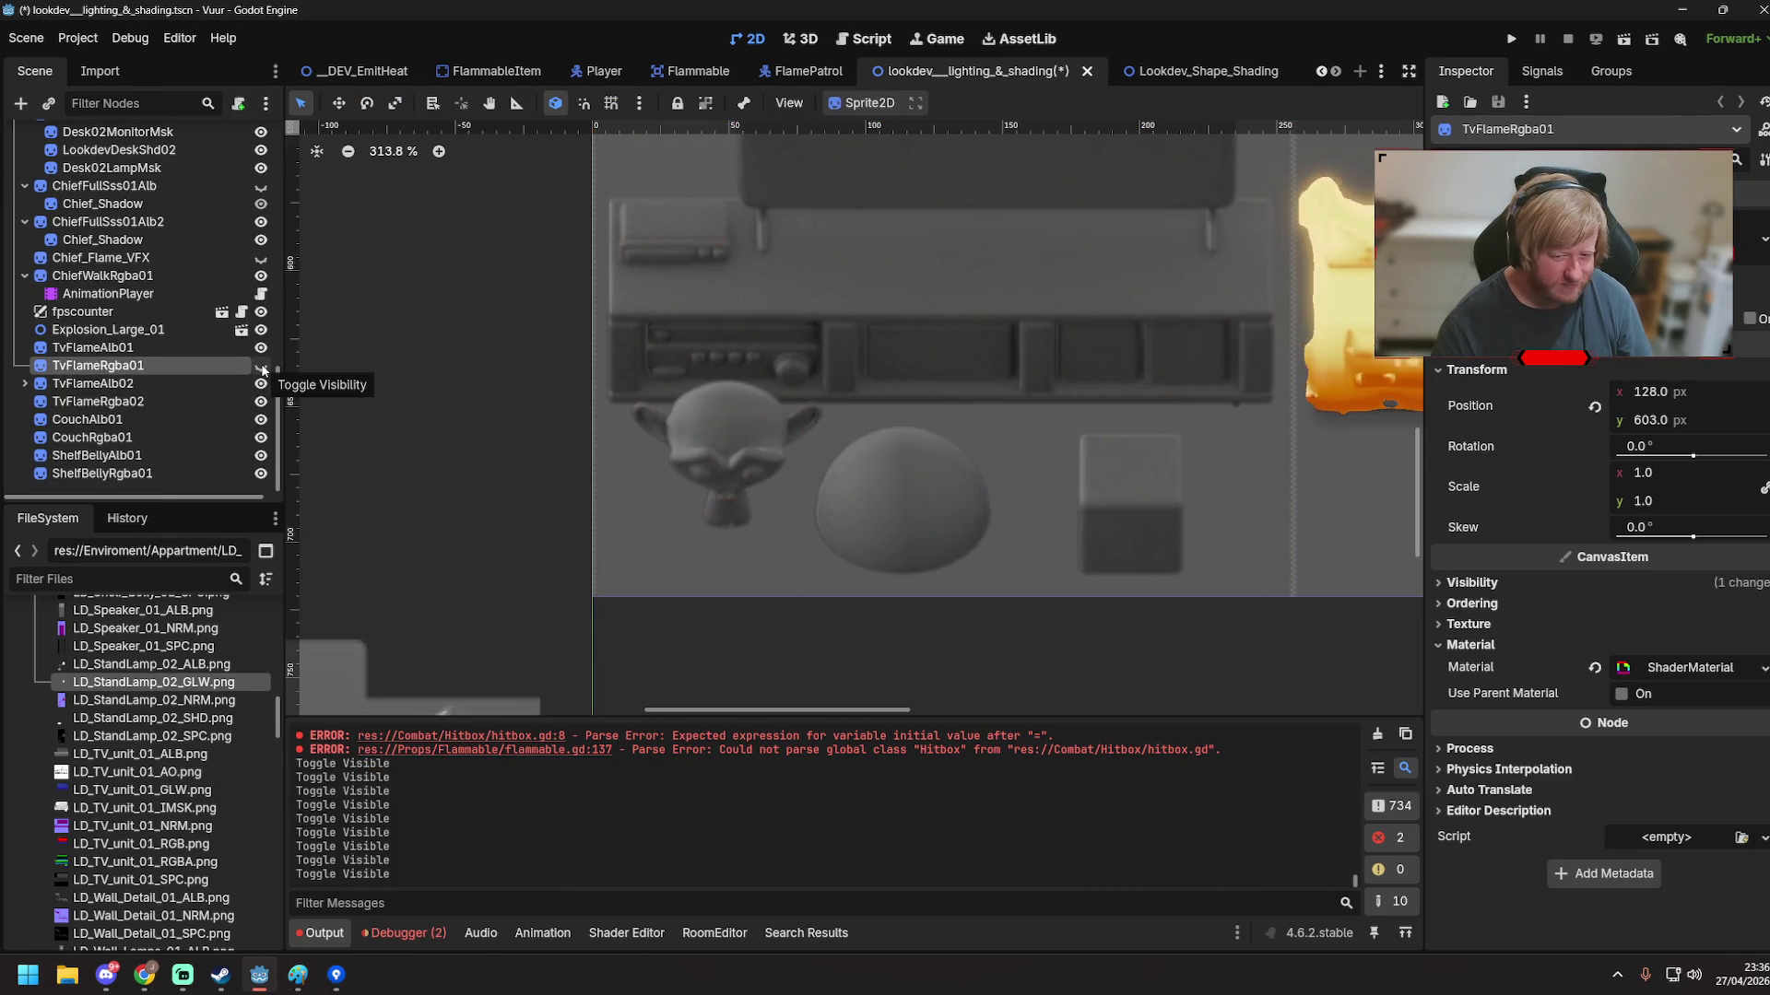
click(262, 367)
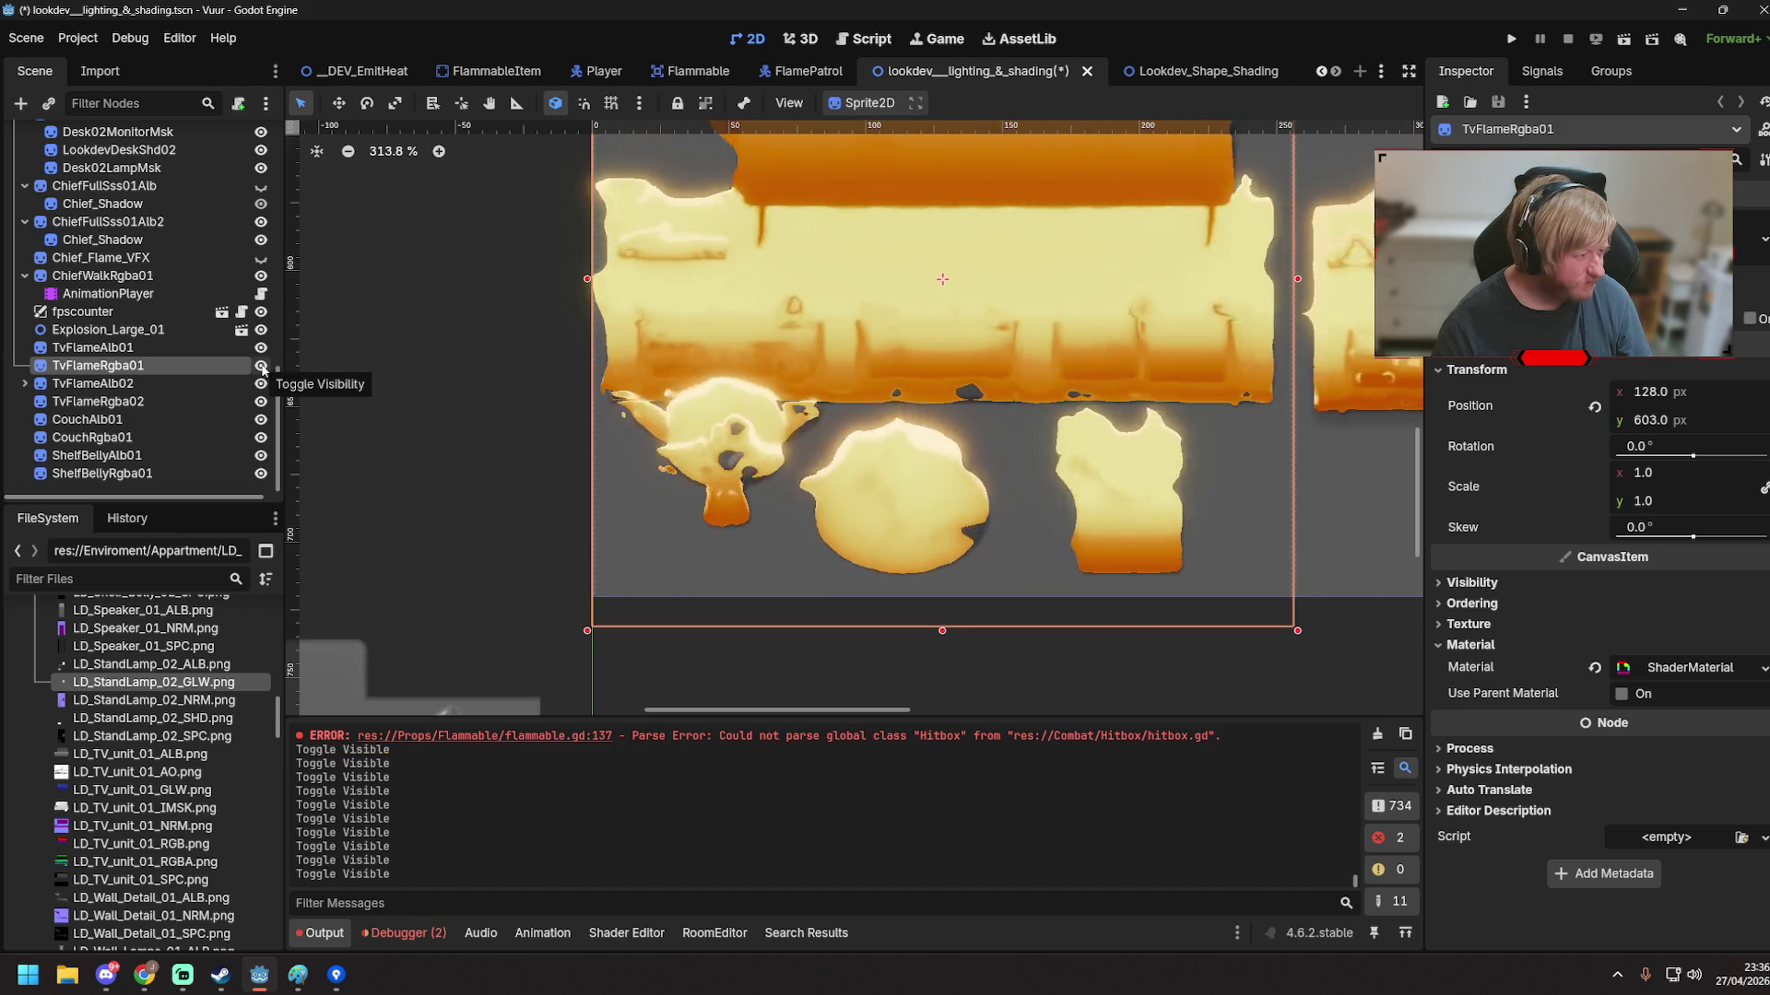
click(262, 368)
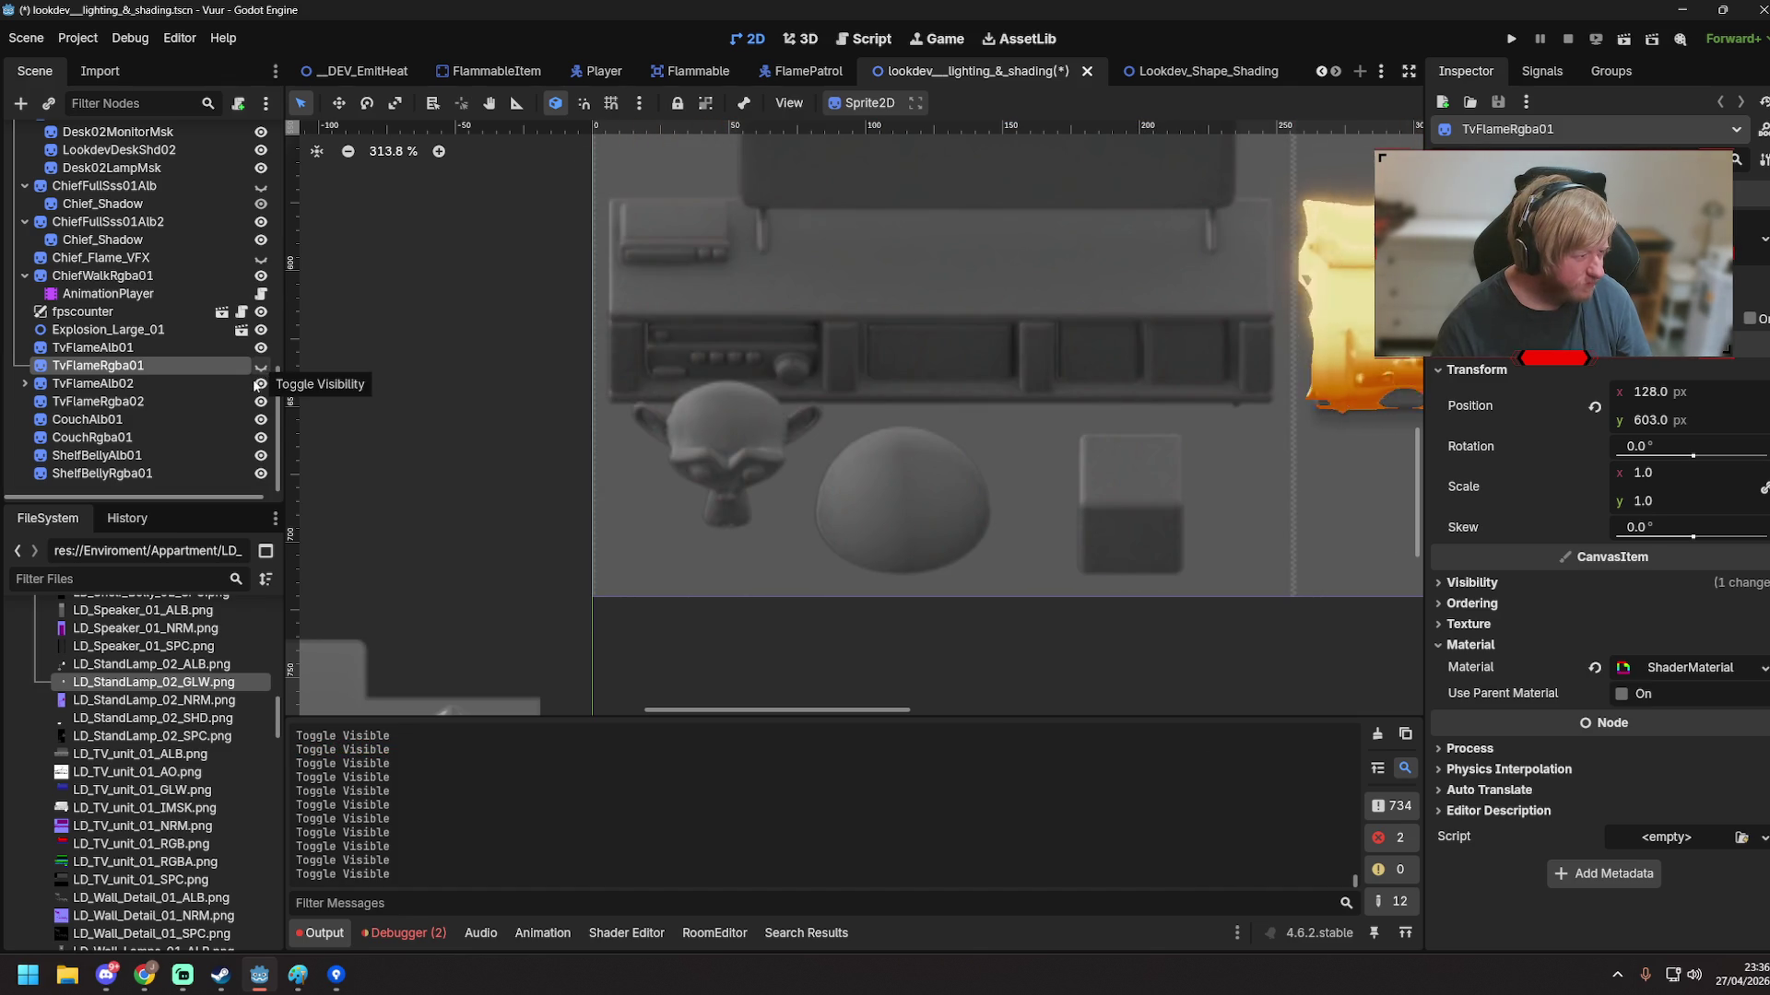
click(261, 402)
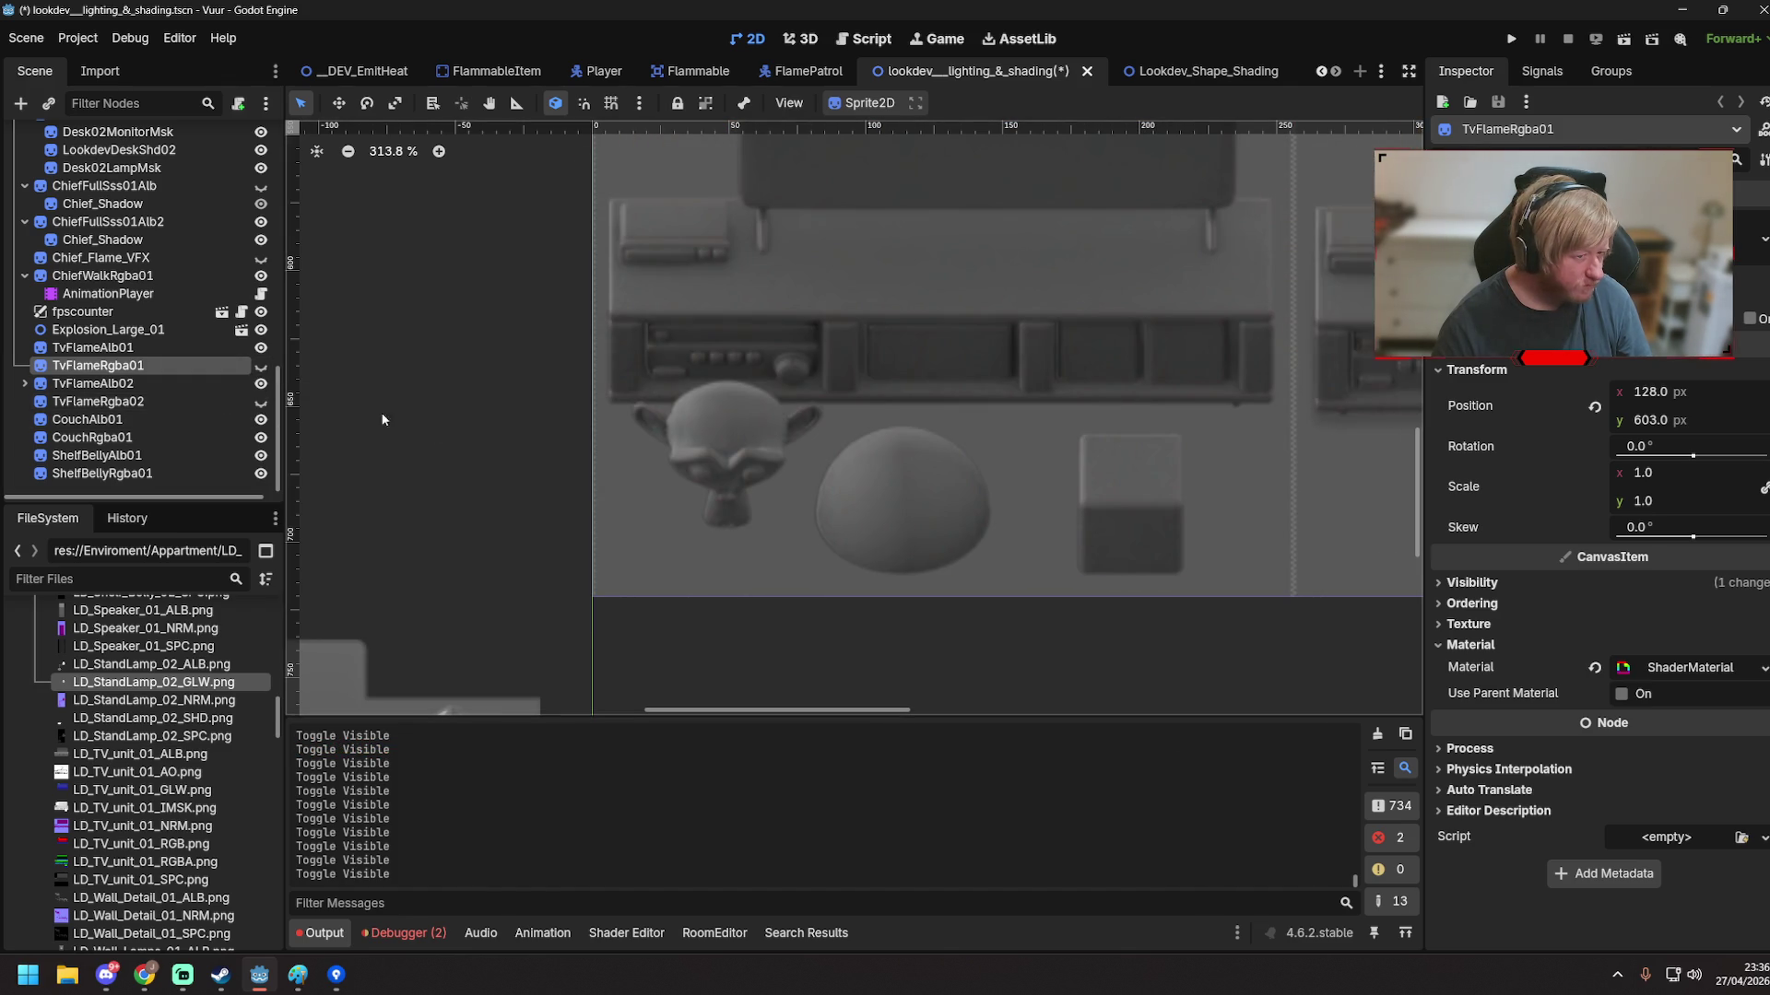
scroll(1160, 360, down, 4)
scroll(844, 420, down, 4)
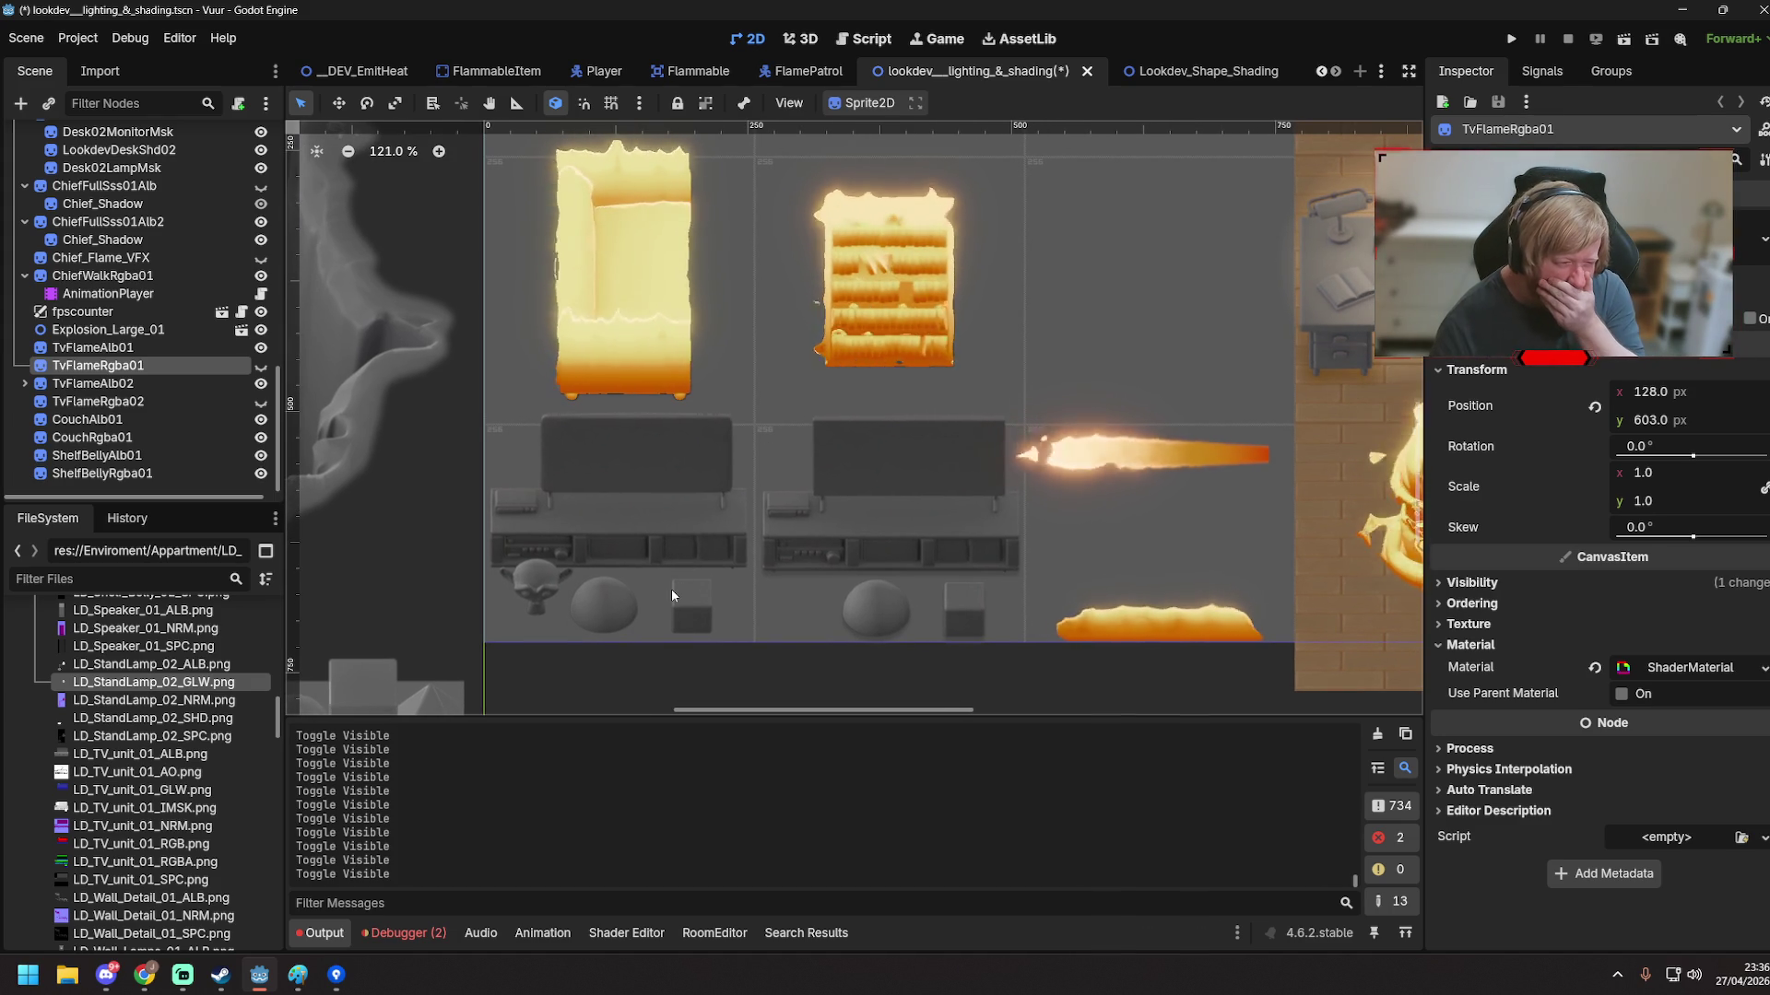
mouse_move(460, 621)
mouse_down()
mouse_move(795, 620)
mouse_move(846, 711)
mouse_up()
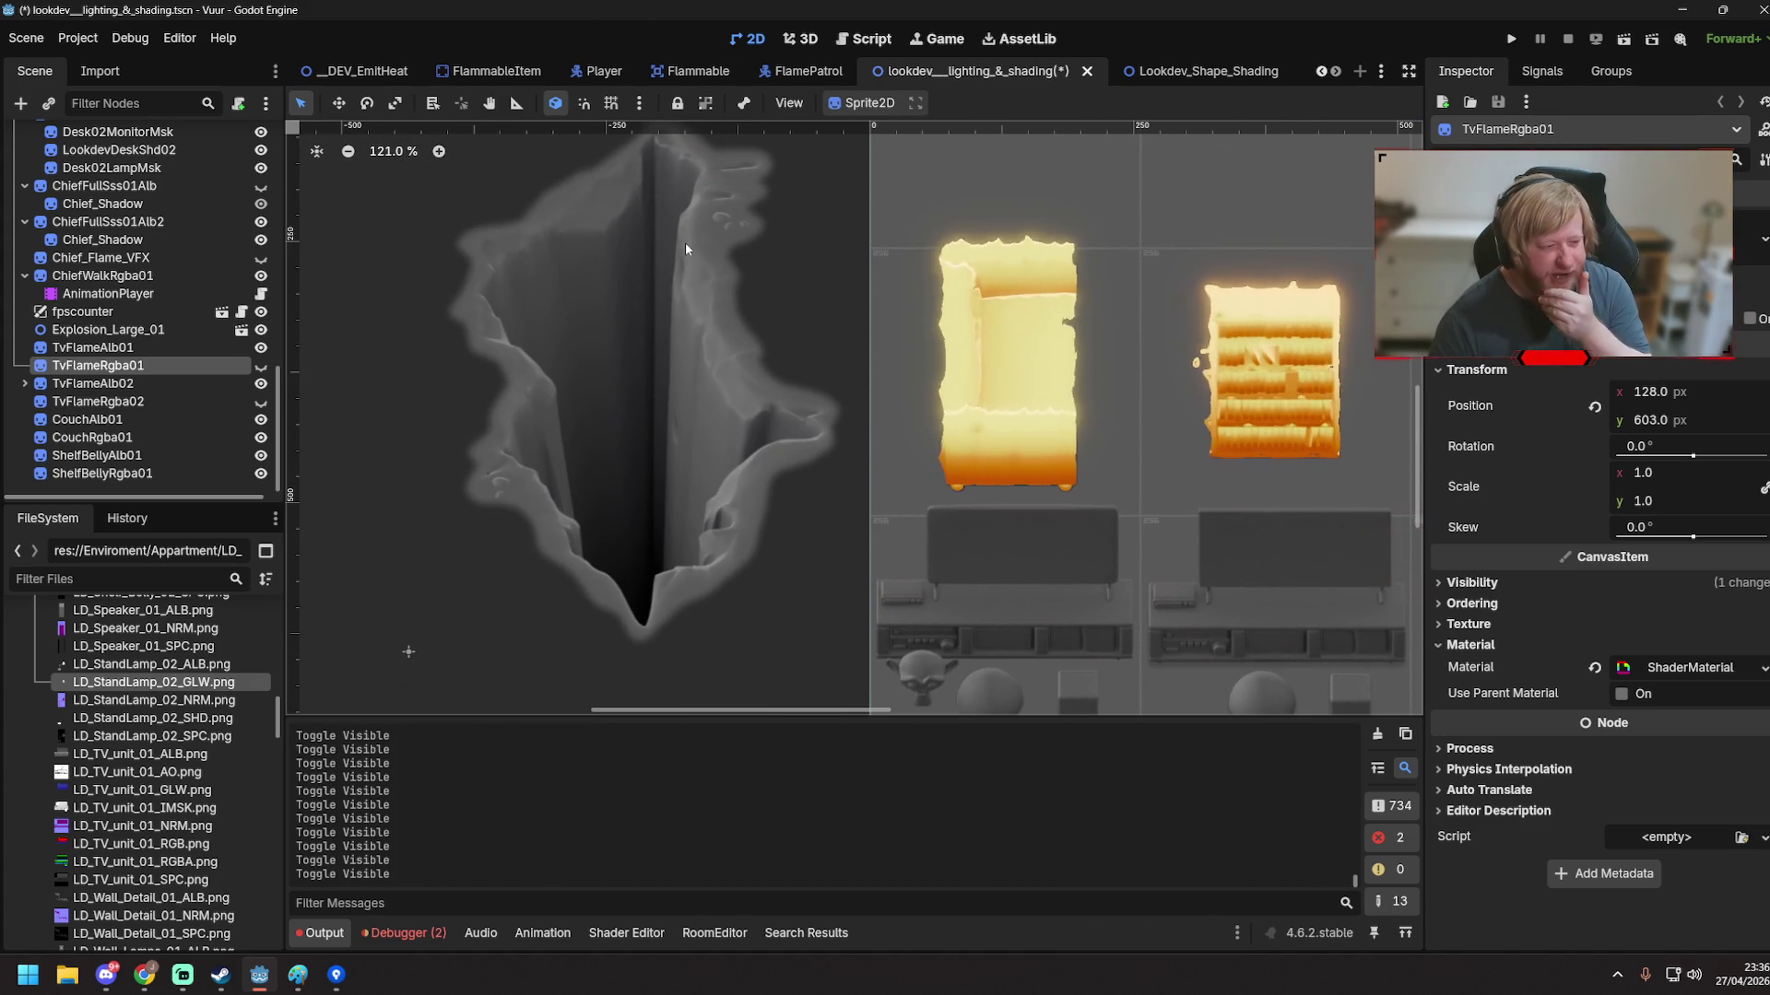
drag(658, 304, 810, 391)
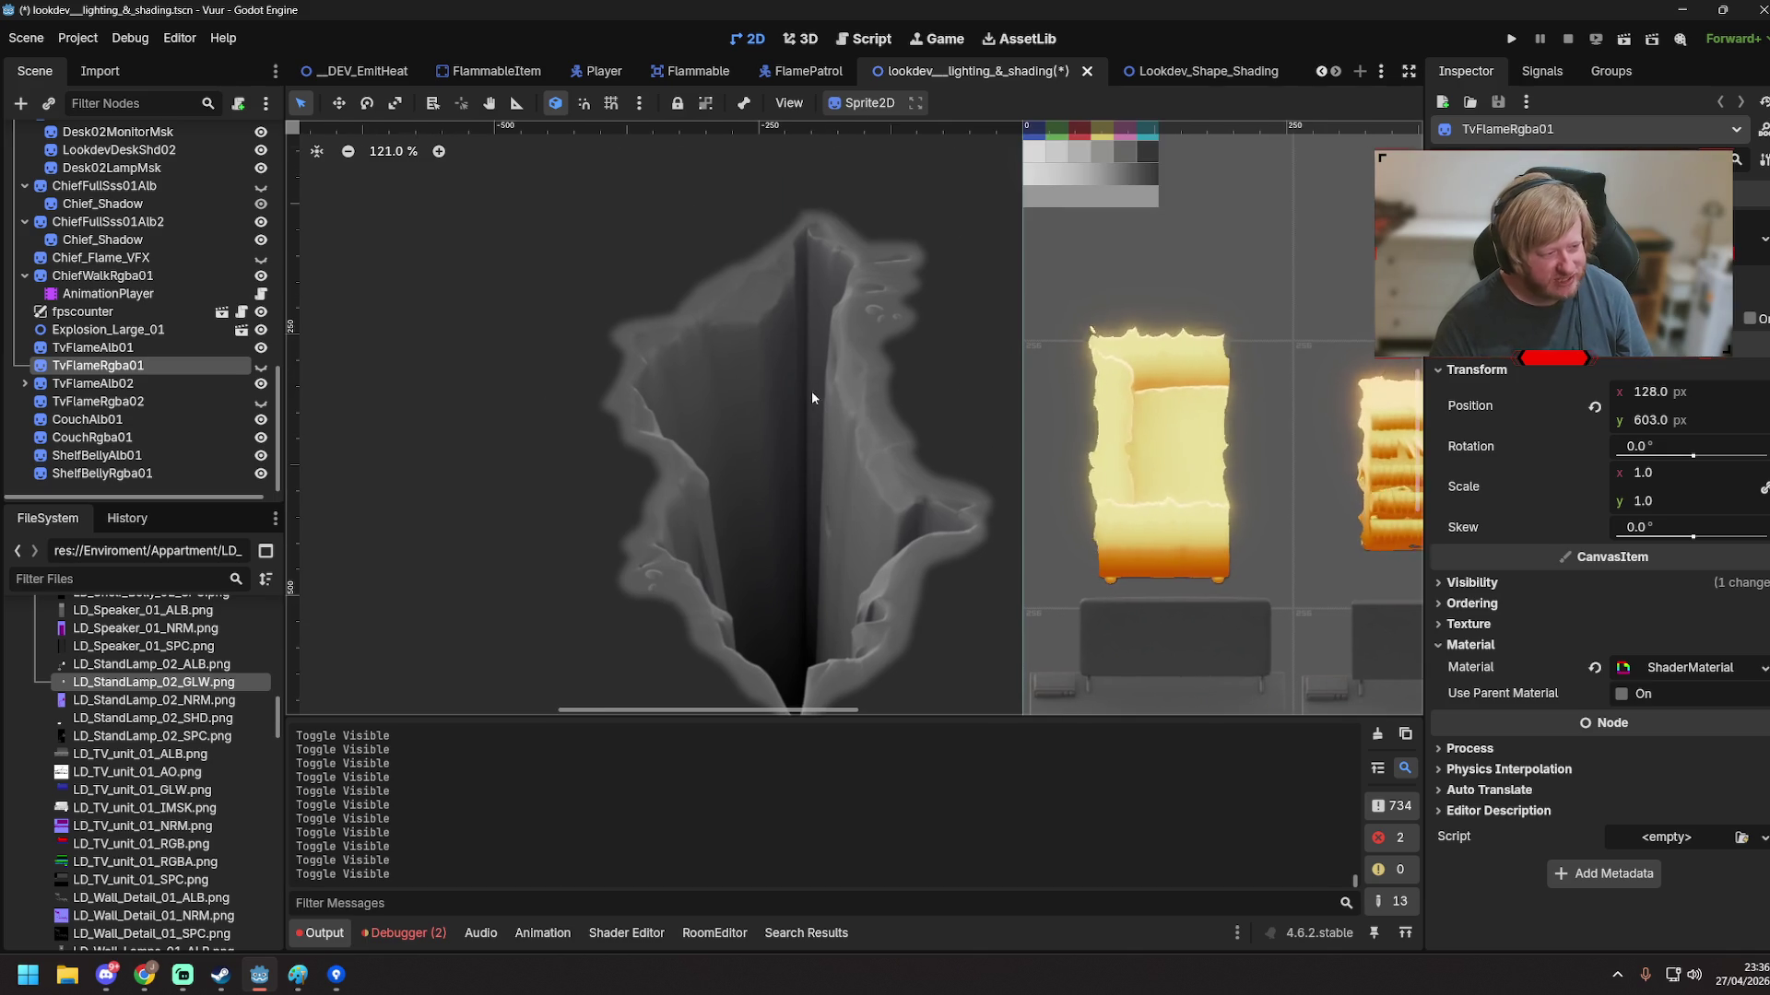
scroll(762, 332, up, 6)
scroll(762, 343, down, 3)
scroll(763, 347, down, 8)
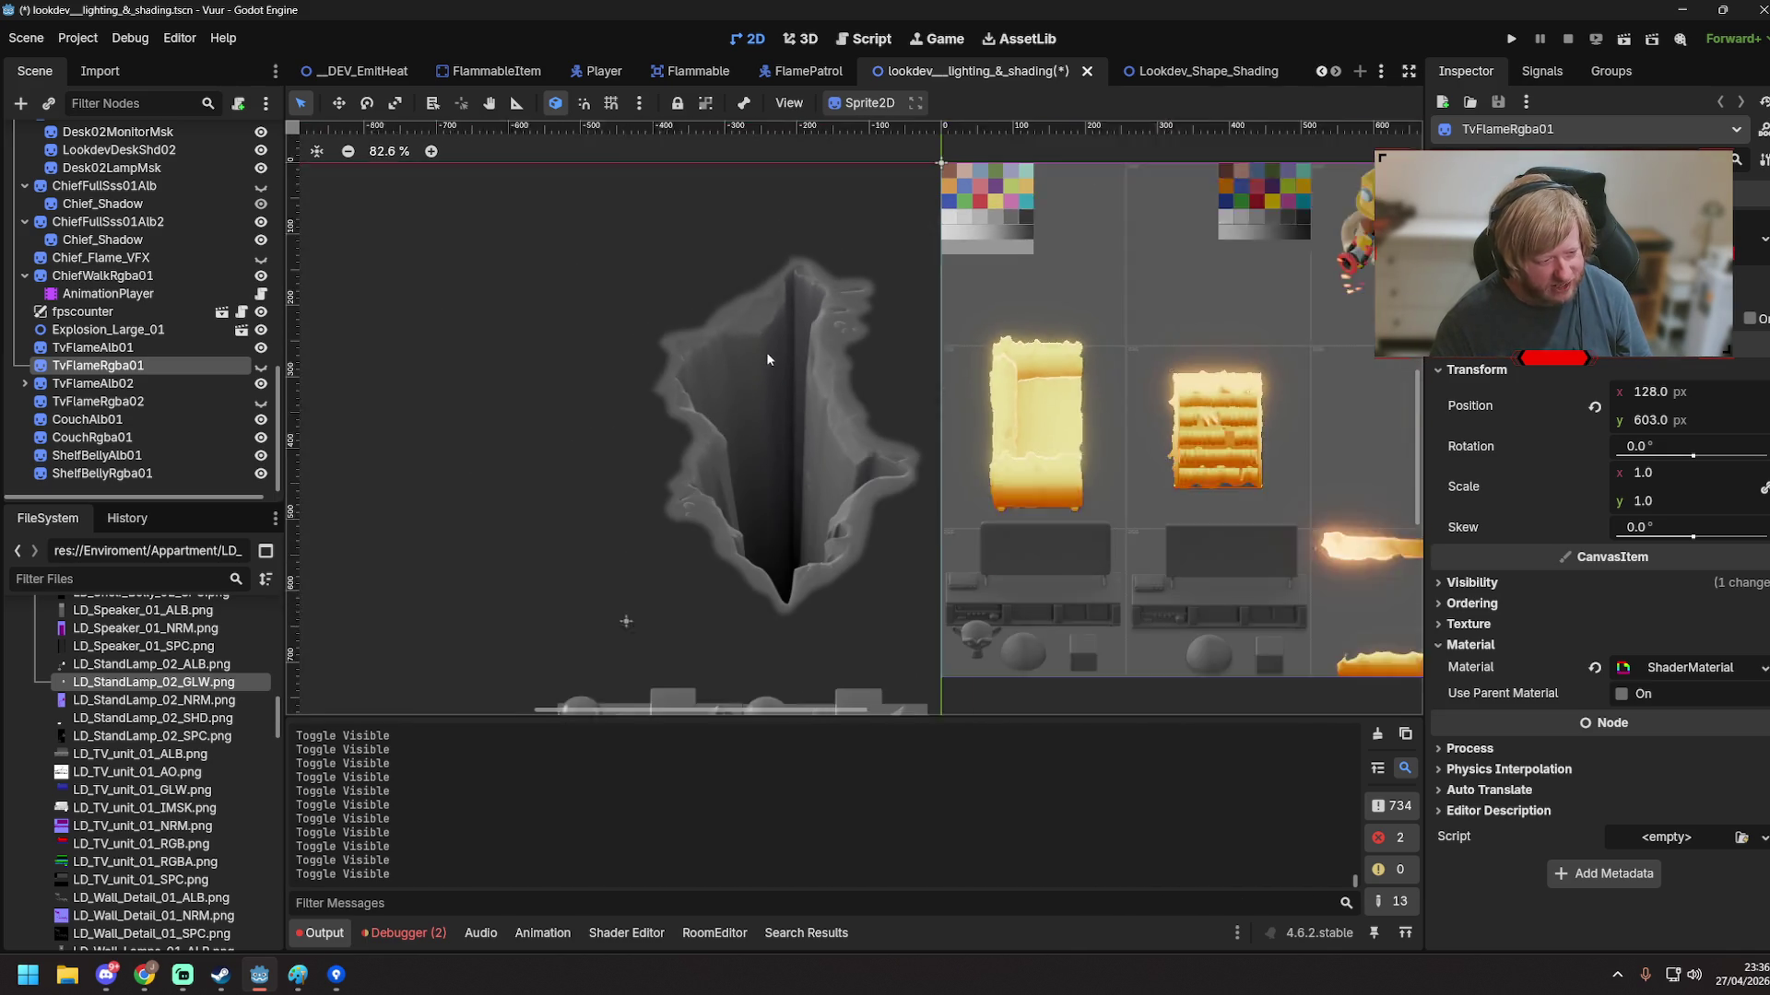
scroll(828, 386, up, 3)
scroll(740, 406, up, 7)
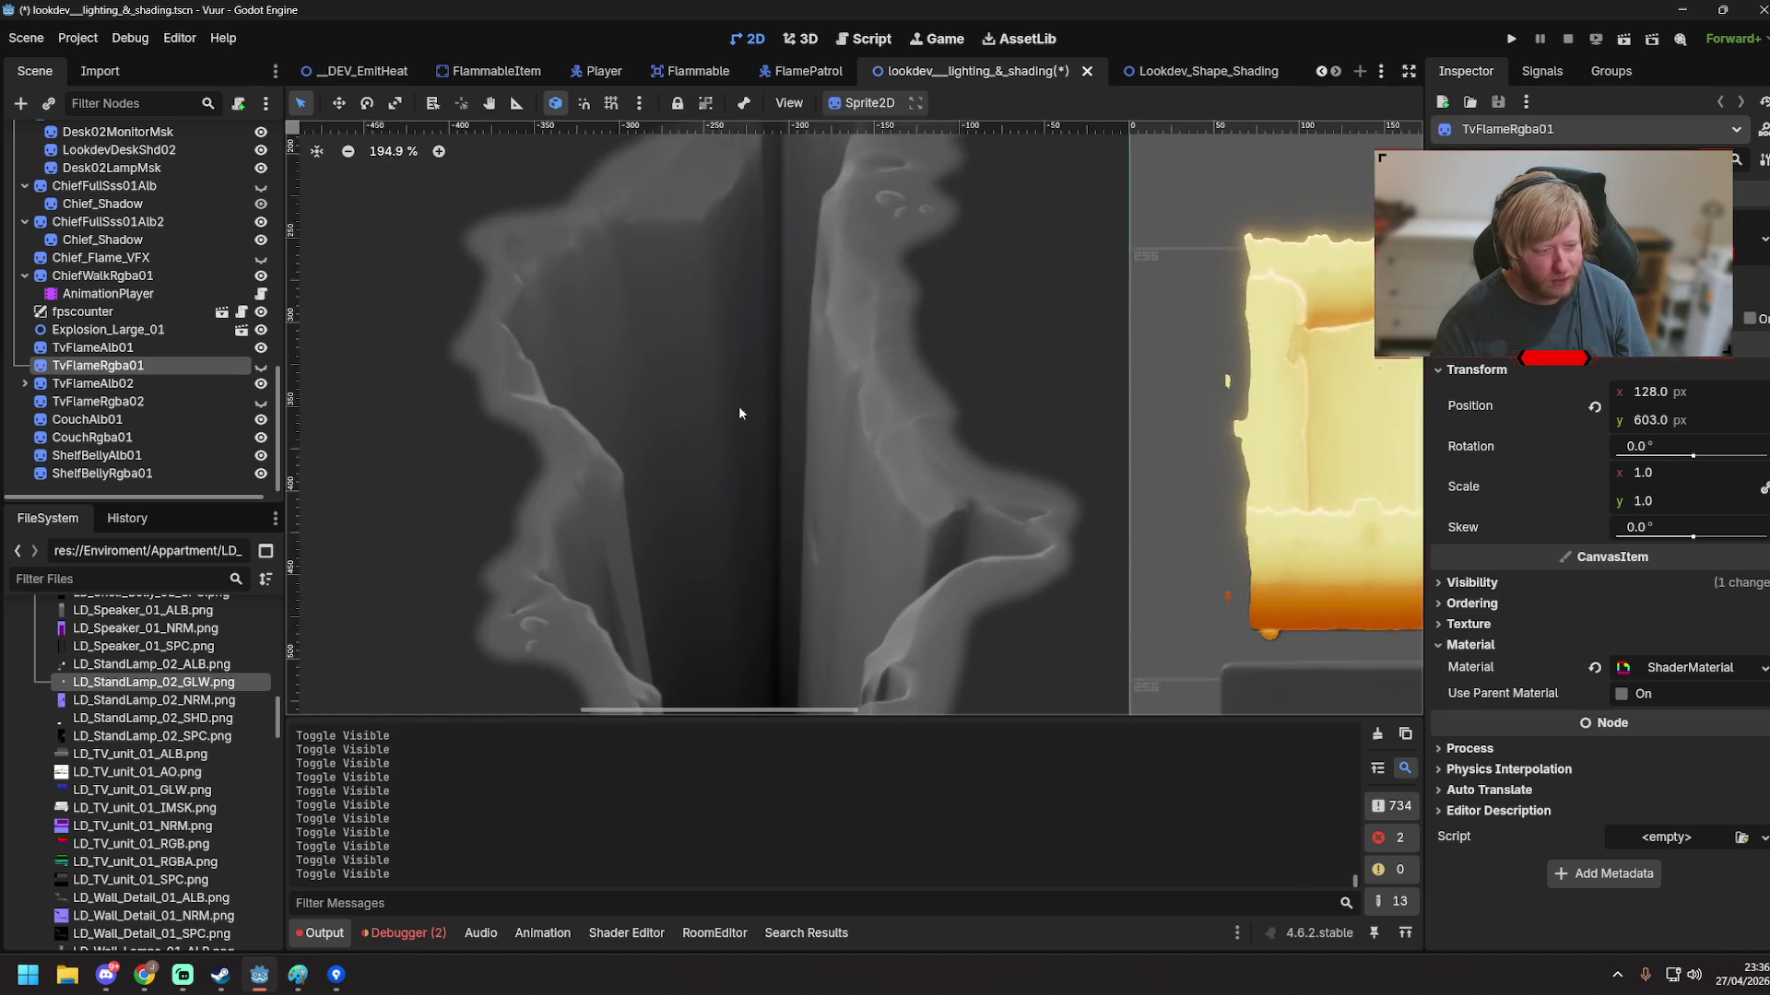
scroll(866, 475, down, 6)
scroll(872, 477, down, 3)
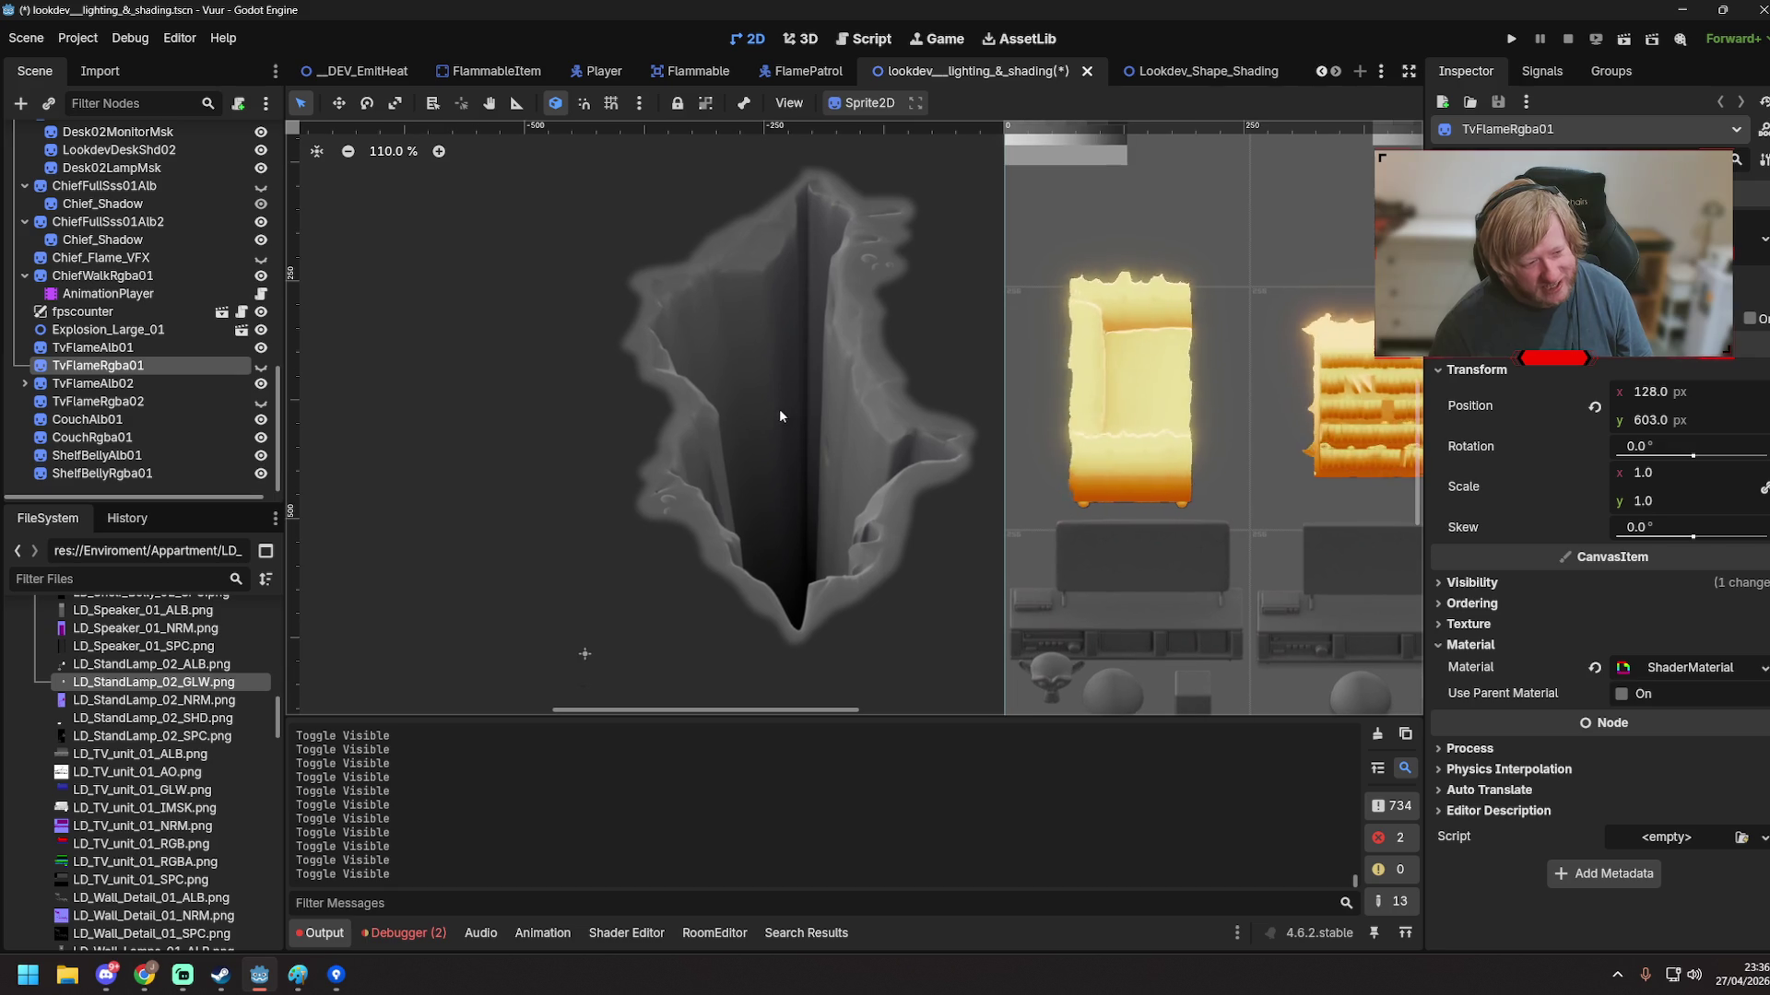
click(776, 384)
scroll(758, 371, down, 2)
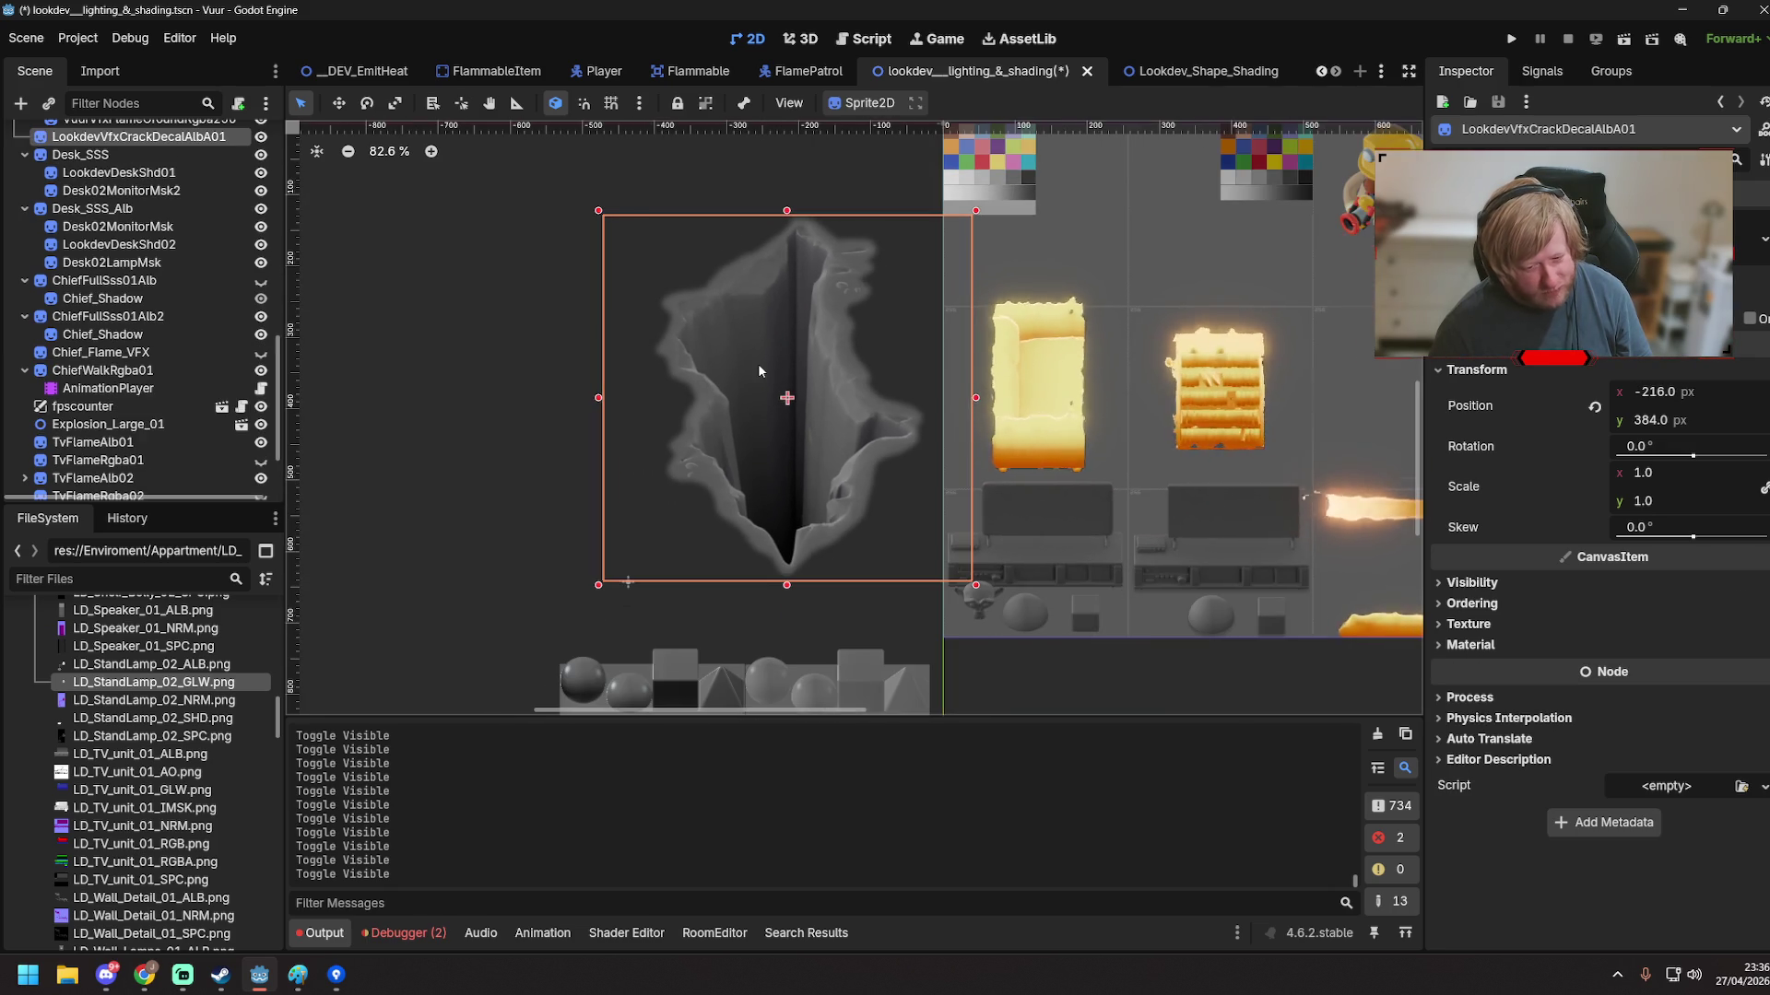
scroll(758, 364, down, 4)
scroll(795, 468, up, 3)
scroll(708, 478, up, 3)
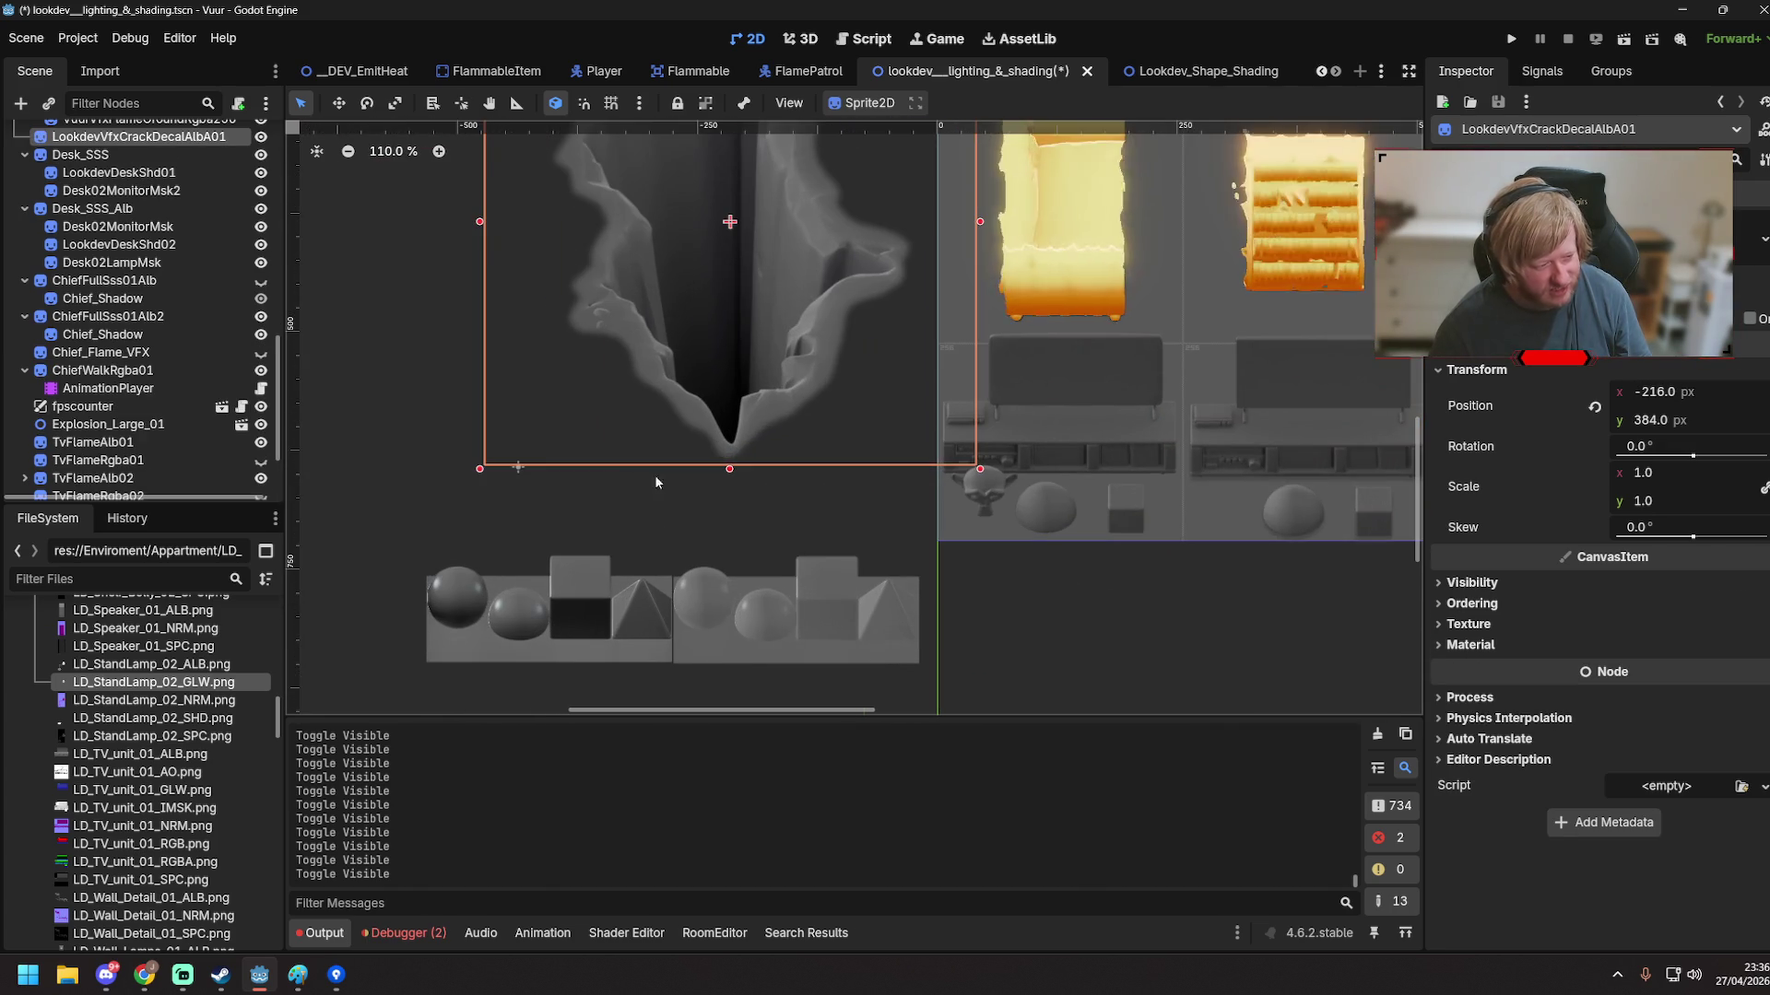
scroll(780, 174, up, 2)
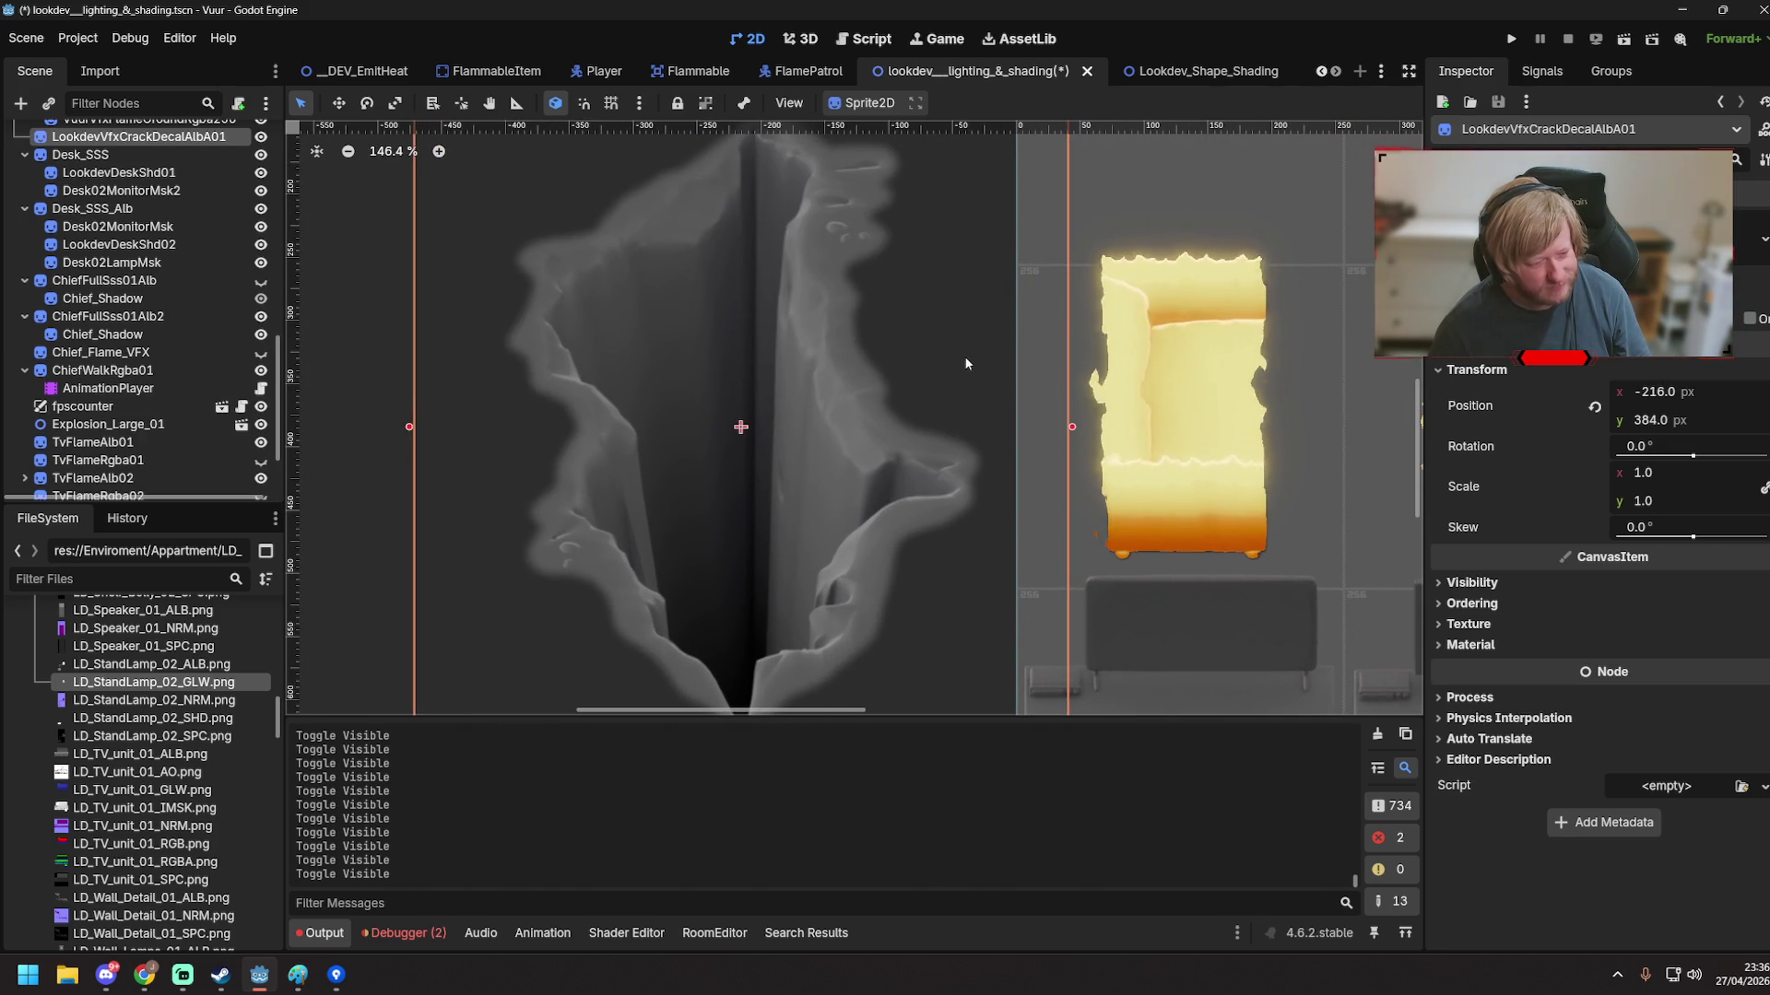
click(1058, 445)
mouse_move(1058, 445)
mouse_down()
mouse_move(802, 350)
mouse_move(735, 295)
mouse_up()
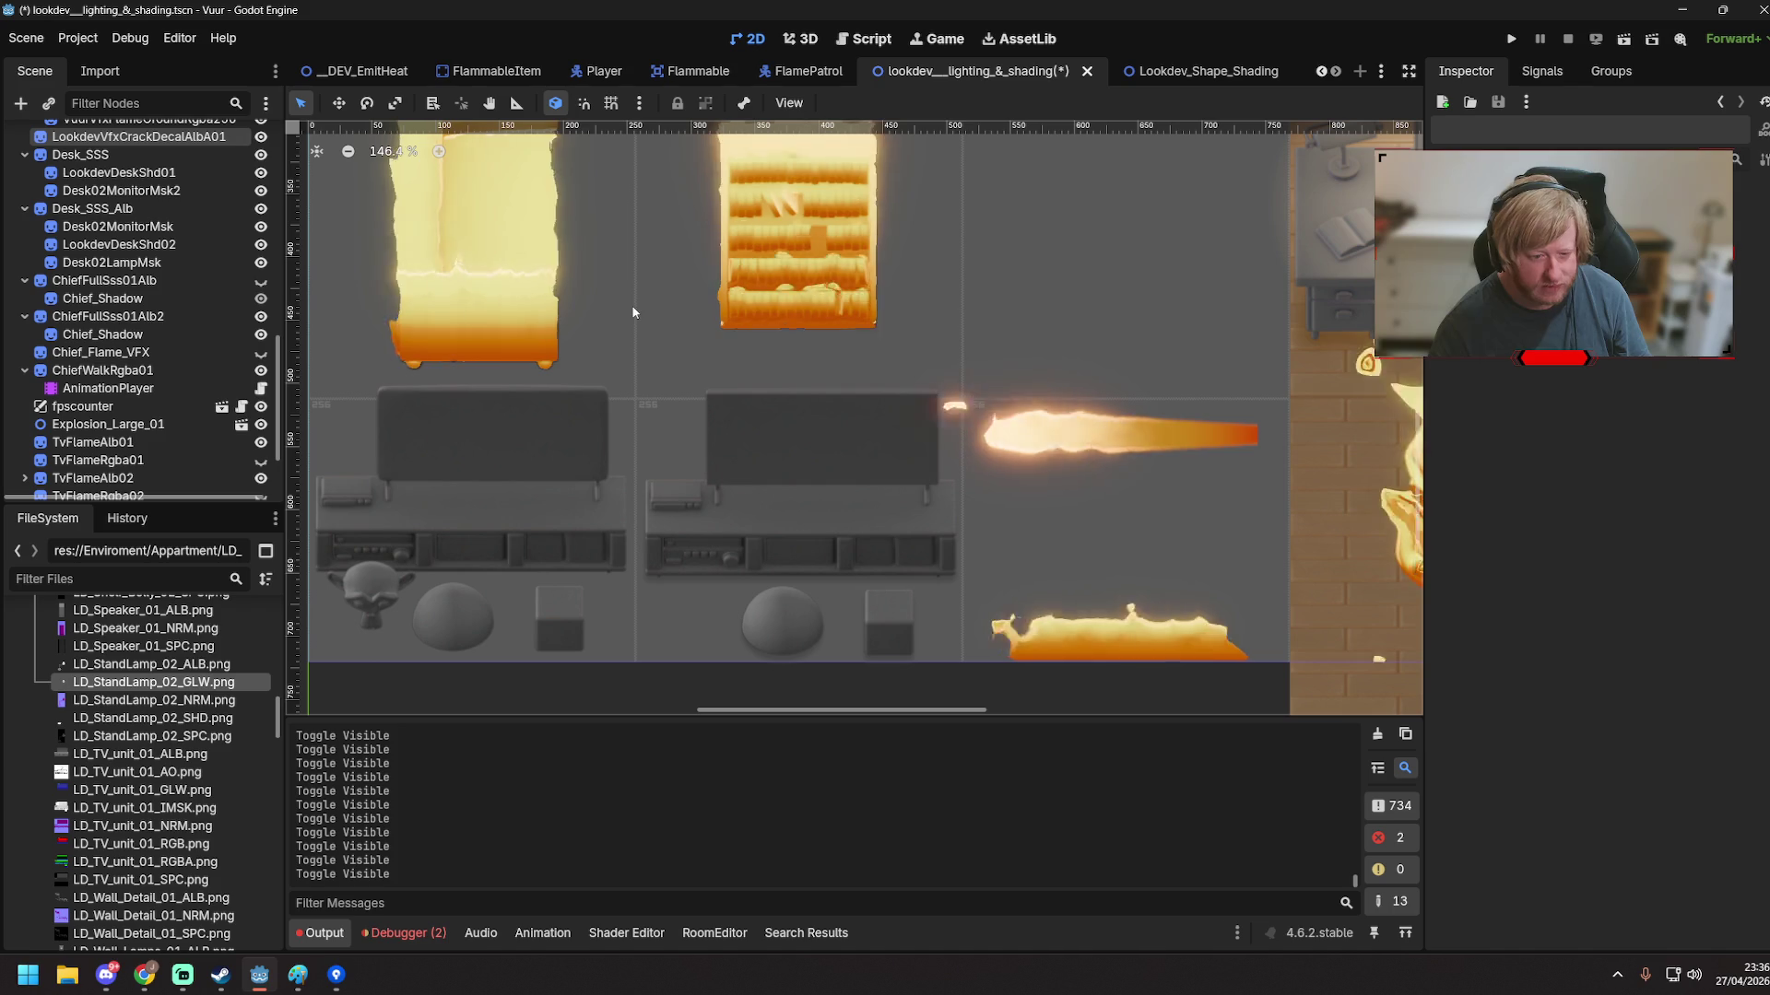
scroll(836, 420, down, 3)
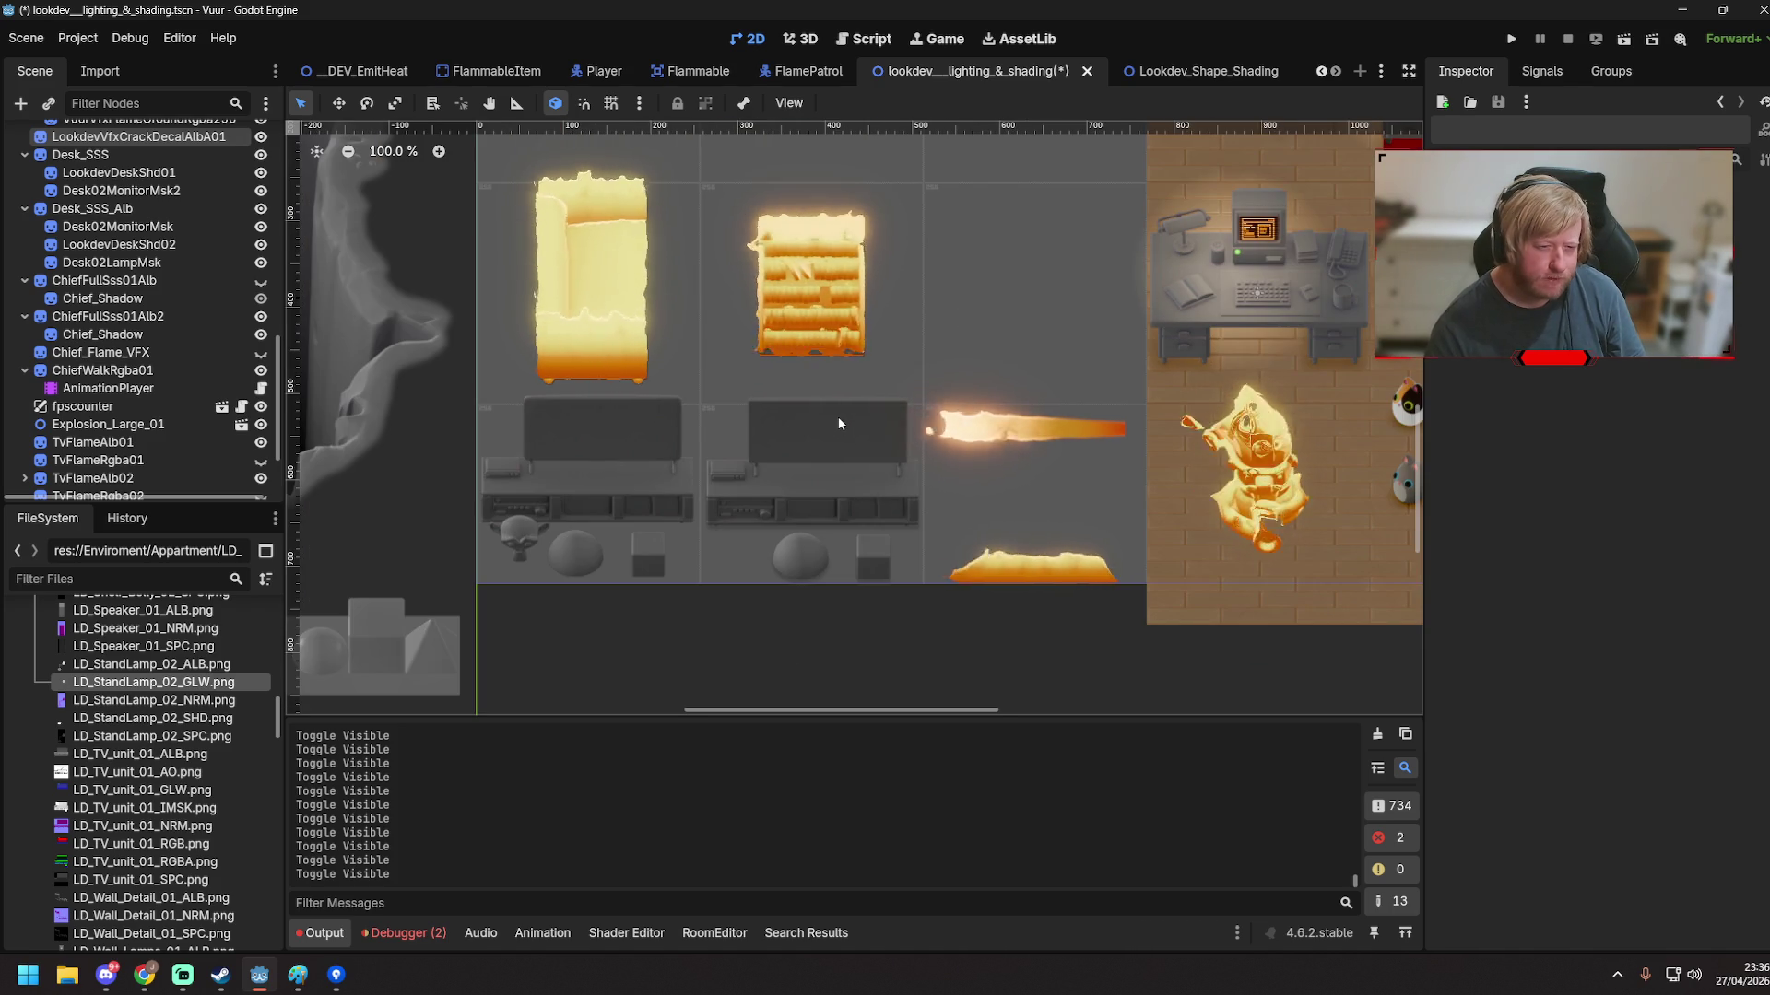
scroll(894, 419, down, 1)
drag(896, 425, 563, 468)
drag(592, 299, 740, 402)
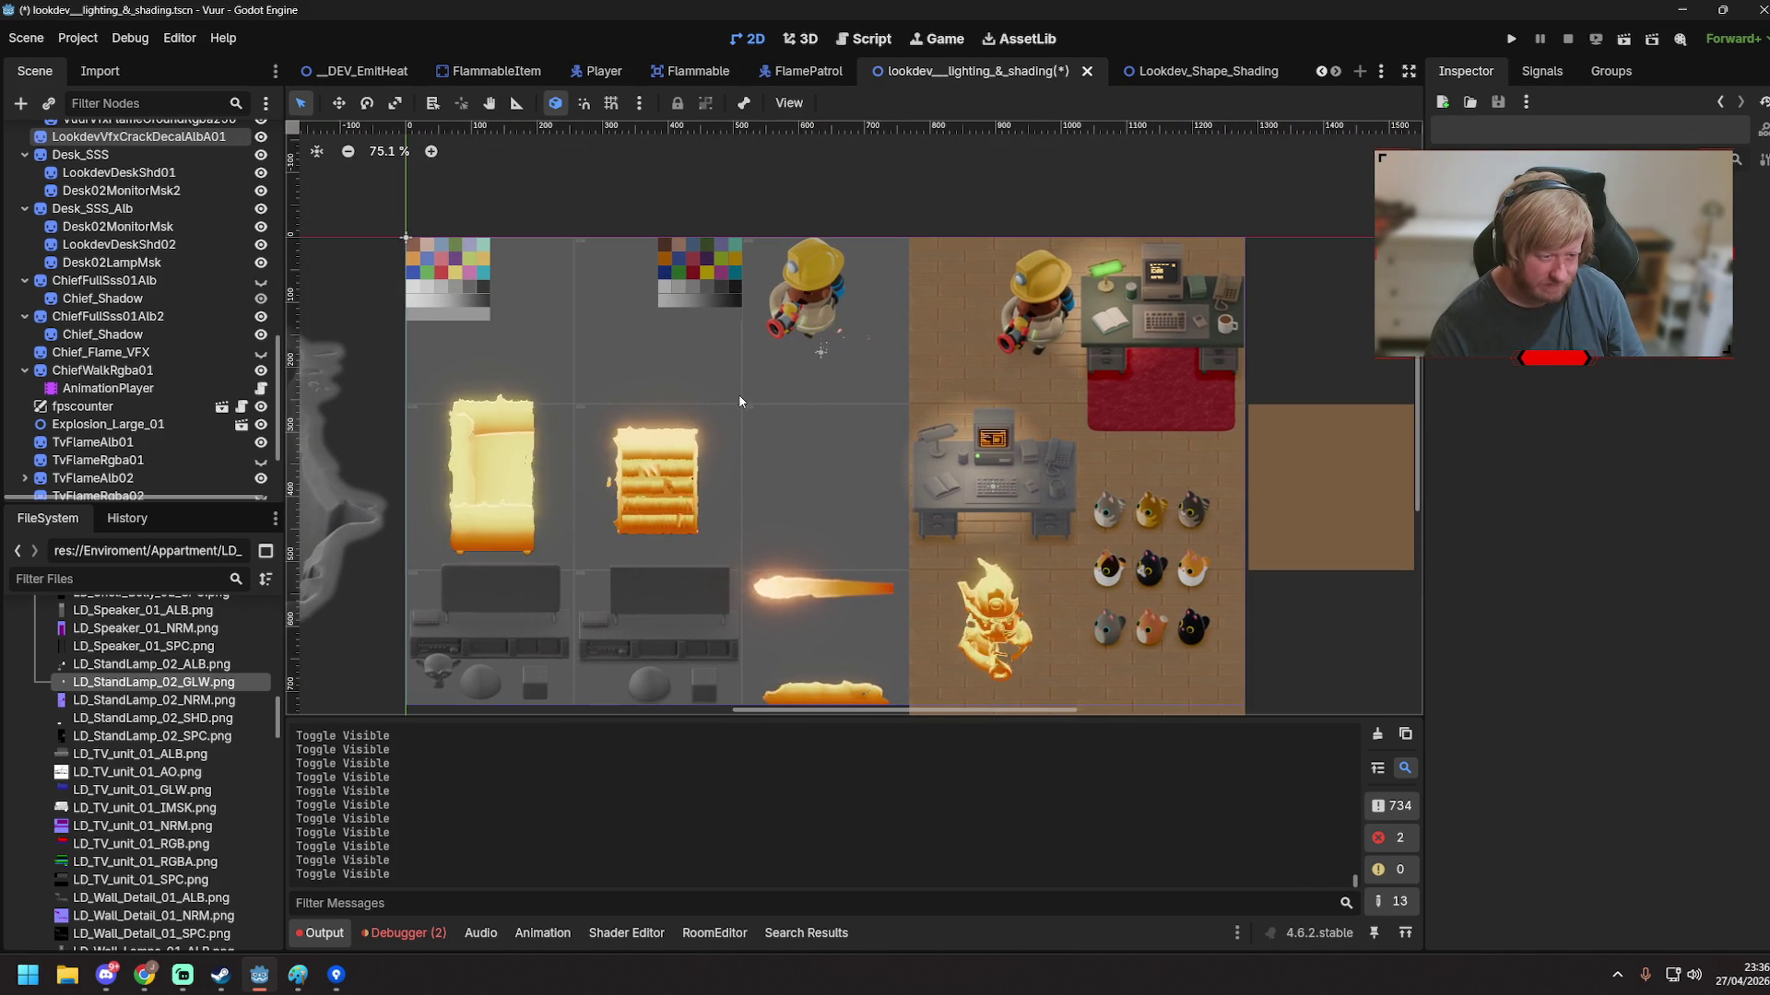
scroll(846, 381, up, 3)
mouse_move(1014, 636)
mouse_down()
mouse_move(808, 538)
mouse_move(747, 448)
mouse_up()
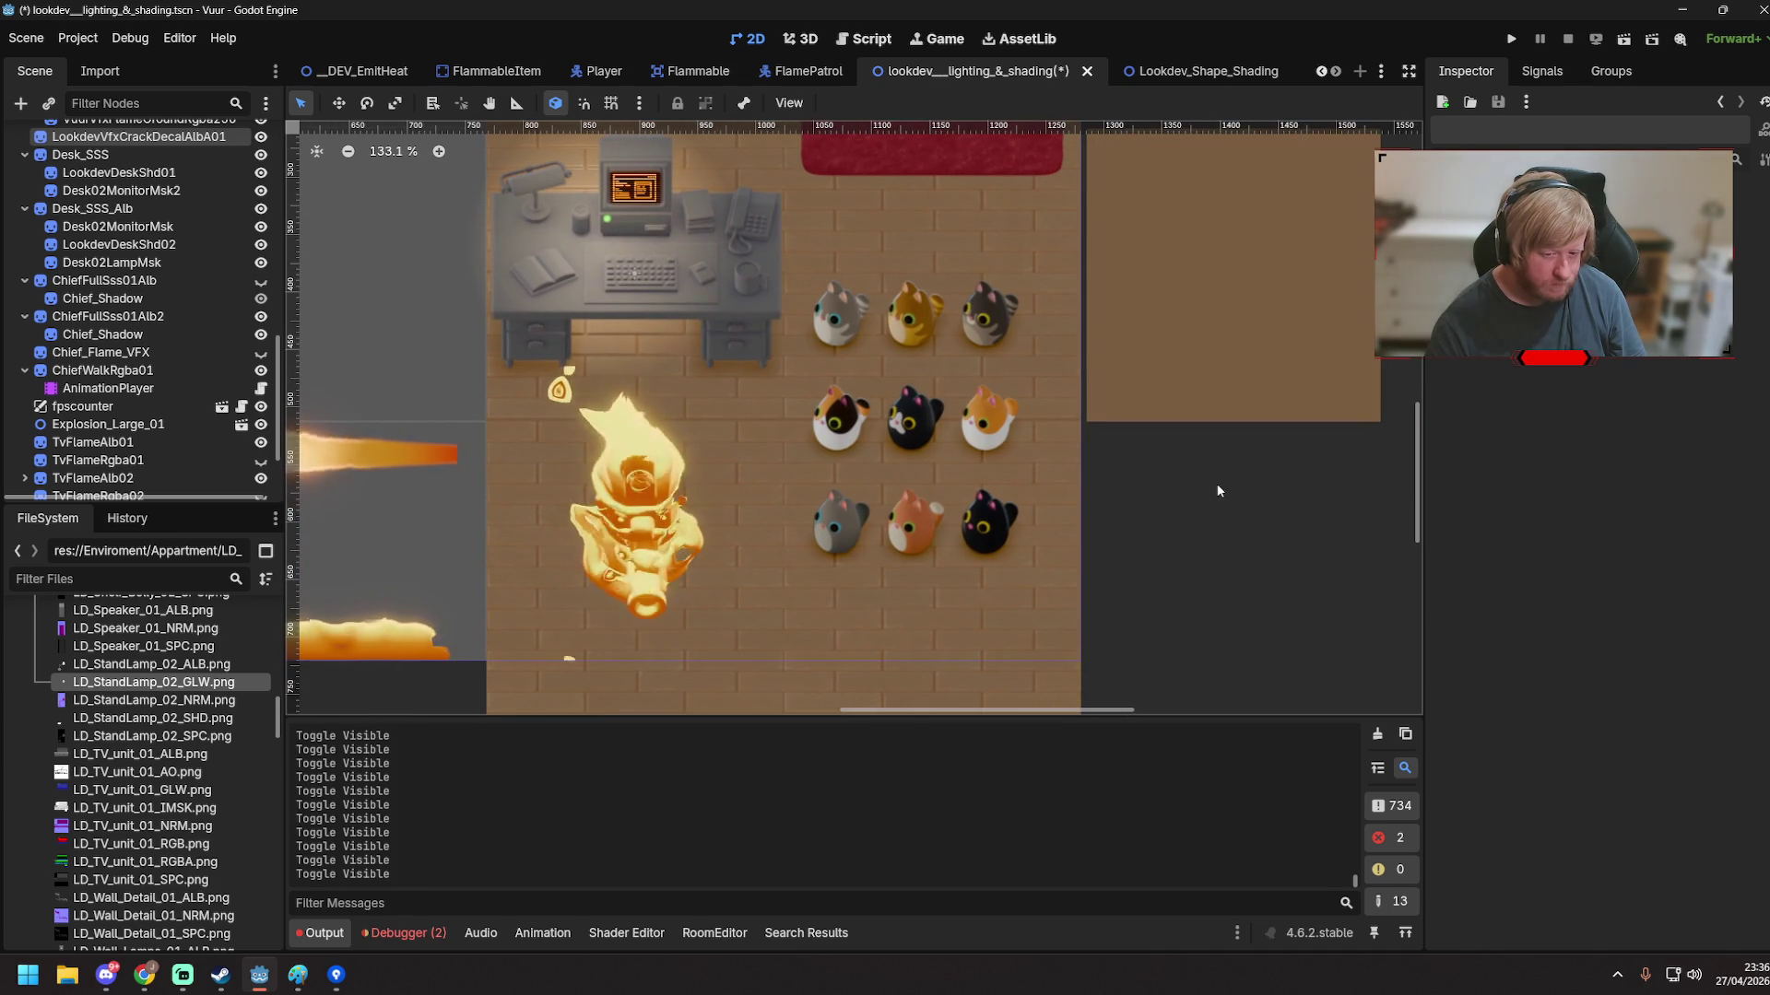
scroll(154, 259, up, 5)
scroll(154, 259, up, 5)
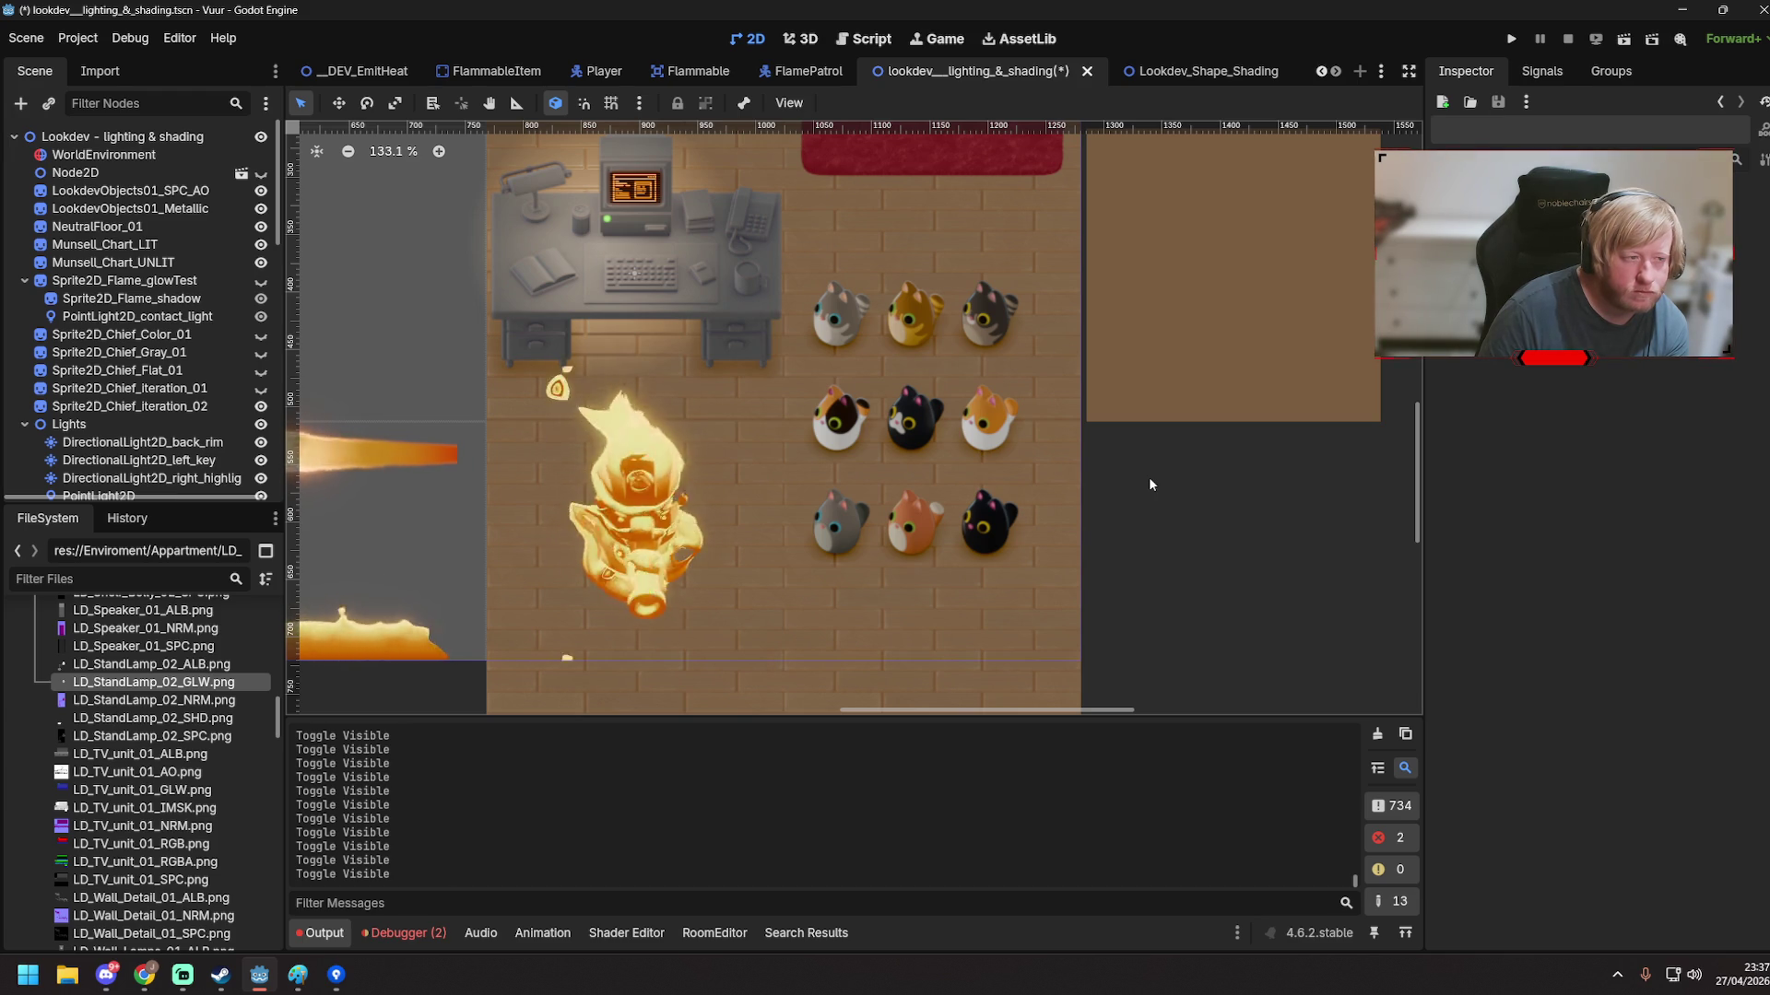
scroll(1182, 499, up, 3)
scroll(1182, 499, down, 20)
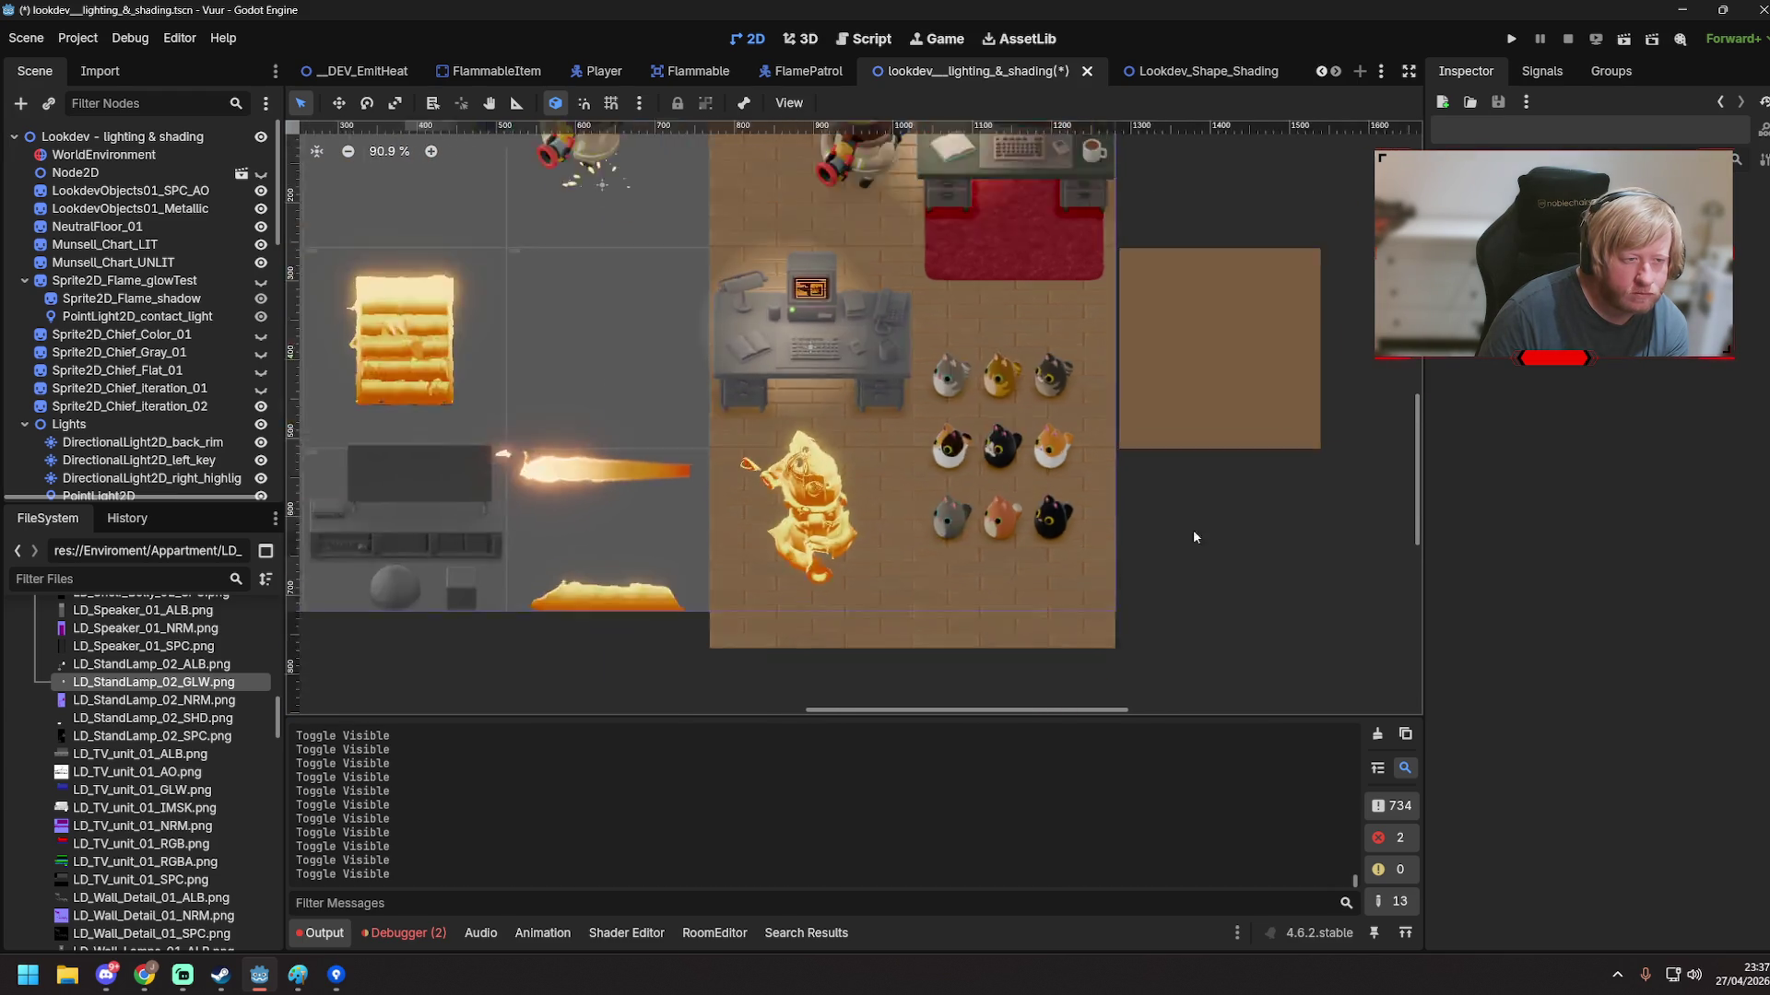
scroll(1186, 516, up, 12)
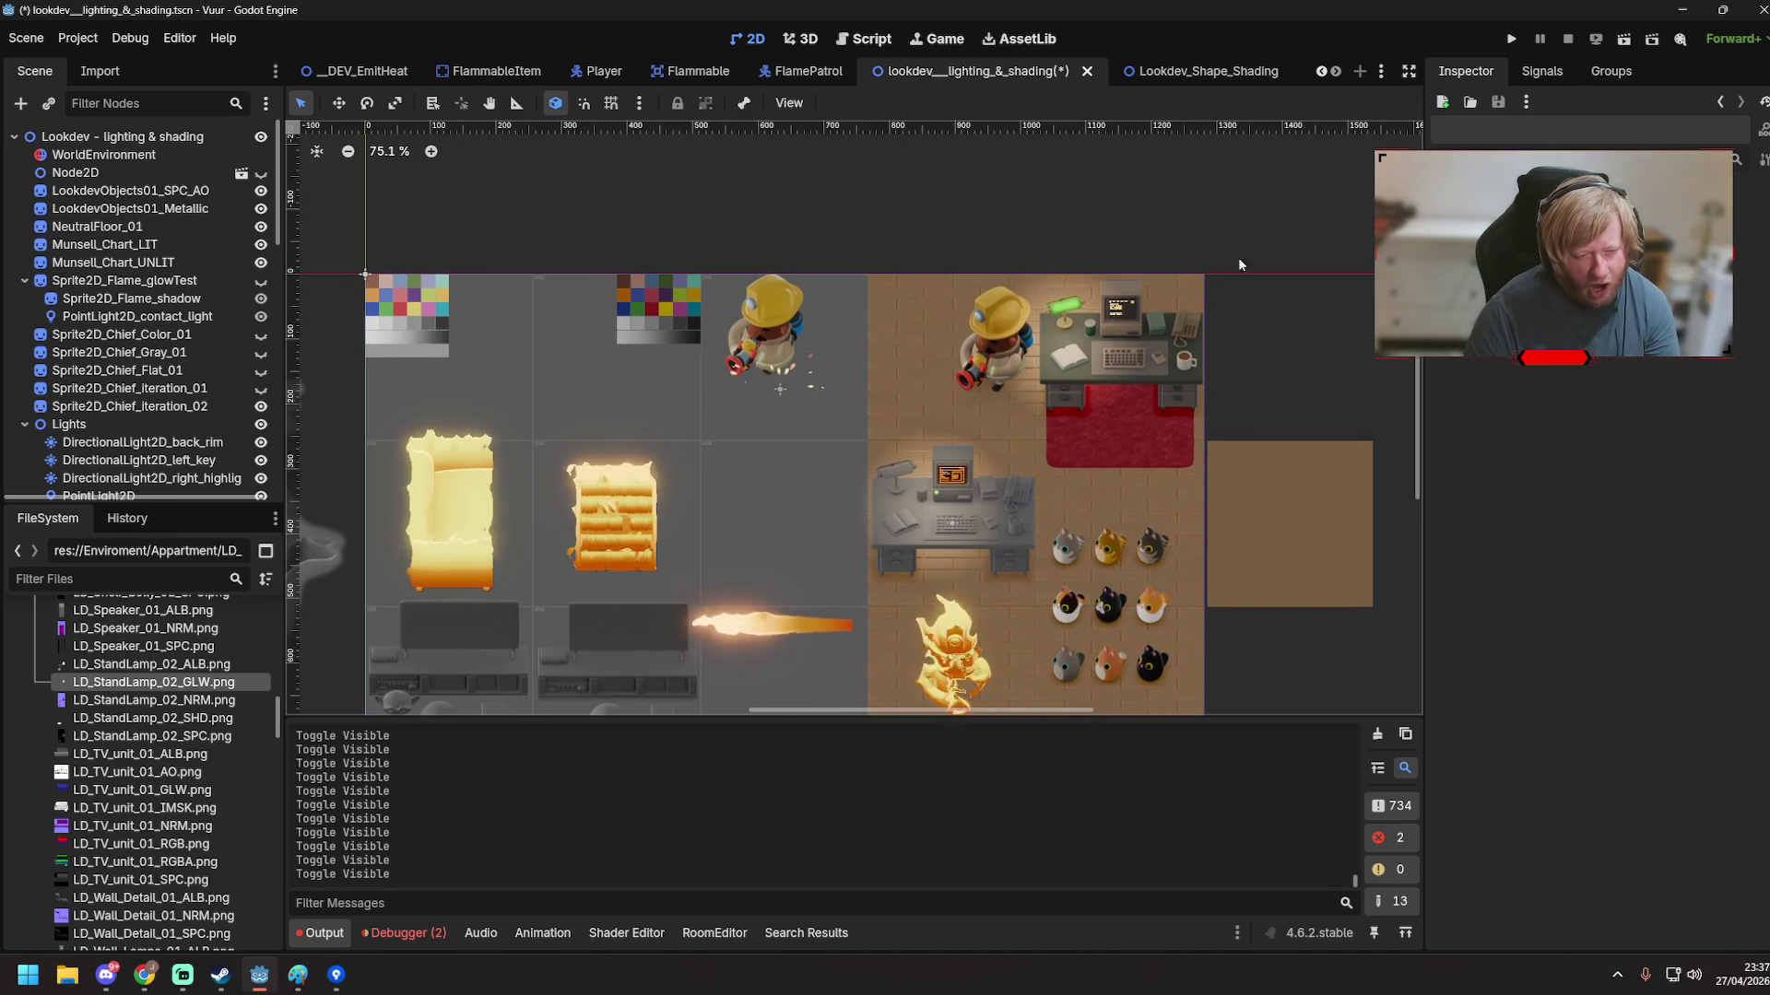
scroll(1235, 232, up, 1)
scroll(1285, 279, down, 3)
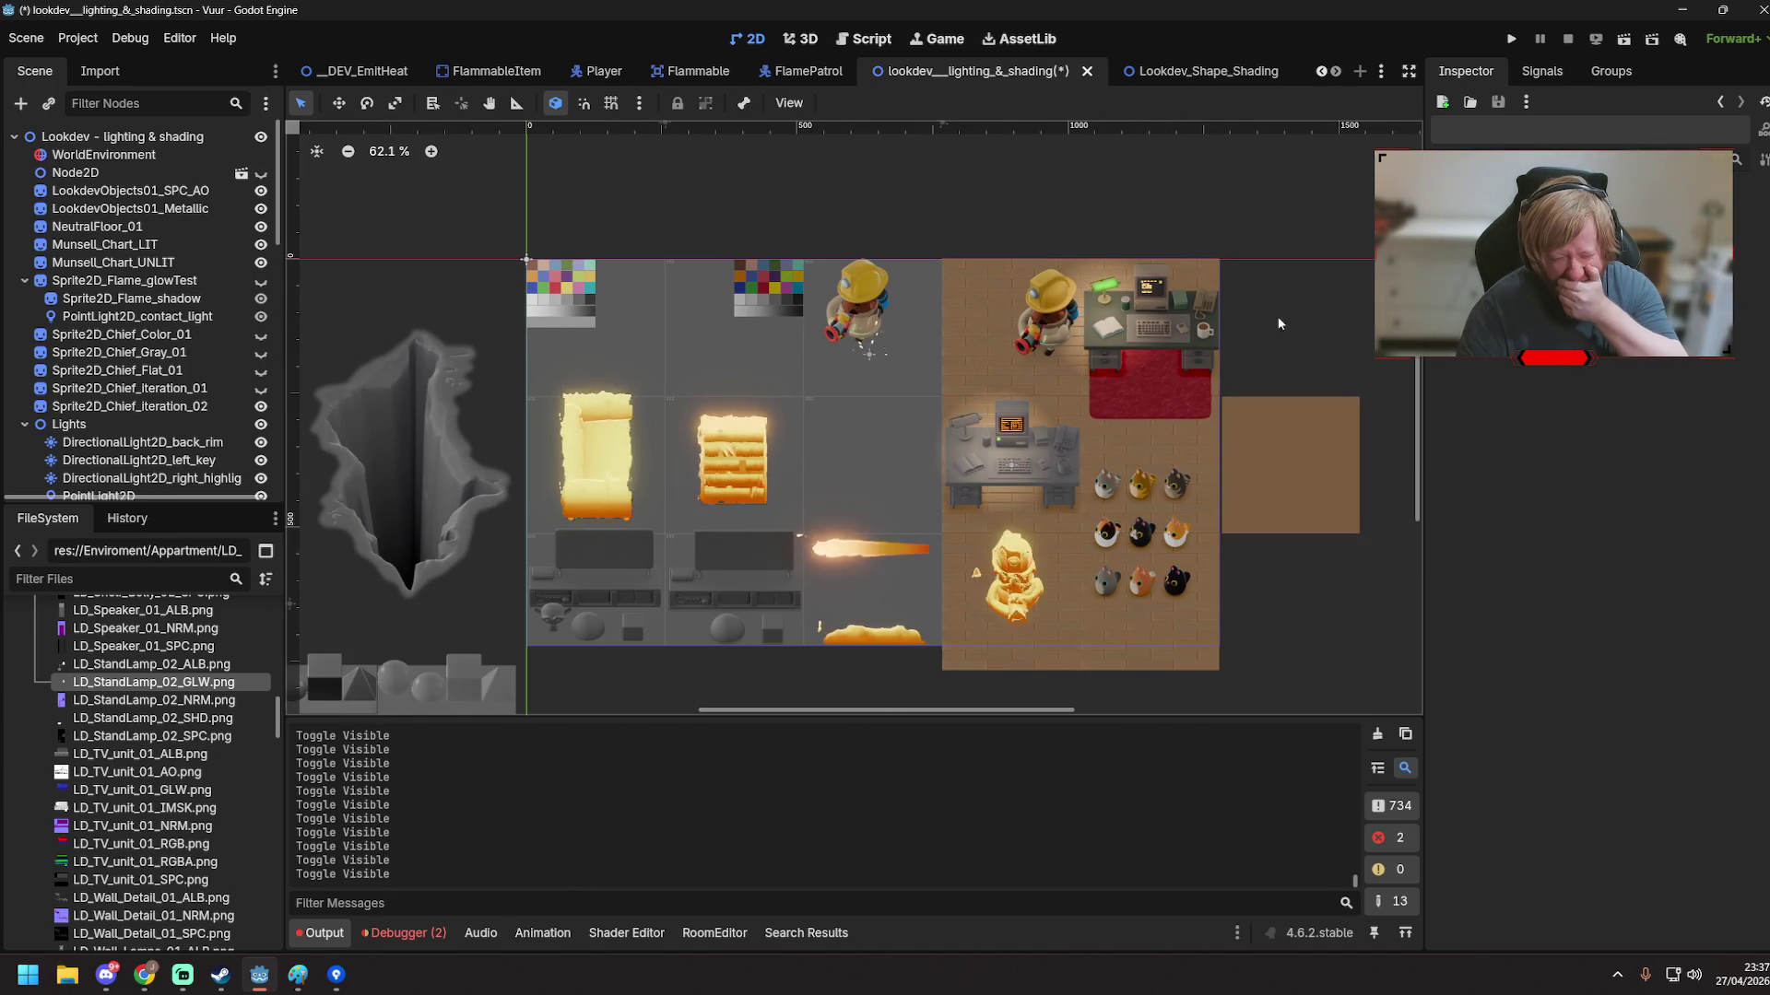
scroll(1336, 341, up, 1)
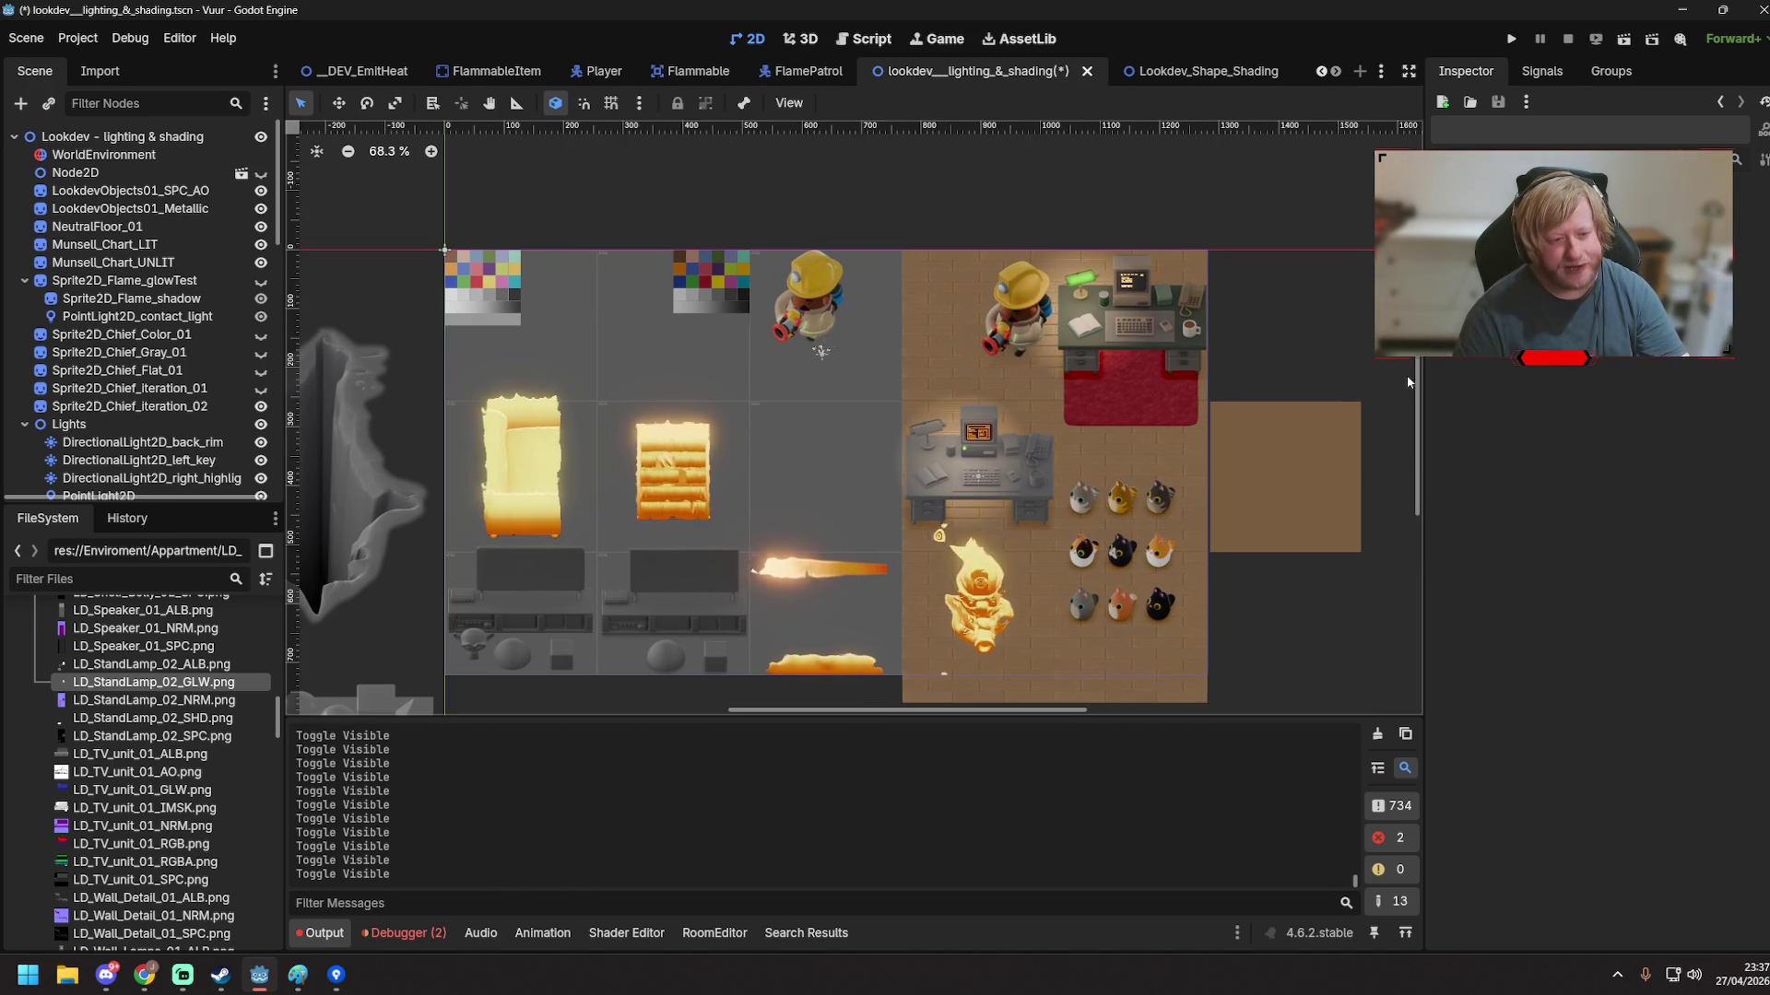
scroll(1416, 391, down, 1)
scroll(1415, 391, down, 1)
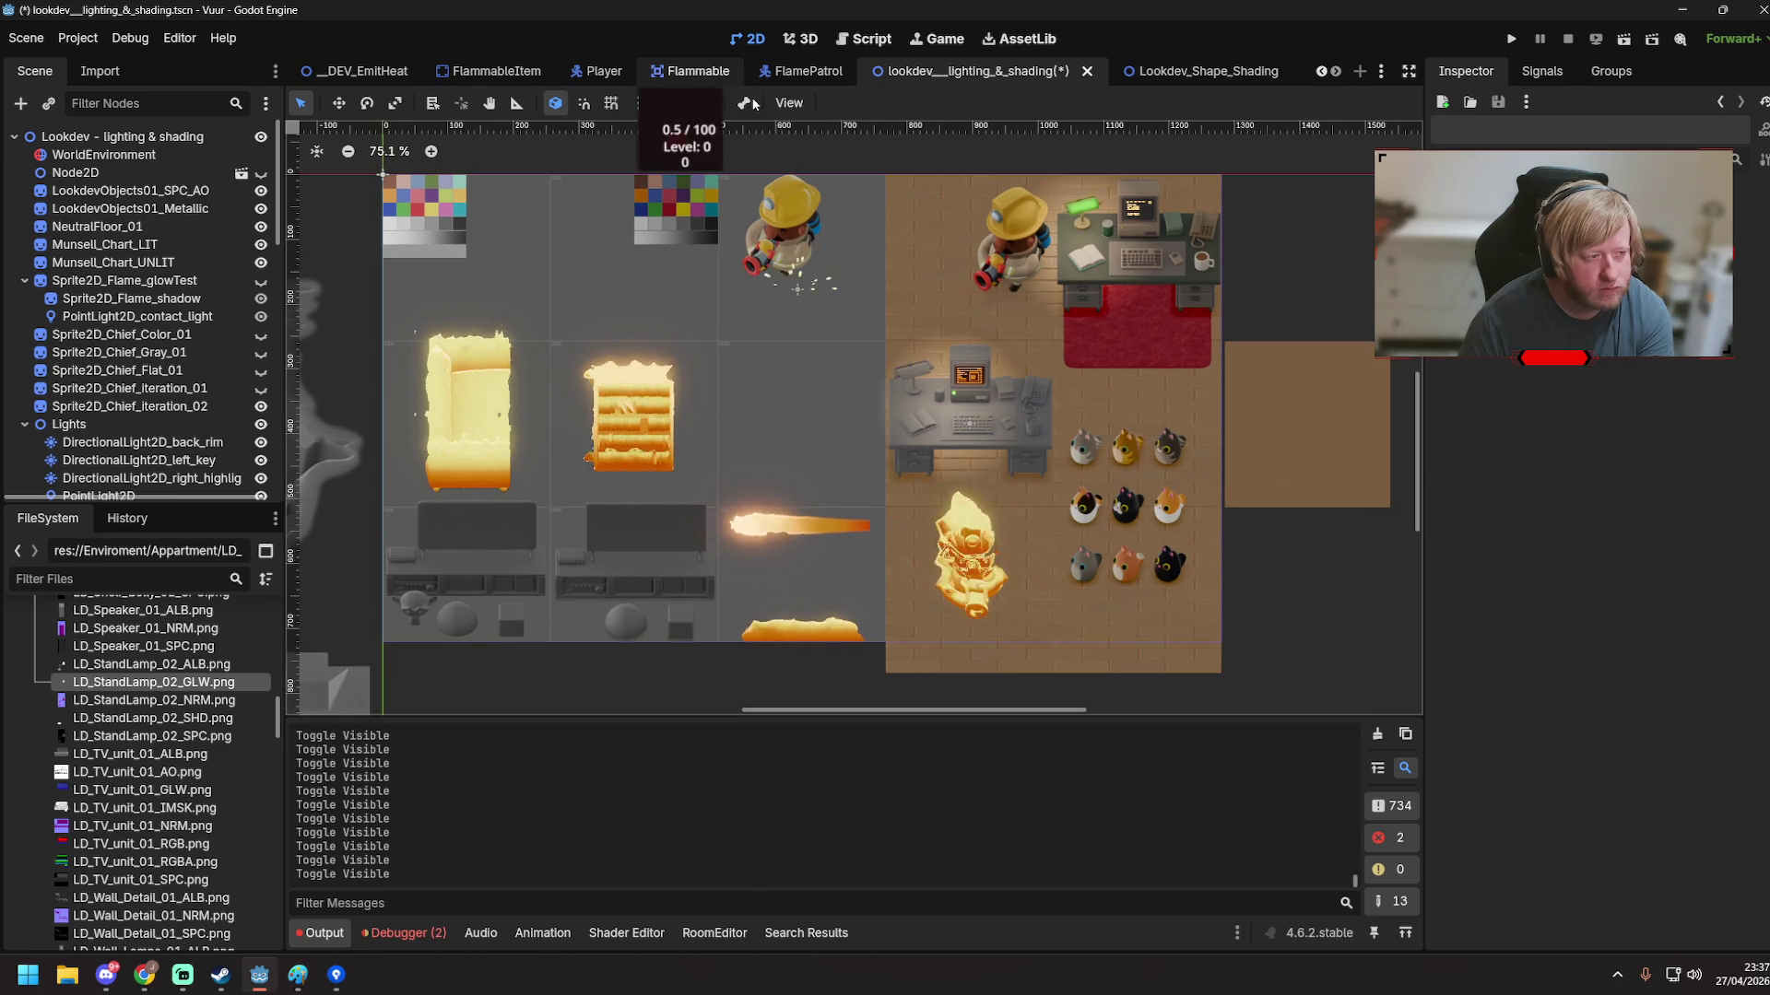
Step: Flip through the Flammable, FlammableItem and __DEV_EmitHeat scenes, then save lookdev__lighting_&_shading
click(688, 71)
click(461, 66)
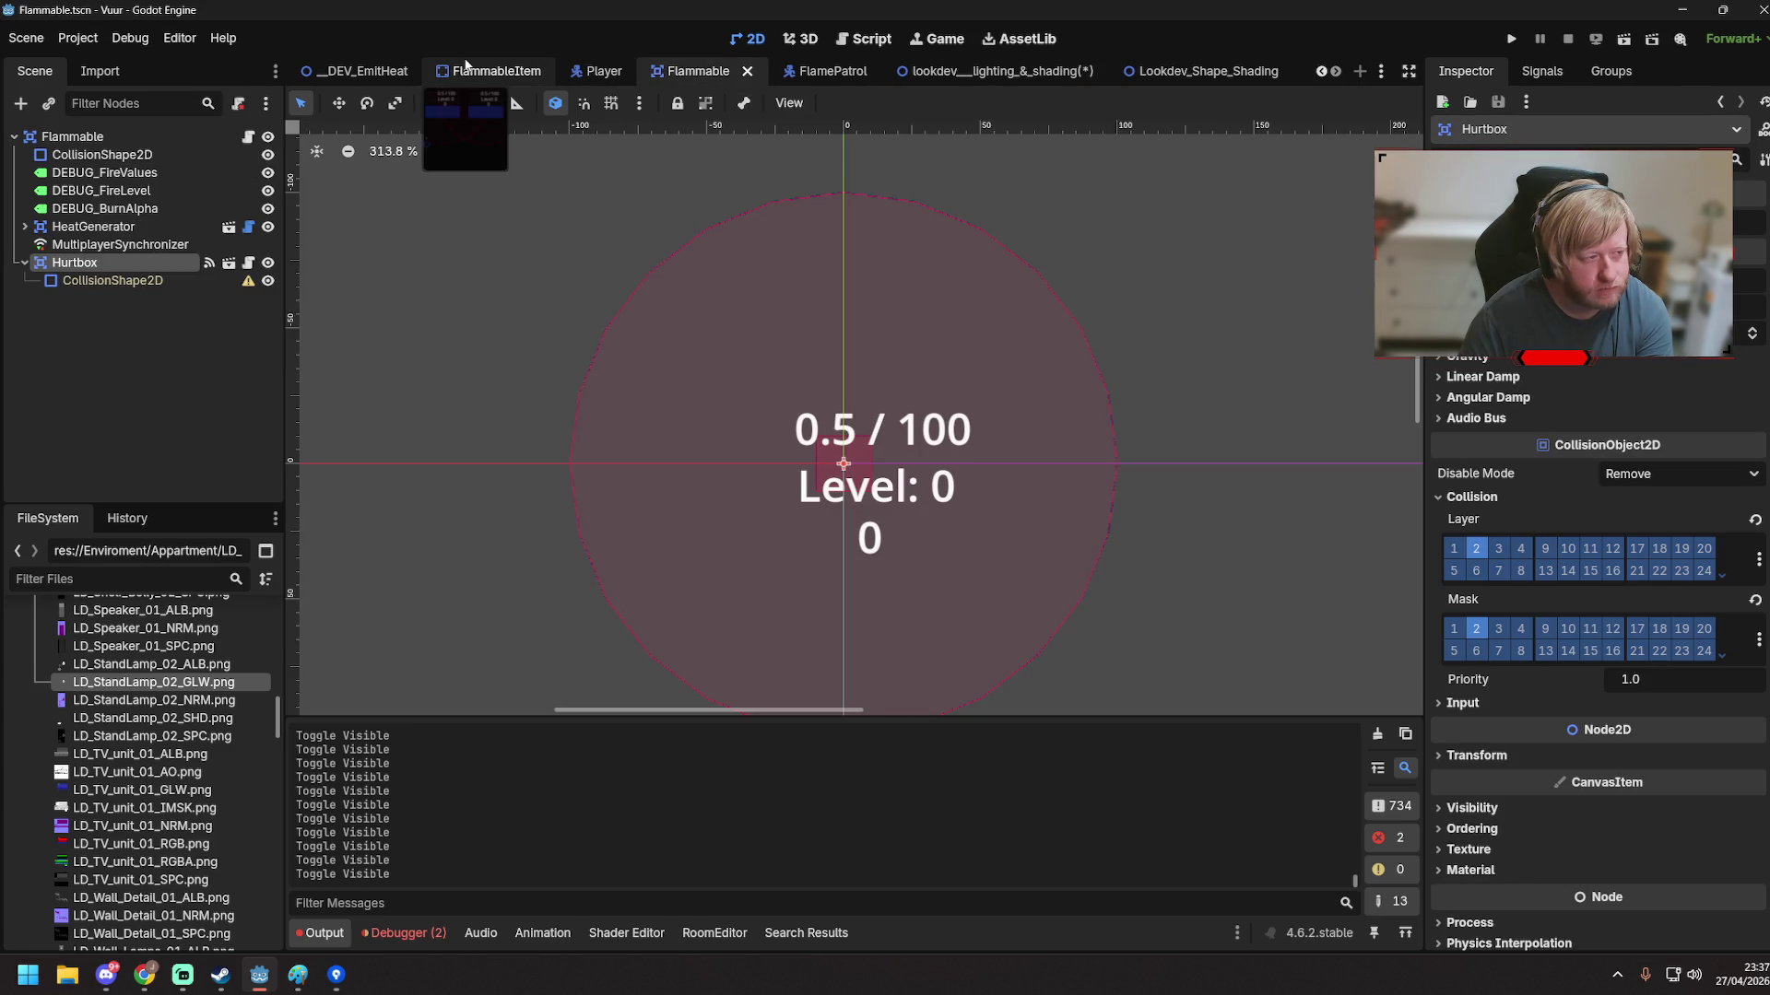
scroll(1097, 544, down, 3)
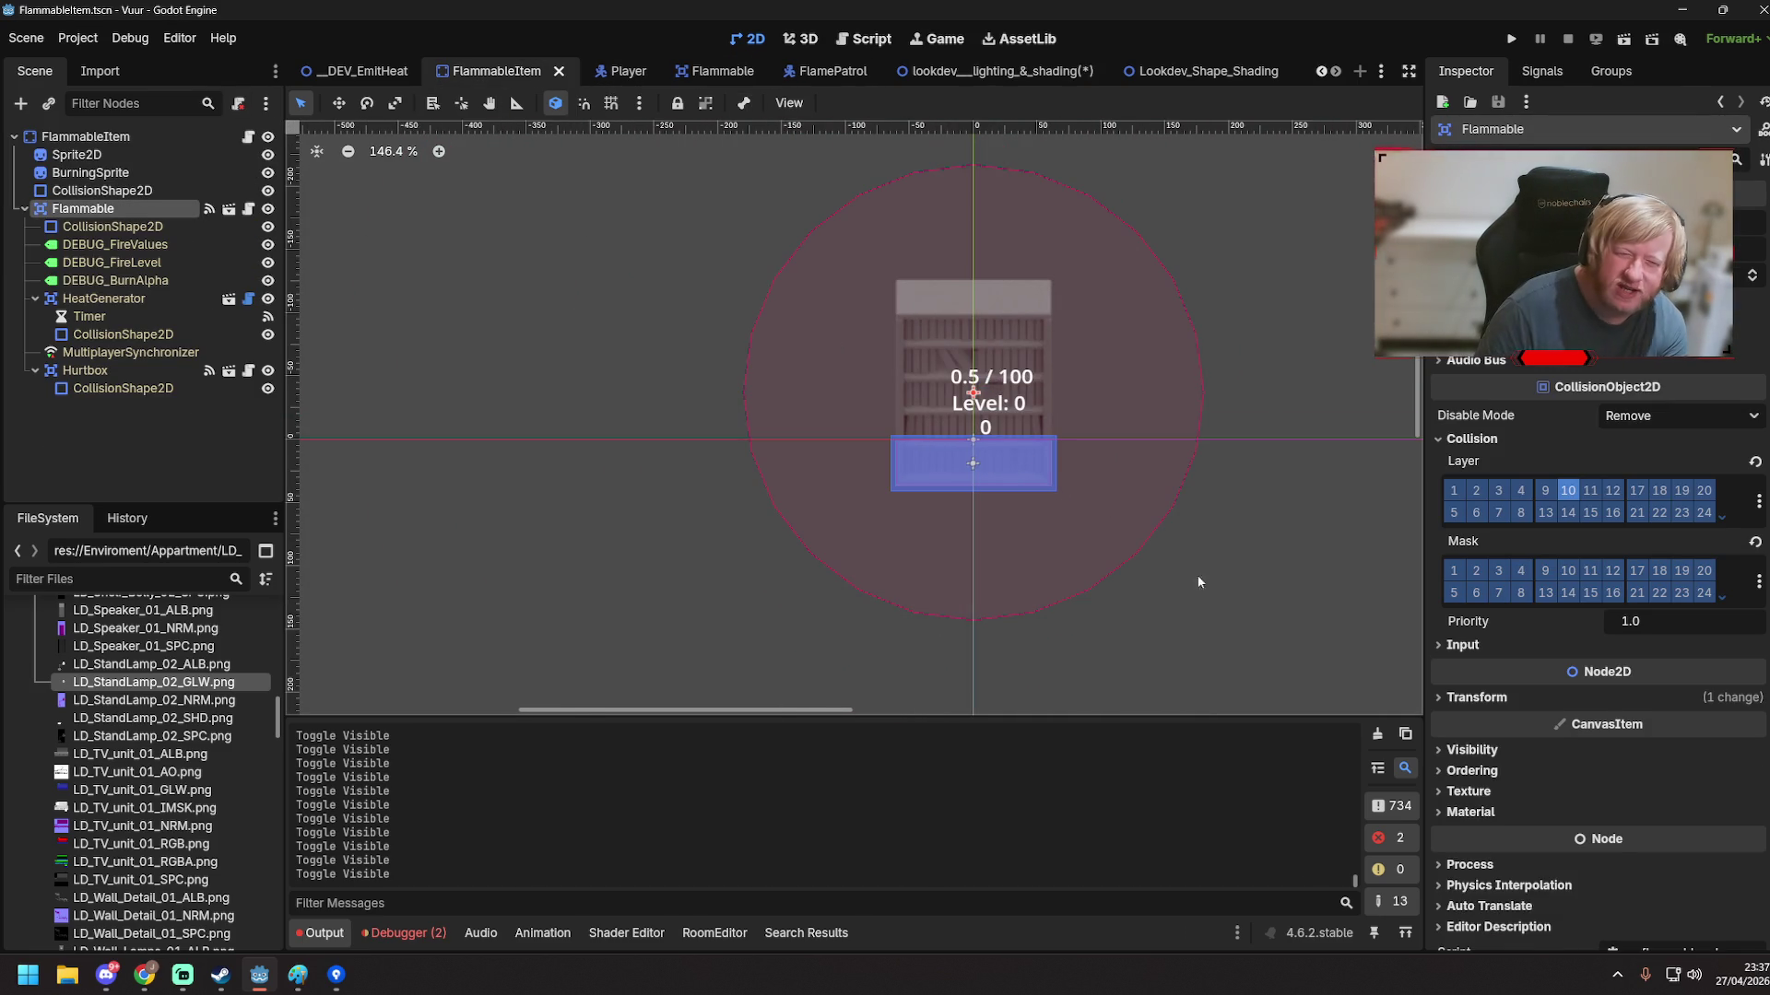
click(354, 71)
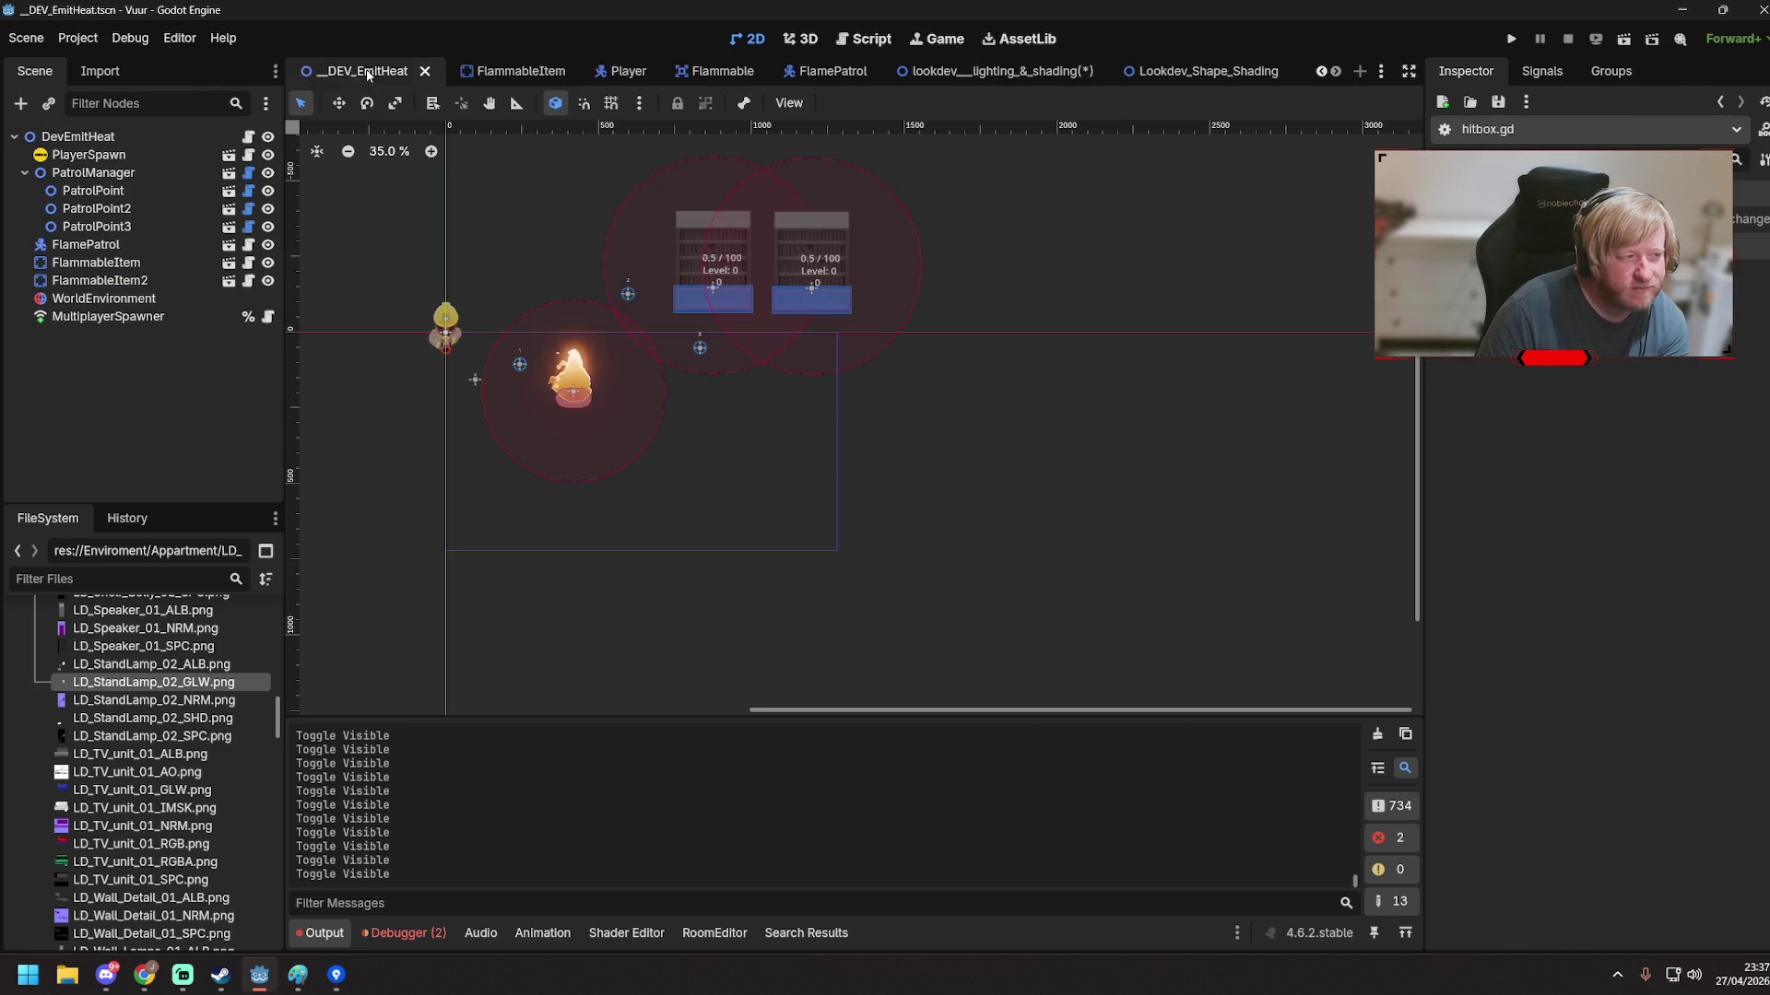
drag(753, 457, 876, 525)
click(991, 71)
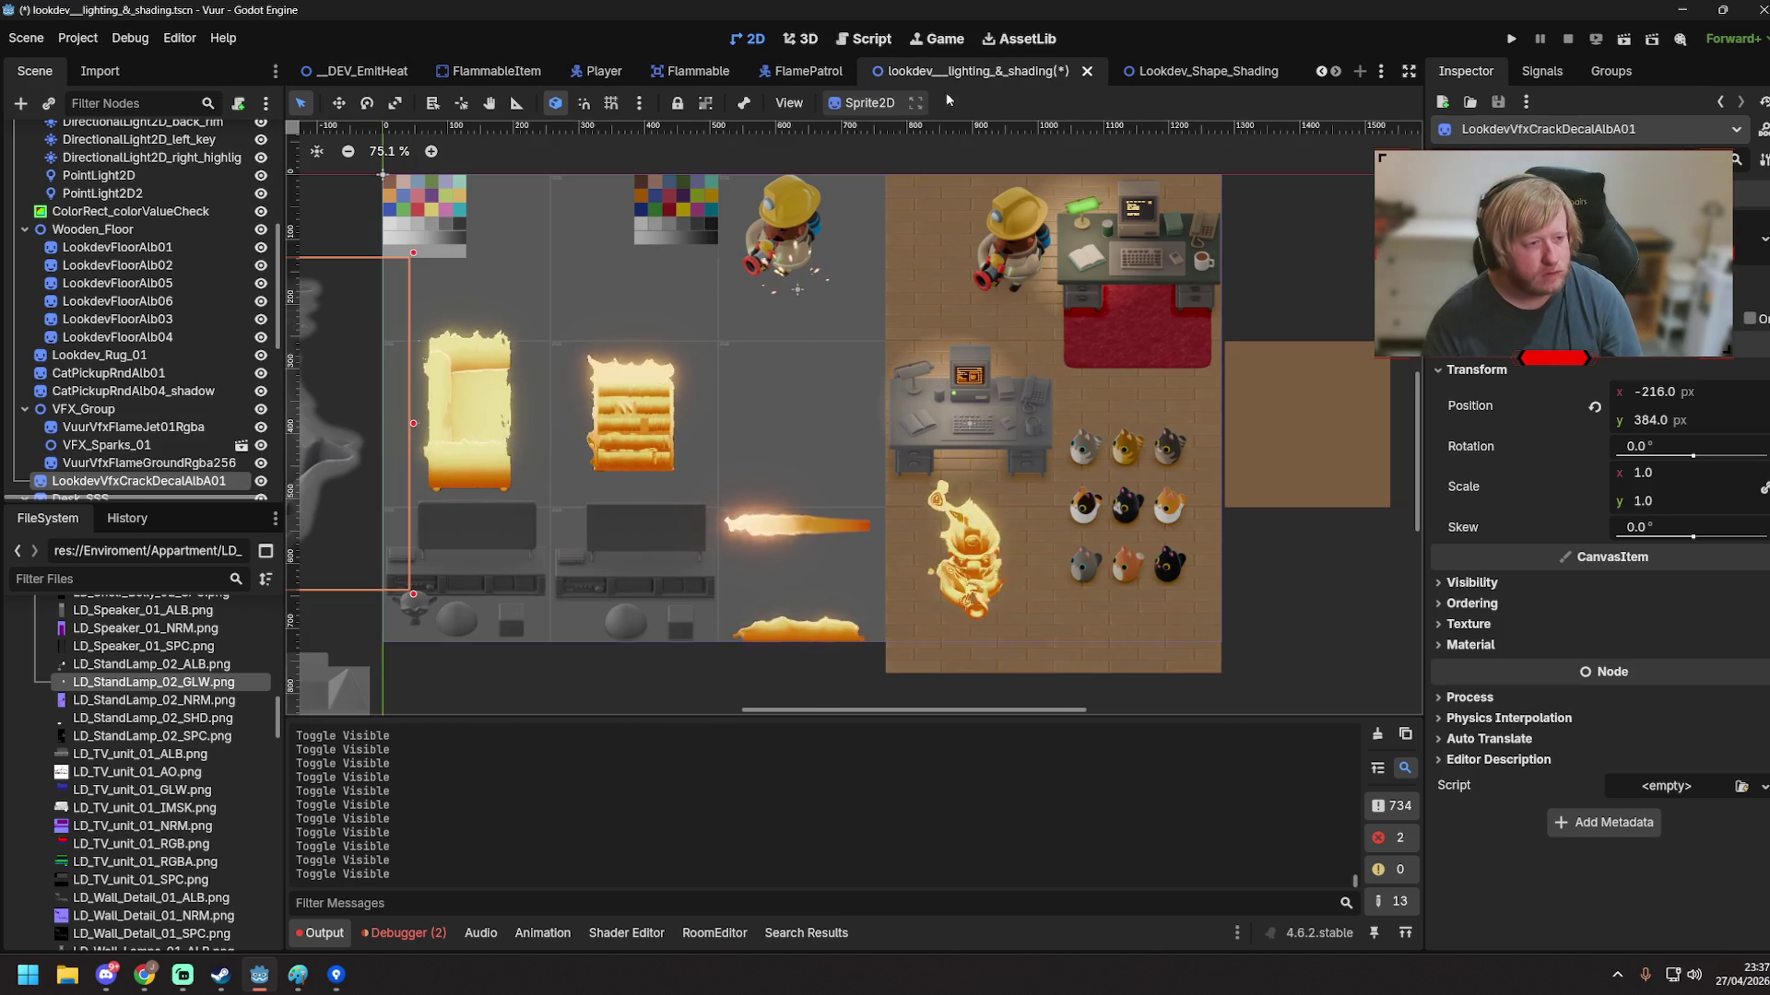
key(ctrl+s)
Step: Open Lookdev_Shape_Shading, deselect the rug, and focus the FileSystem Filter Files field
click(1171, 74)
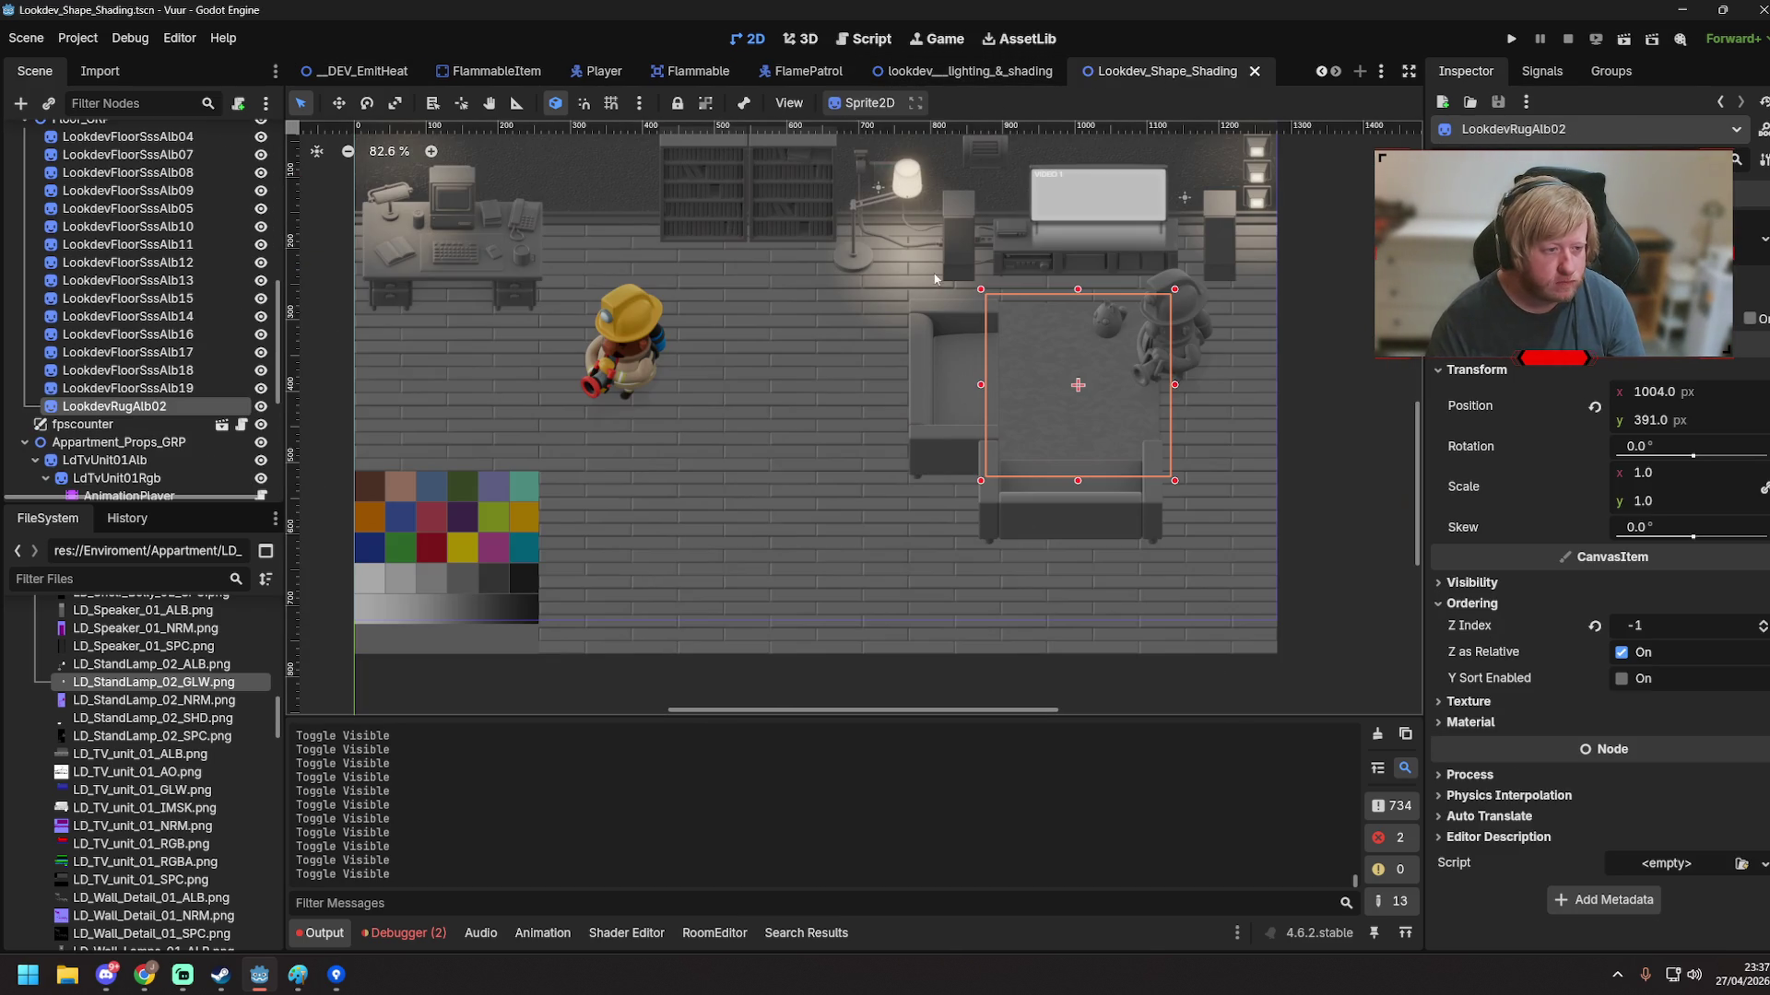
click(1300, 373)
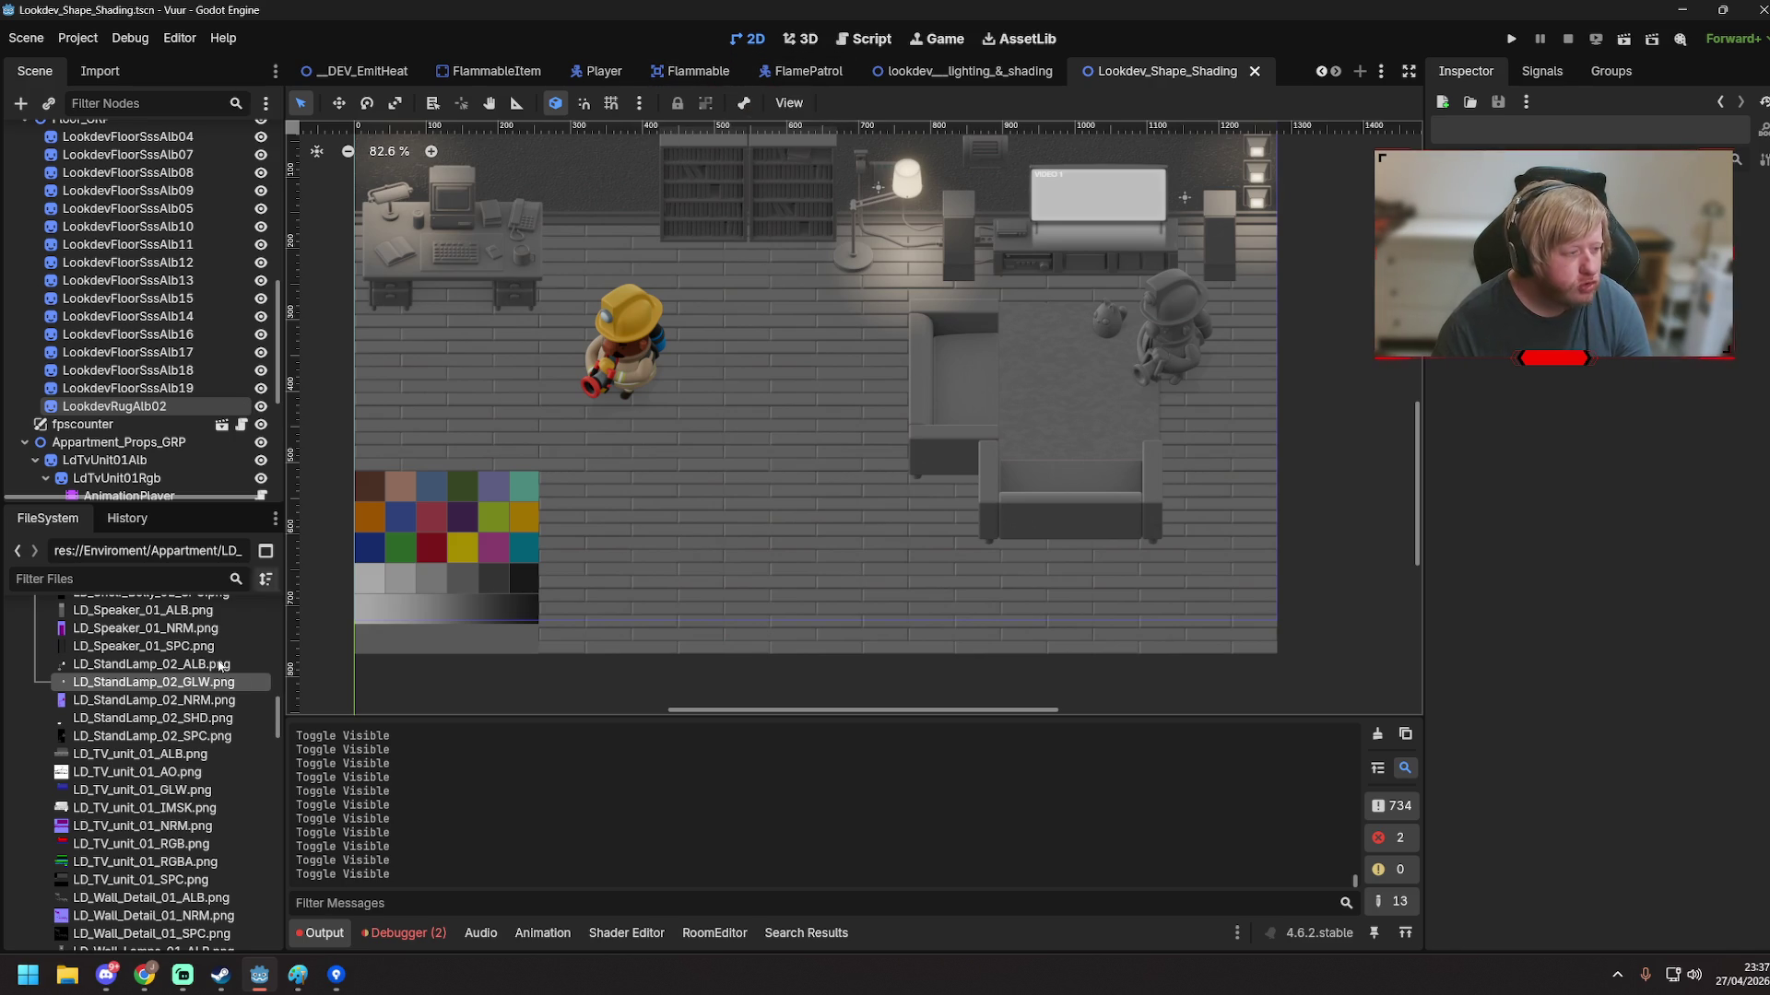
click(113, 581)
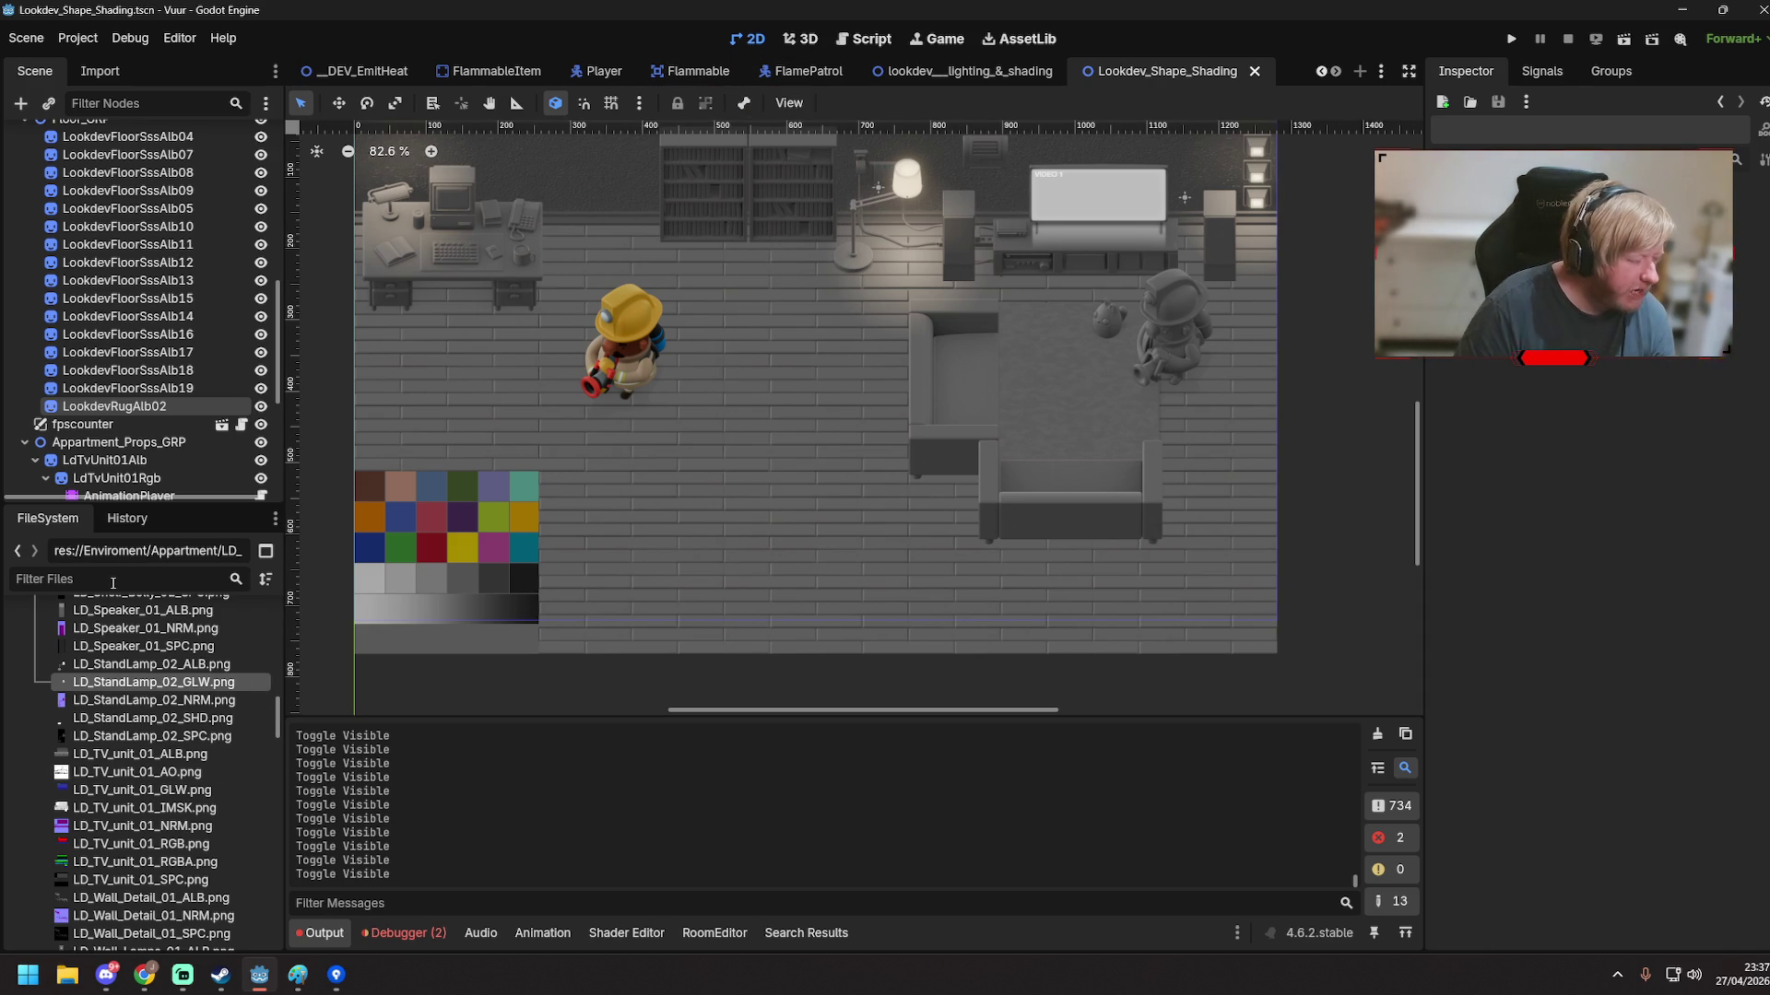
Step: Filter FileSystem for 'pipe', preview the SewerPipes texture maps including SewerPipes_01_ALB, then clear the filter
text(pipe)
click(138, 684)
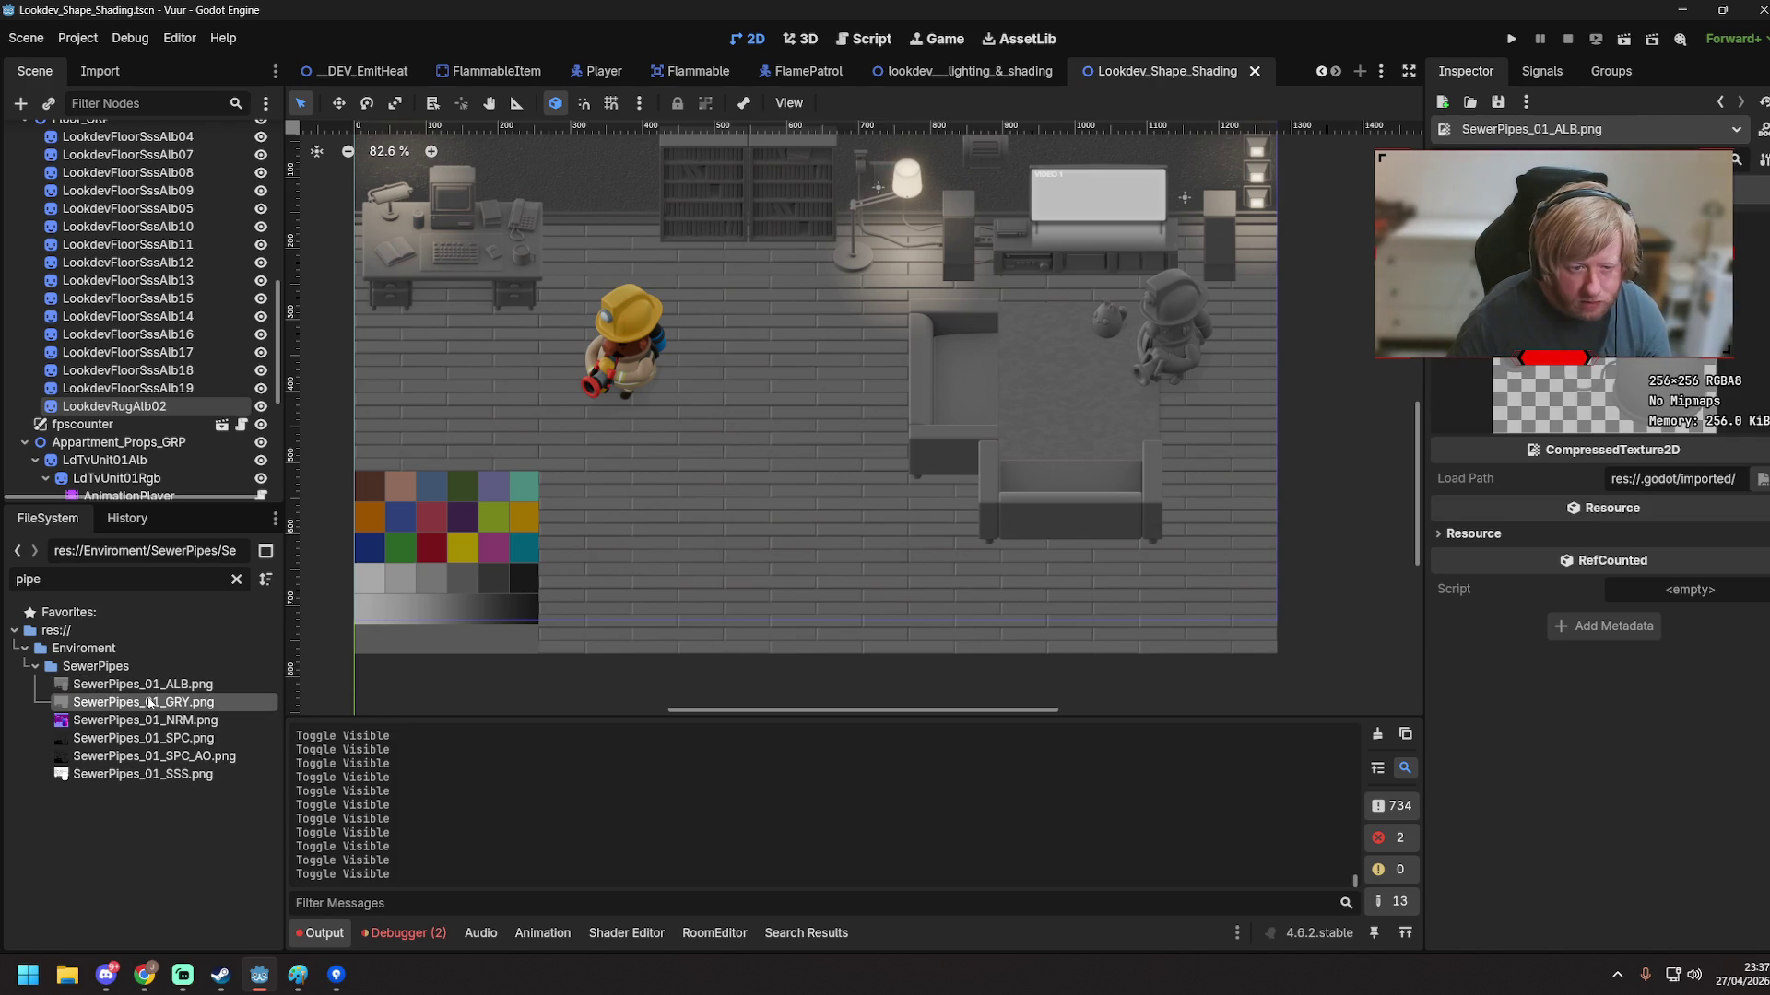
click(148, 720)
click(144, 738)
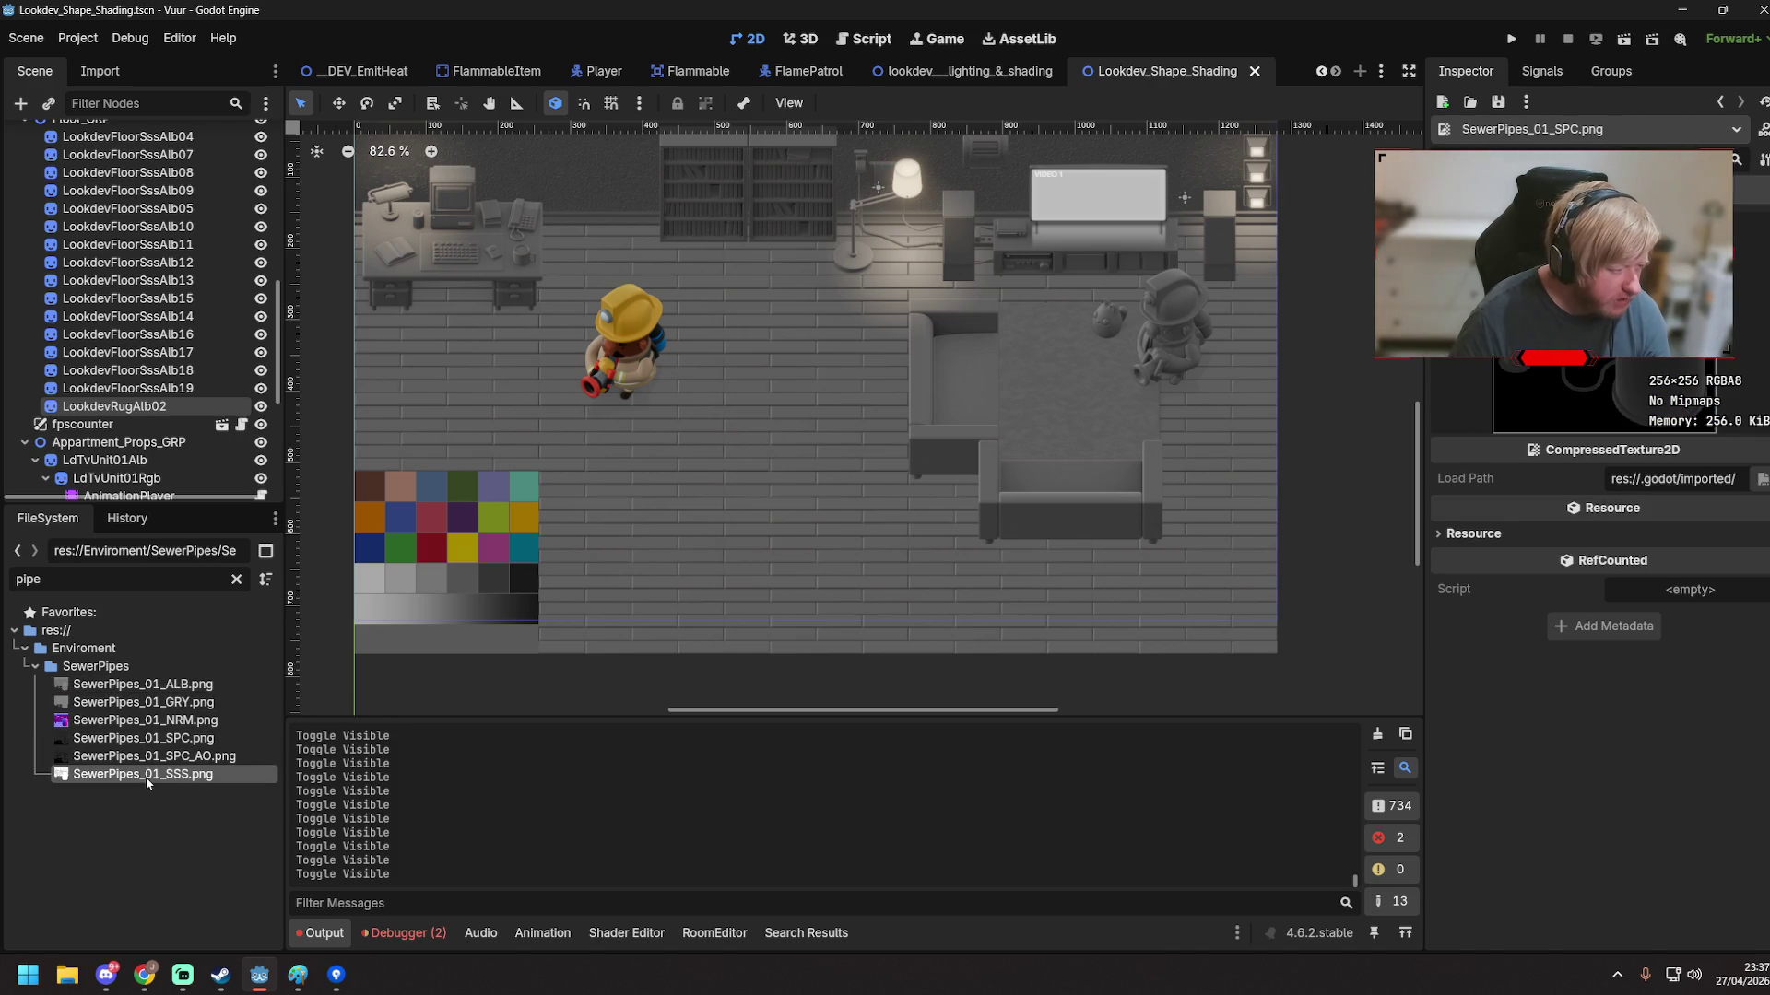
click(138, 683)
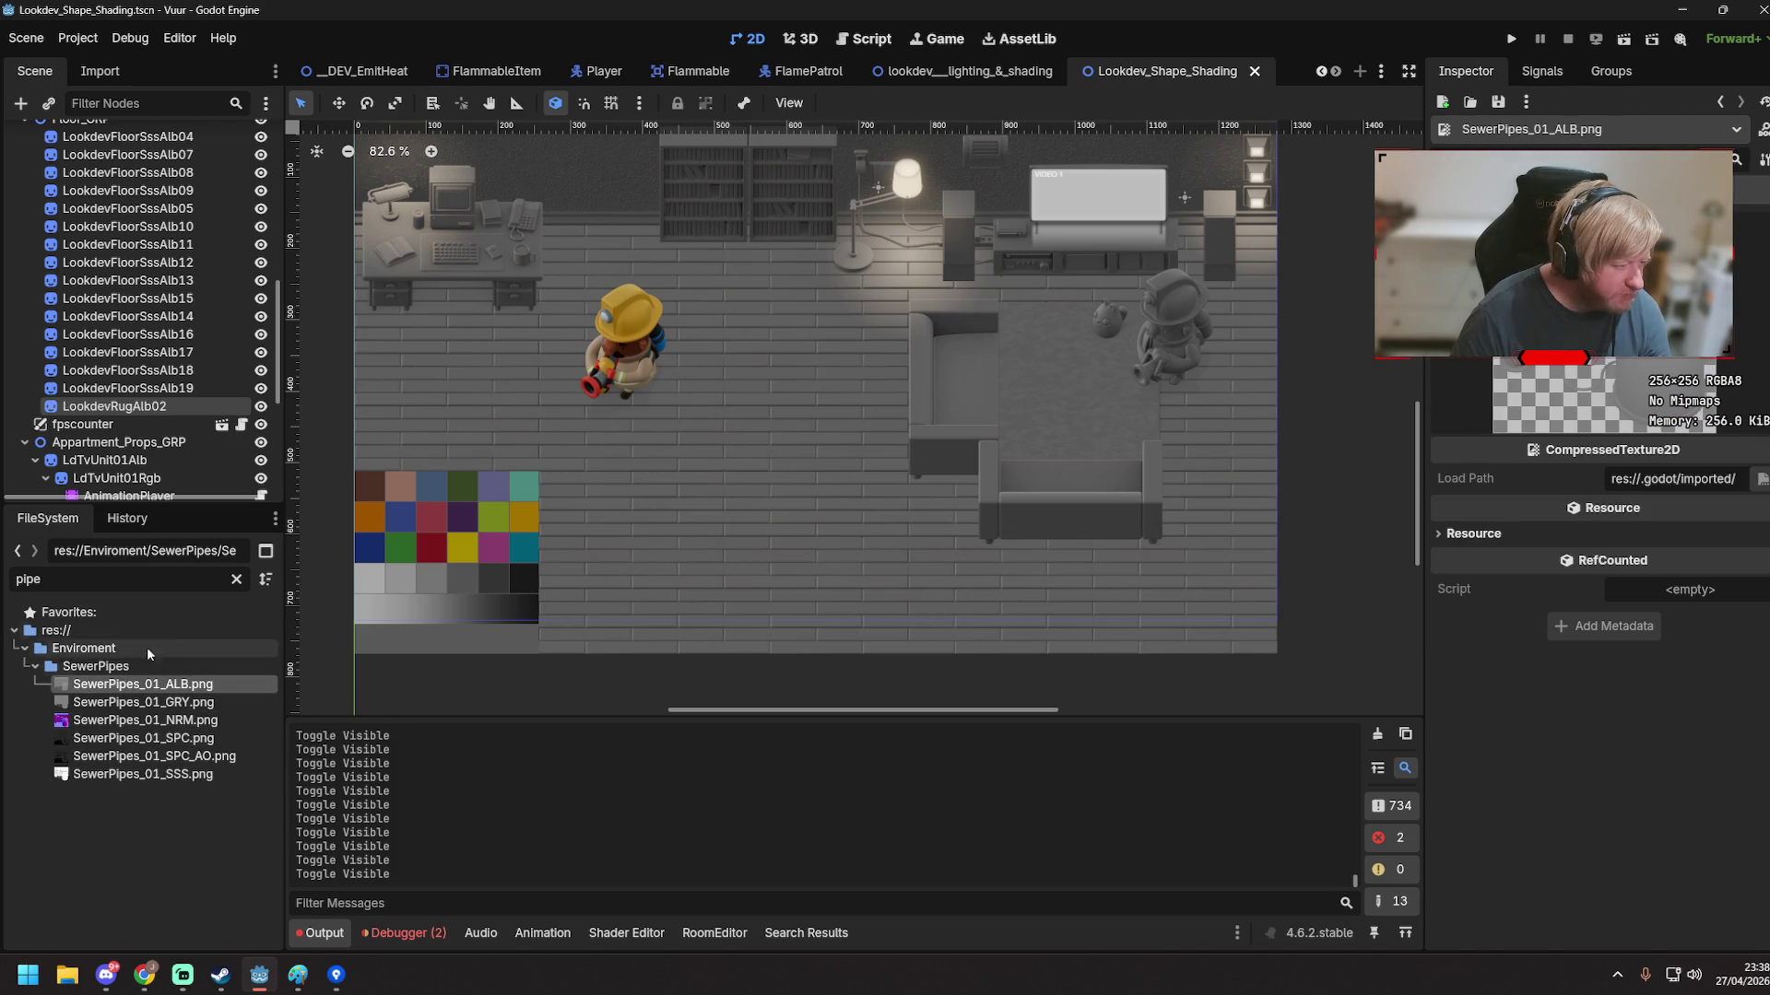
click(236, 579)
Step: Open the Enviroment level scene from the scene tab bar
scroll(367, 80, up, 2)
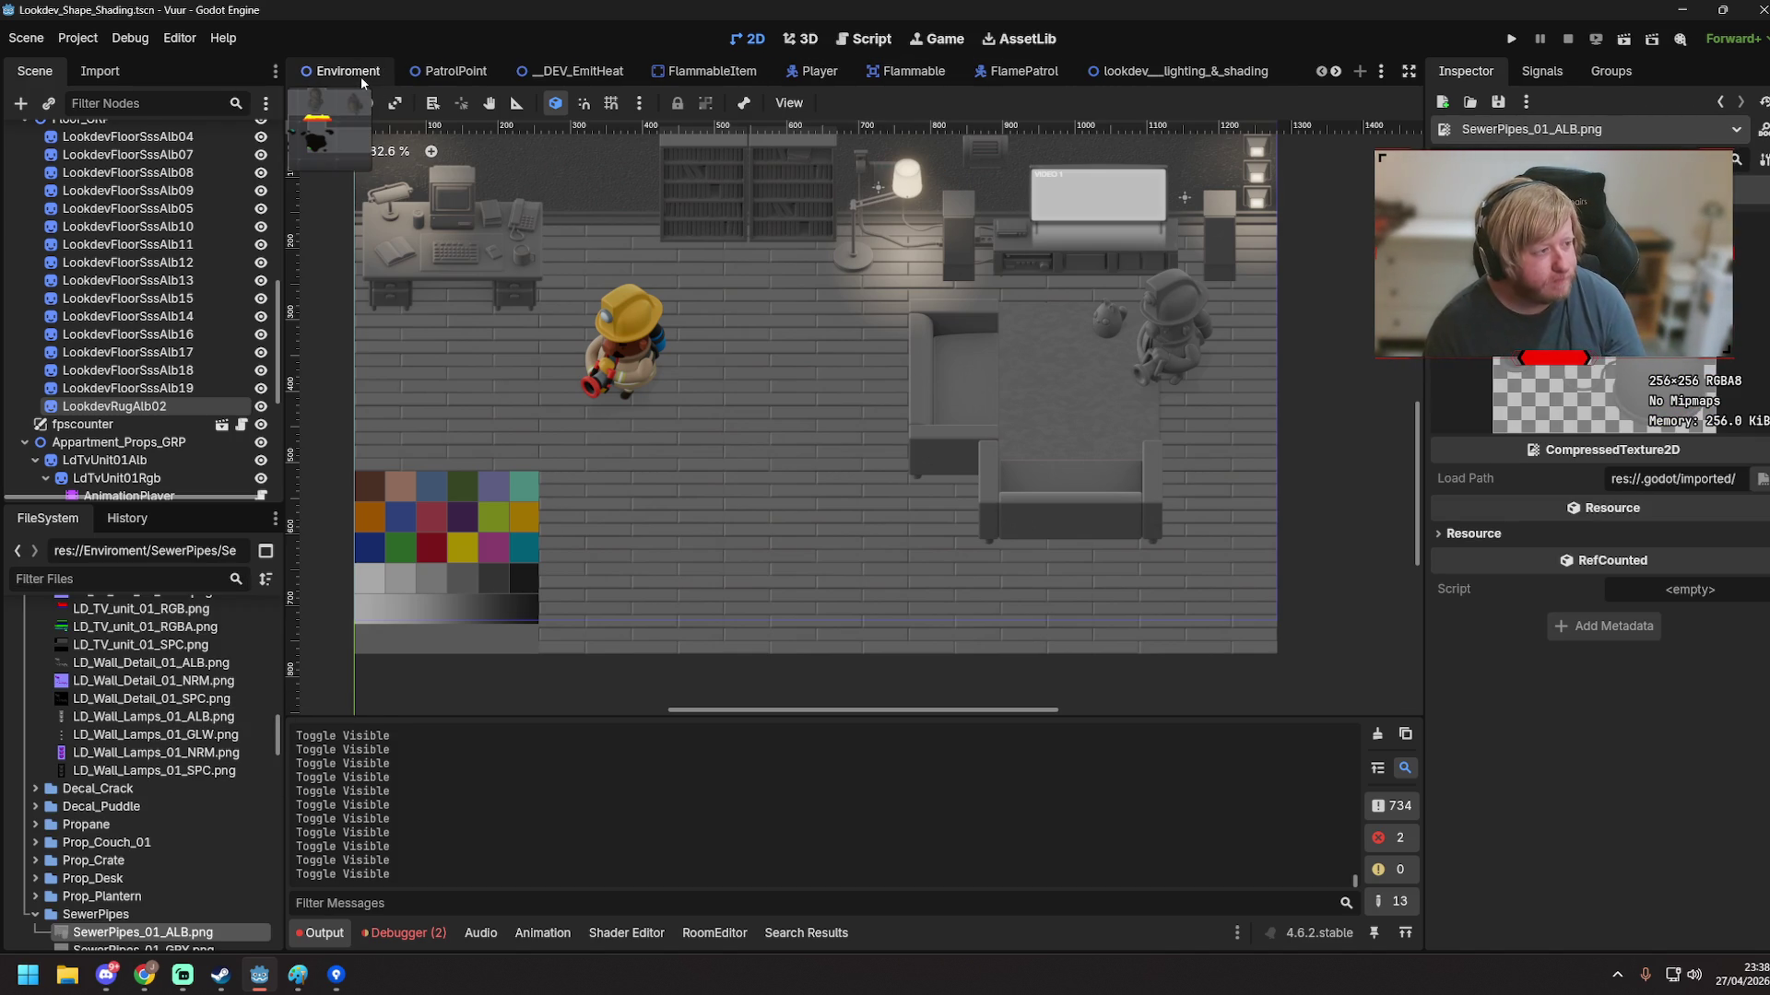
click(357, 79)
scroll(862, 528, up, 5)
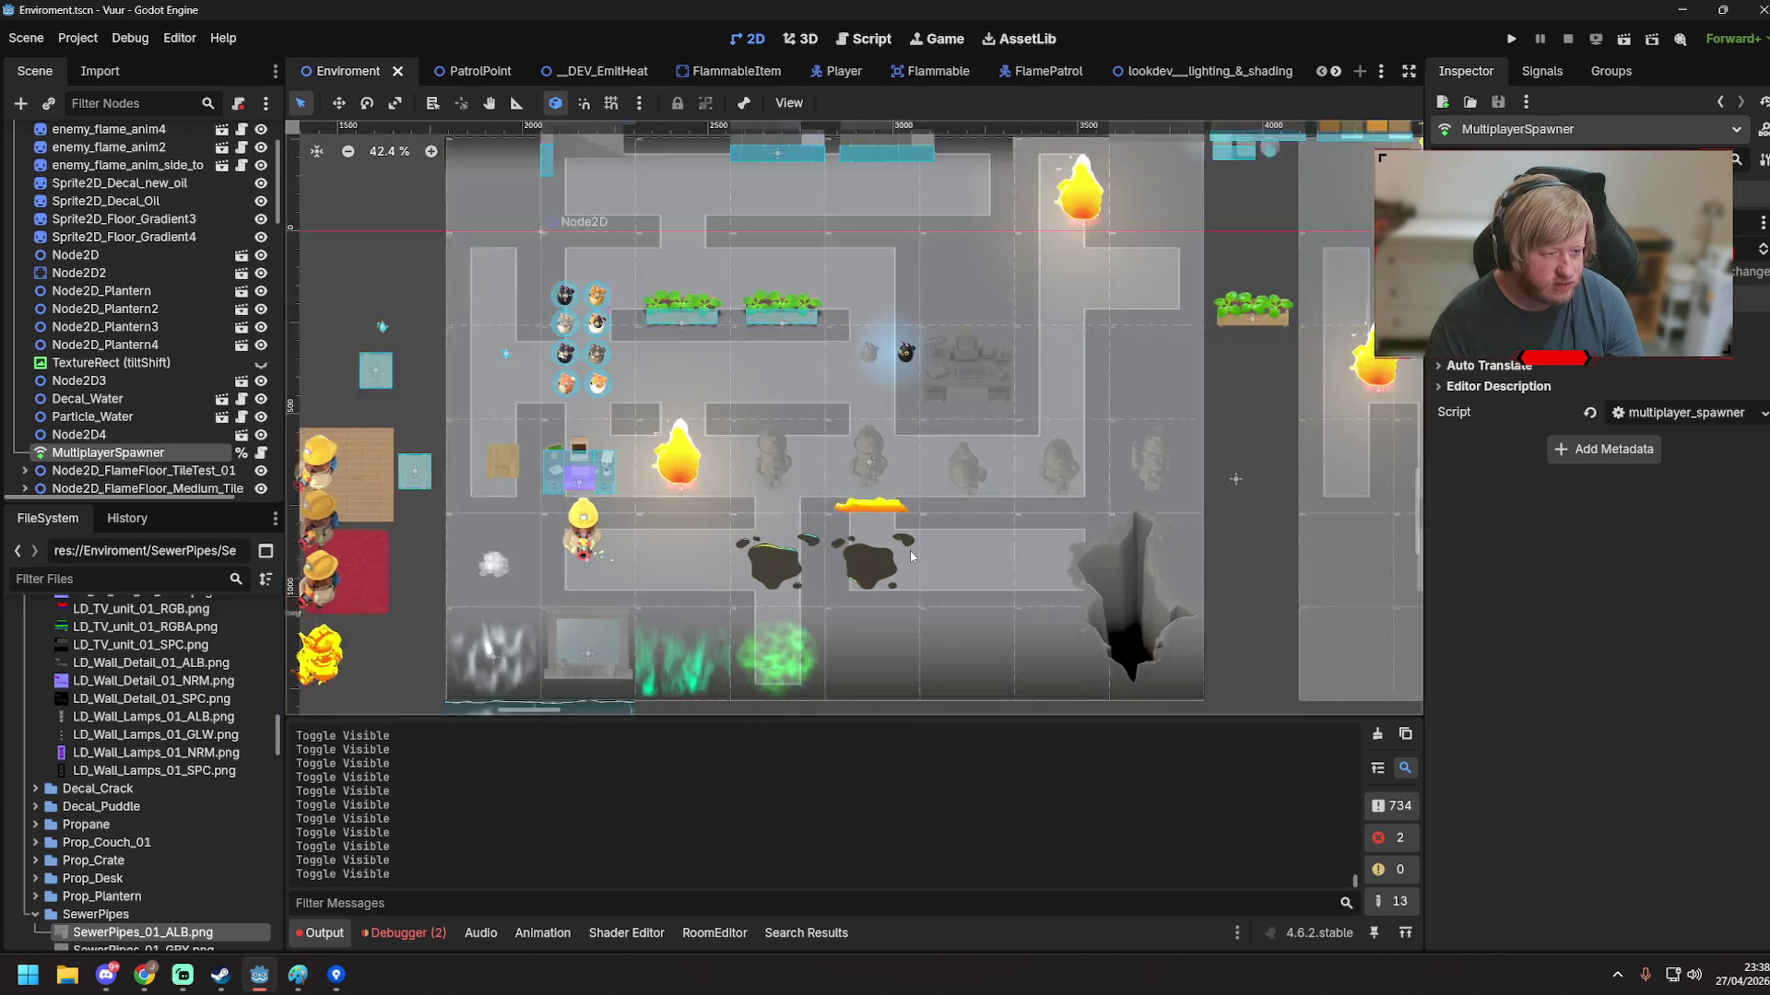
scroll(862, 527, up, 3)
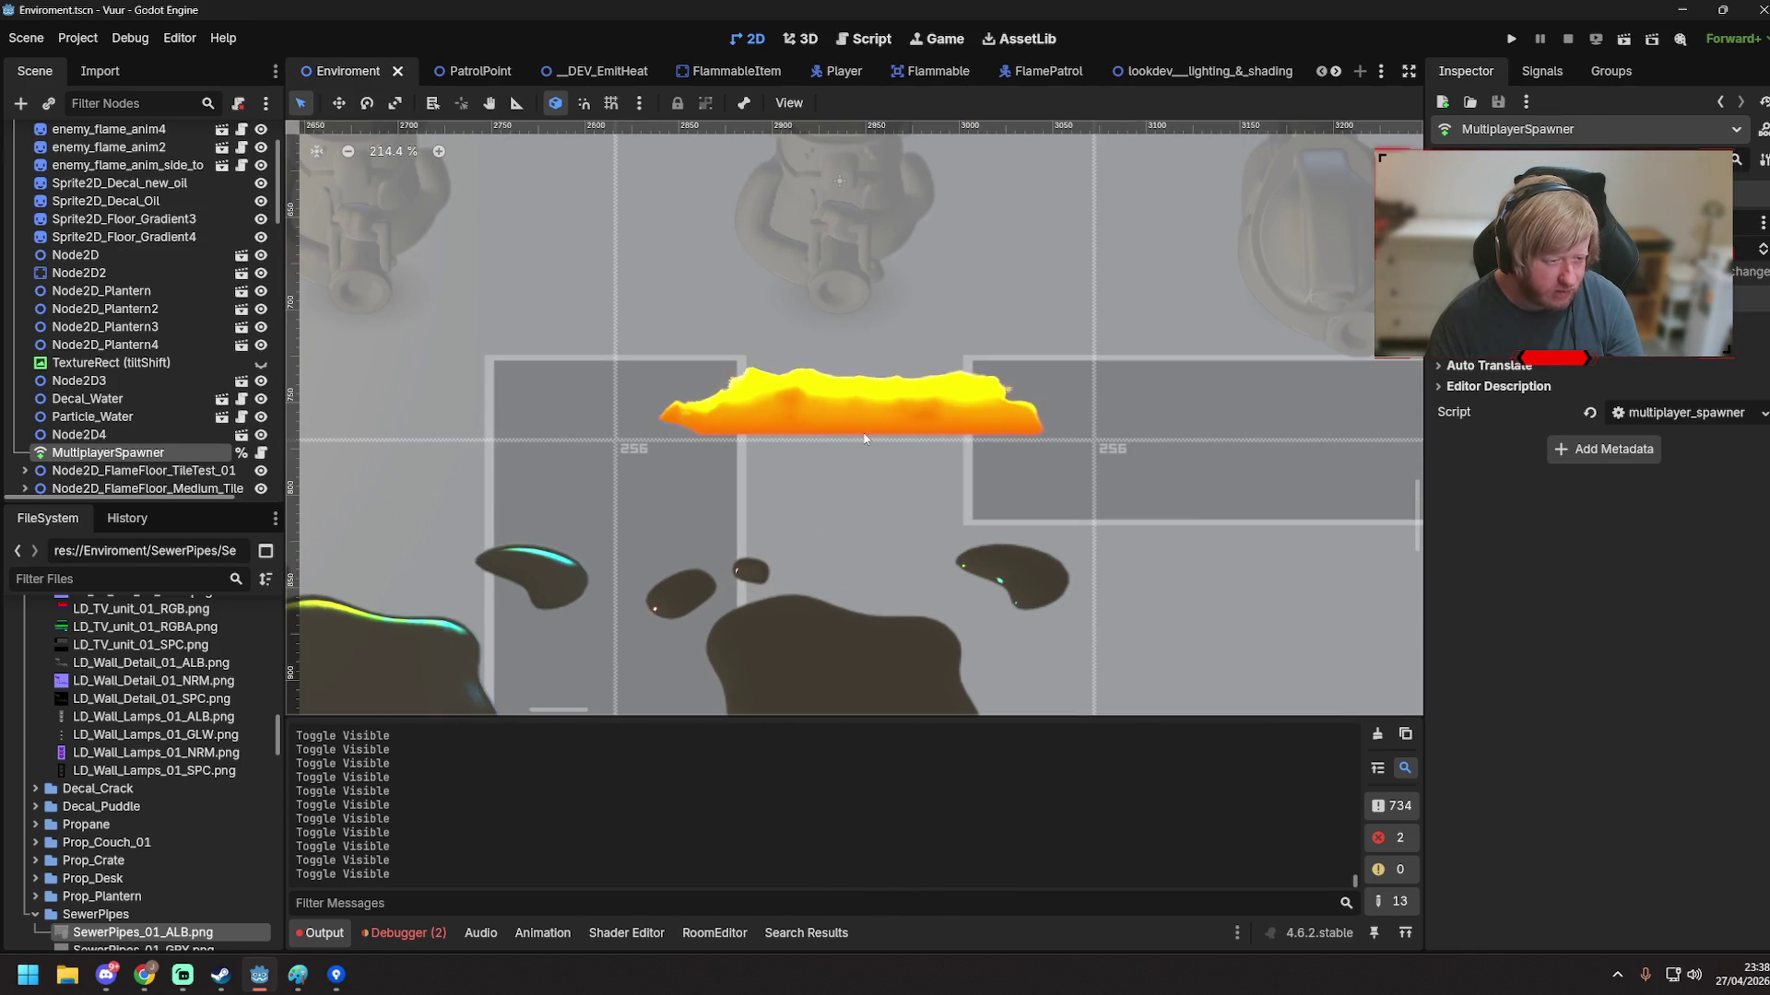
scroll(735, 458, down, 6)
scroll(734, 458, down, 2)
scroll(450, 433, left, 5)
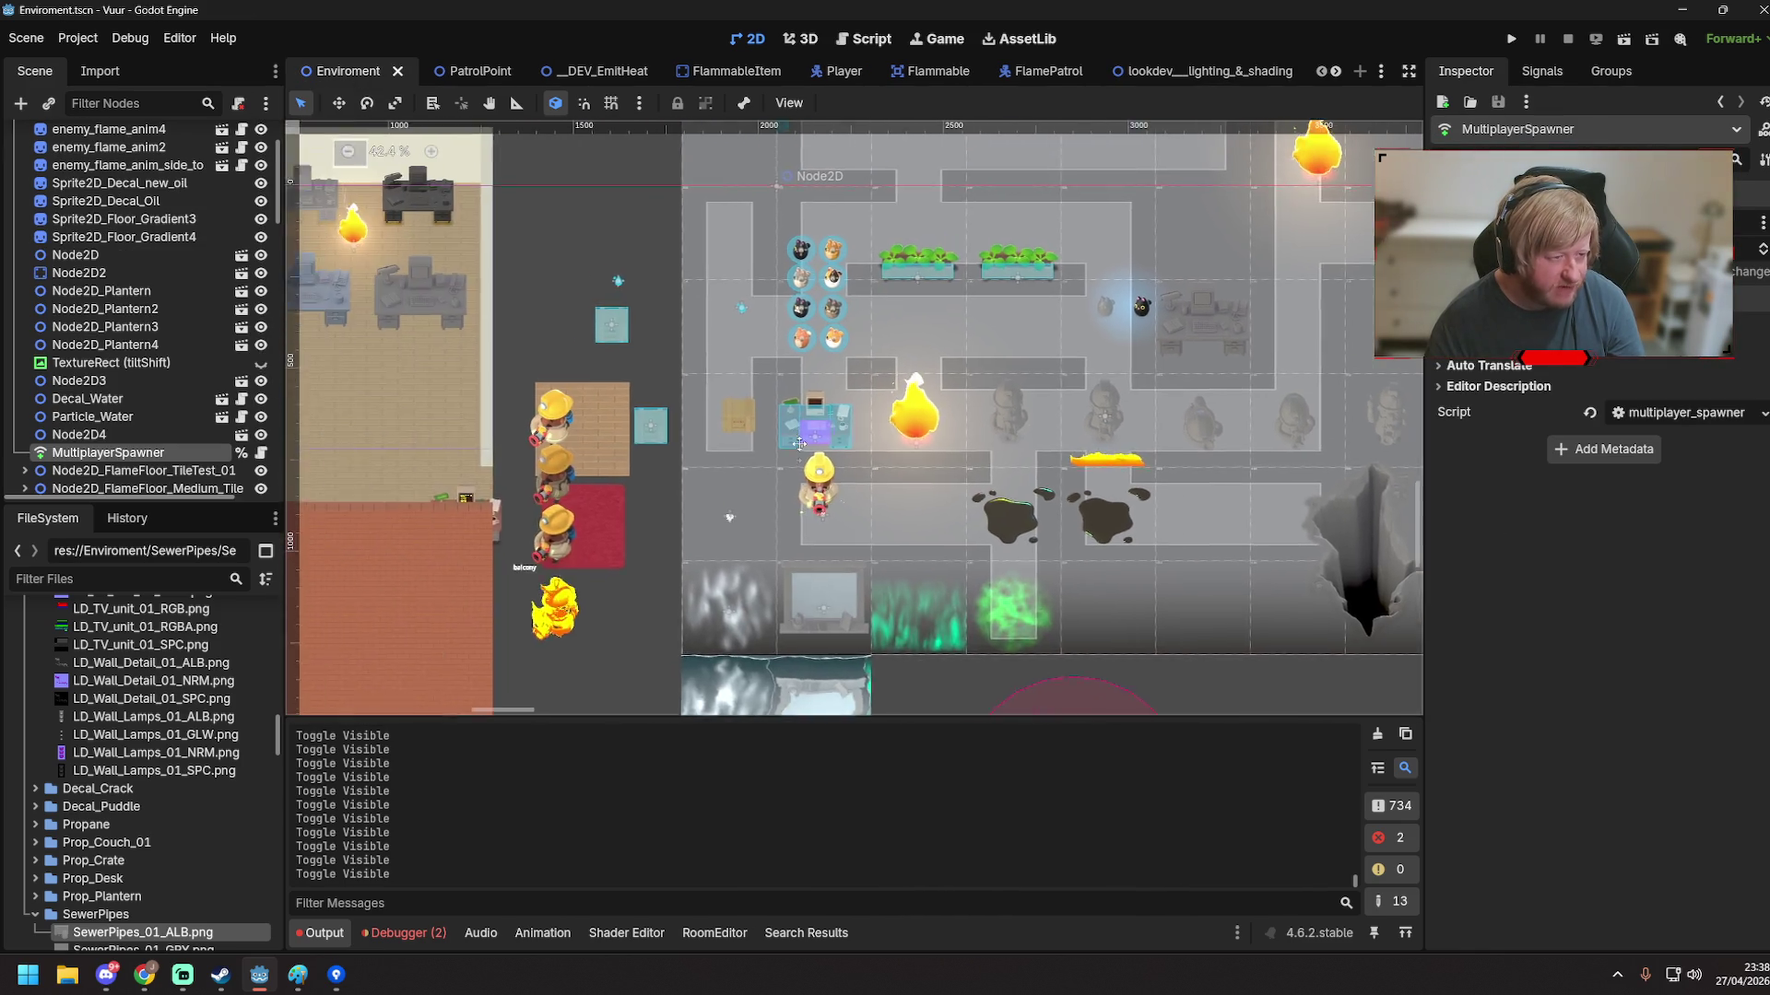
scroll(970, 463, right, 5)
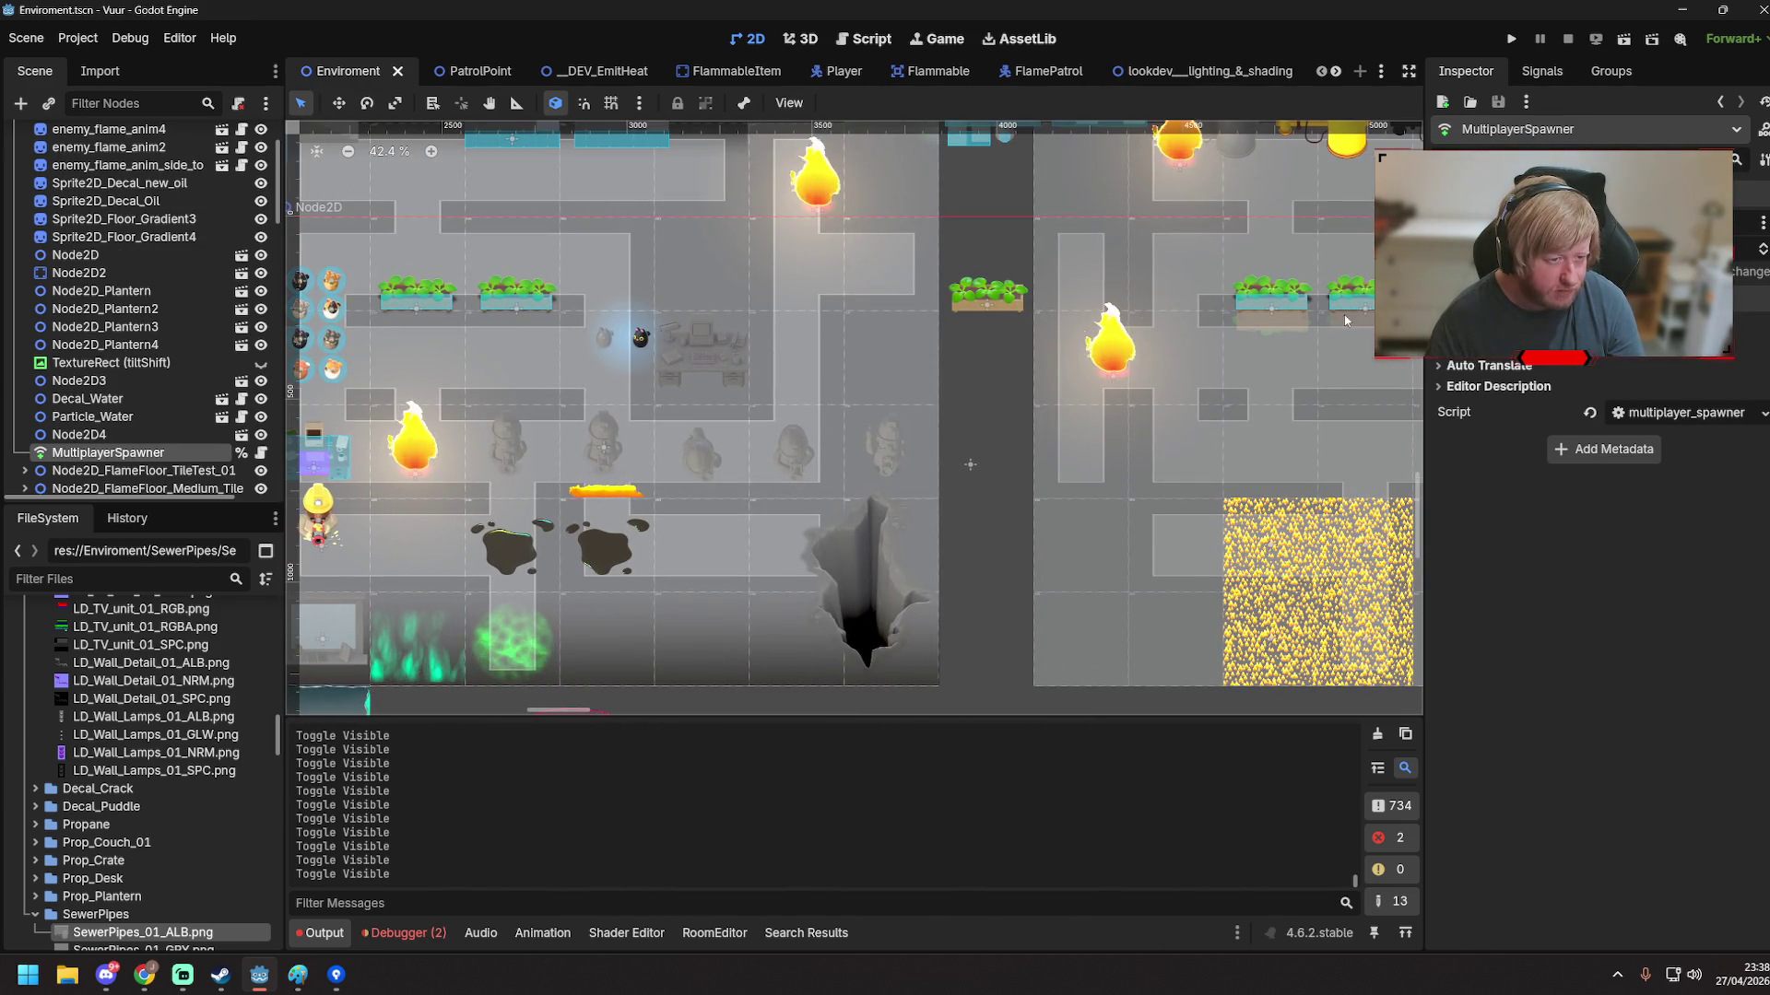
scroll(1090, 229, right, 5)
scroll(1090, 229, down, 3)
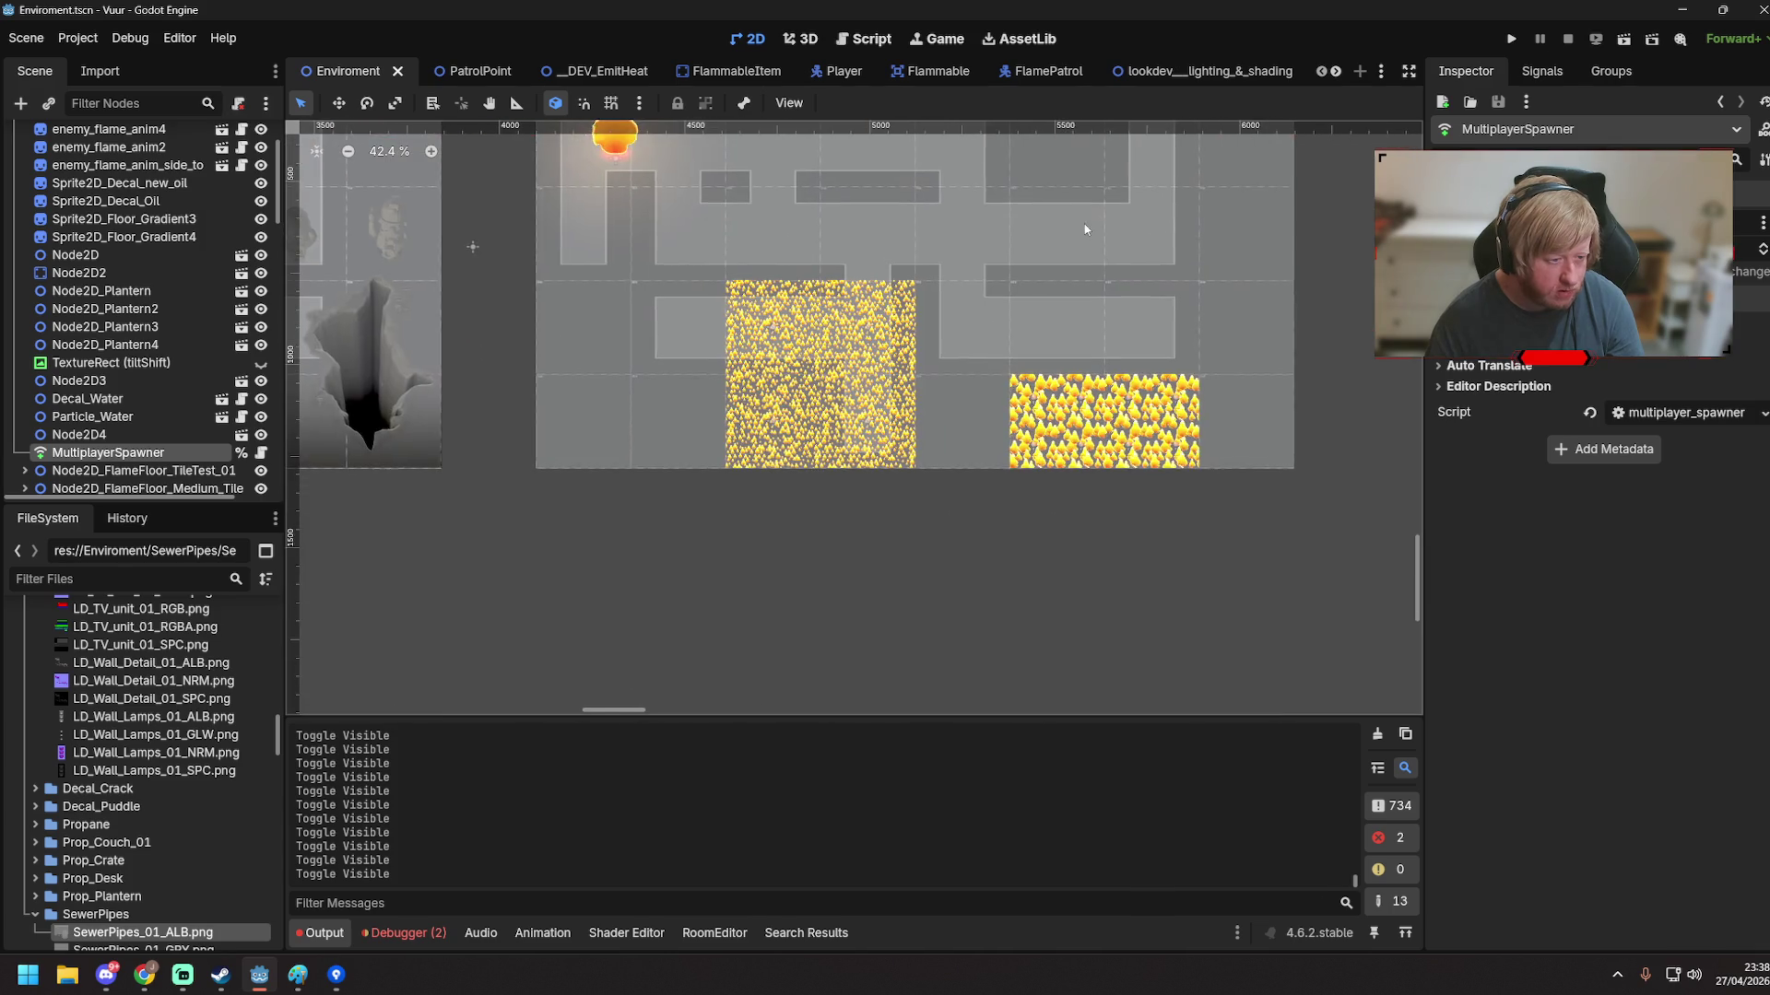
scroll(1090, 230, left, 15)
scroll(951, 415, up, 3)
scroll(952, 415, left, 8)
scroll(1381, 135, right, 11)
scroll(1381, 134, down, 3)
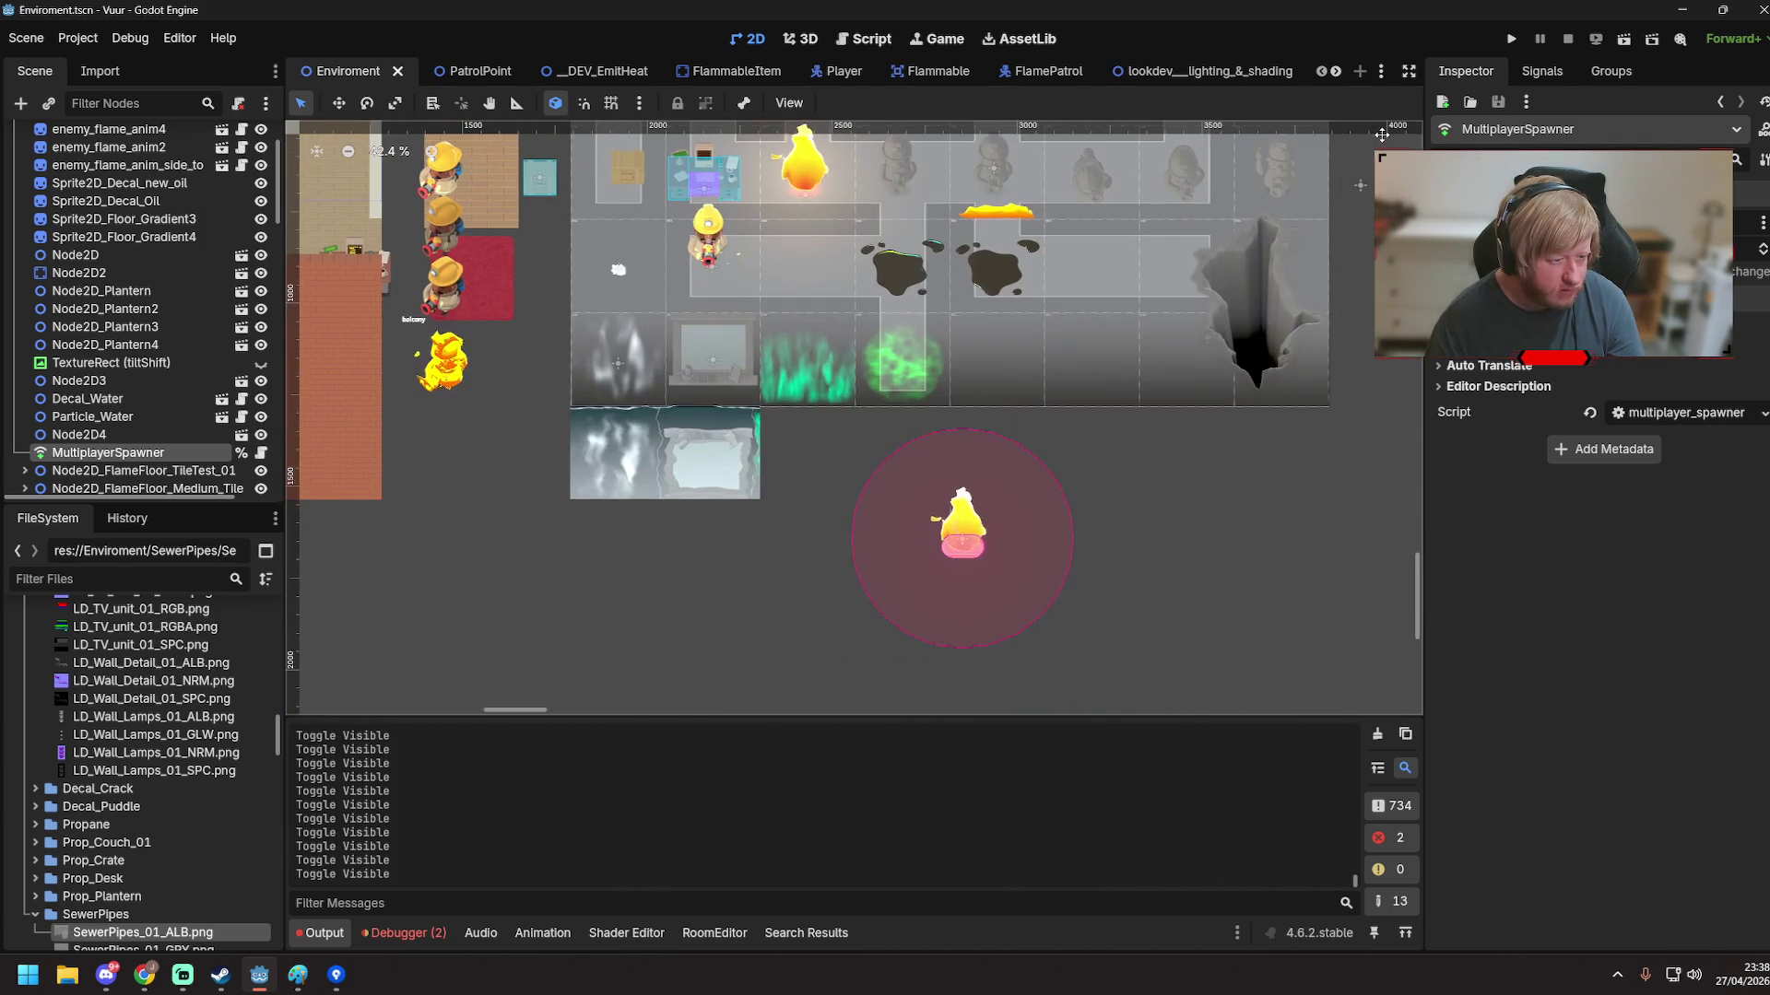
scroll(1382, 134, up, 3)
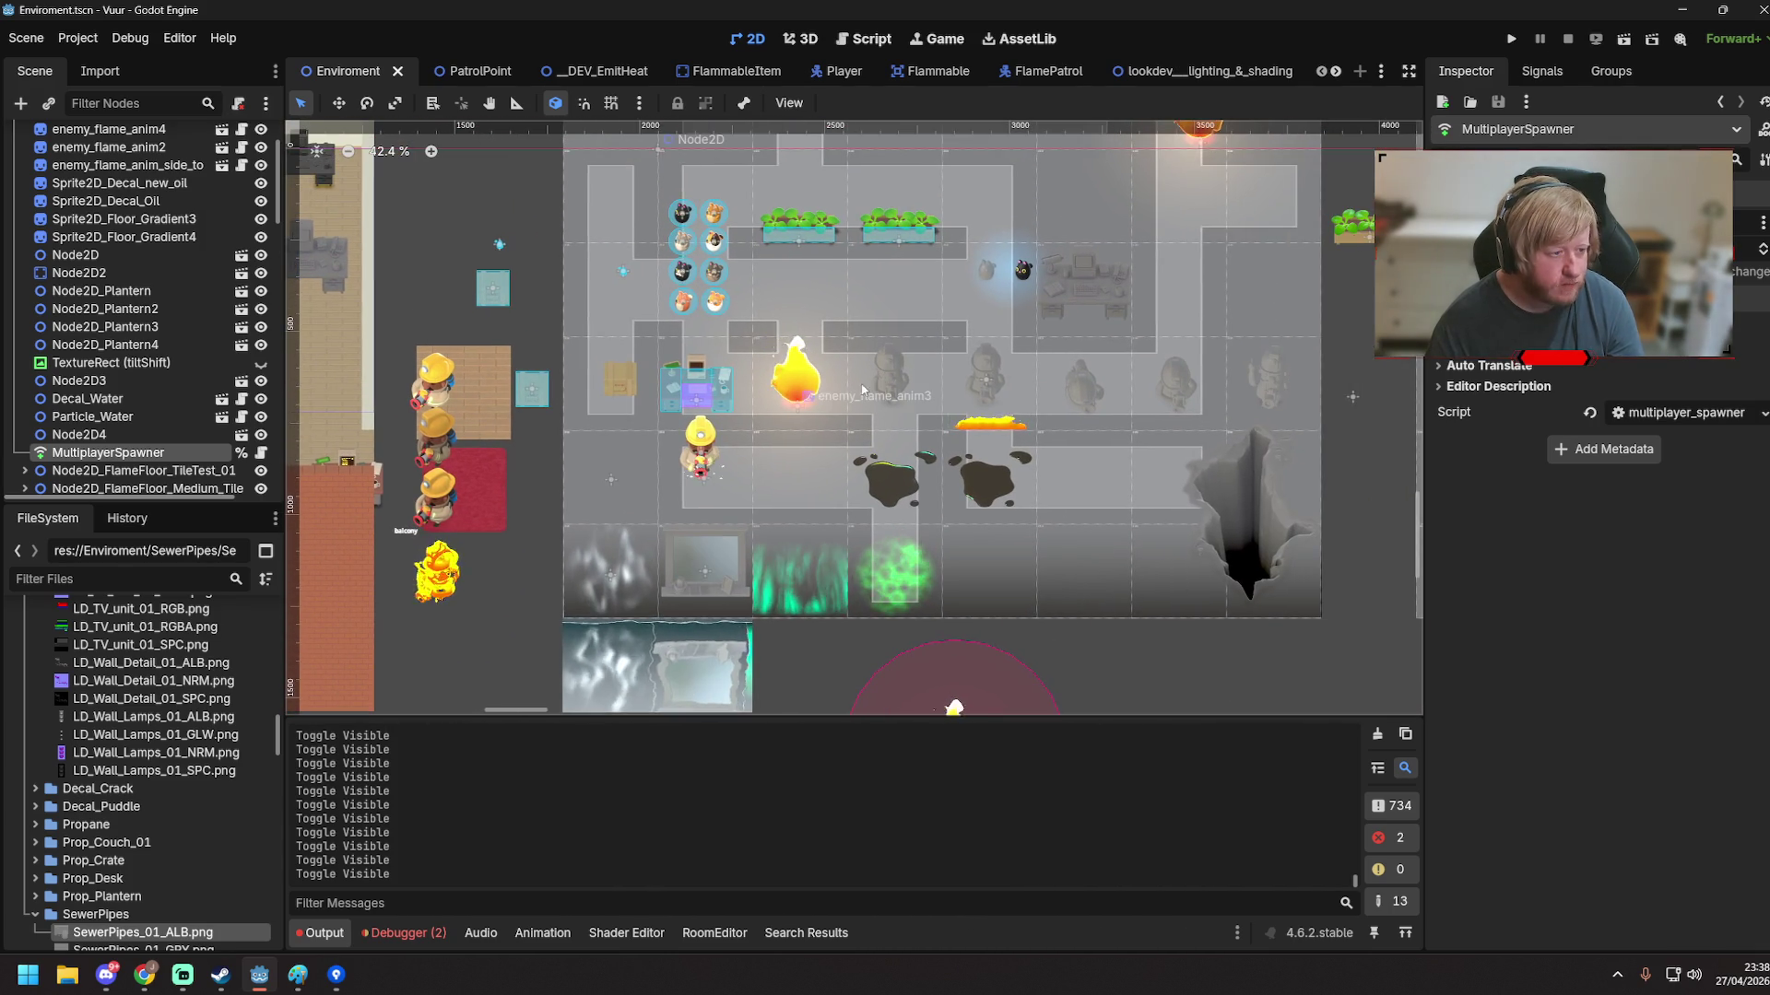
scroll(865, 388, up, 5)
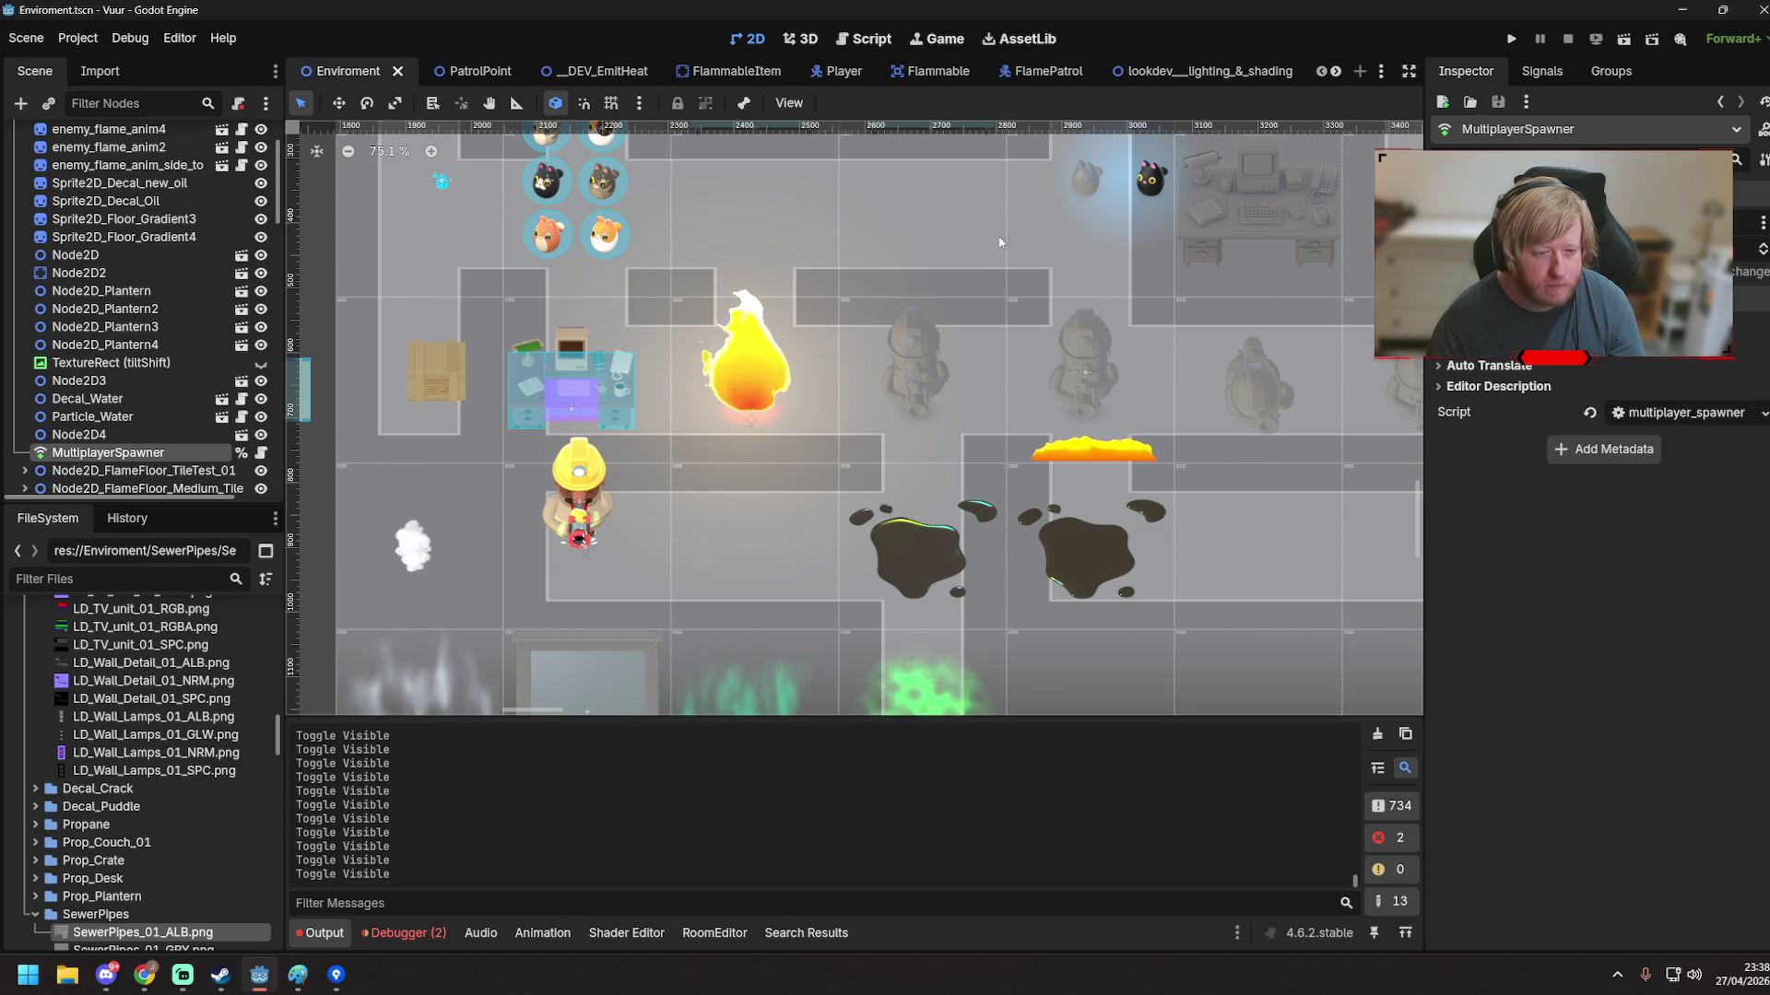
scroll(926, 295, down, 3)
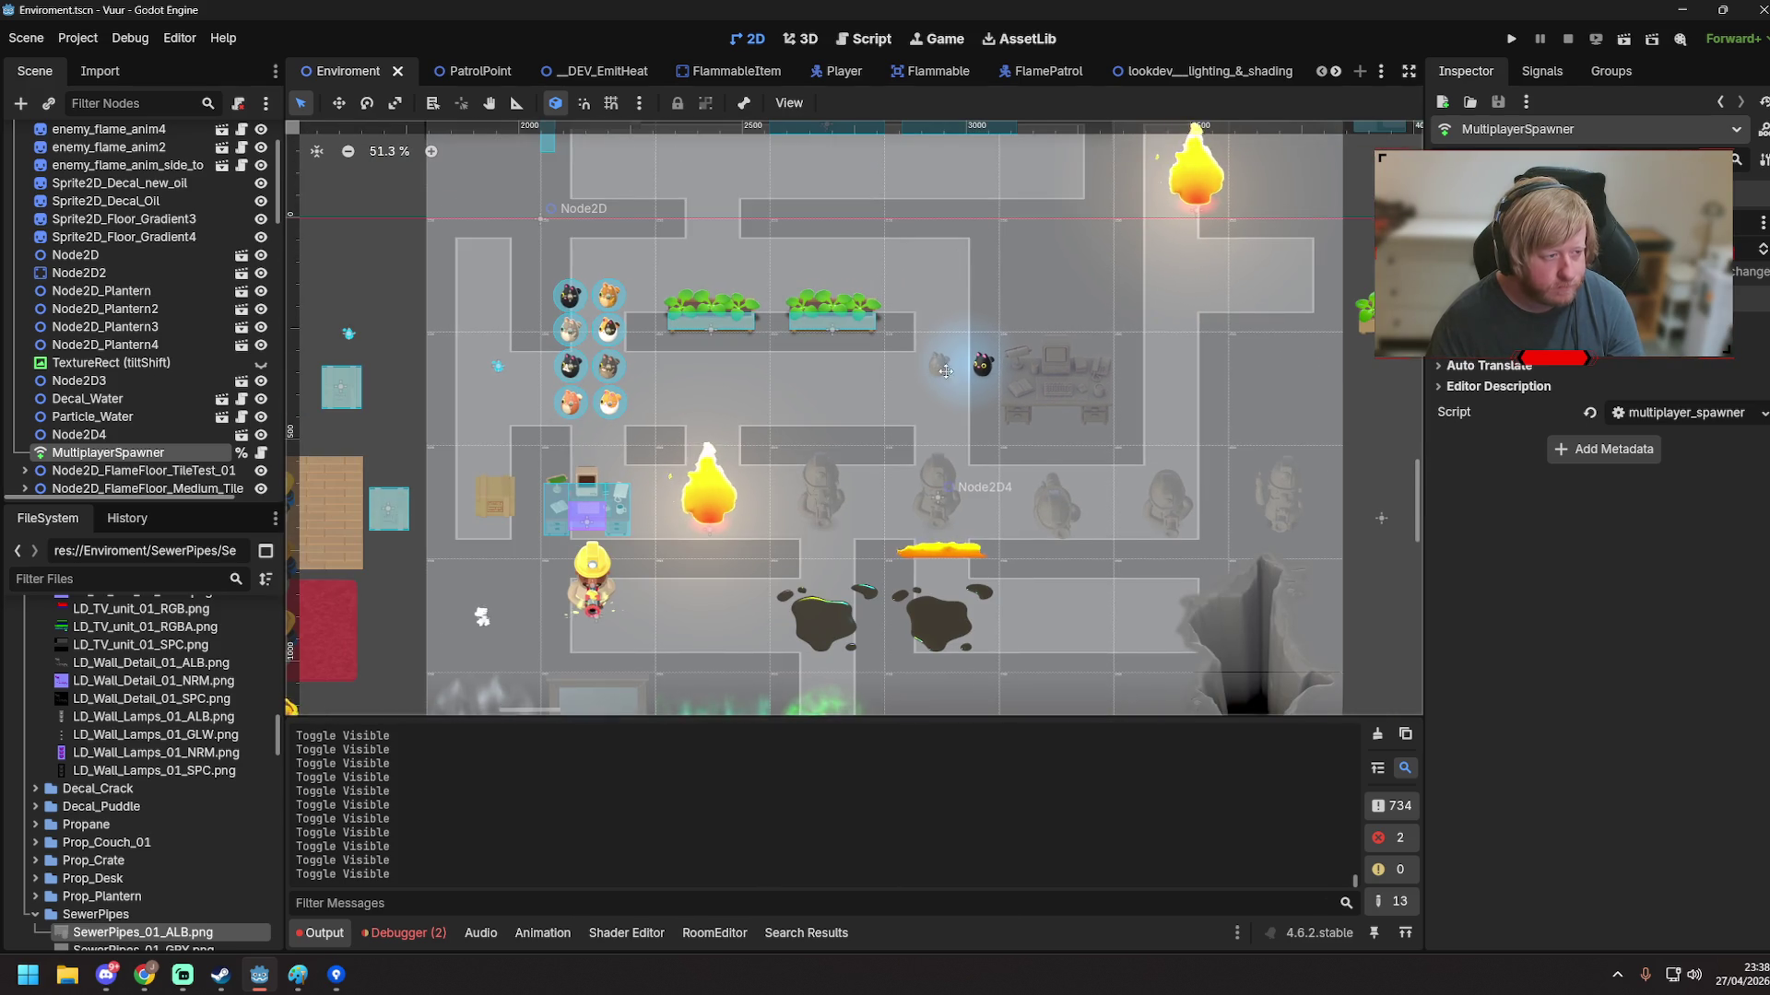
scroll(959, 360, right, 5)
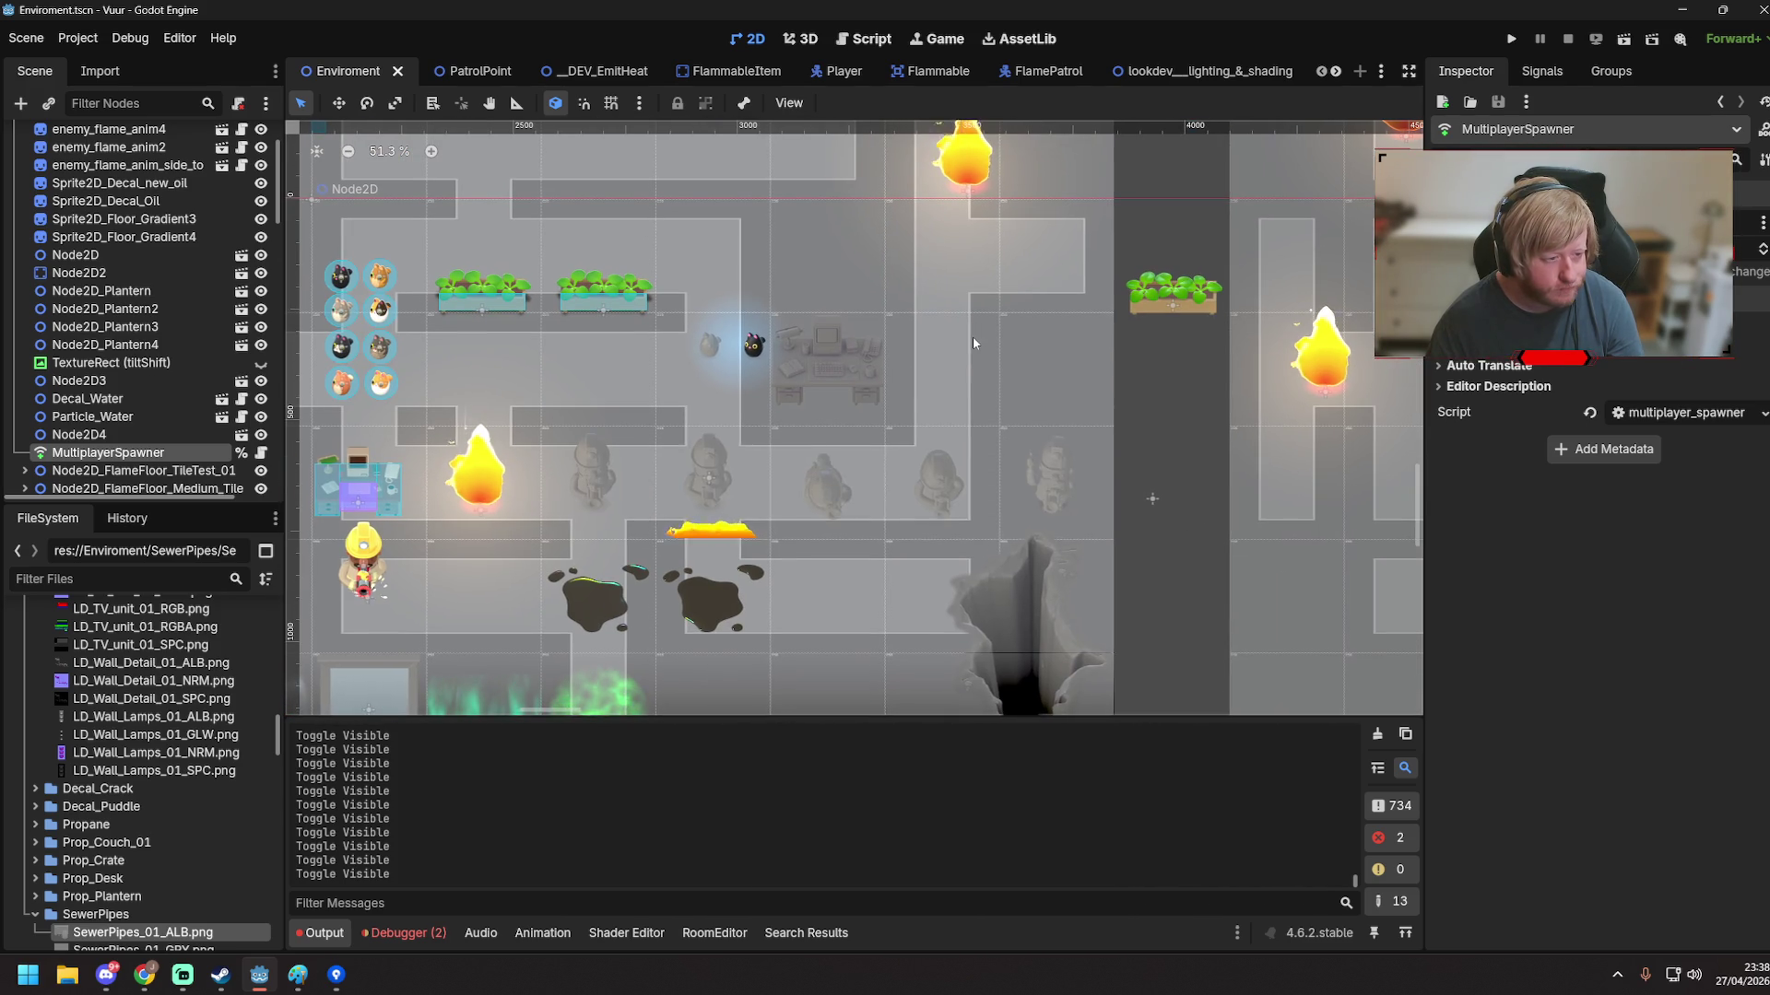
scroll(974, 341, right, 6)
scroll(1014, 337, up, 3)
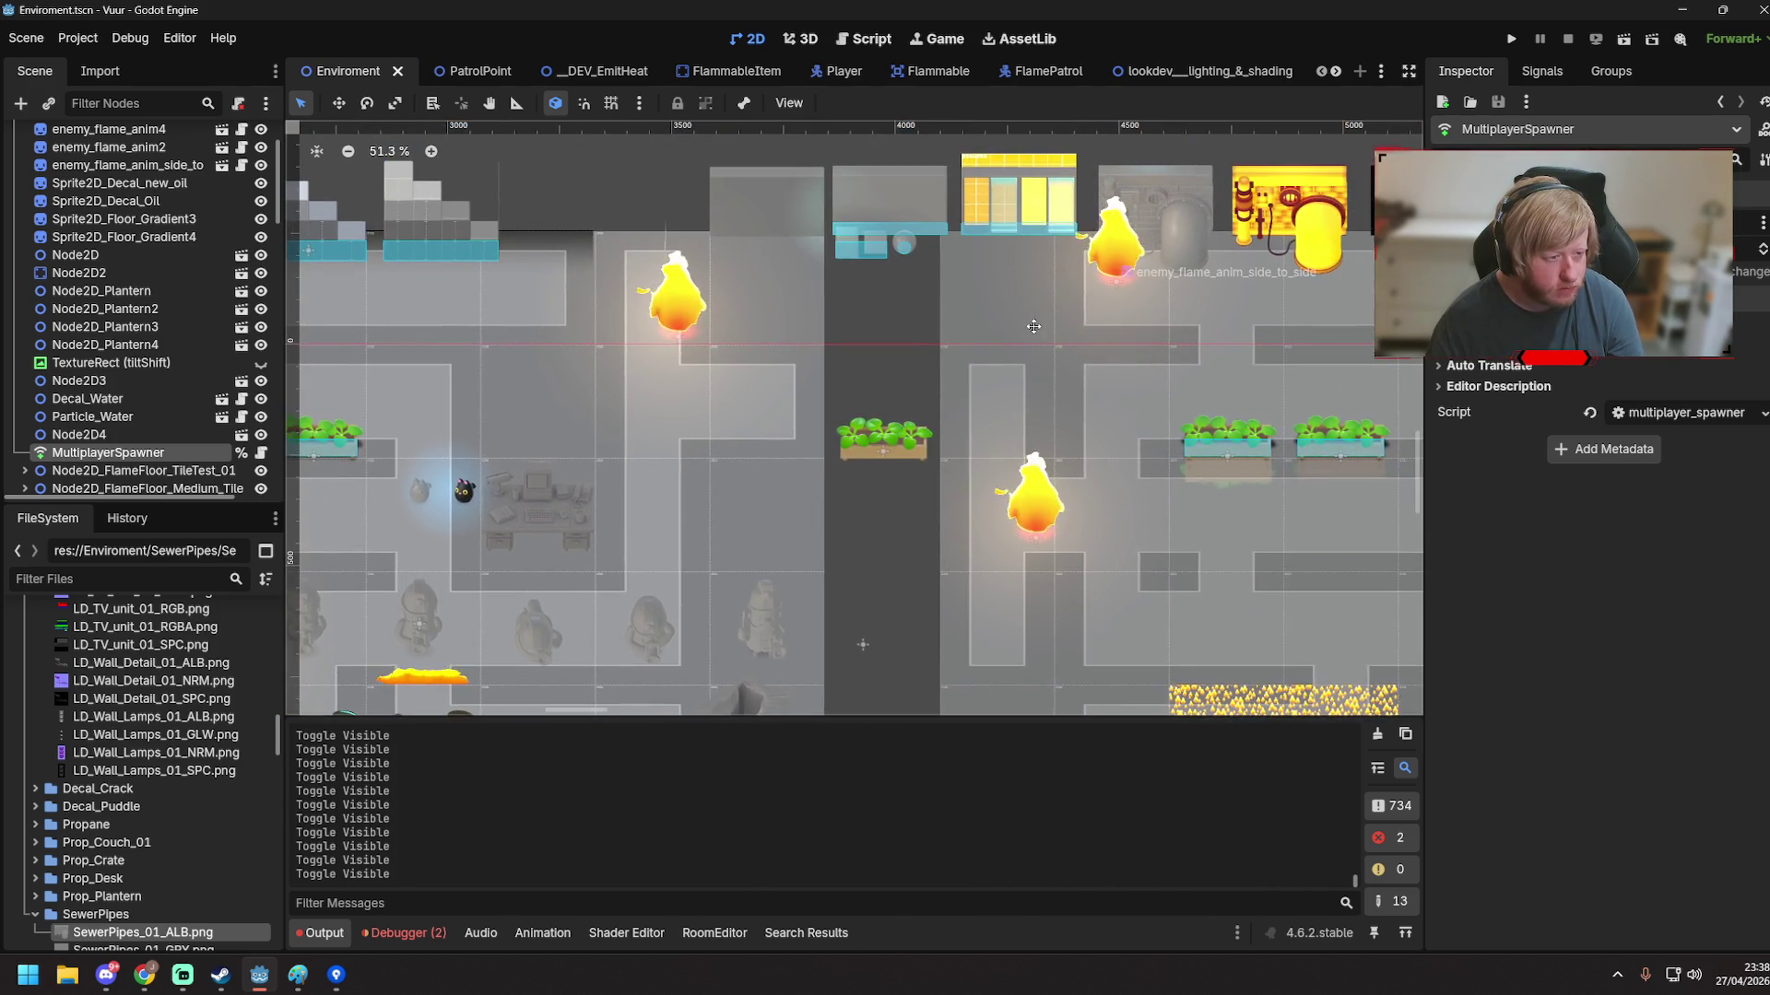
scroll(1014, 336, right, 6)
scroll(1013, 337, up, 2)
scroll(787, 384, up, 5)
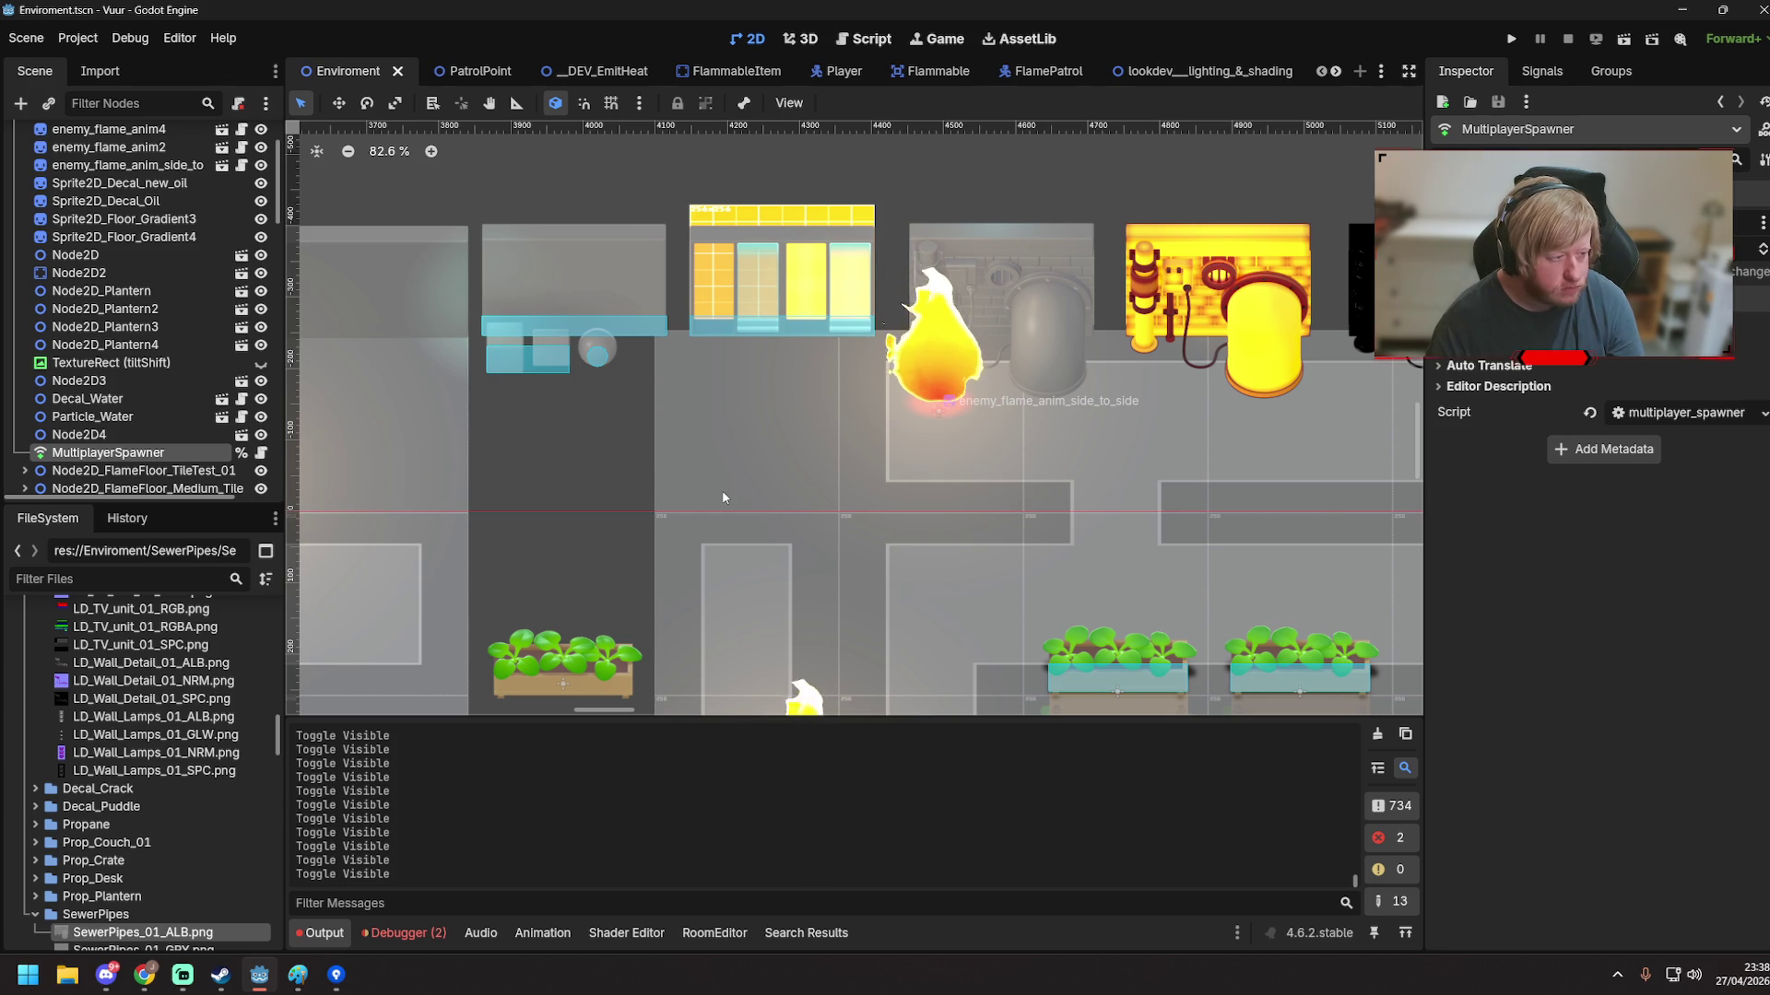
Step: Switch to the __DEV_EmitHeat test scene and bring up the Fork git client
click(728, 71)
click(581, 71)
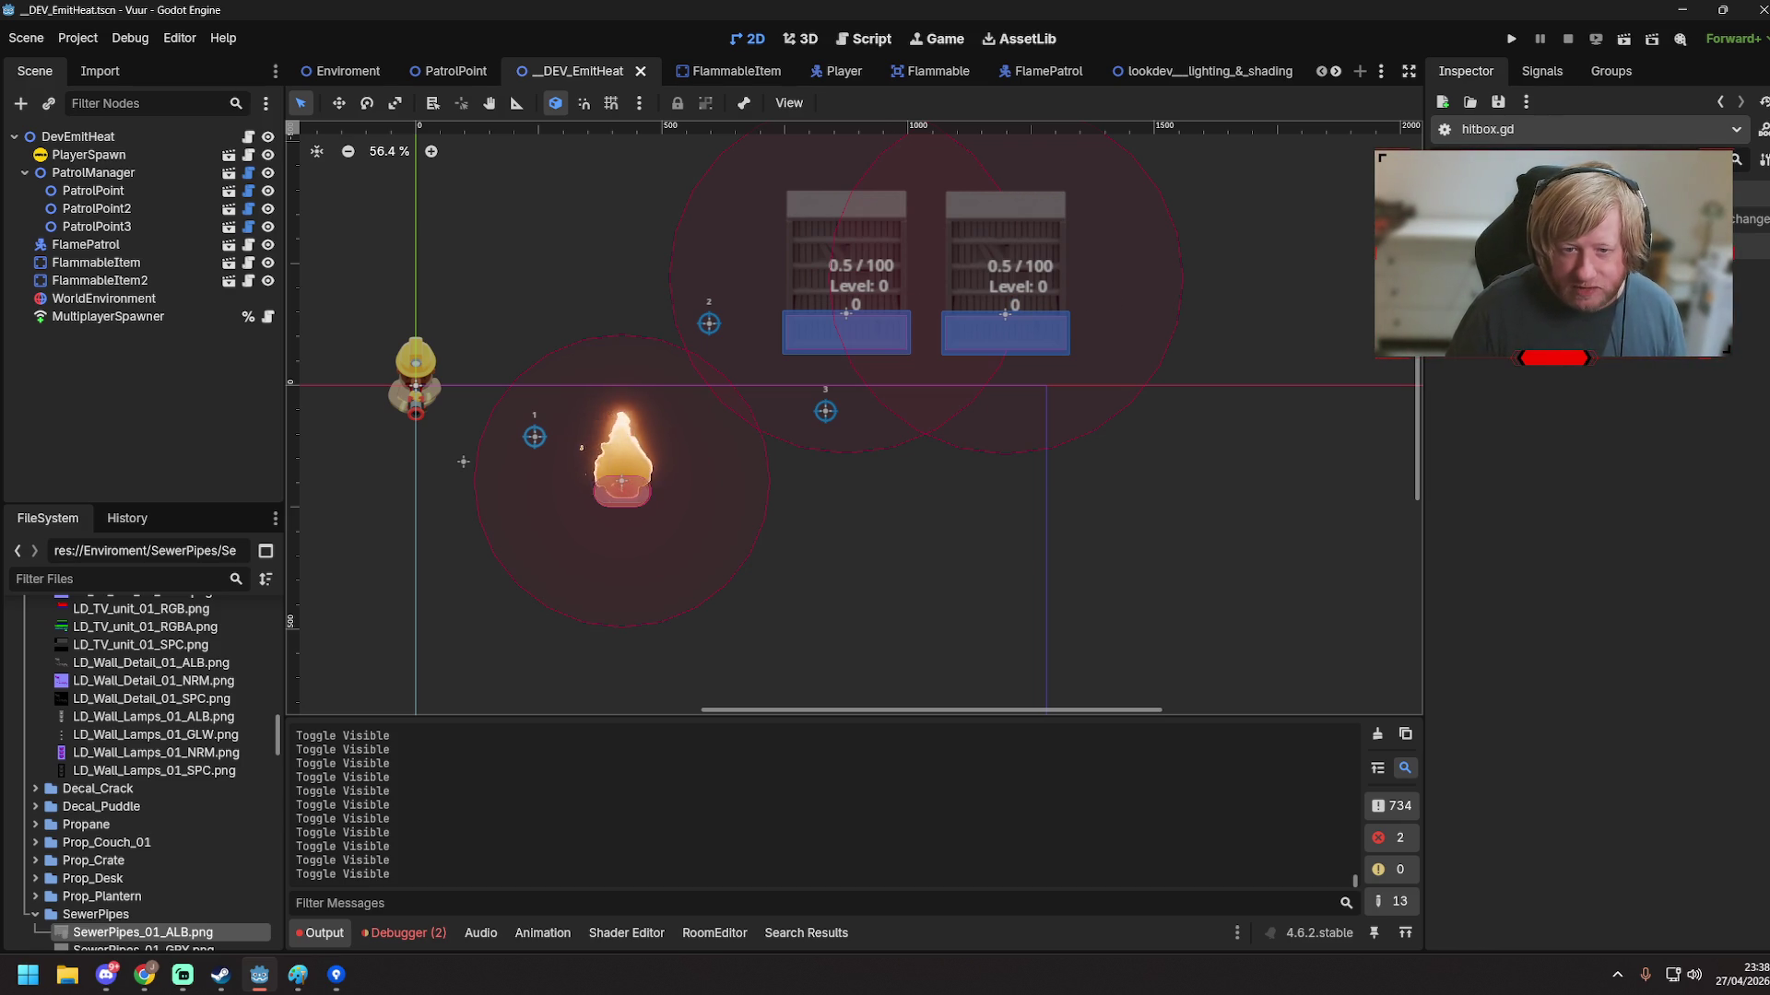
click(335, 974)
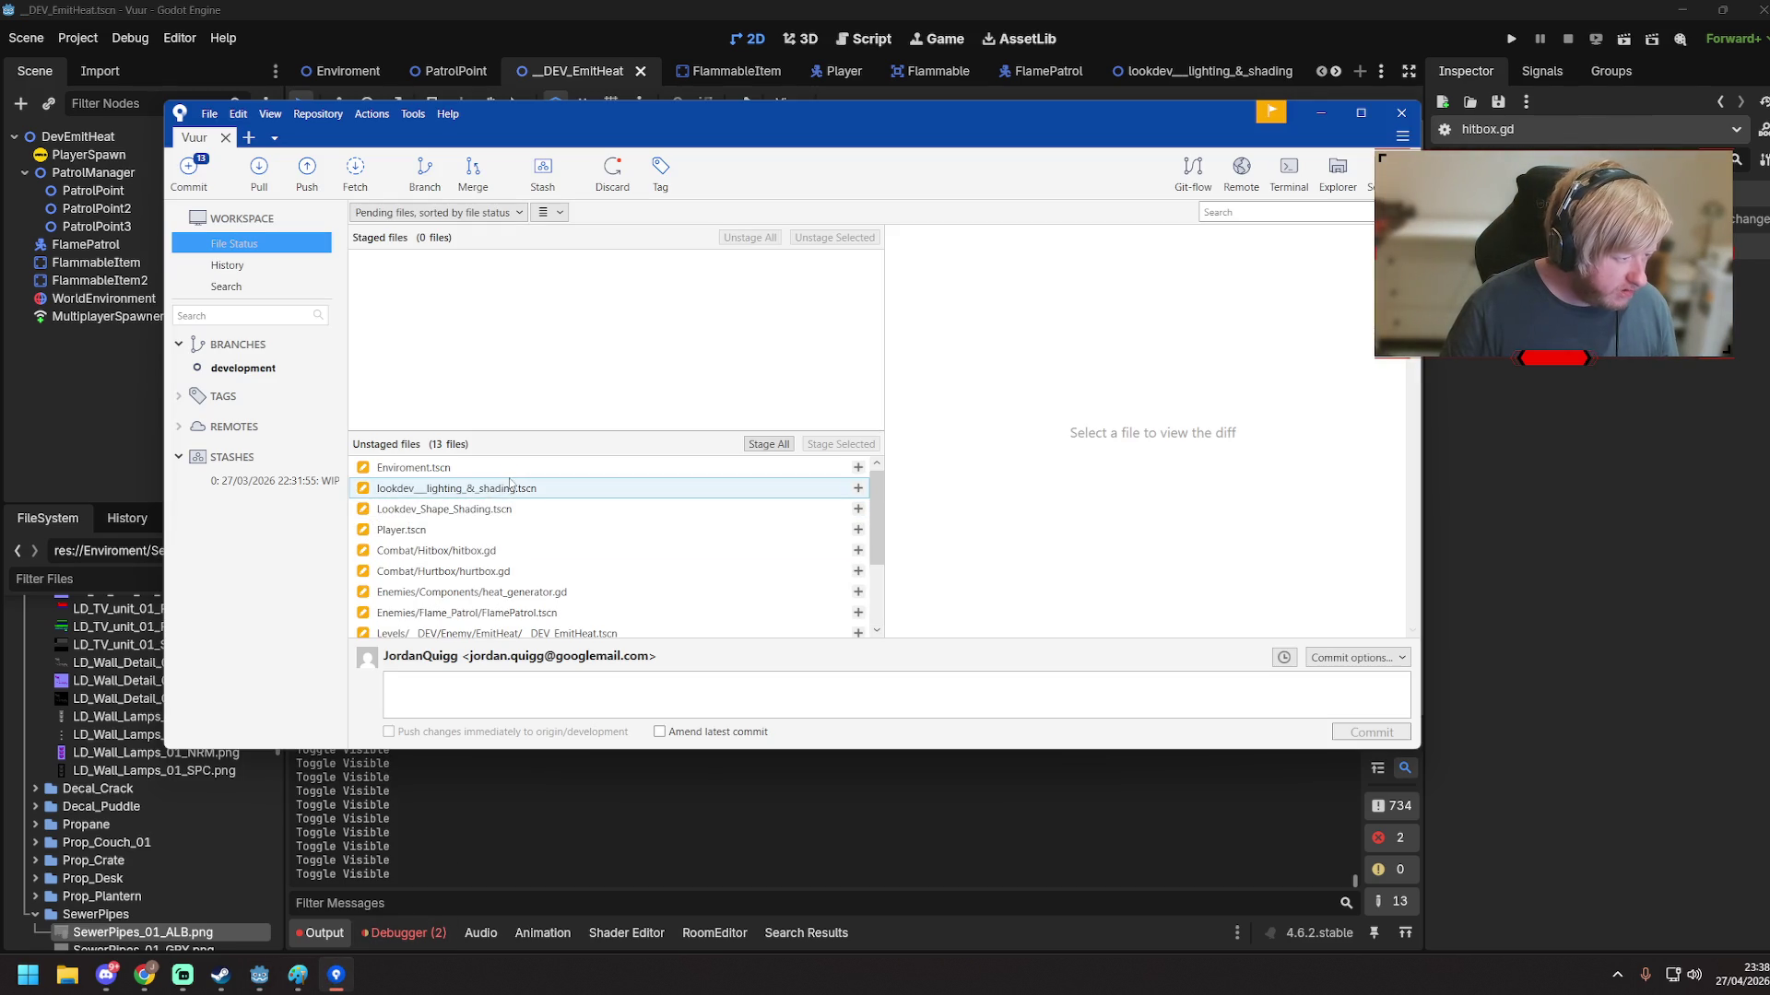
Step: Review the Enviroment.tscn, Lookdev_Shape_Shading.tscn and Player.tscn diffs, and stage Player.tscn
click(502, 468)
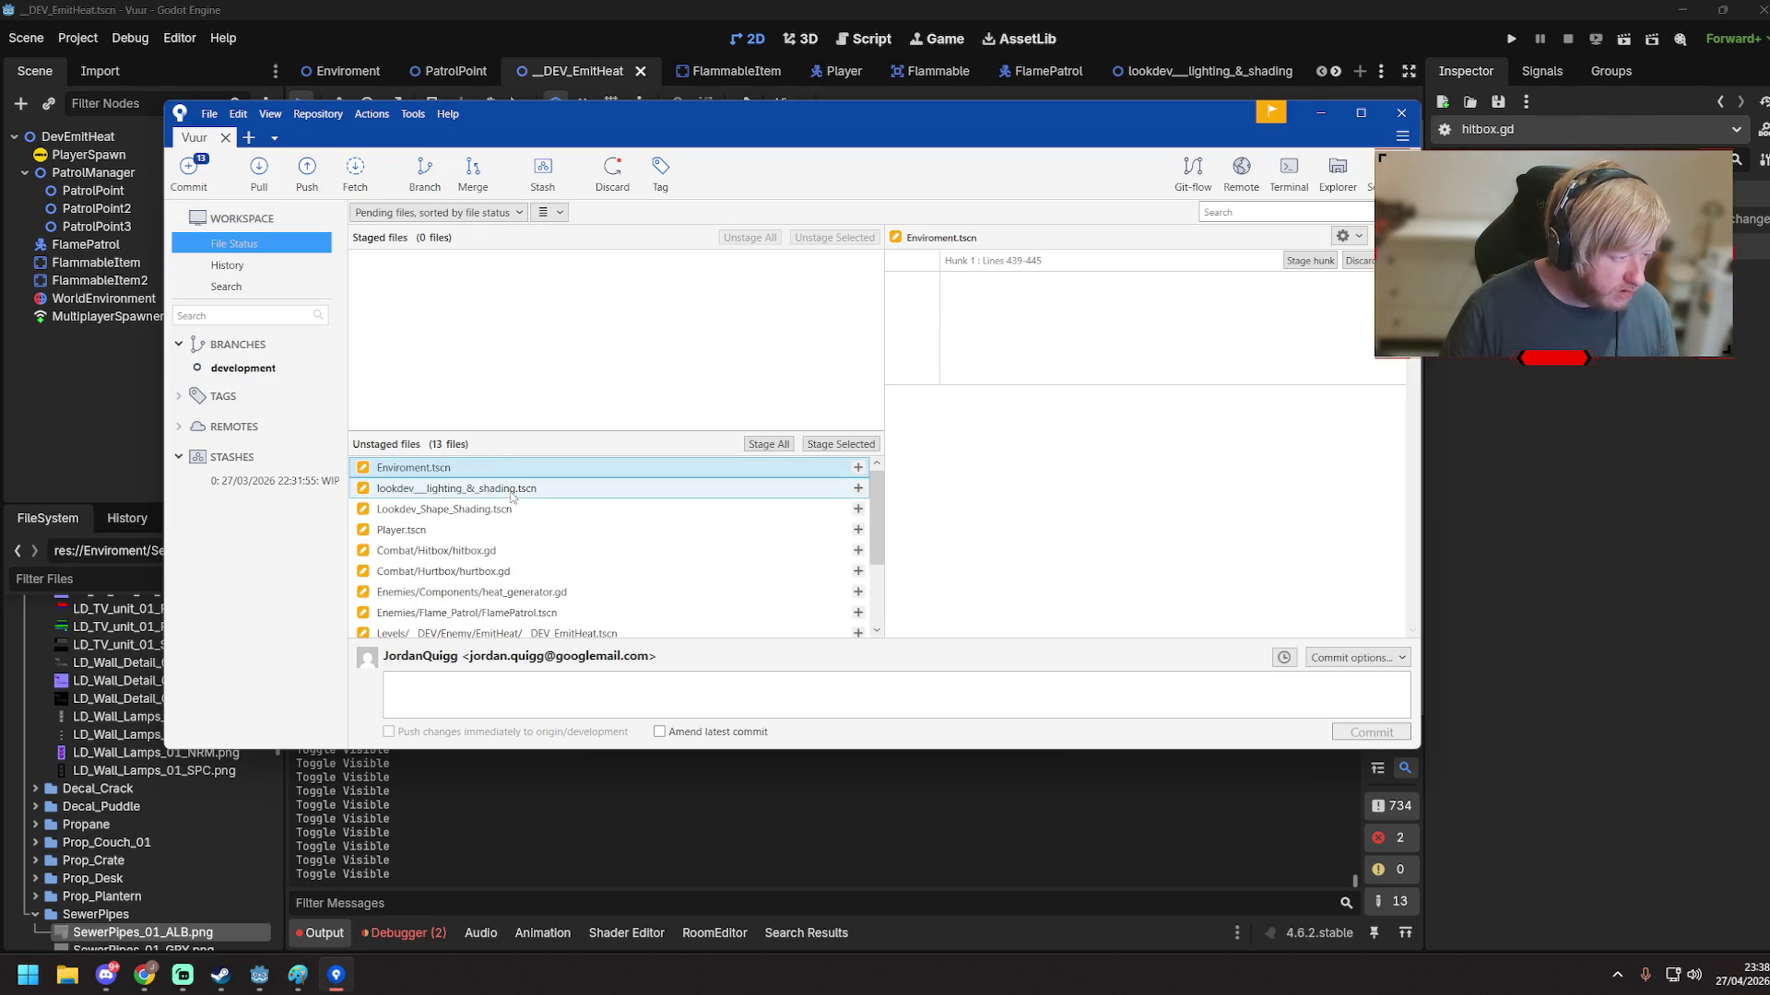
click(561, 510)
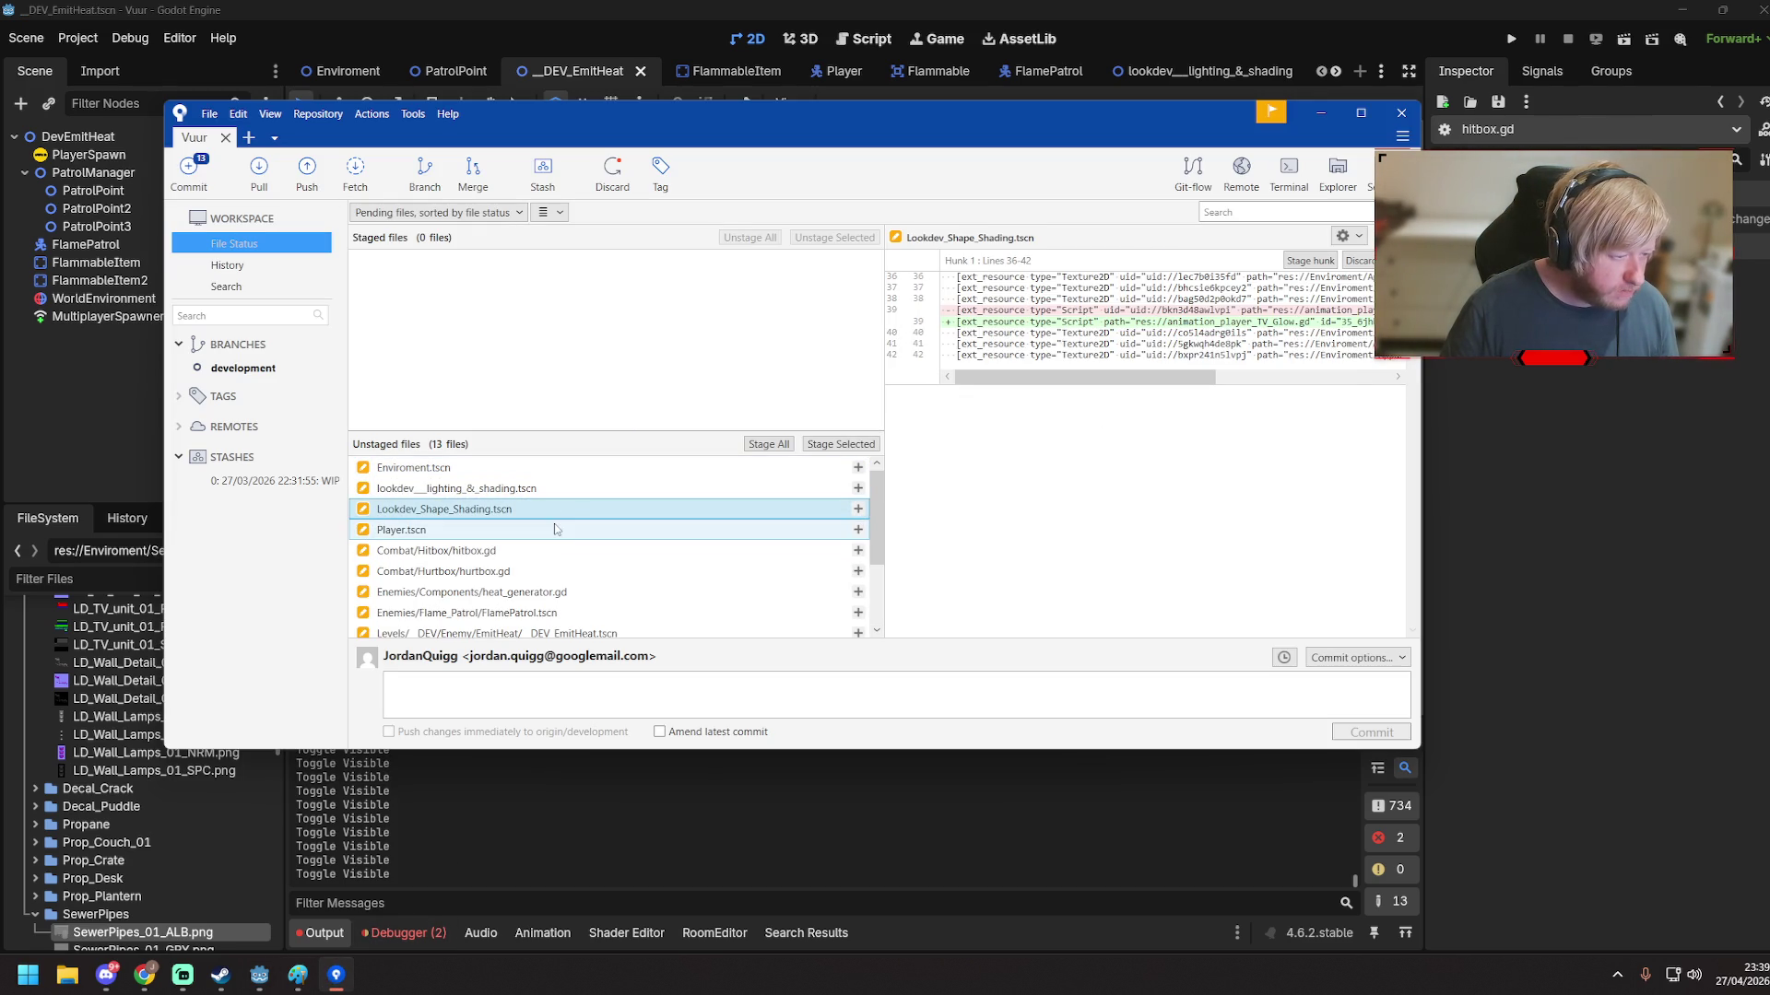
click(558, 532)
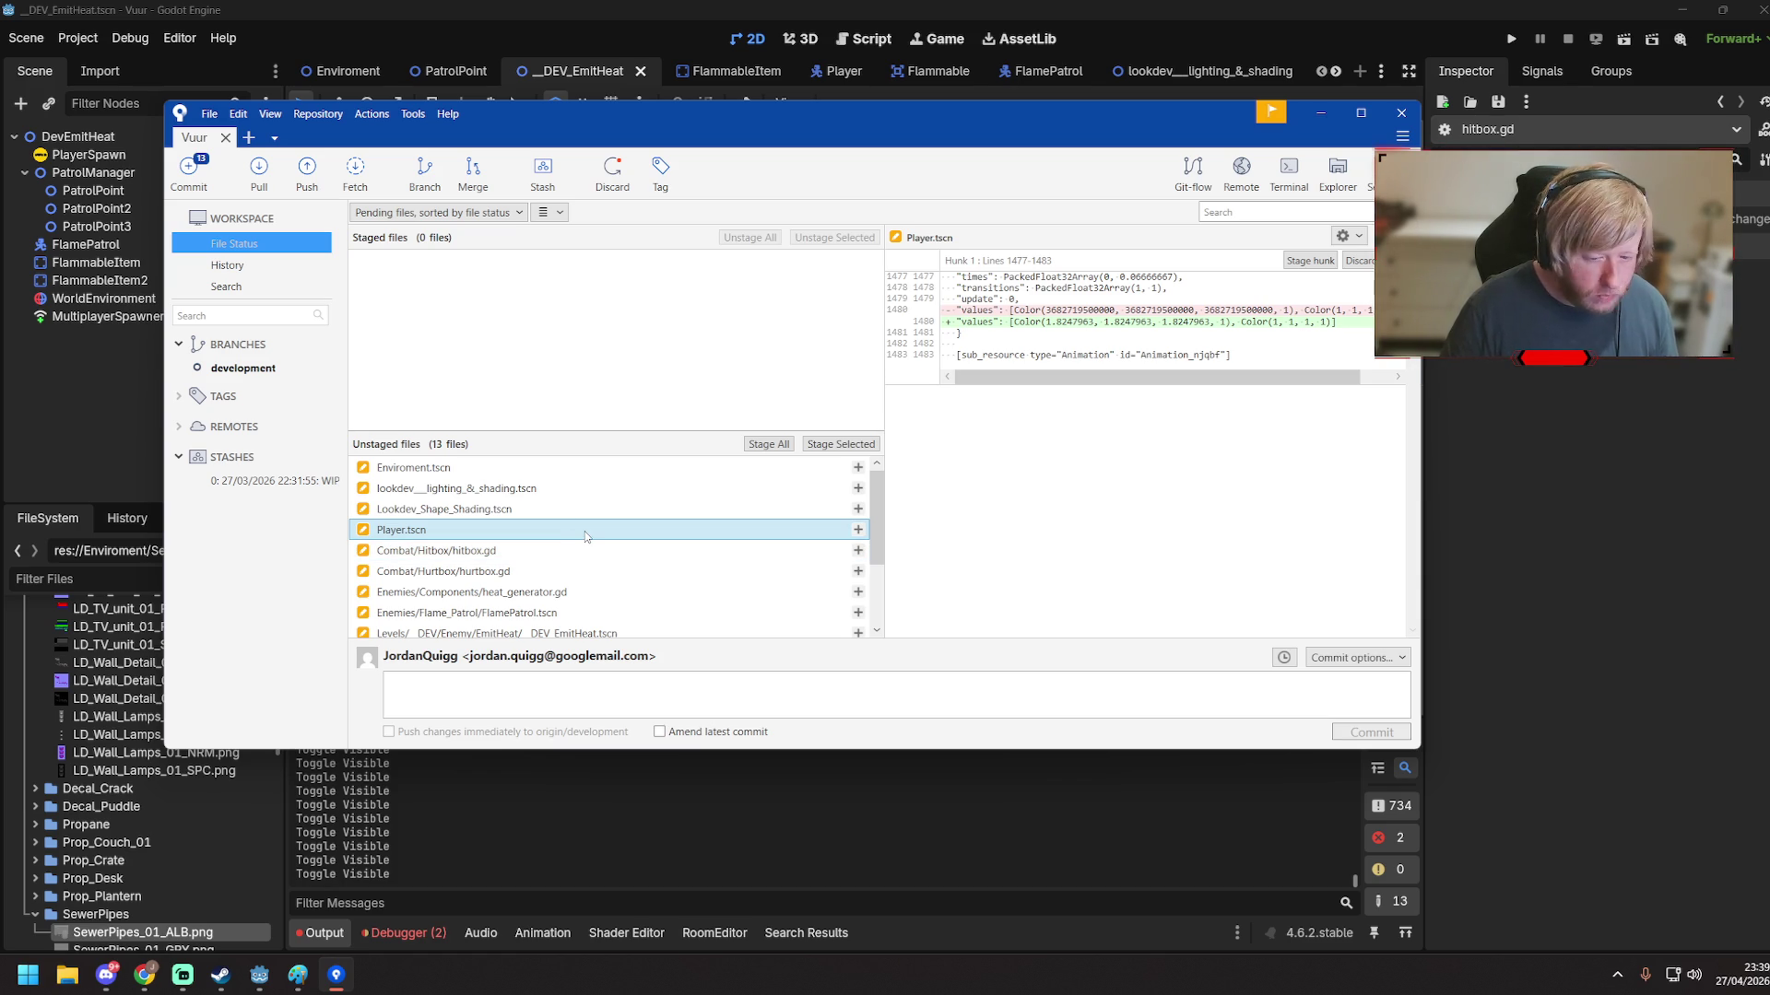
right_click(580, 537)
click(452, 625)
Step: Stage the four unstaged files from hitbox.gd through FlamePatrol.tscn together
key(Down)
key(Down)
key(Down)
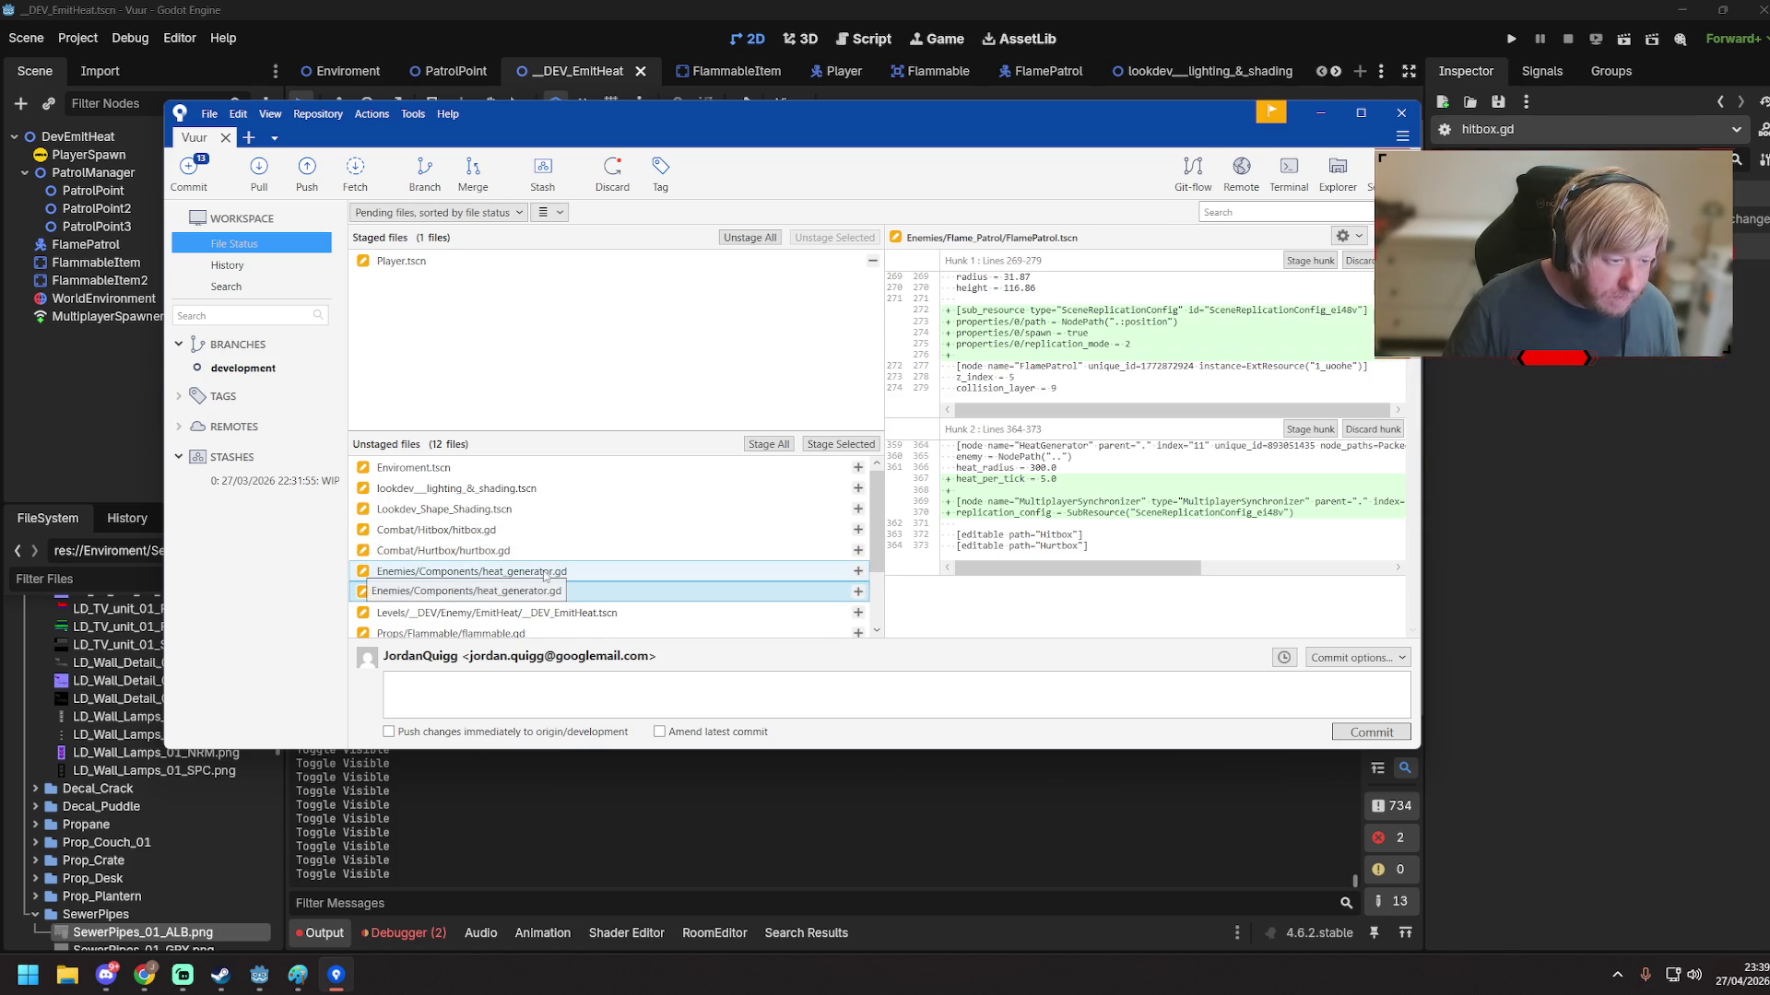
shift+click(588, 531)
right_click(588, 531)
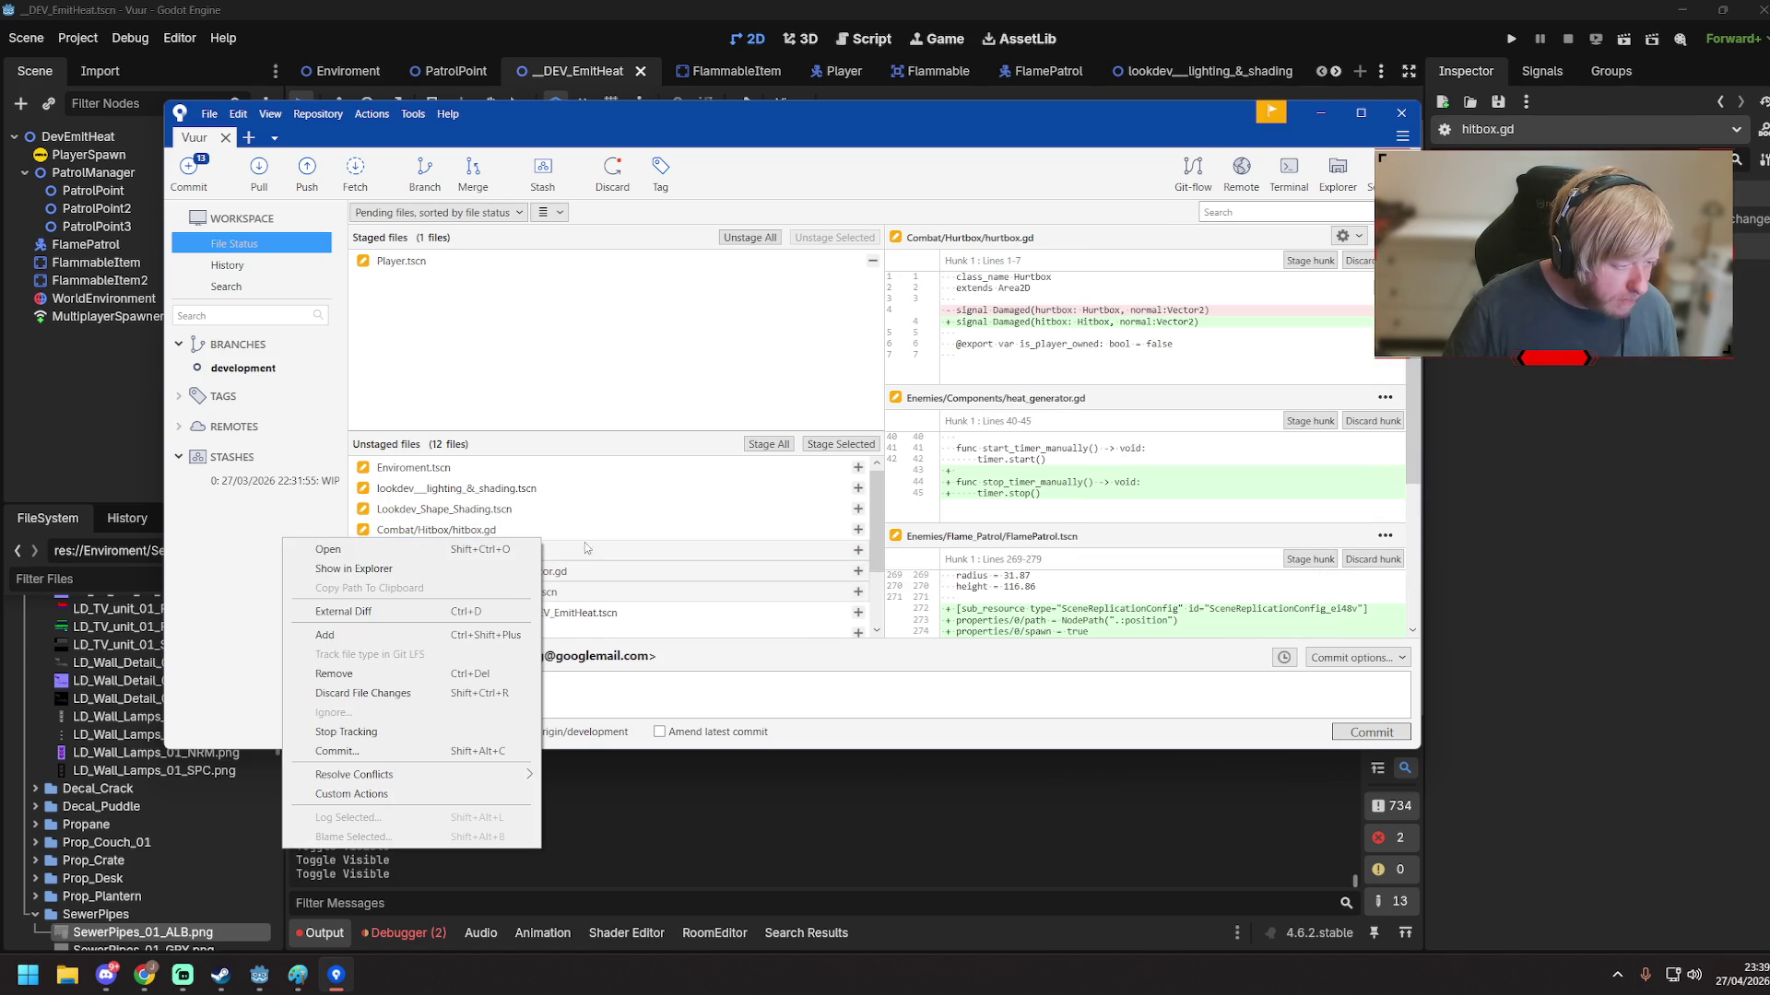
key(Escape)
right_click(588, 529)
click(516, 638)
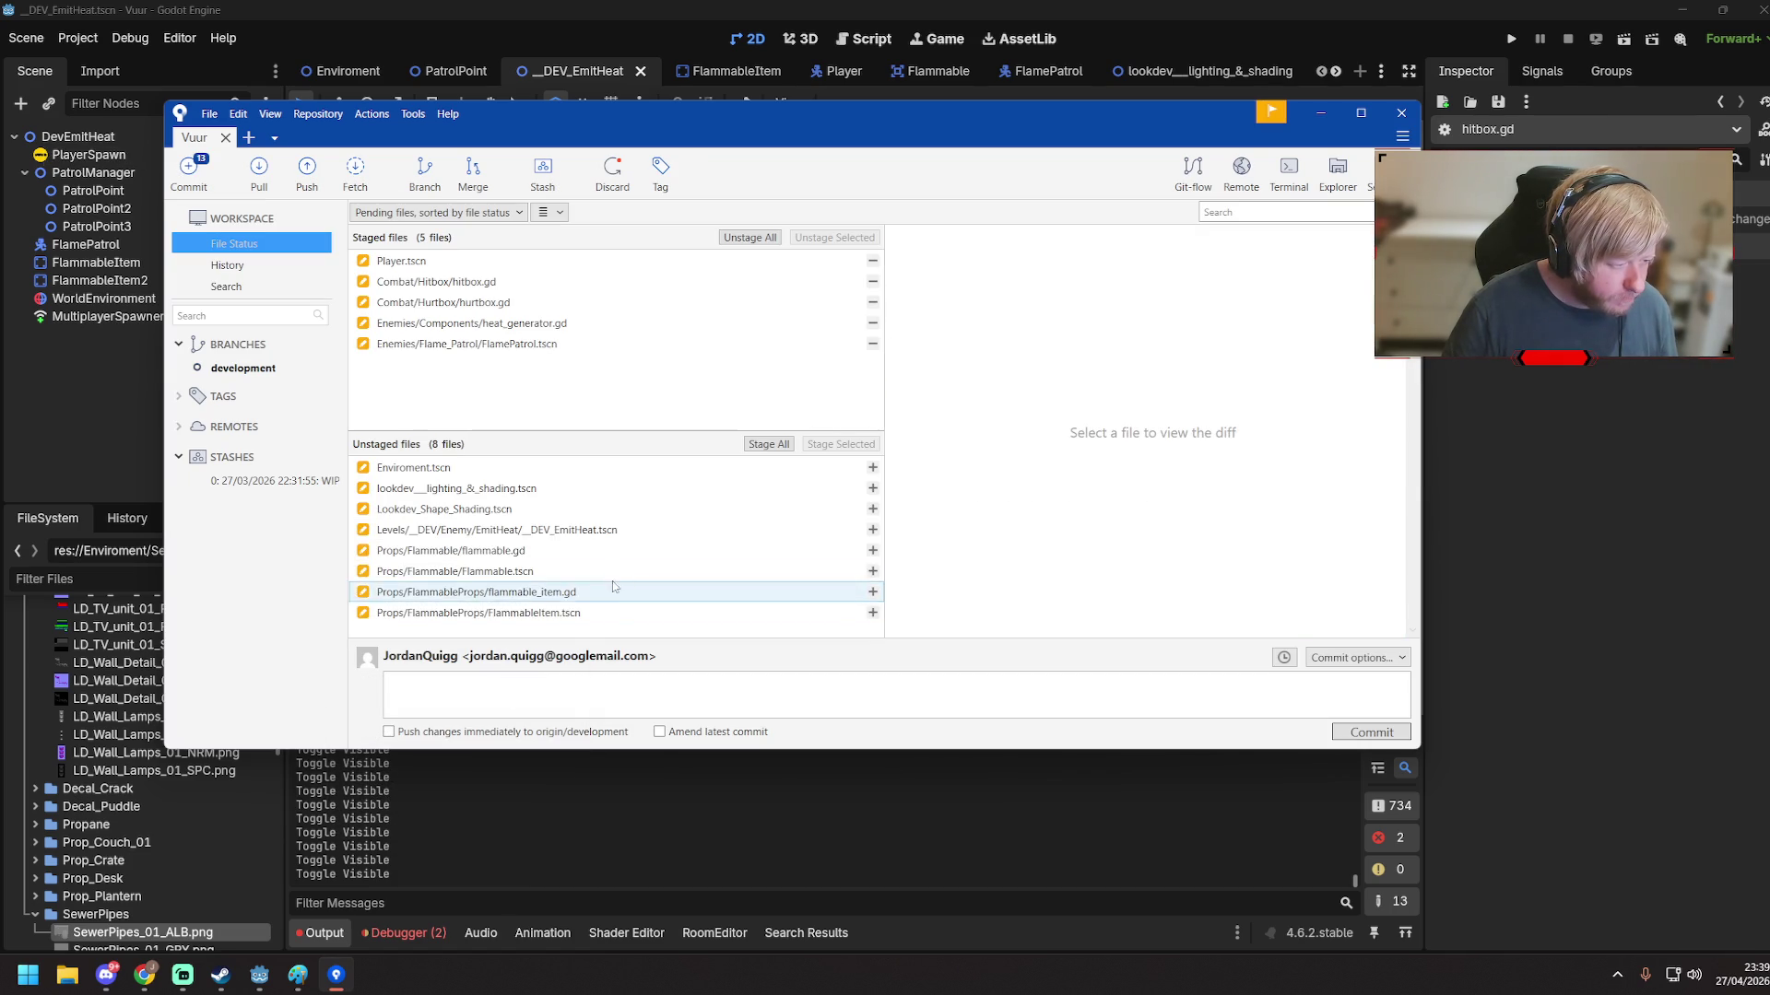
Step: Stage the _DEV_EmitHeat scene file
scroll(1095, 518, down, 1)
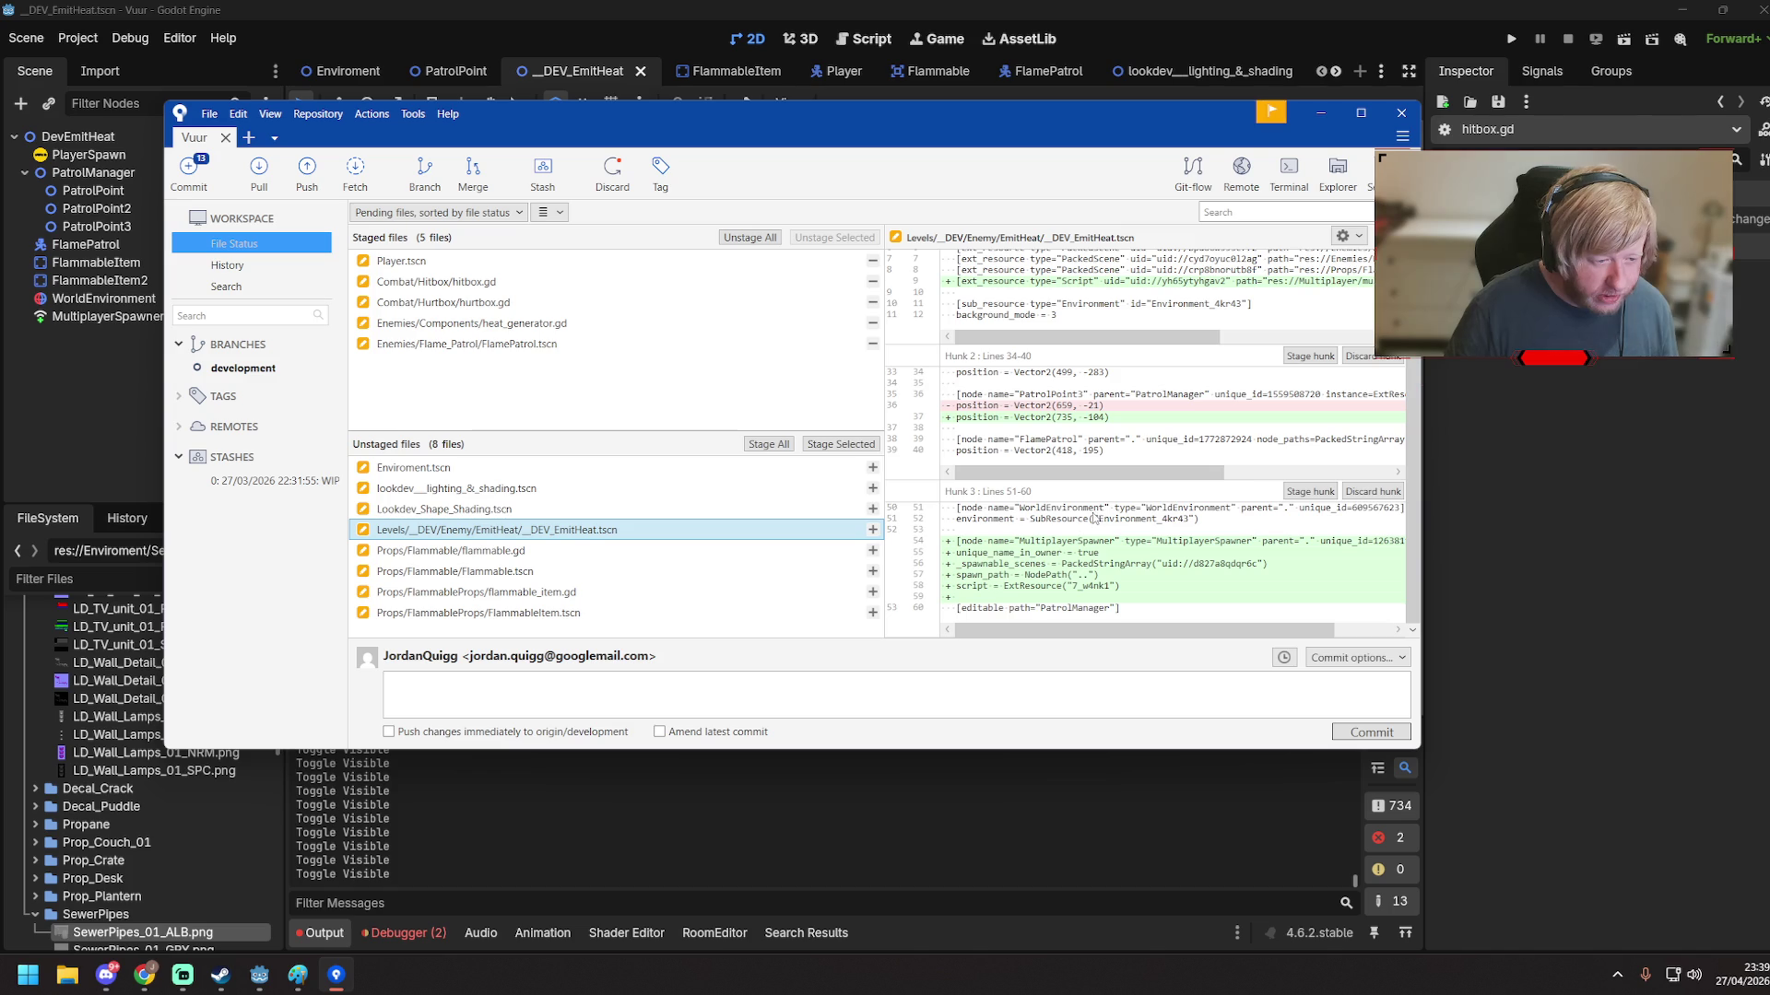
scroll(1053, 543, up, 1)
right_click(420, 529)
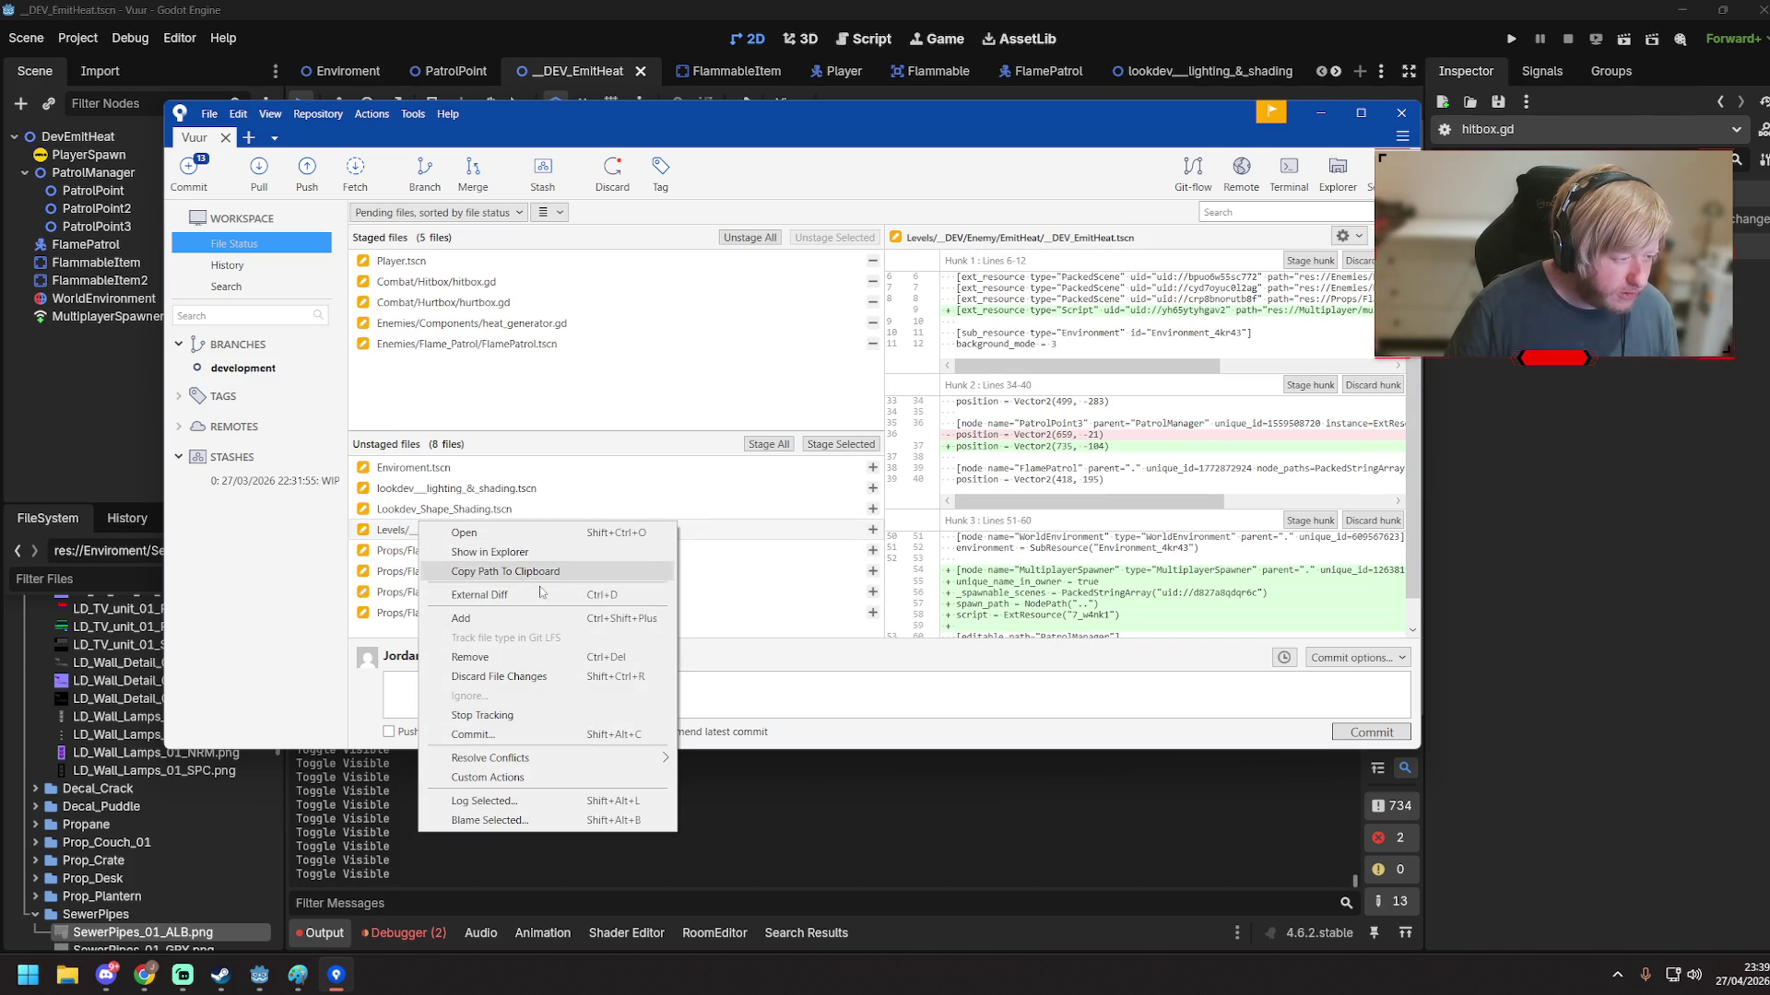
click(518, 619)
Step: Review and stage the four Props/Flammable files: Flammable.tscn, flammable.gd, flammable_item.gd, FlammableItem.tscn
click(520, 530)
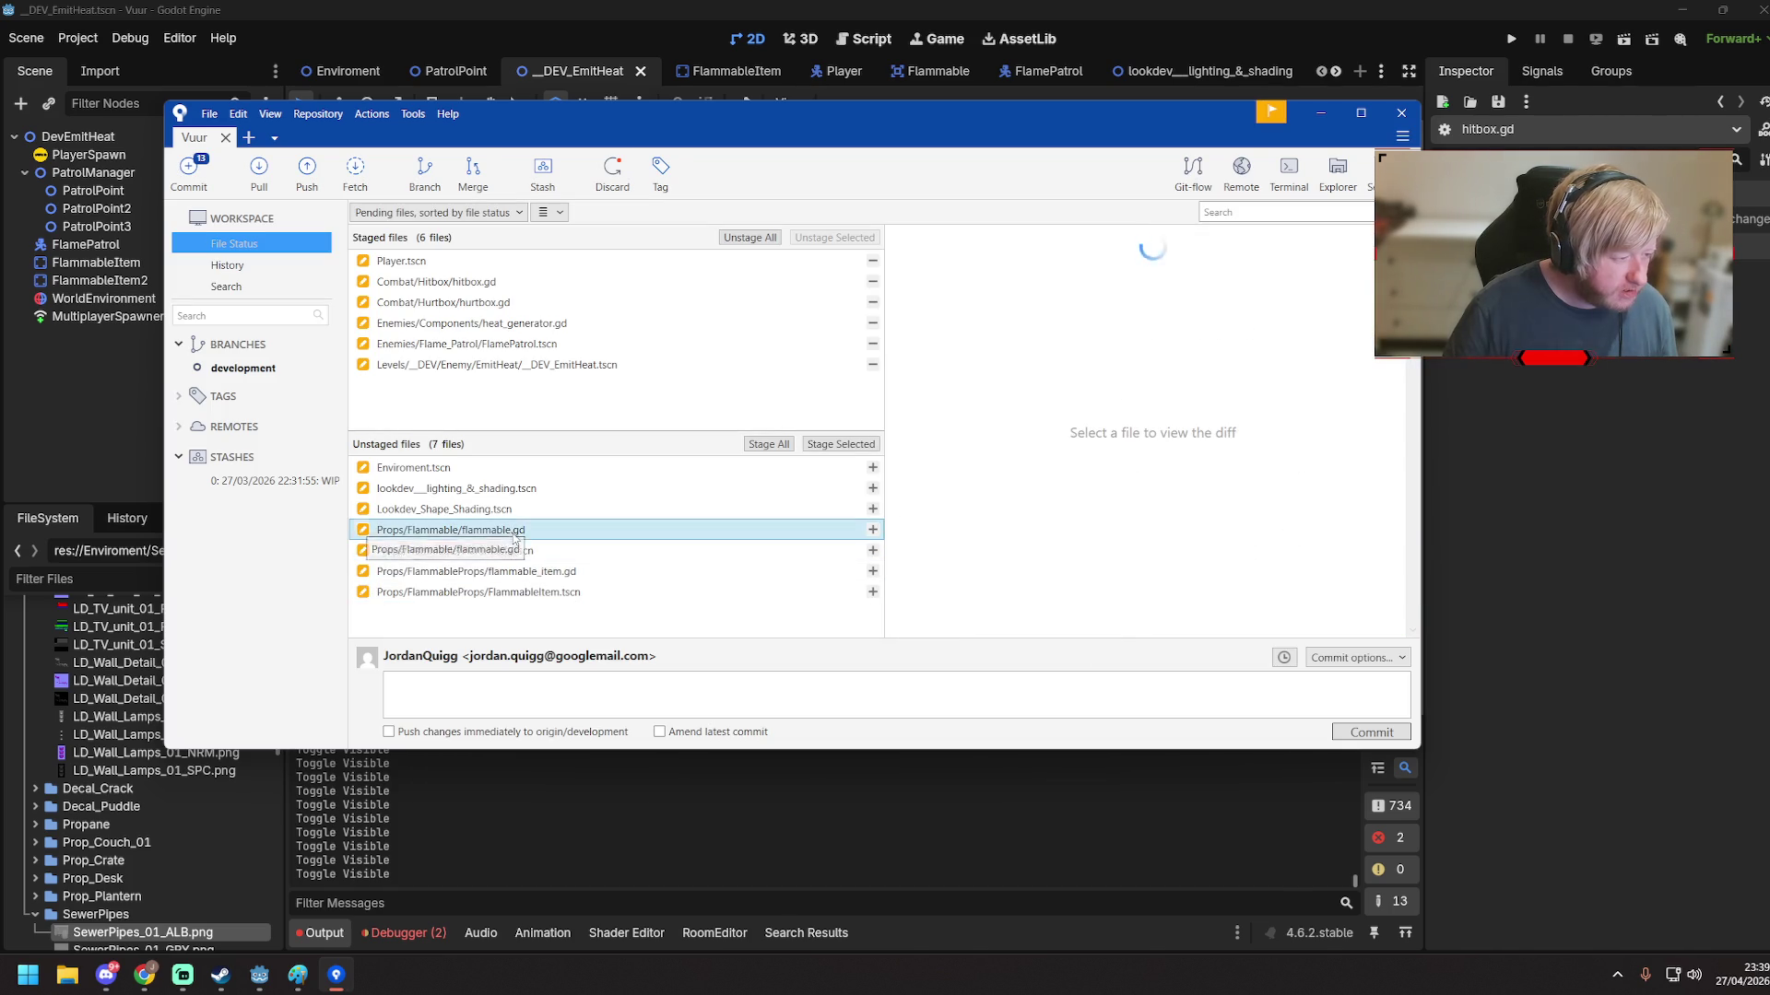
click(525, 553)
click(553, 572)
click(565, 592)
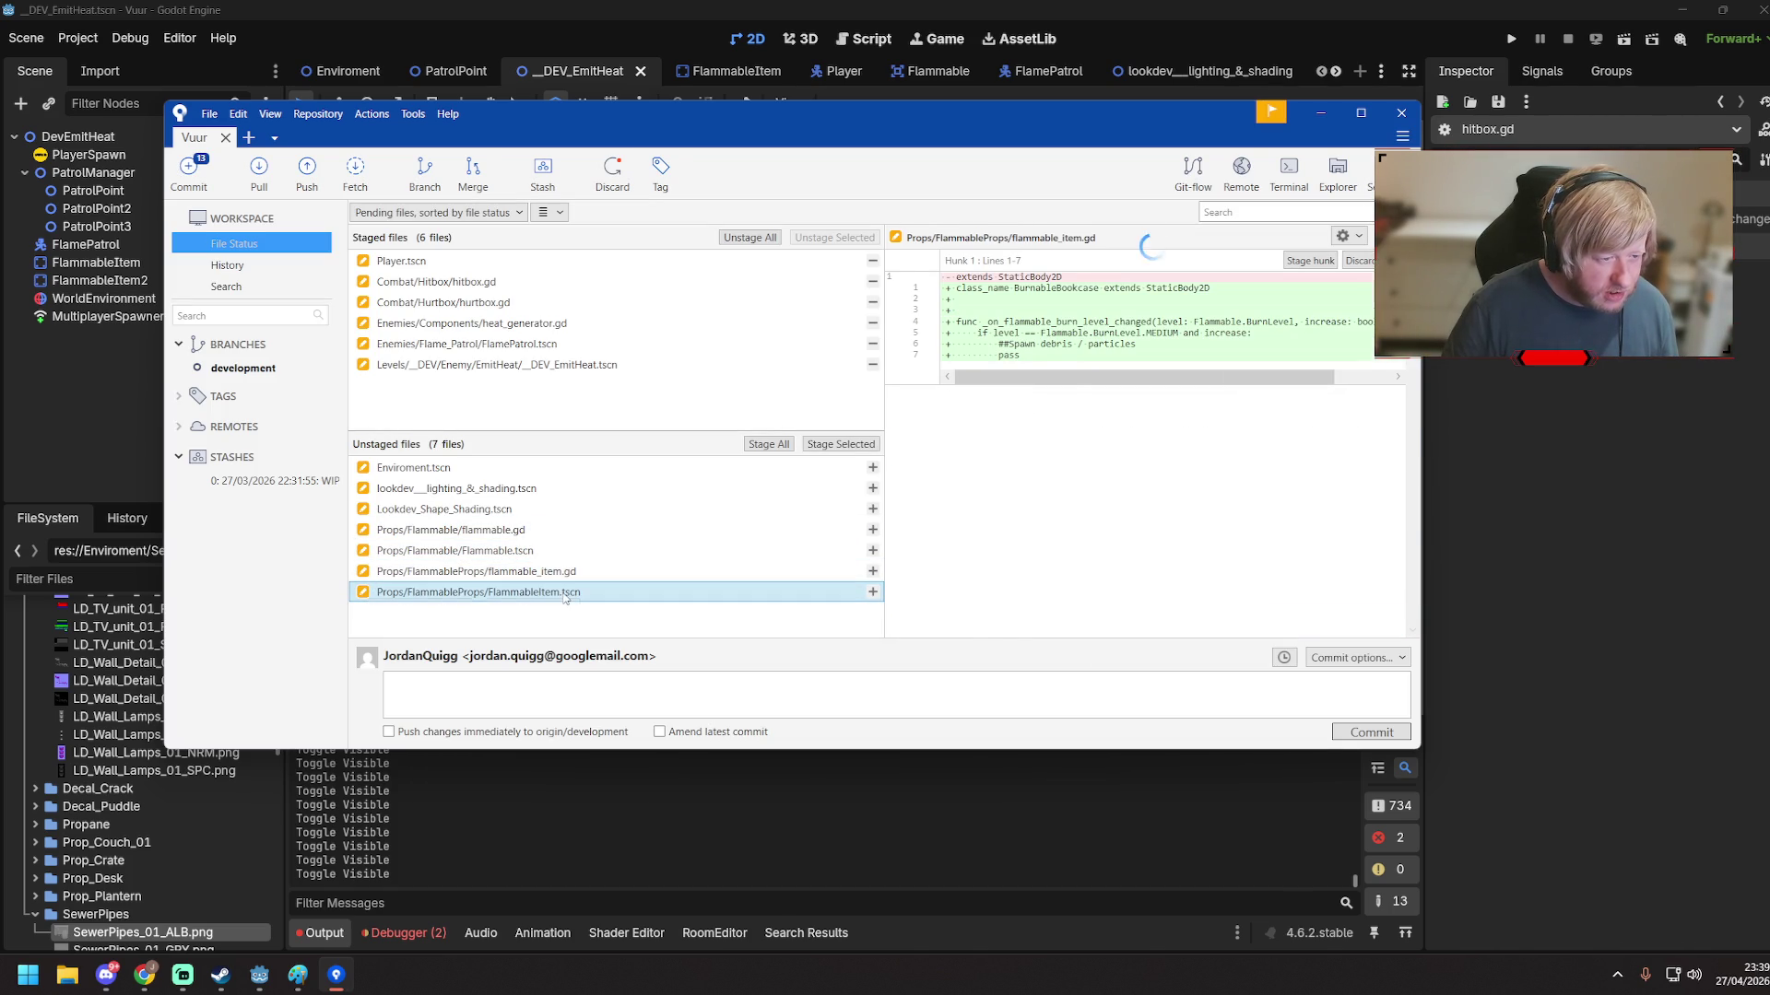
scroll(1065, 546, down, 10)
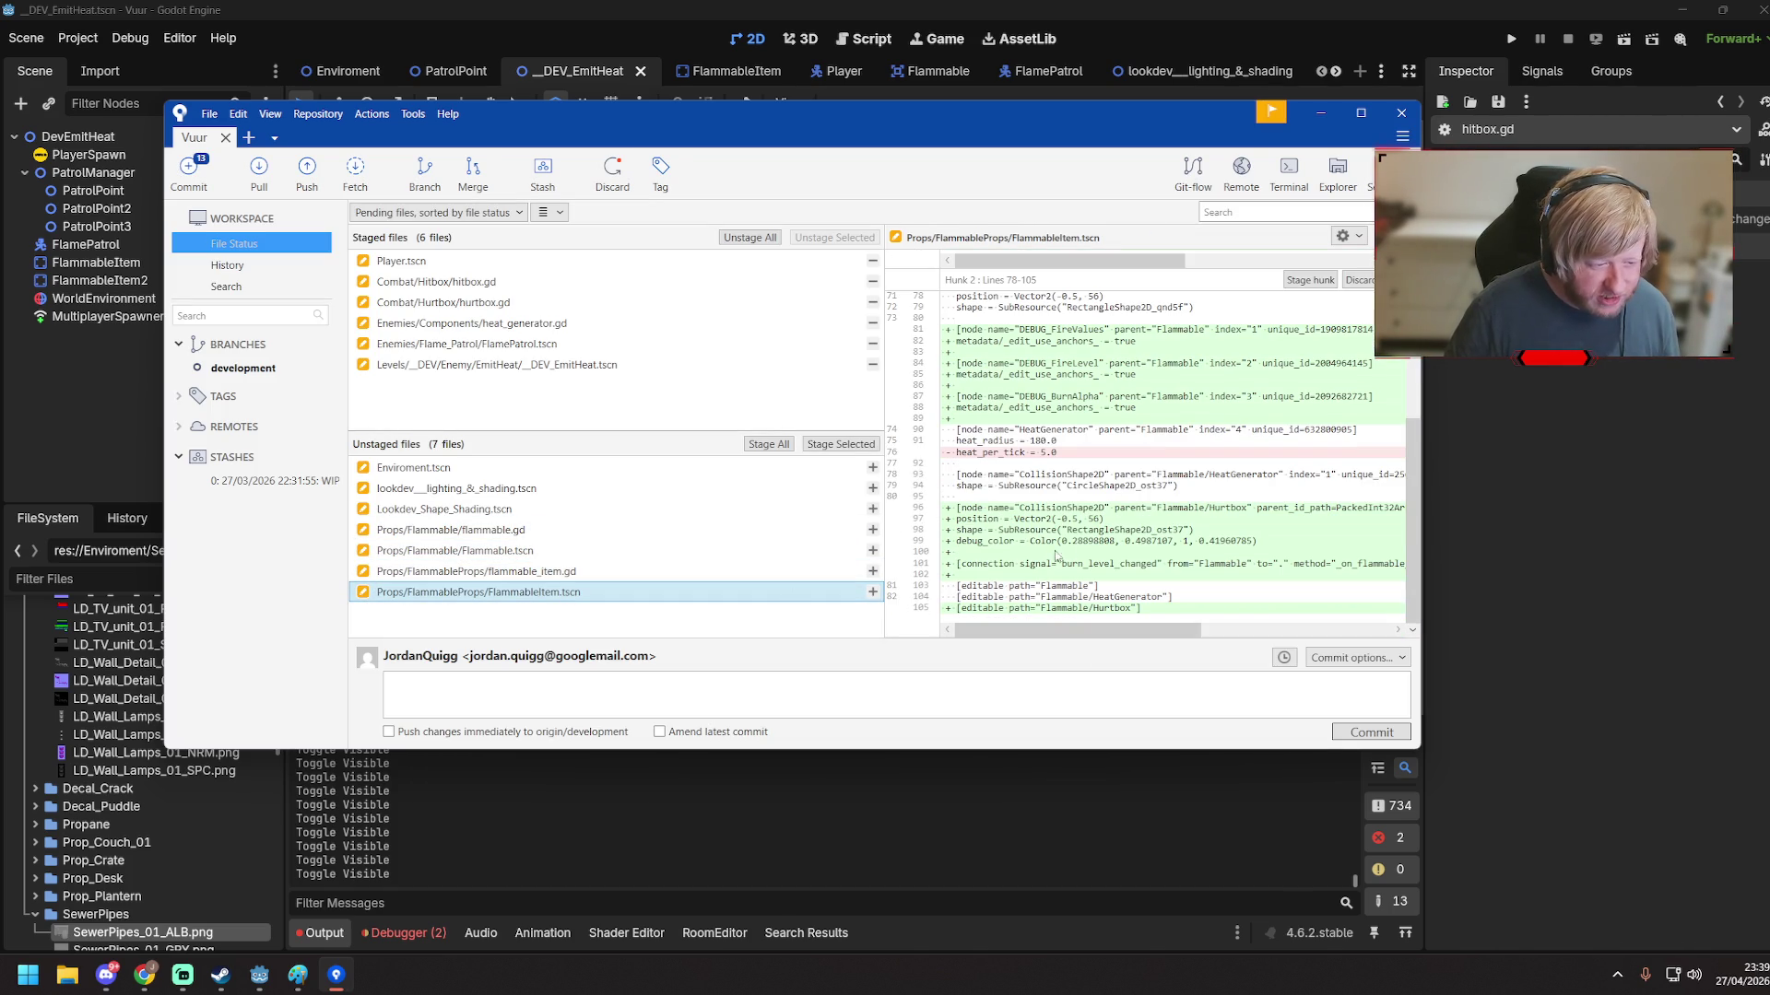
key(Up)
key(Up)
key(Up)
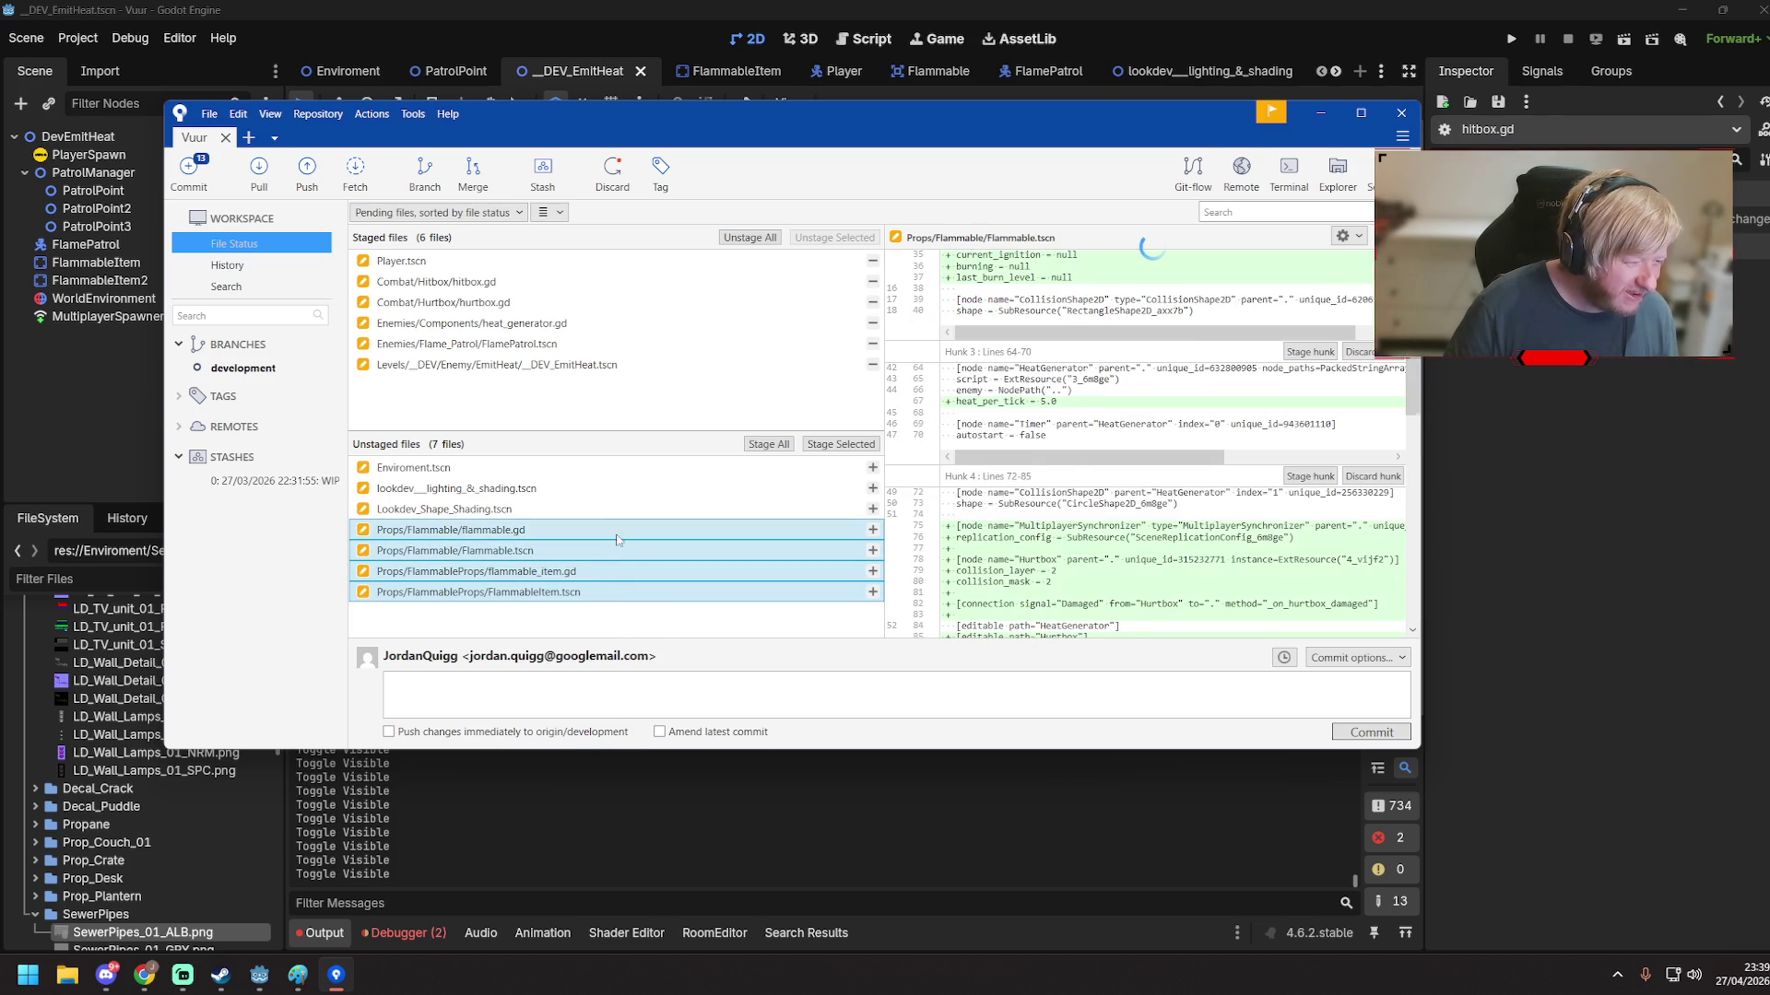
key(Menu)
click(516, 638)
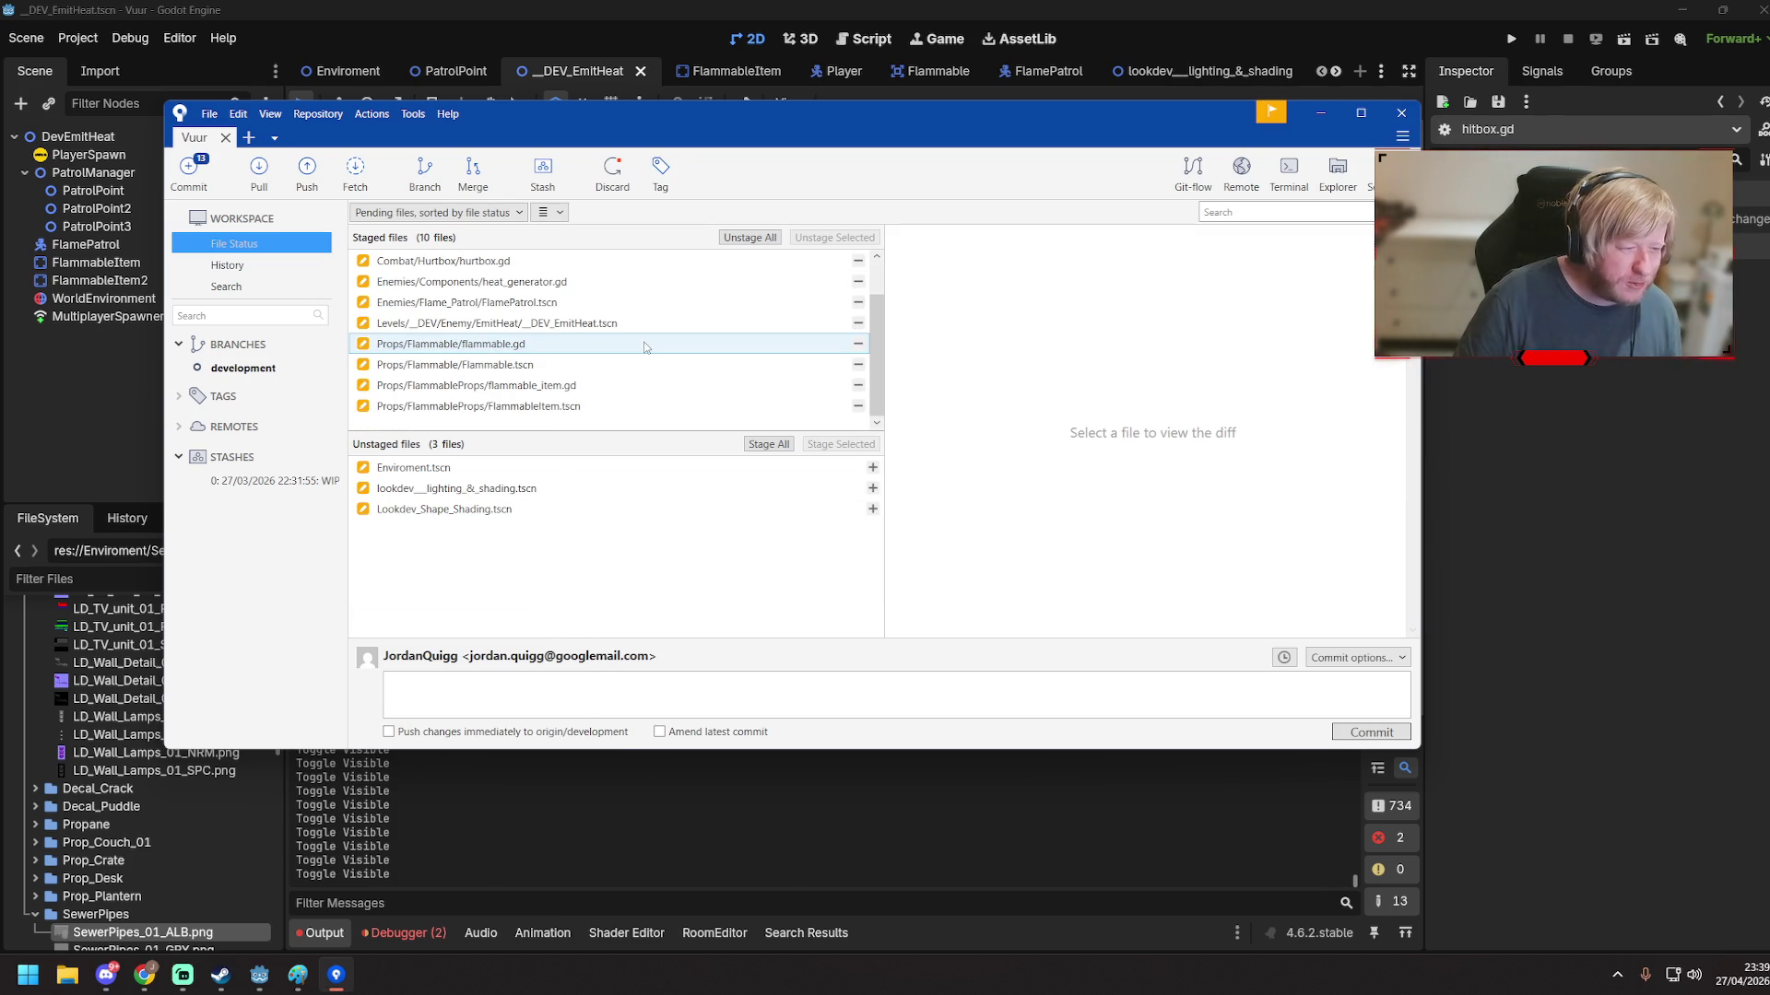
Step: Review the staged flammable.gd and Flammable.tscn diffs
click(580, 344)
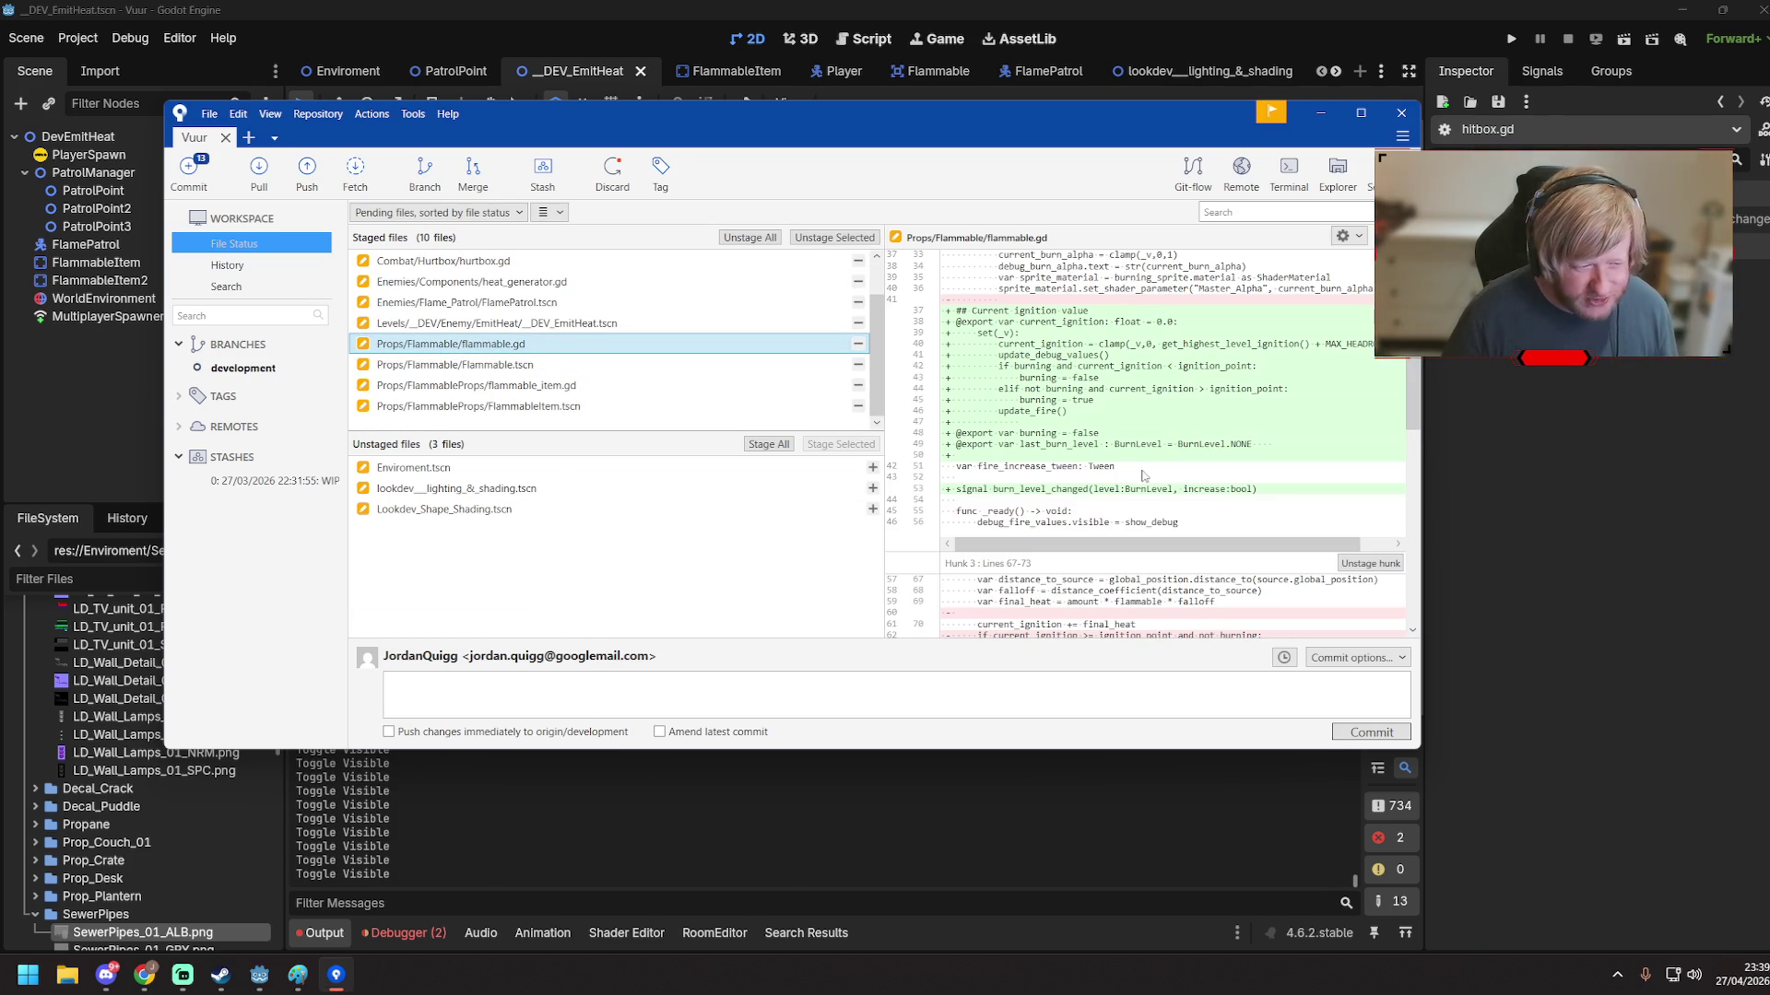
scroll(1122, 441, down, 10)
scroll(1093, 459, down, 8)
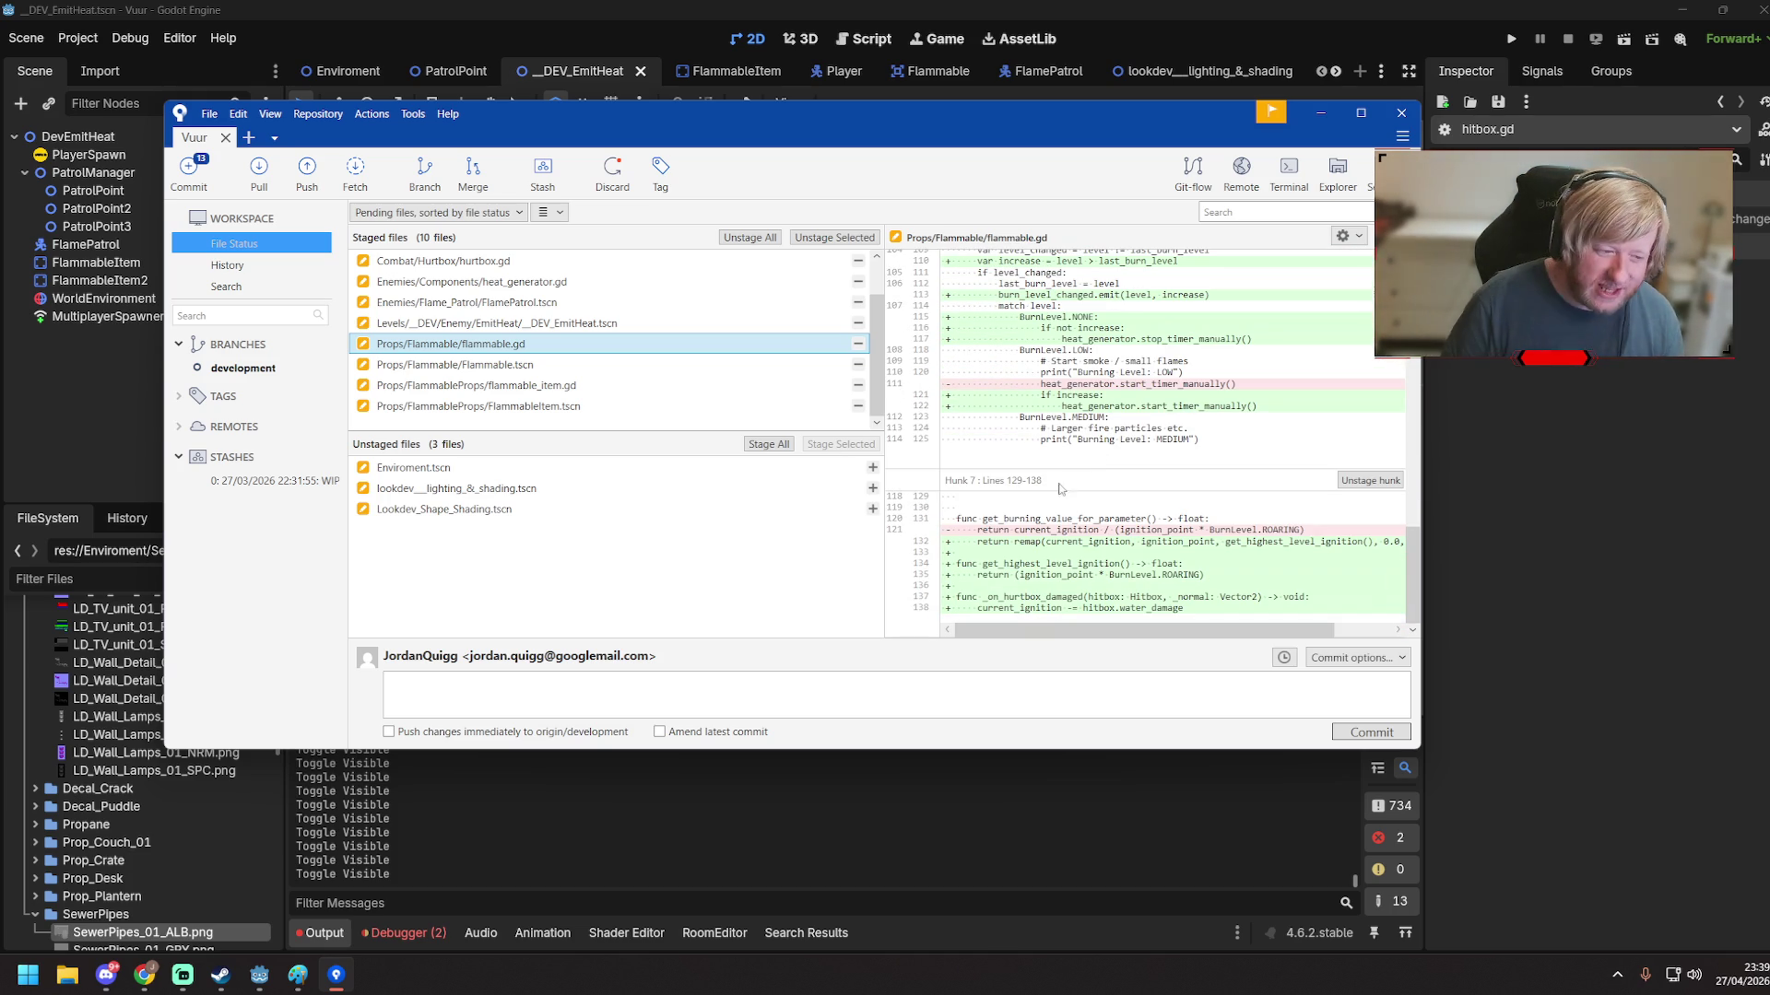
key(Down)
scroll(1137, 479, up, 5)
Step: Commit as 'Spraying burning objects to put them out', push to origin/development, and minimize Fork
click(466, 656)
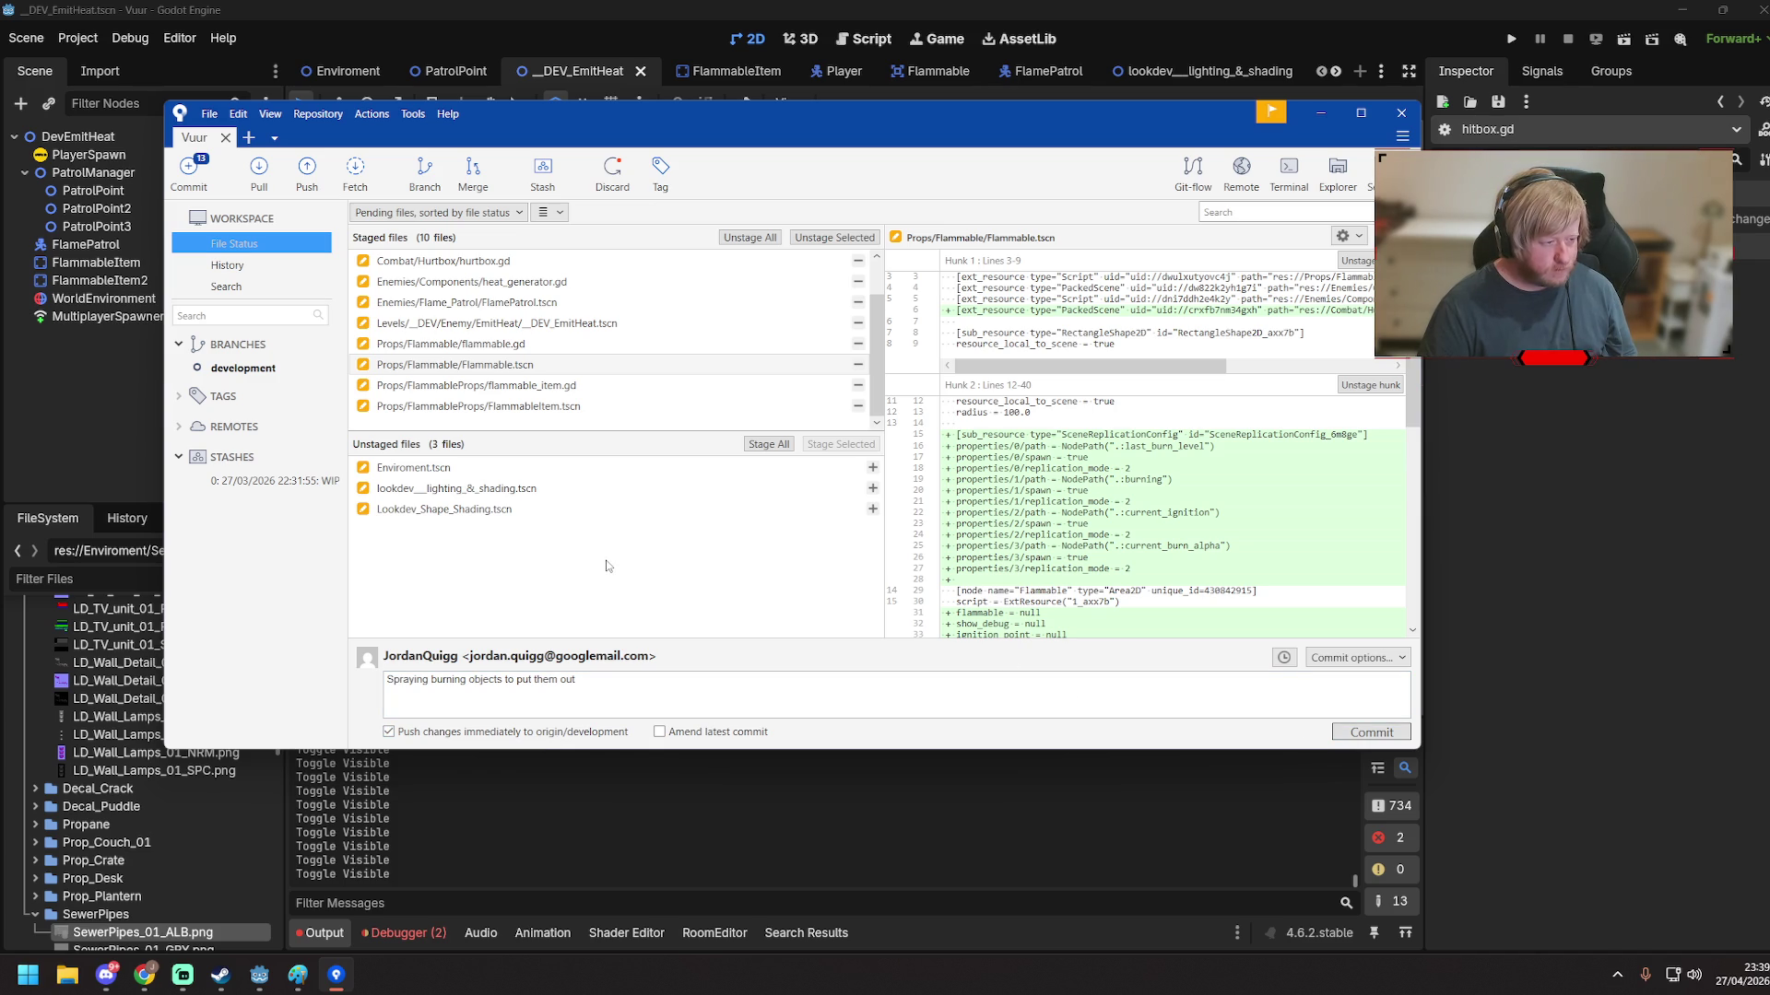
click(1386, 736)
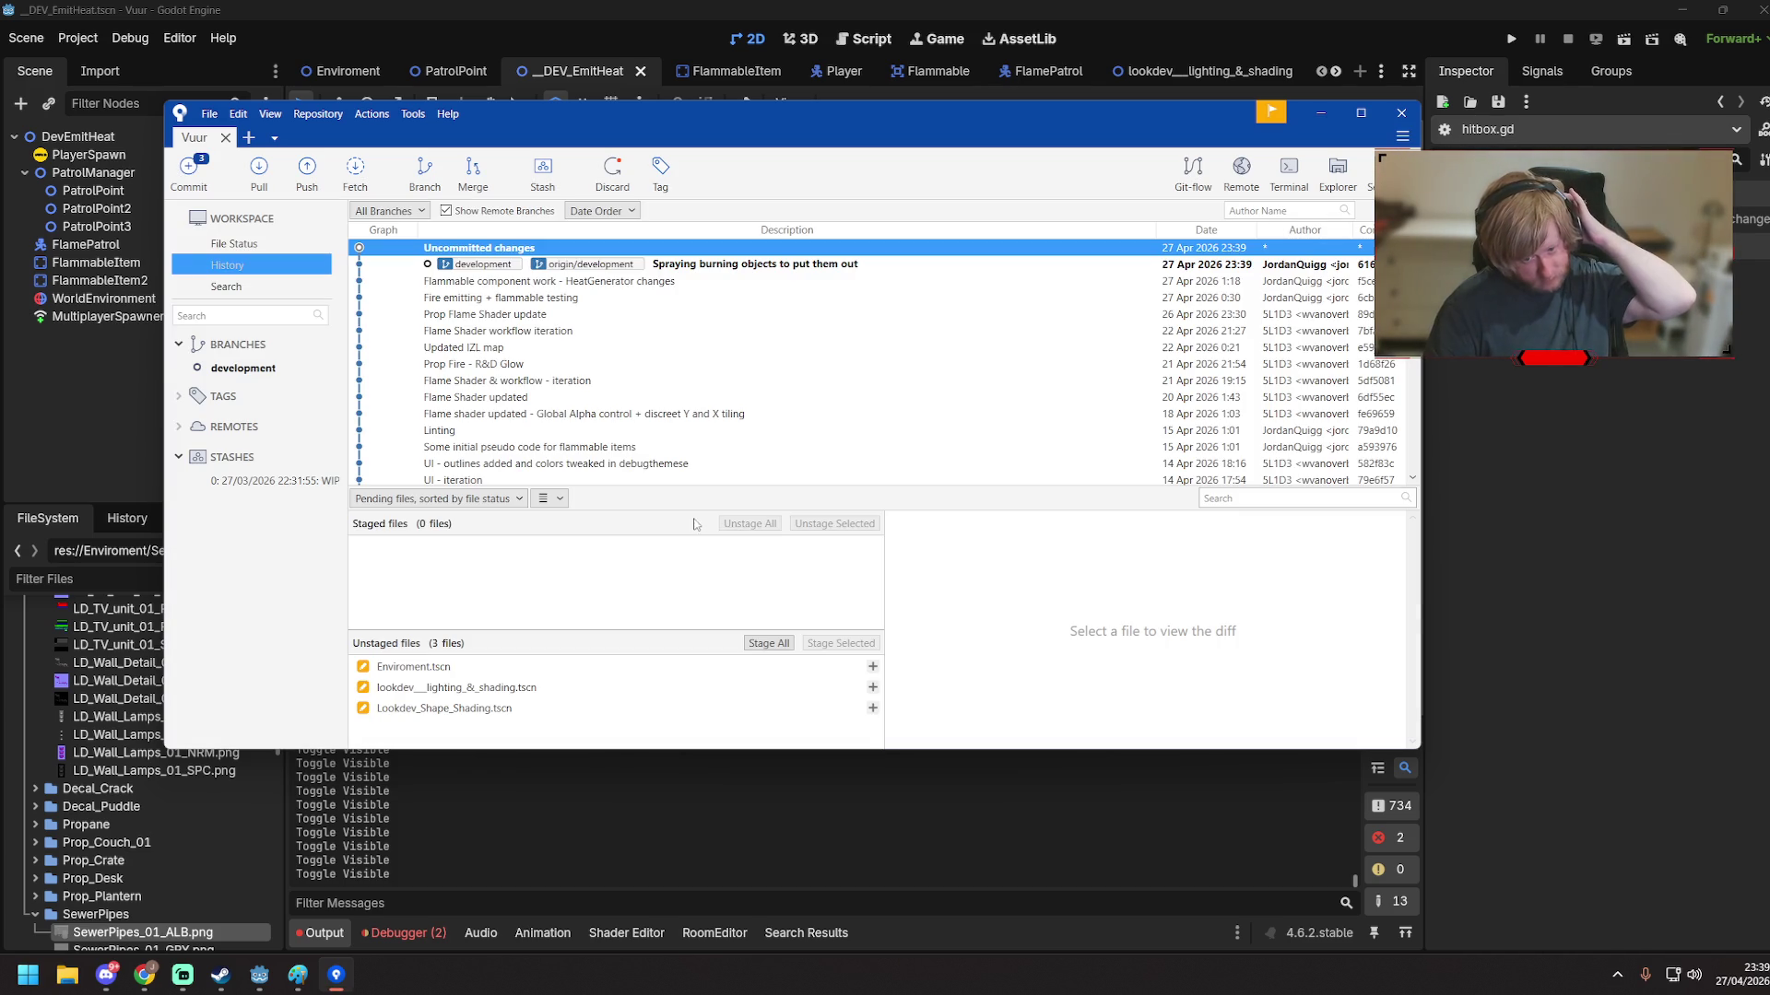
click(1317, 114)
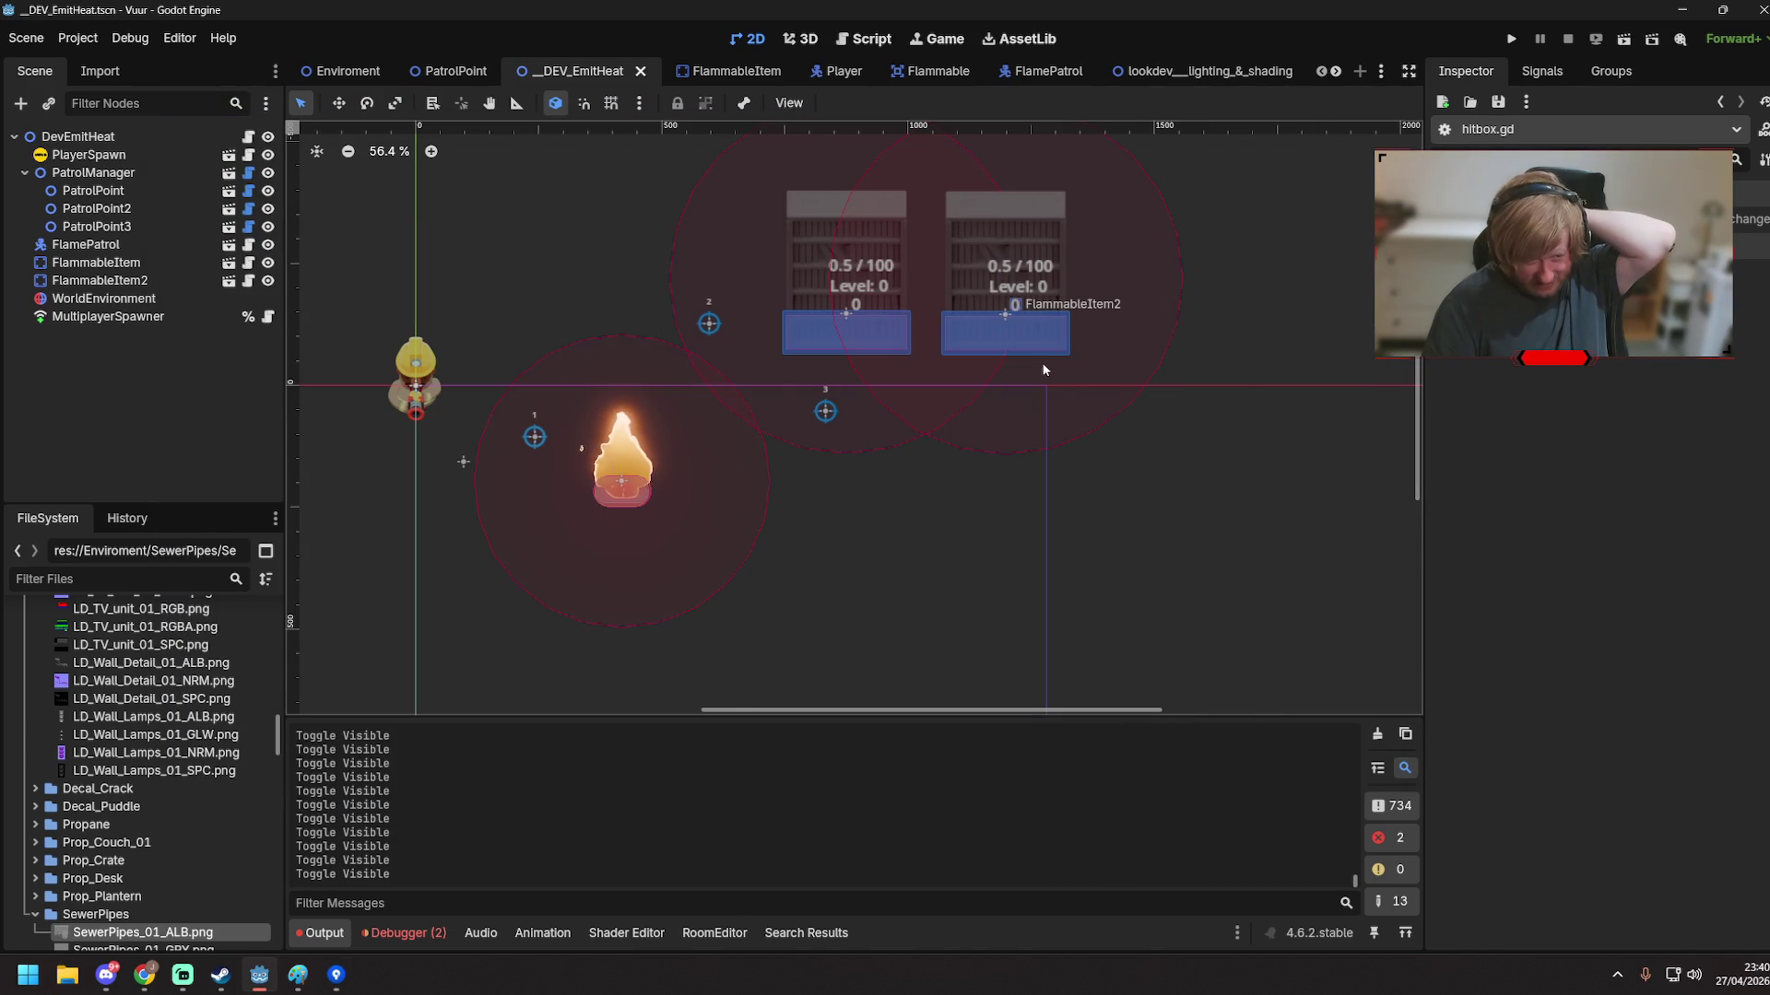
scroll(1060, 396, up, 4)
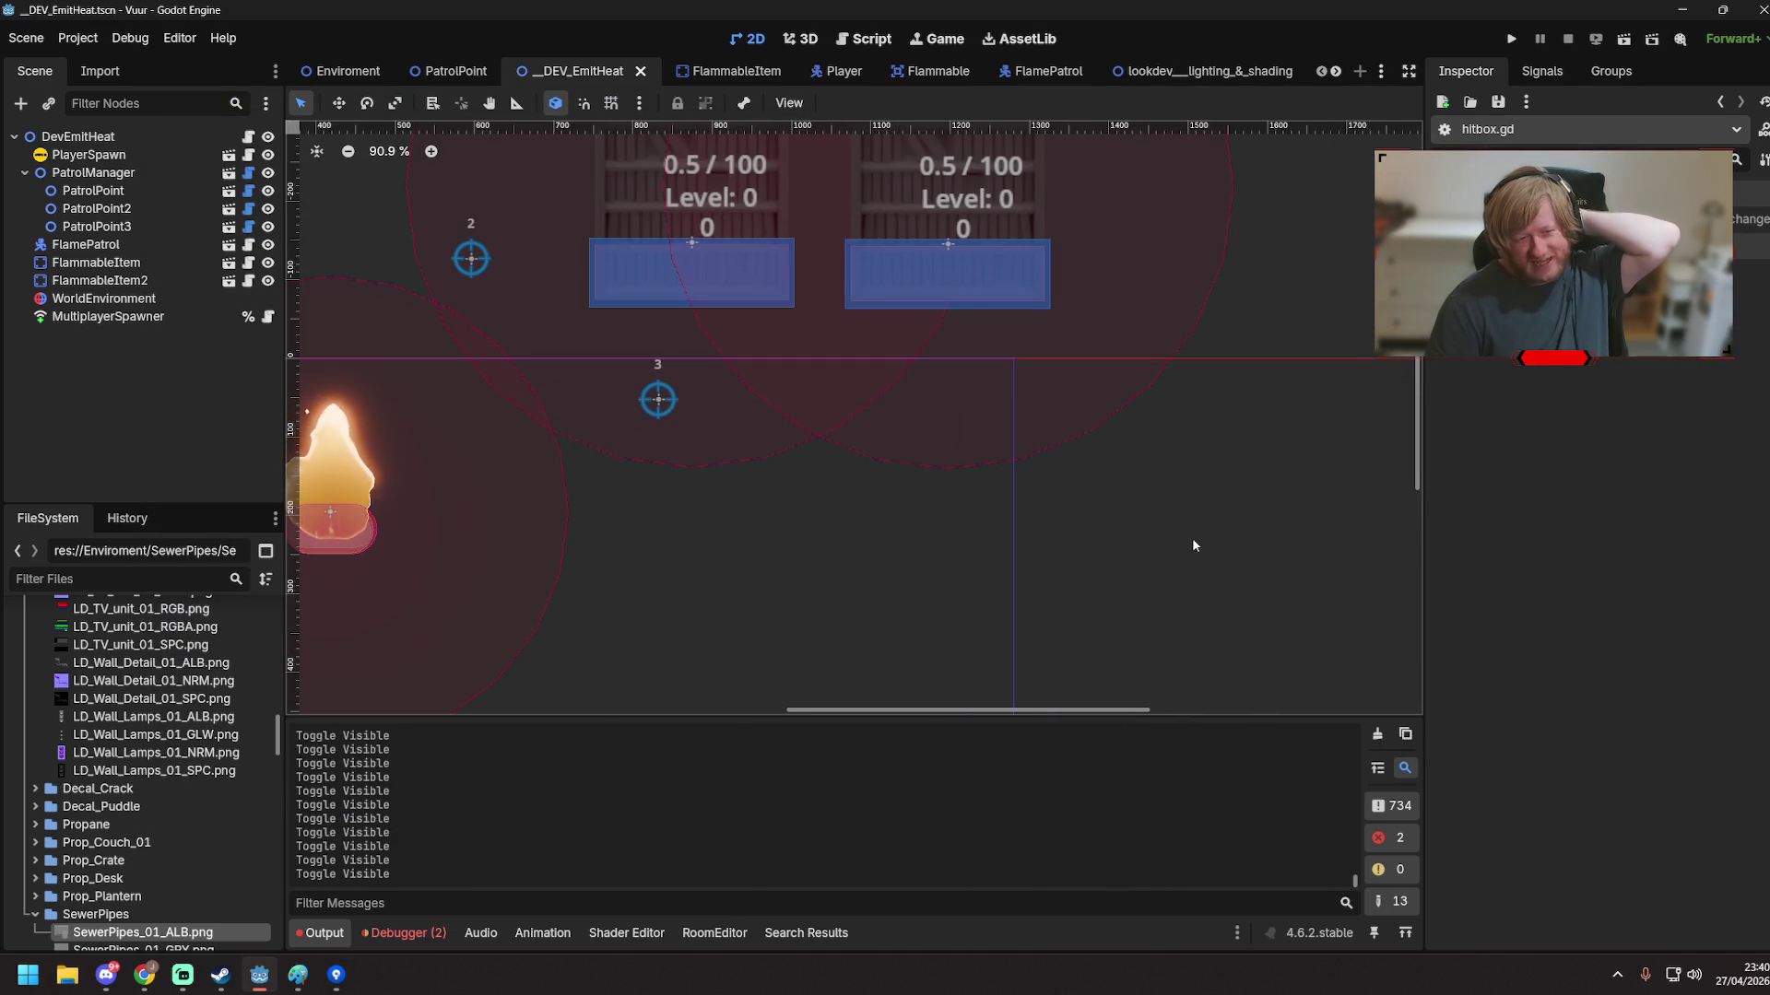
scroll(1231, 494, up, 1)
scroll(1237, 601, up, 4)
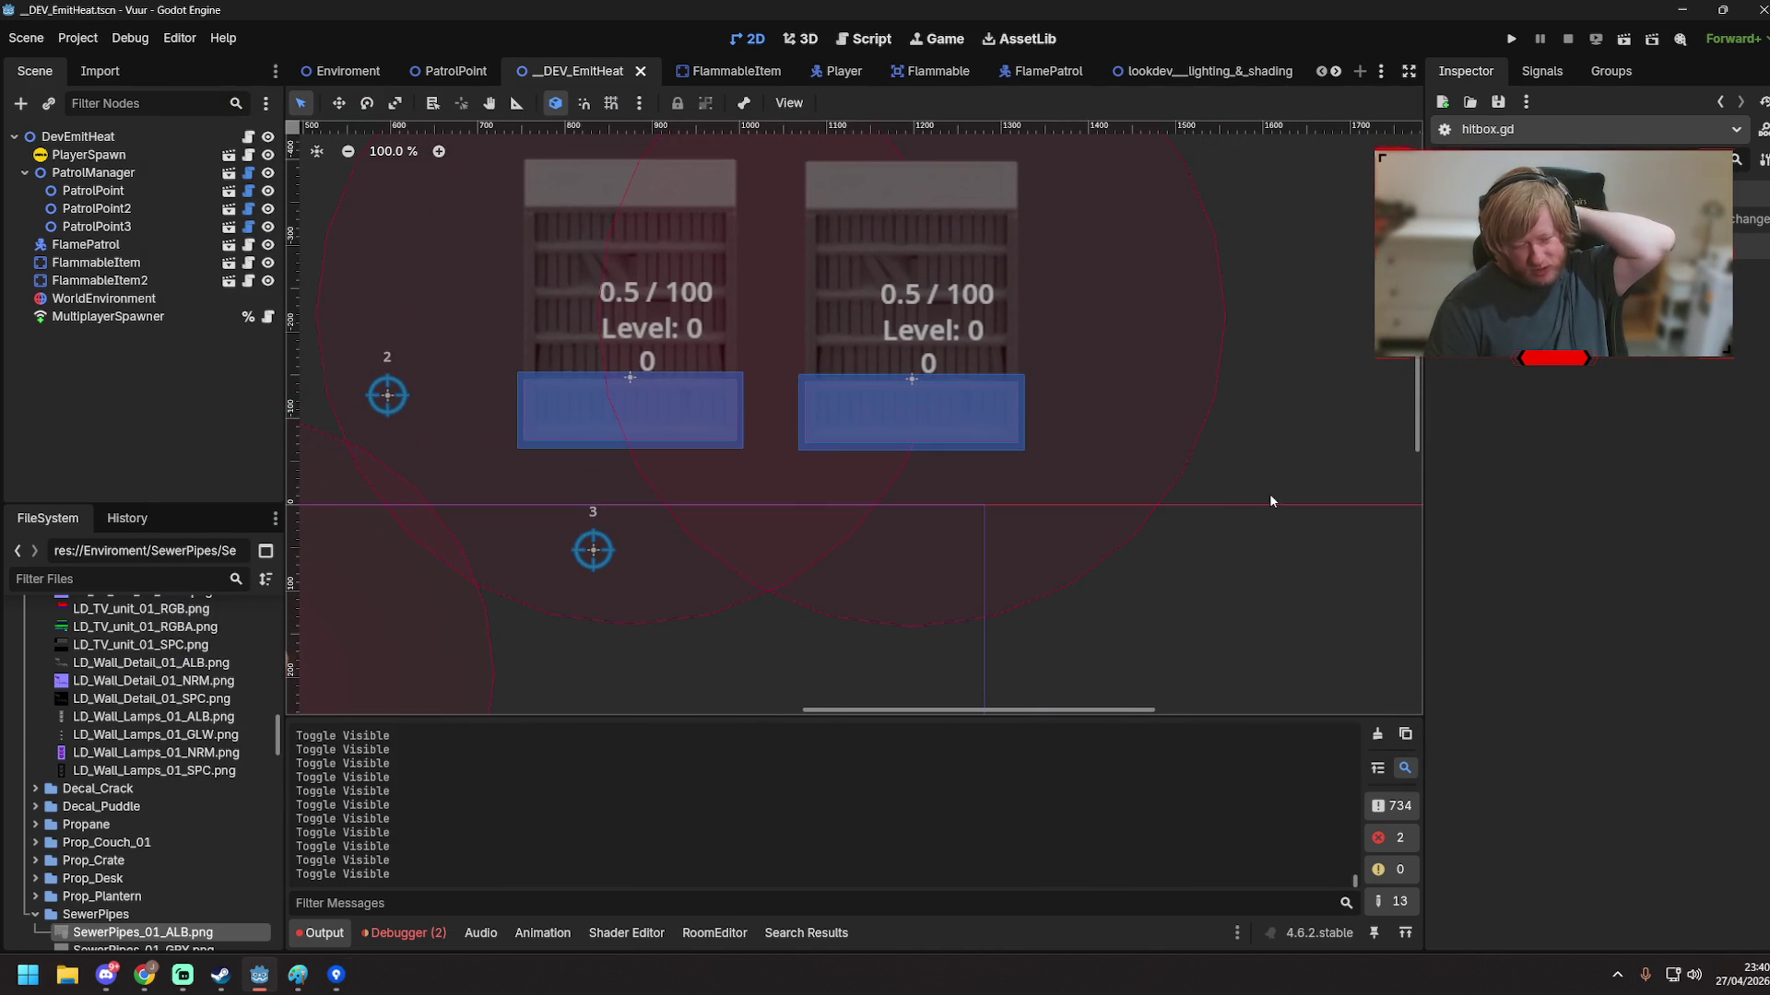
scroll(1270, 498, down, 2)
mouse_move(1269, 423)
mouse_down()
mouse_move(1277, 518)
mouse_move(1278, 439)
mouse_move(1293, 493)
mouse_up()
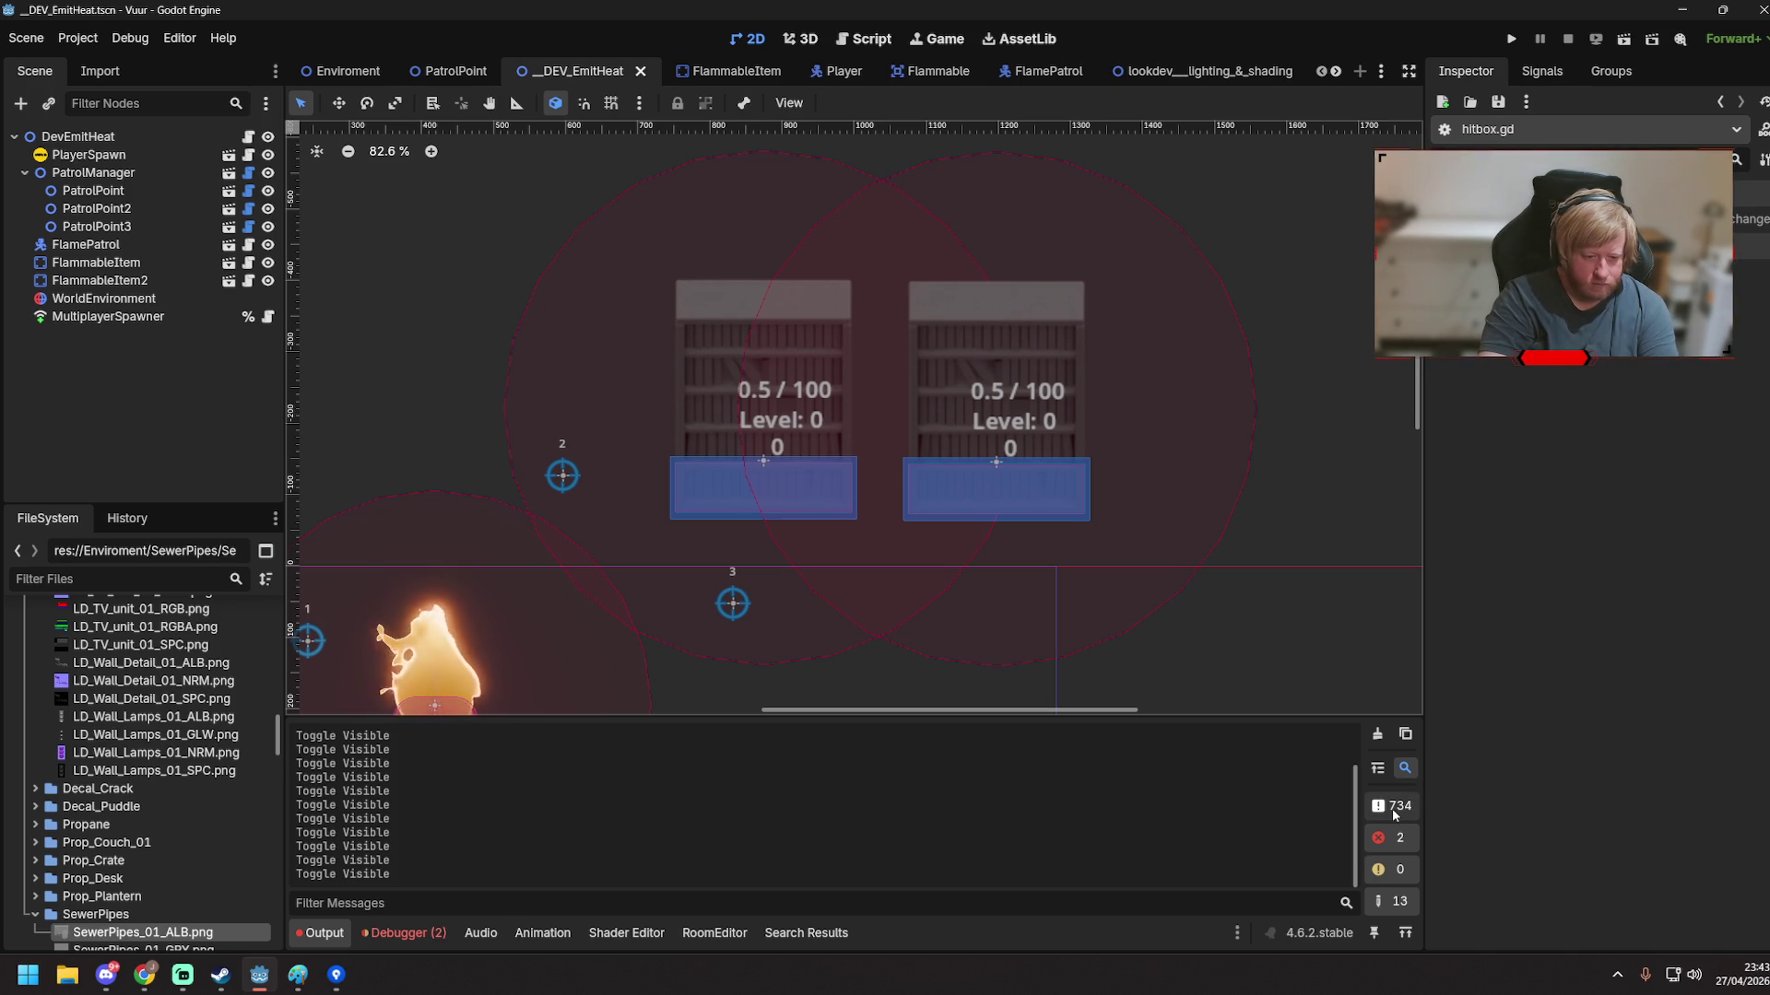
scroll(825, 826, up, 3)
Step: Select the whole 'Toggle Visible' line in the Output panel
scroll(397, 823, down, 1)
drag(364, 813, 388, 814)
triple_click(392, 813)
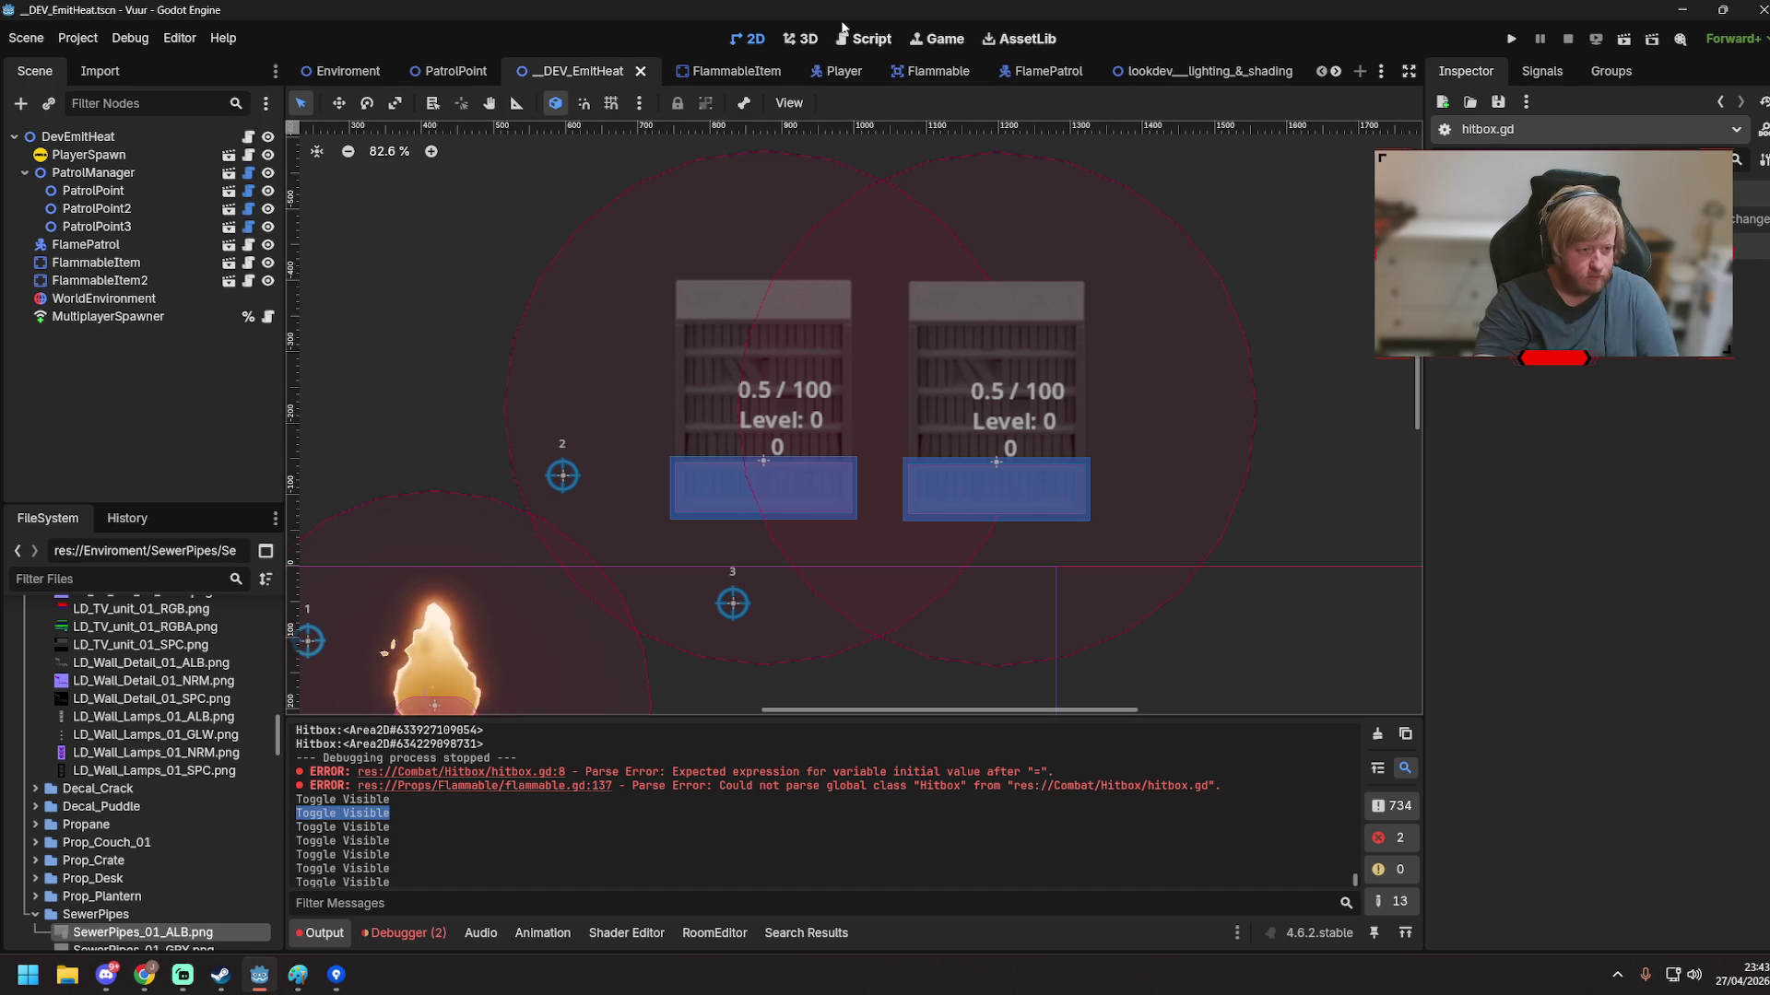
Step: Find in Files across the project for 'Toggle Visible', get no matches, and return to 2D
key(ctrl+F3)
click(413, 102)
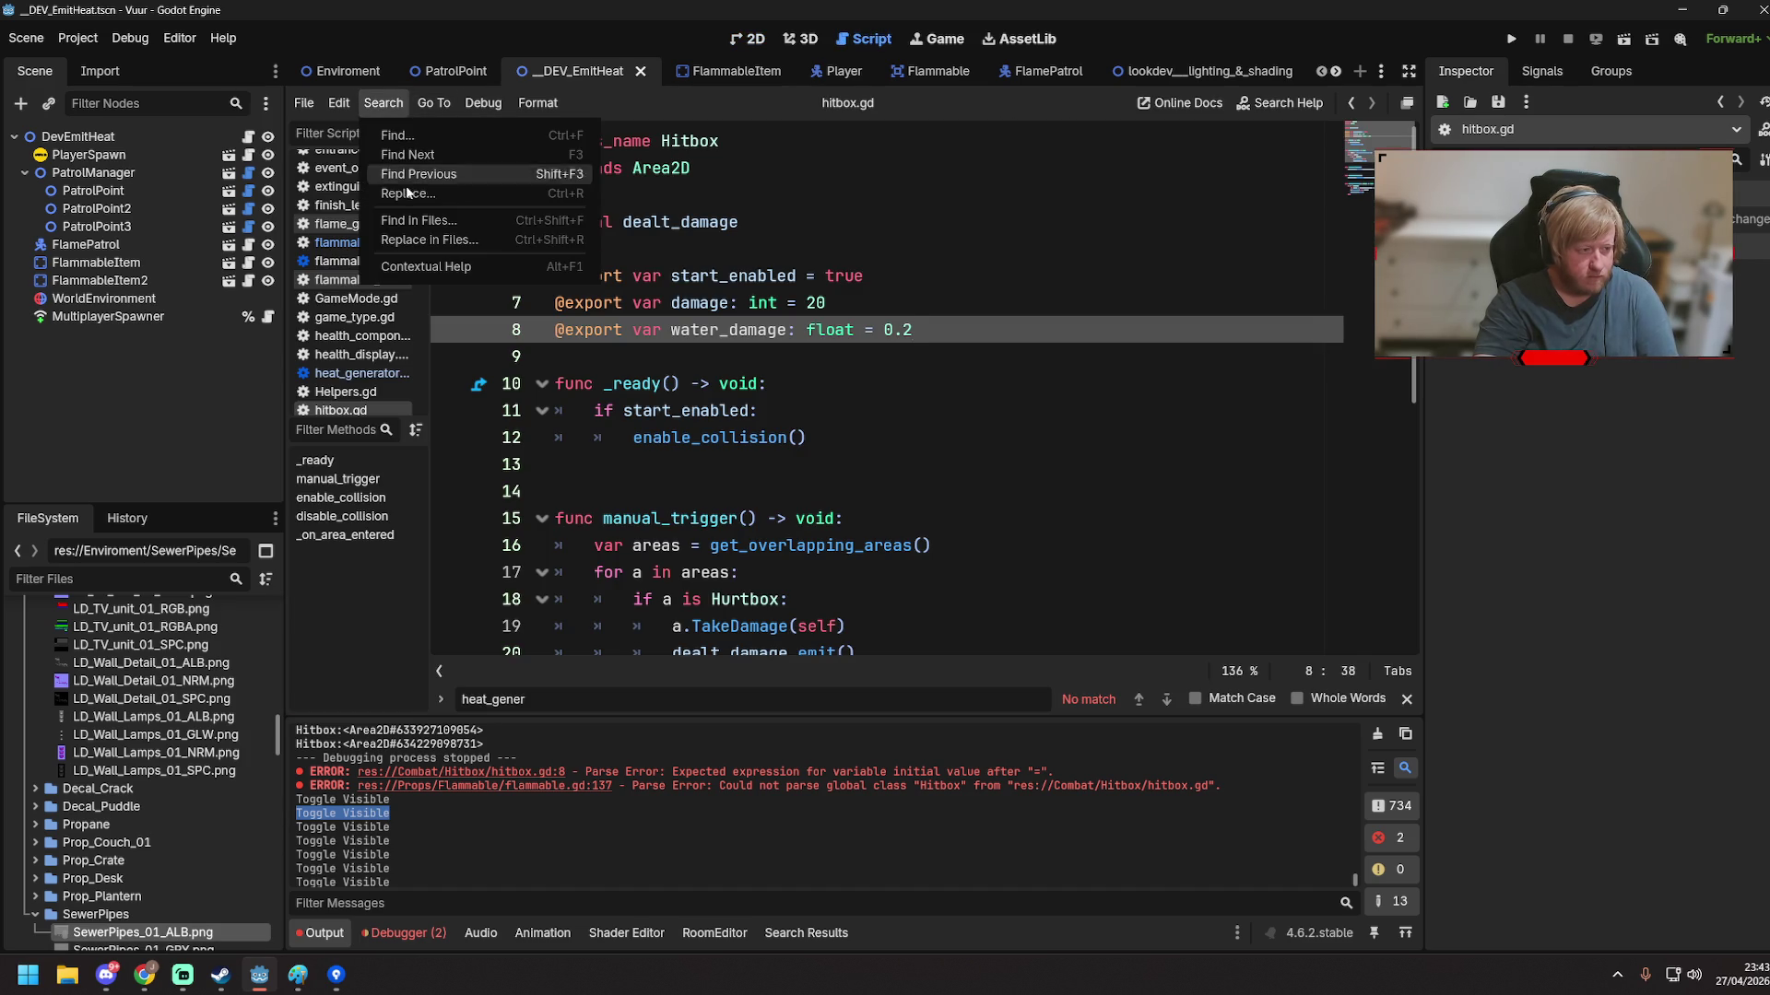
click(415, 225)
click(883, 582)
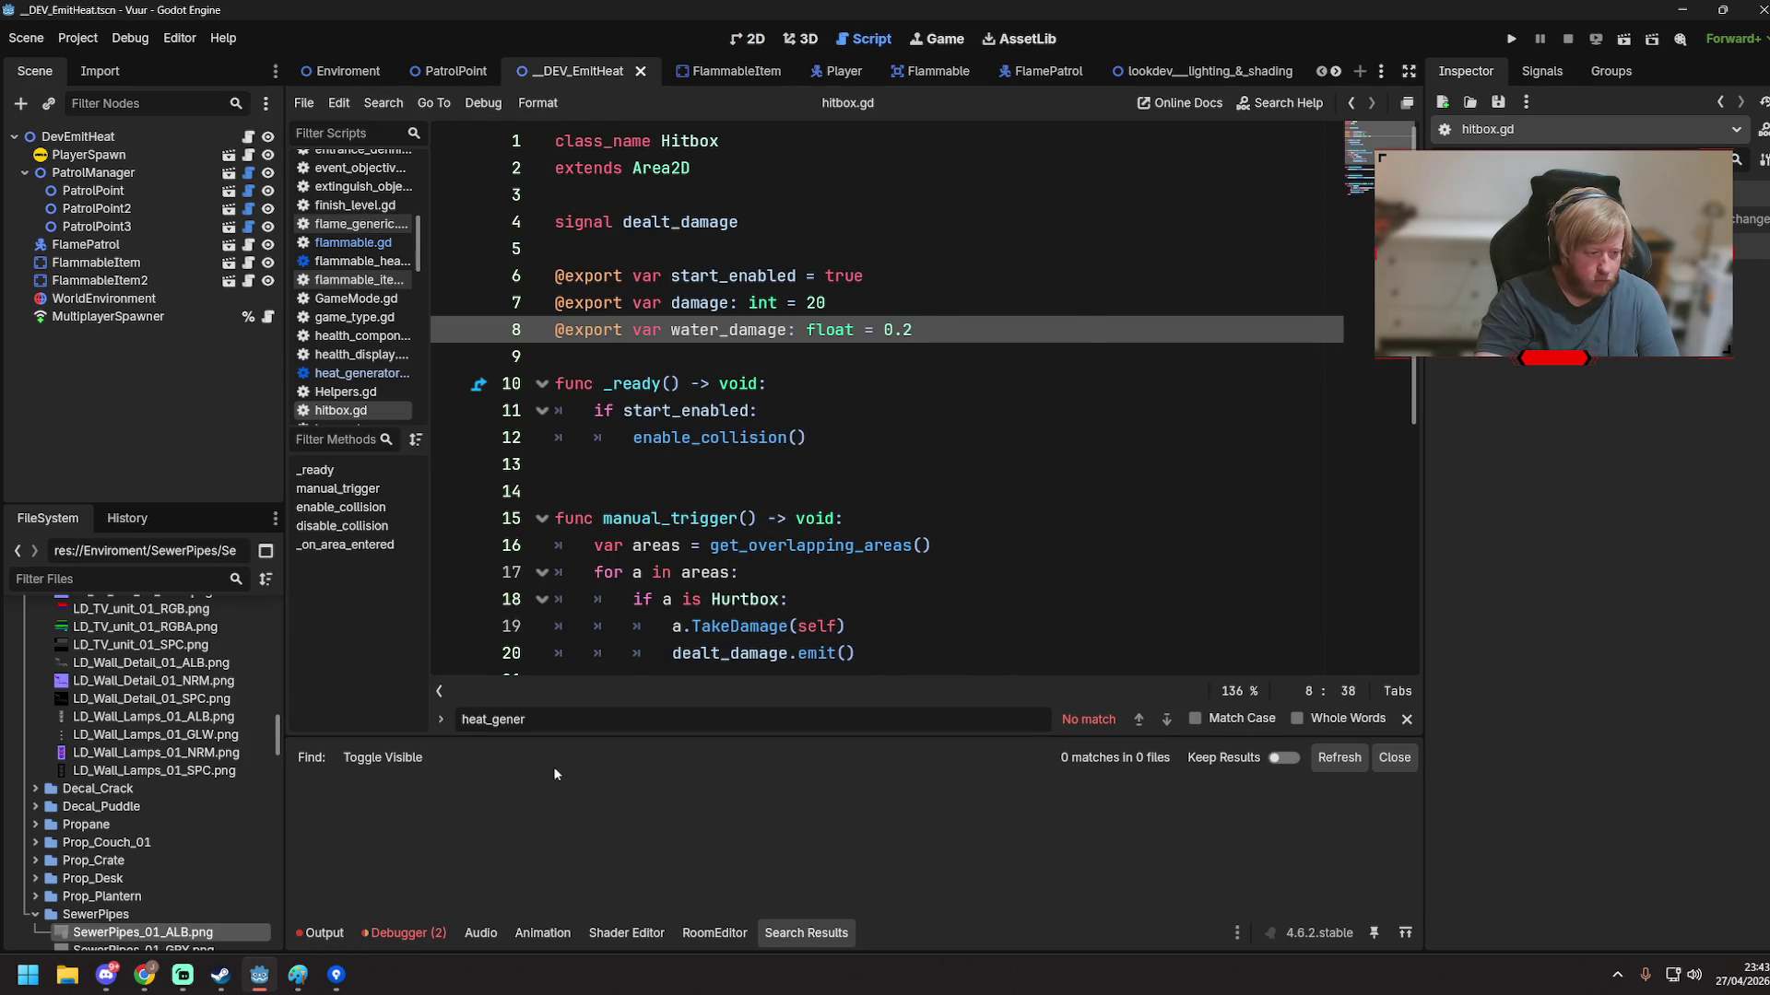
click(1407, 719)
click(937, 291)
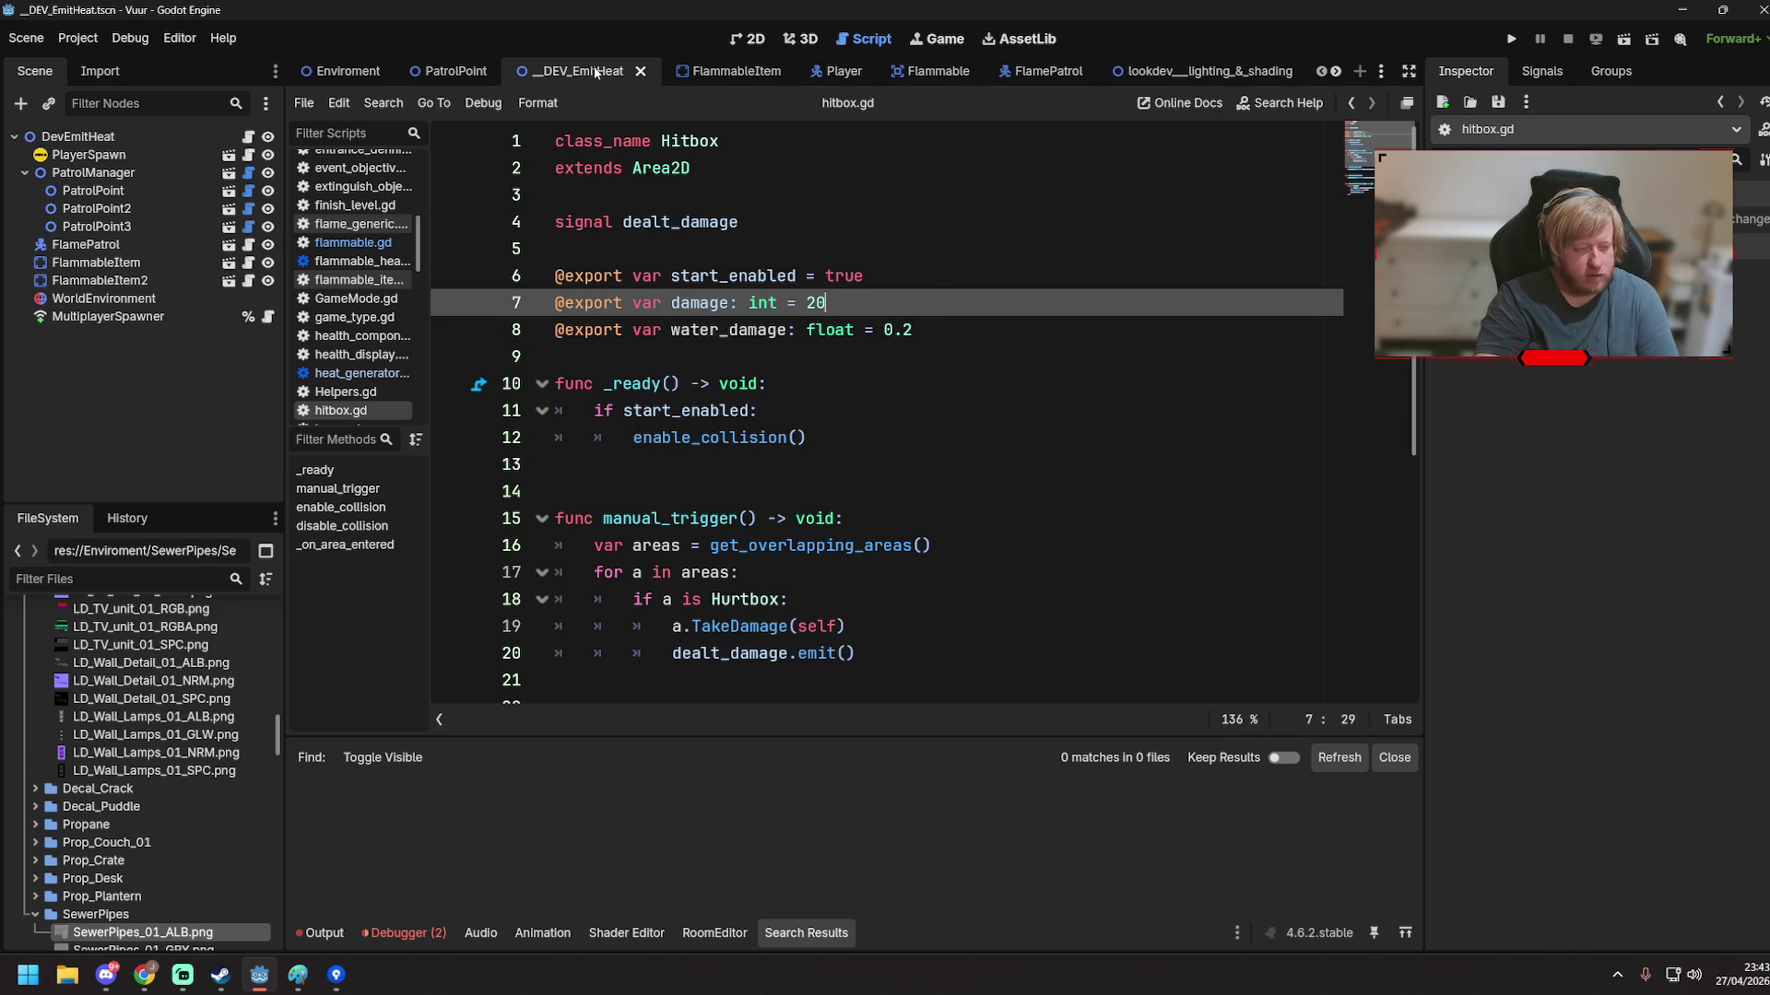
click(758, 39)
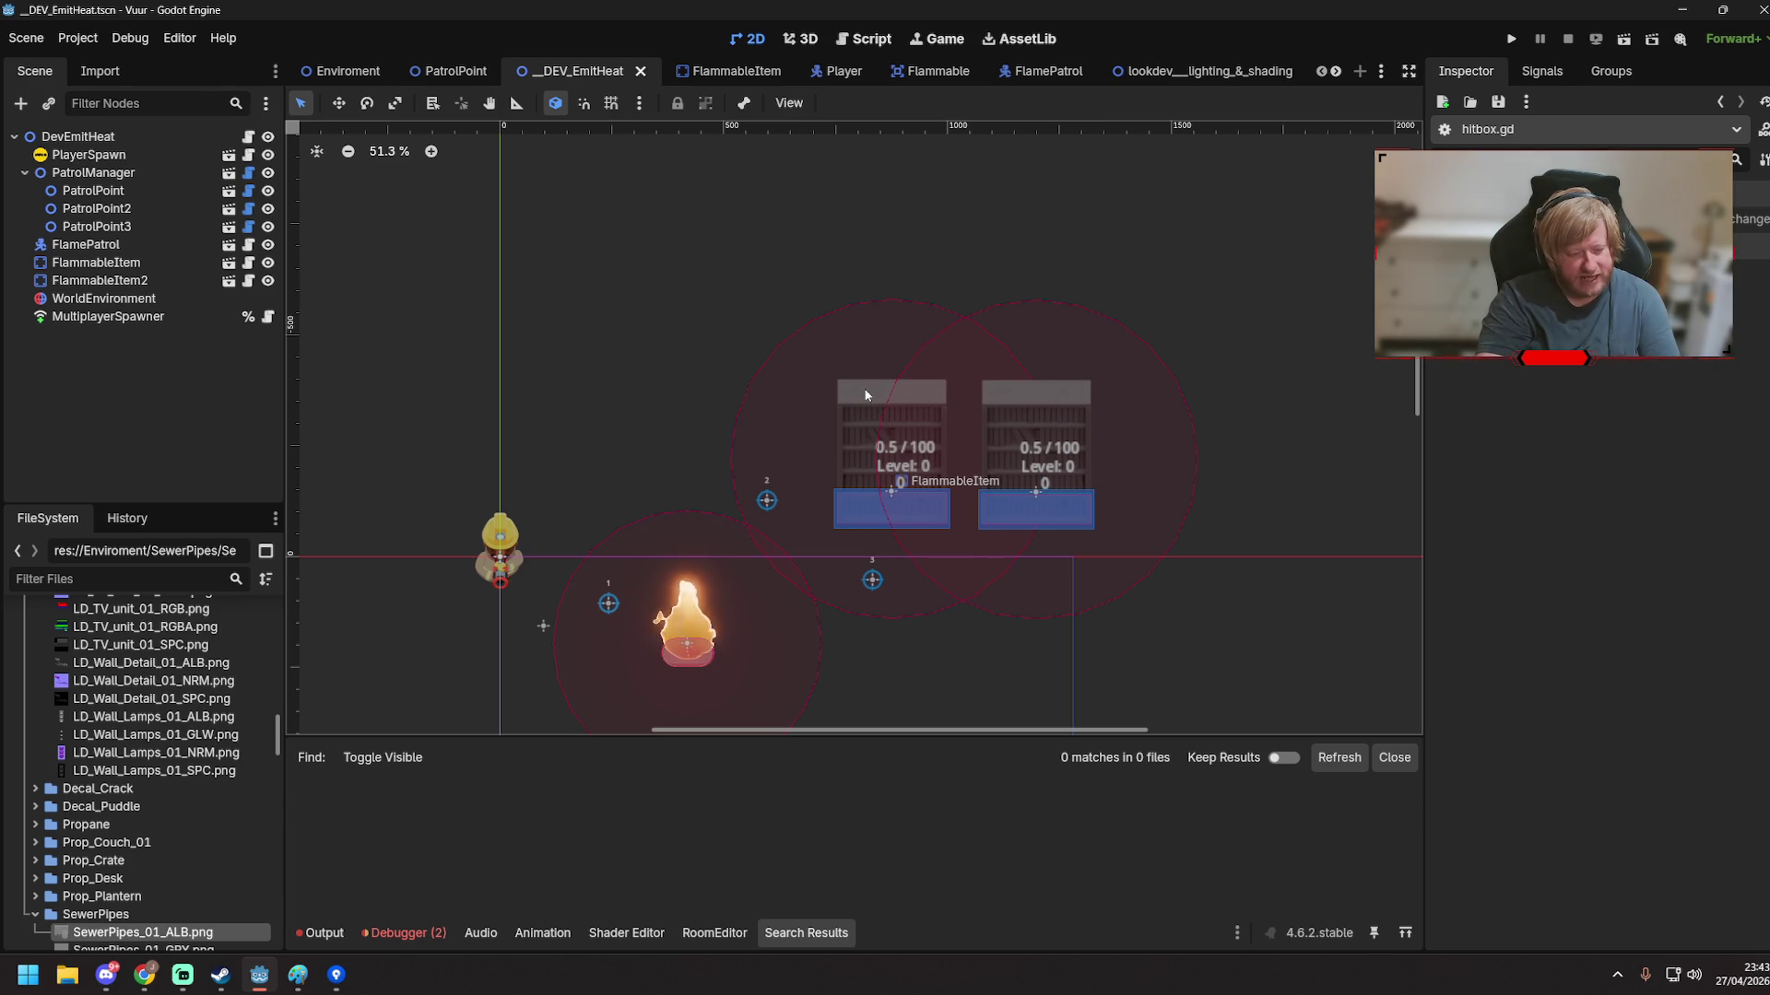
Step: Select and deselect the FlammableItem bookcase, then zoom in on the scene
click(865, 508)
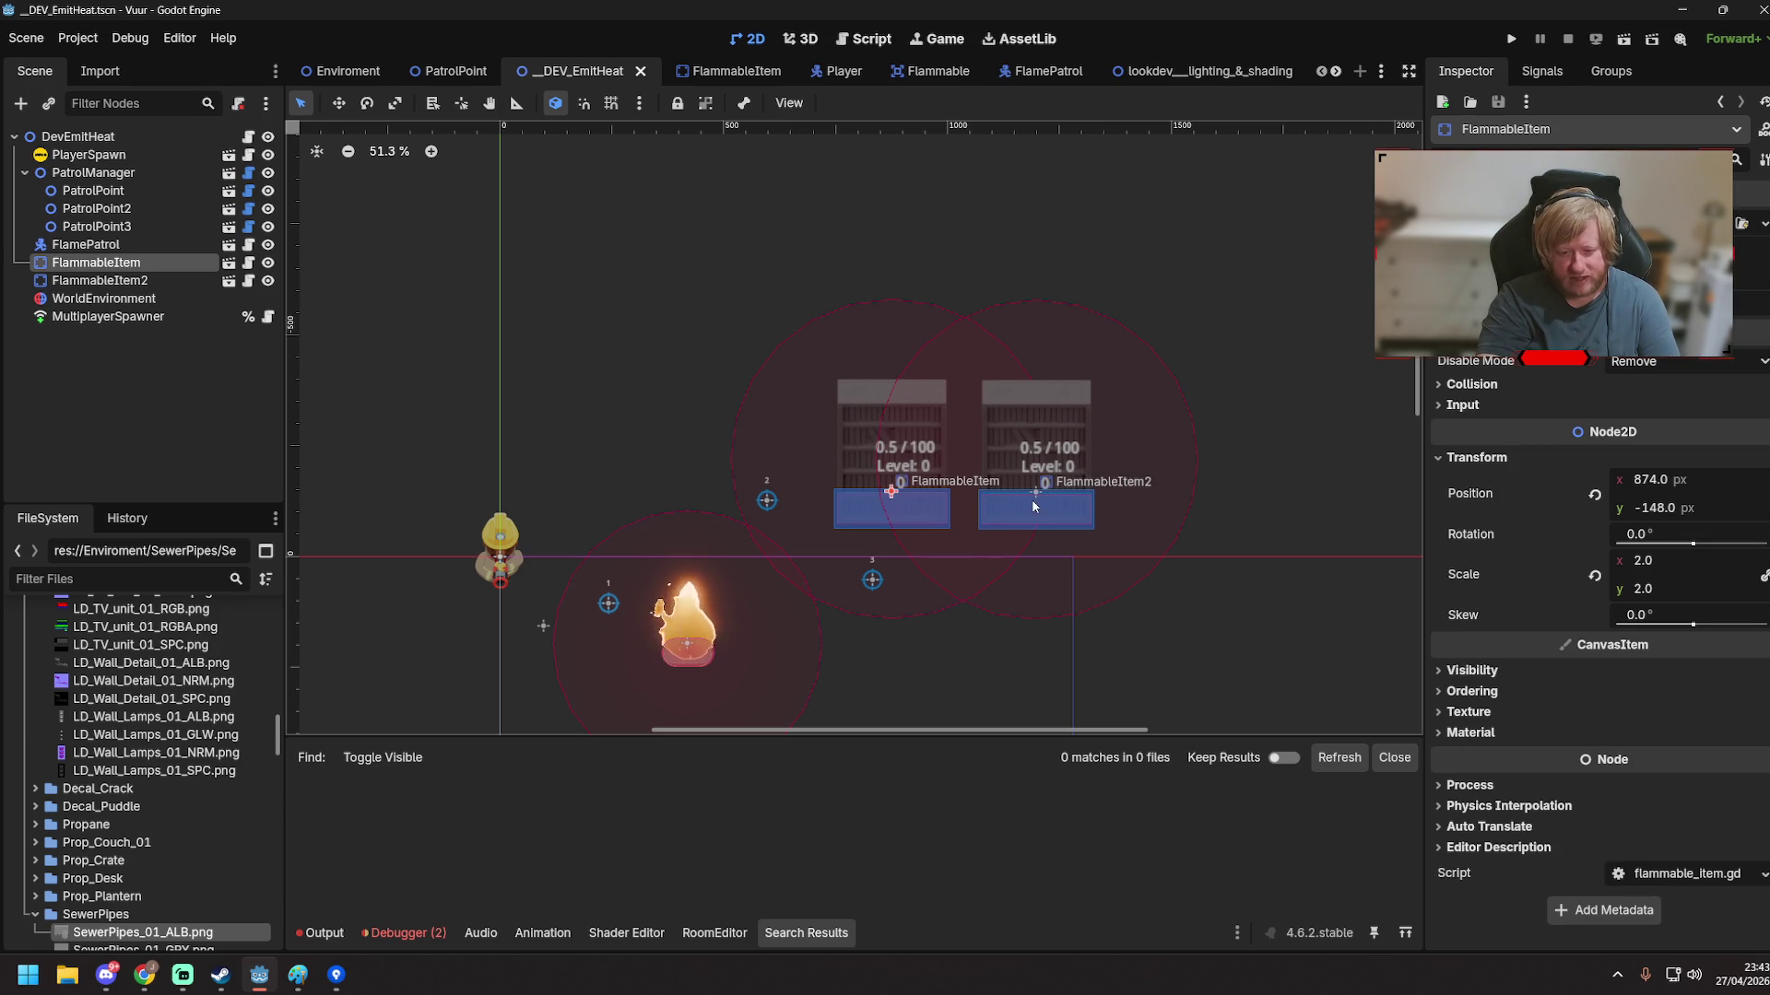
click(1156, 403)
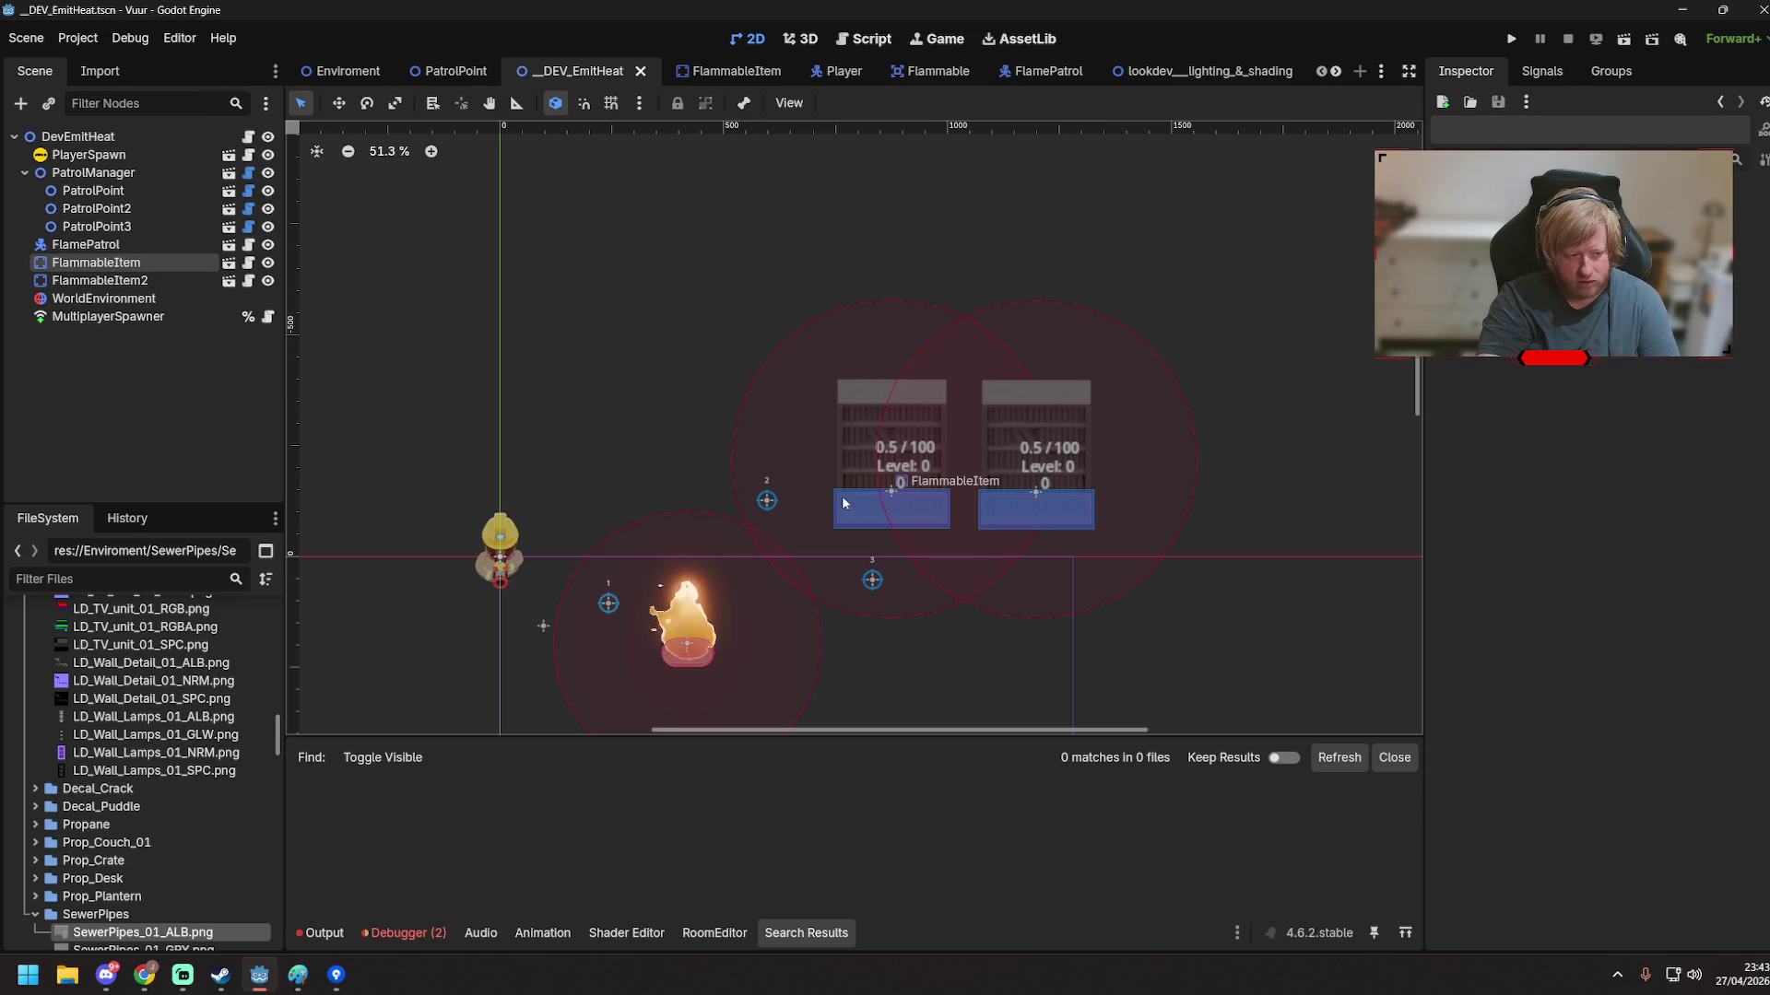
scroll(871, 495, up, 9)
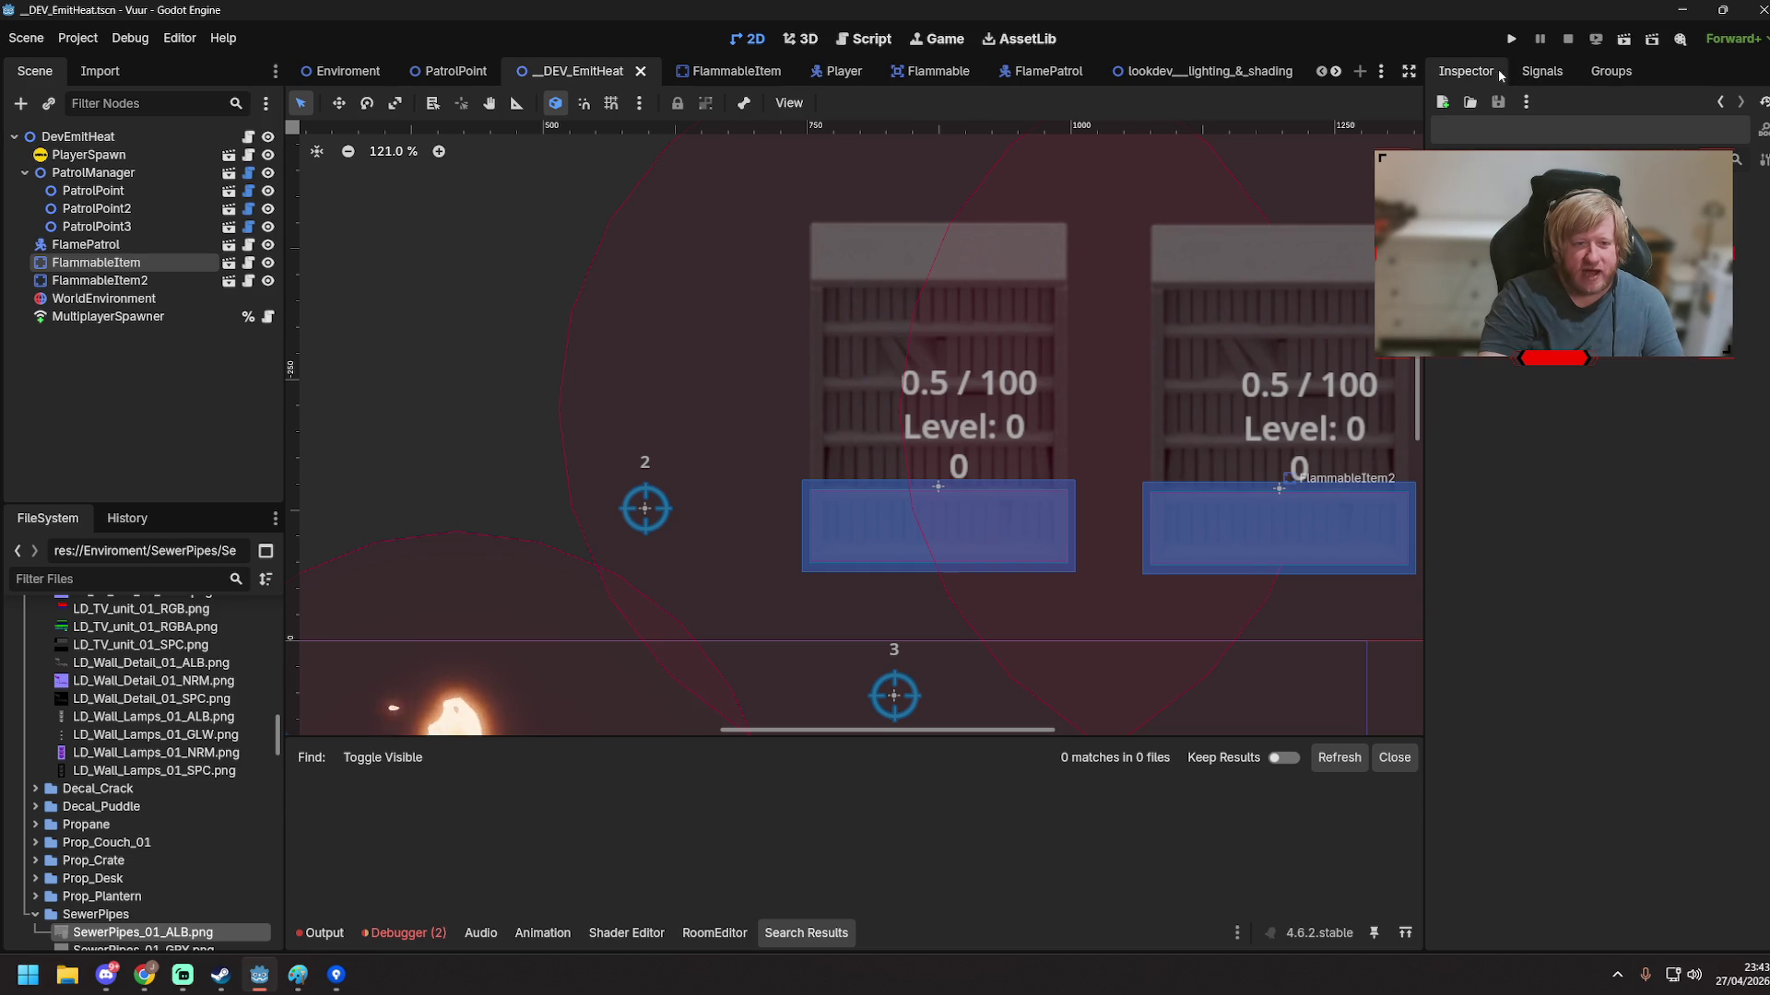
Step: Close the Godot editor, then close Paint without saving the sketch
click(1751, 9)
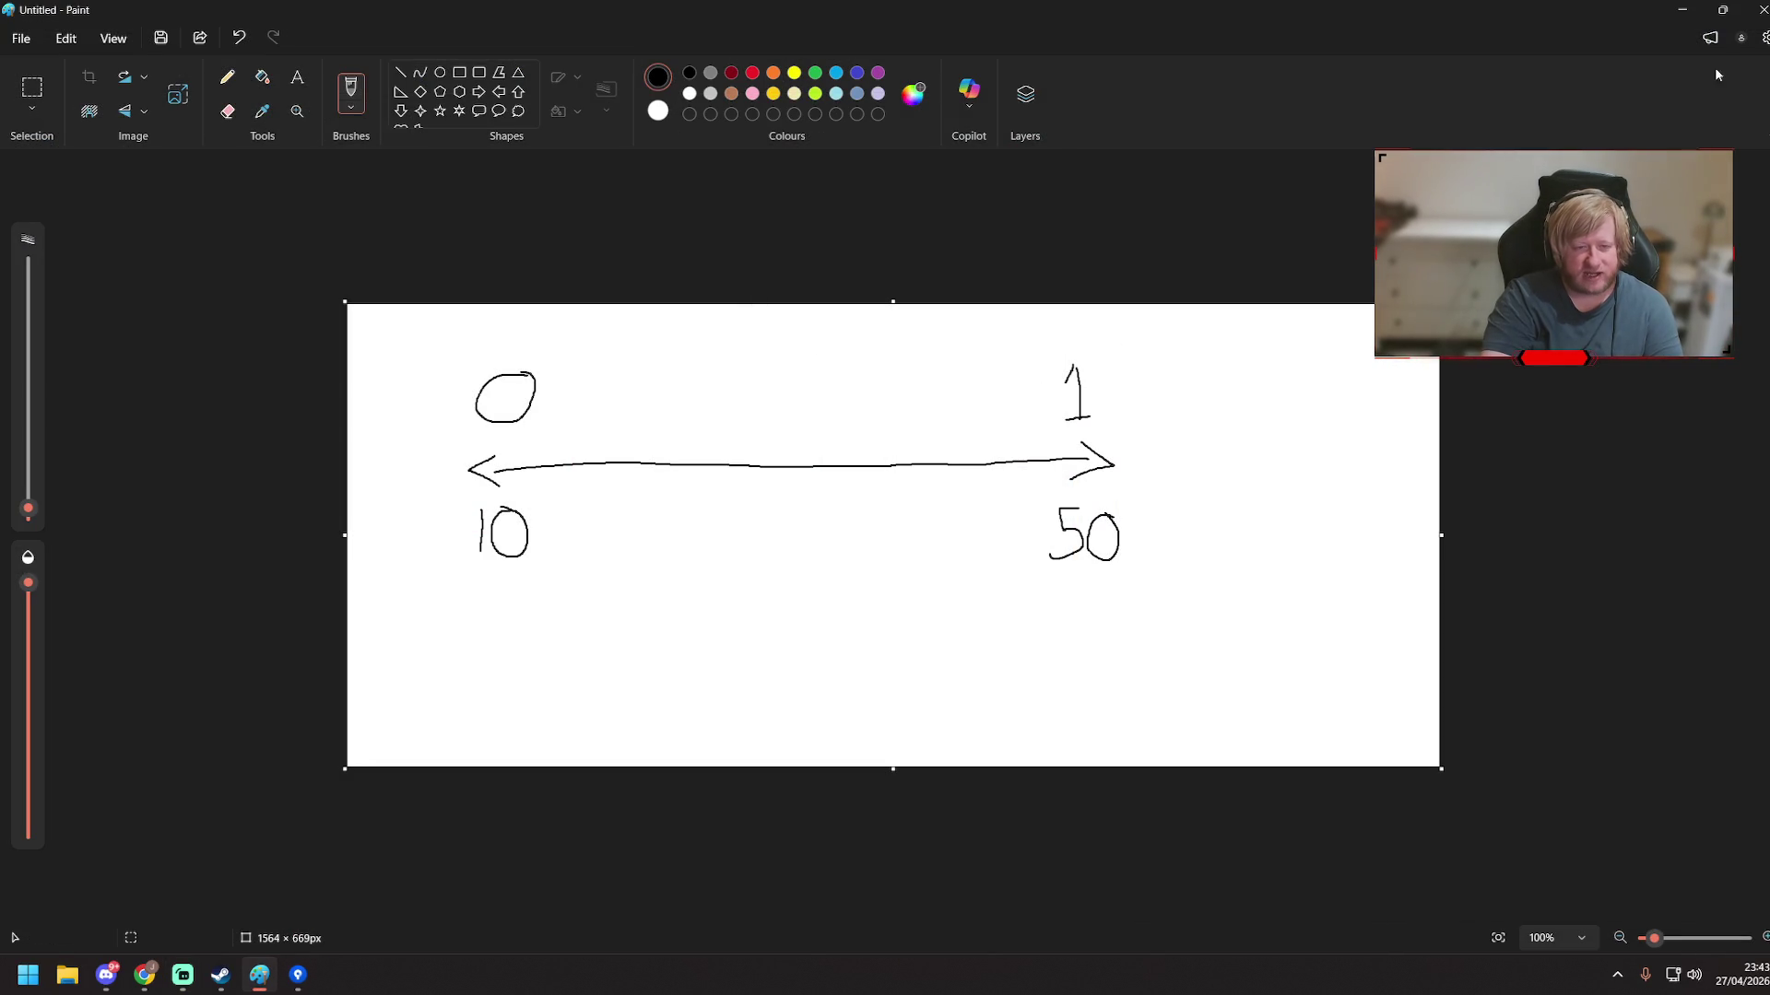
click(1761, 9)
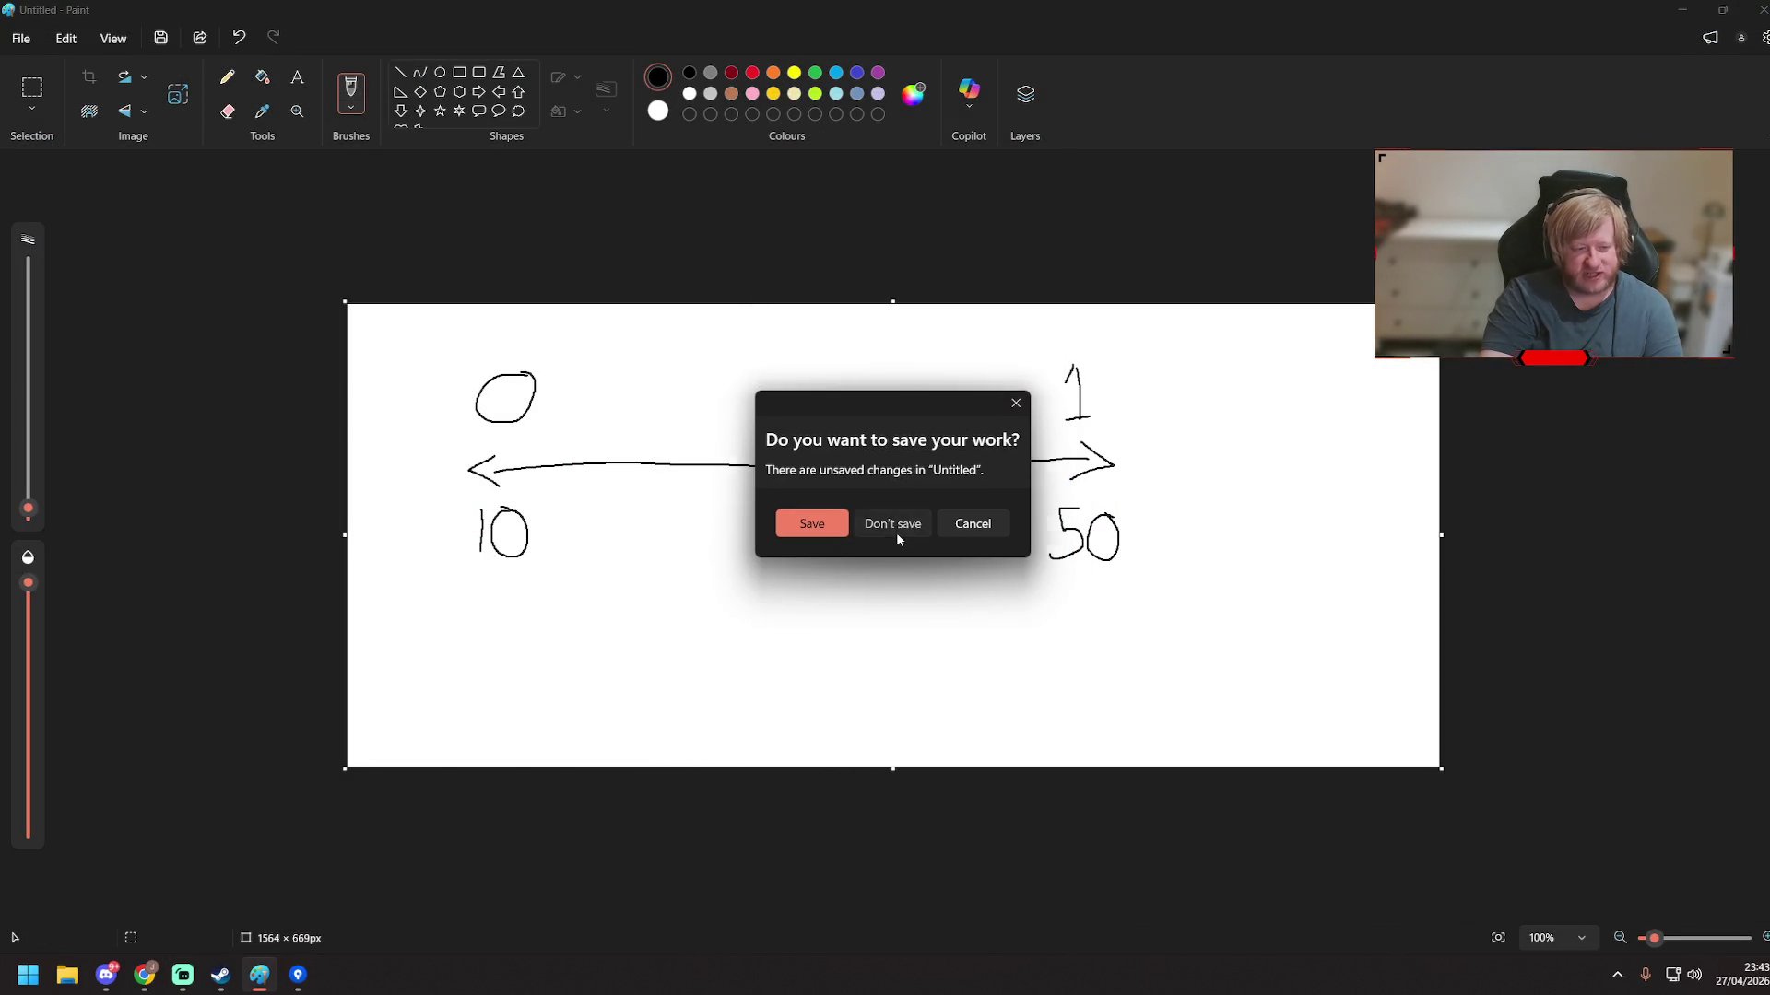
click(896, 524)
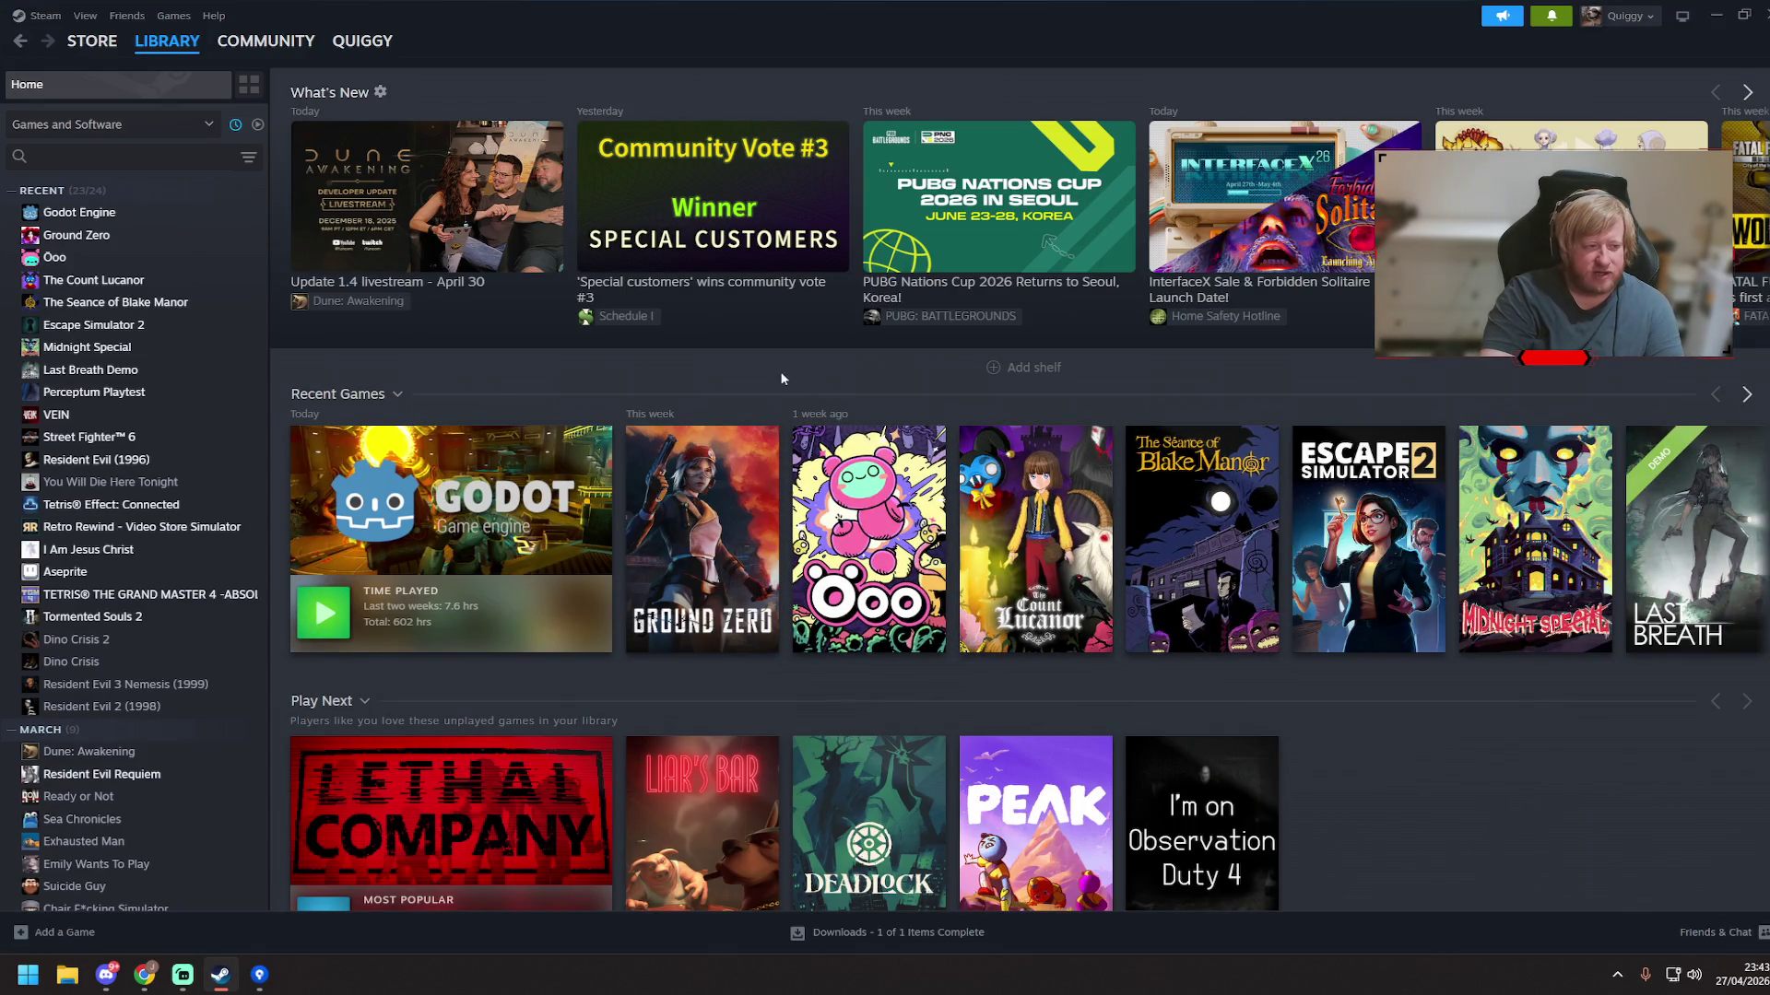